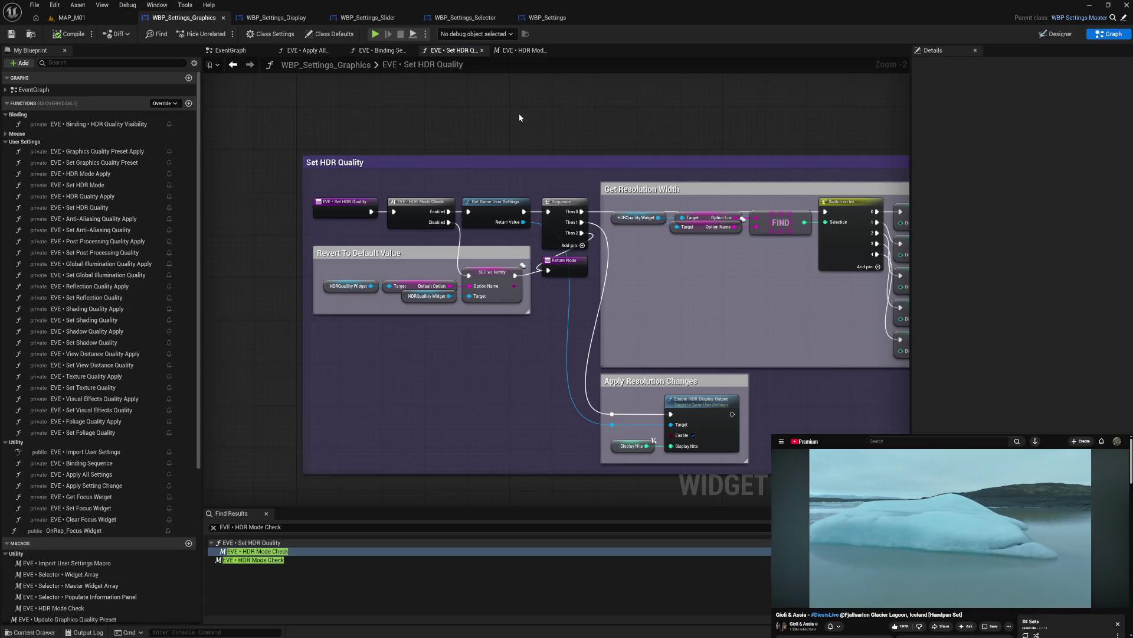
- Close the EVE • HDR Mode Check and EVE • Set HDR Quality graphs in the Graphics widget
drag(520, 115, 703, 128)
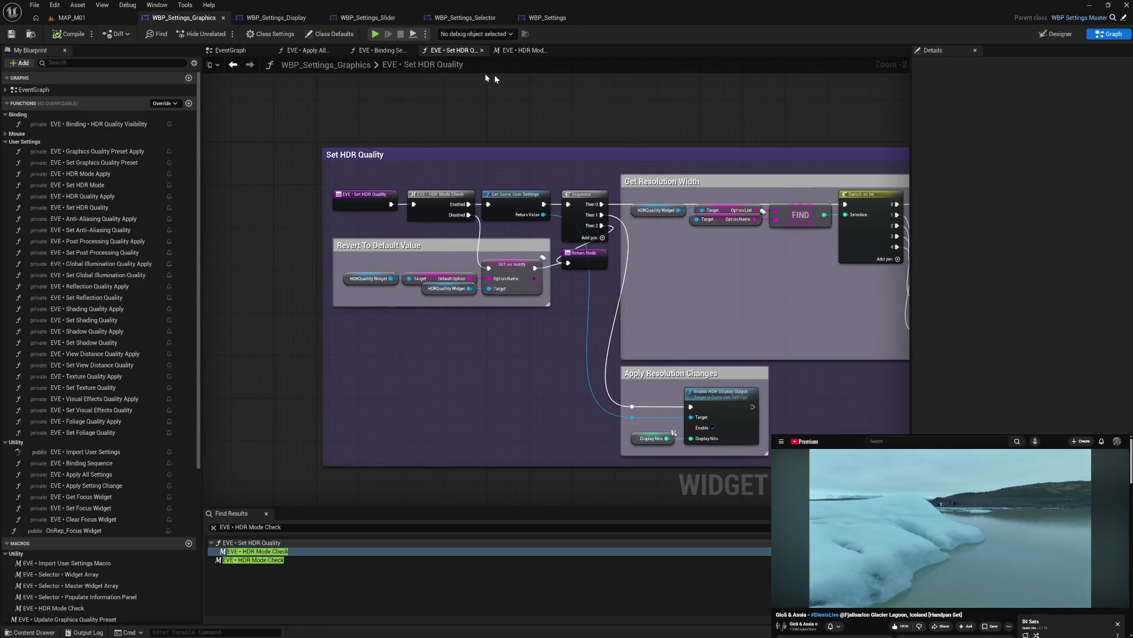
click(525, 53)
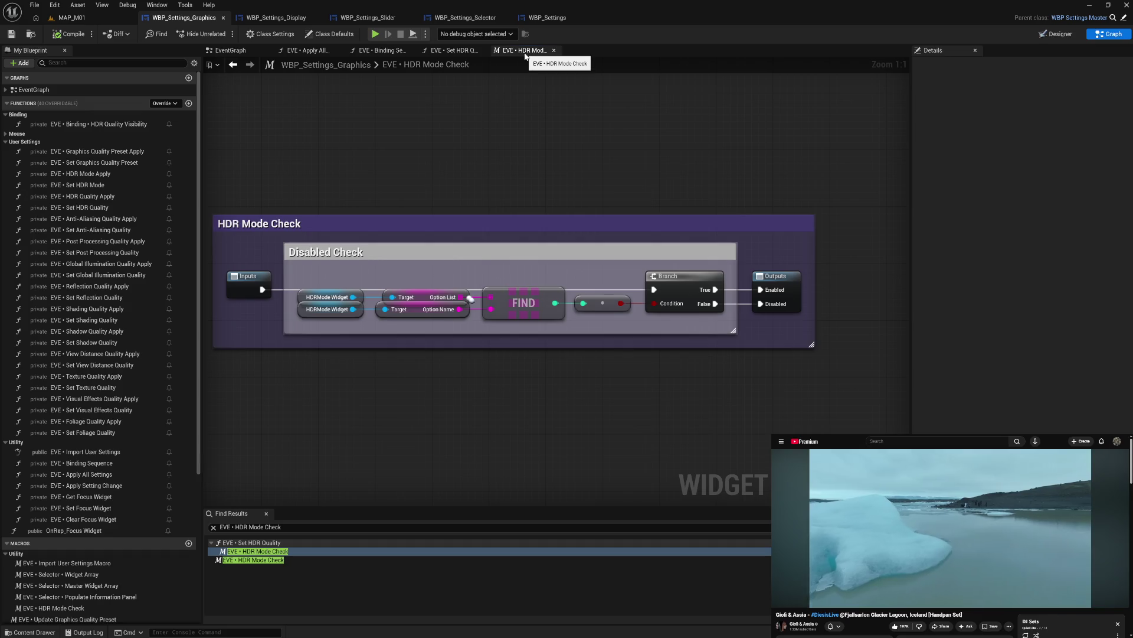
click(554, 52)
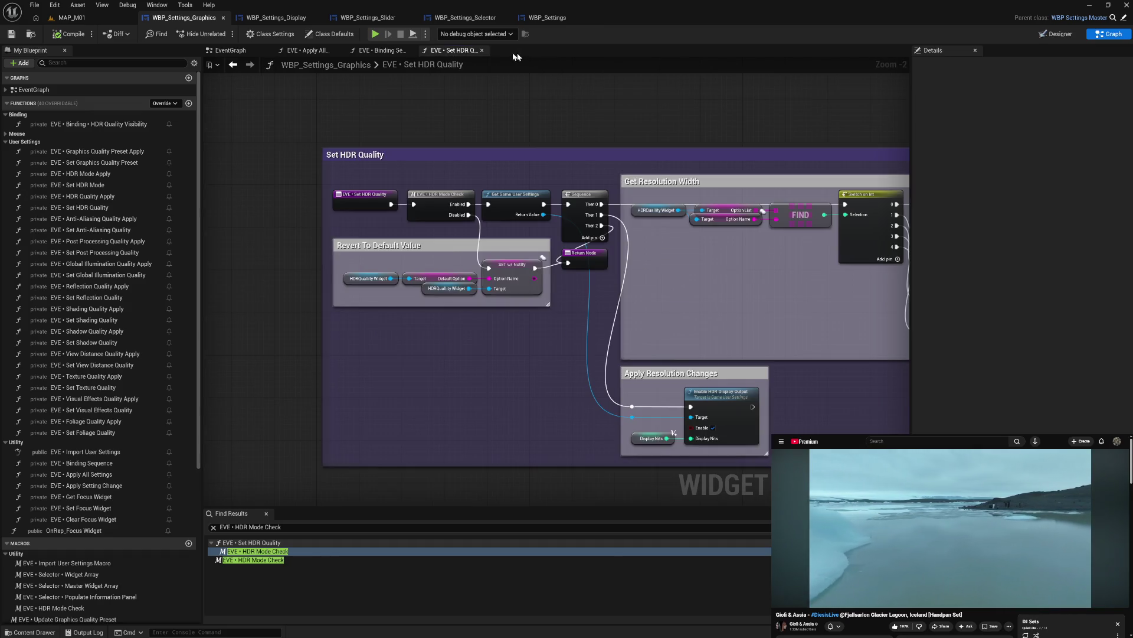
click(481, 50)
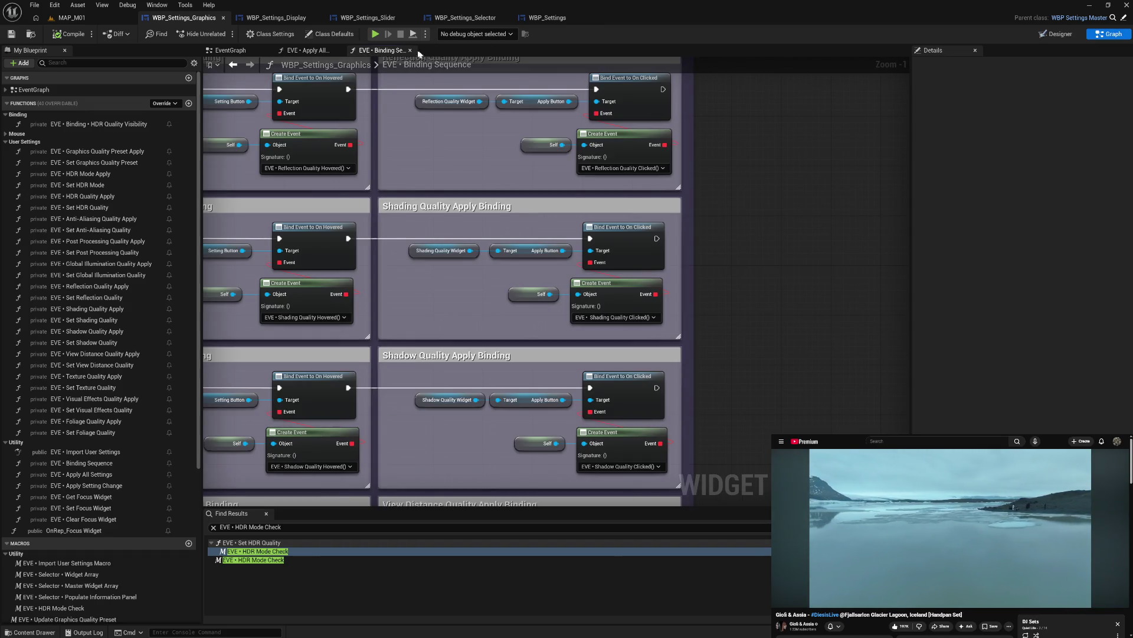
- Review the bindings and the Graphics EventGraph, then switch to WBP_Settings_Display
drag(448, 123, 556, 247)
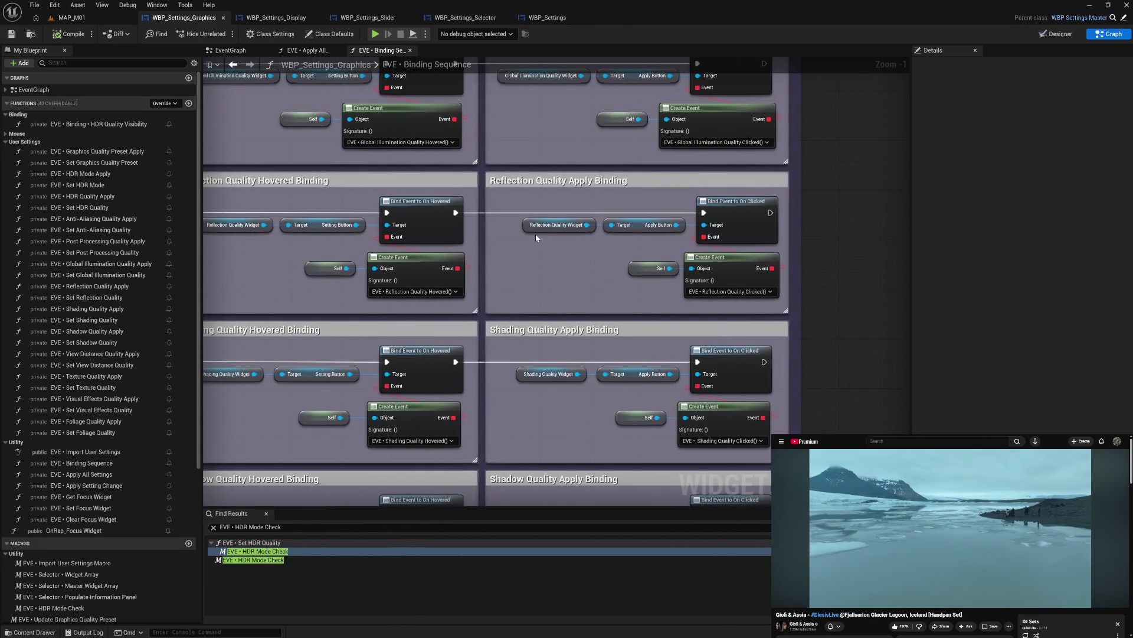
click(230, 51)
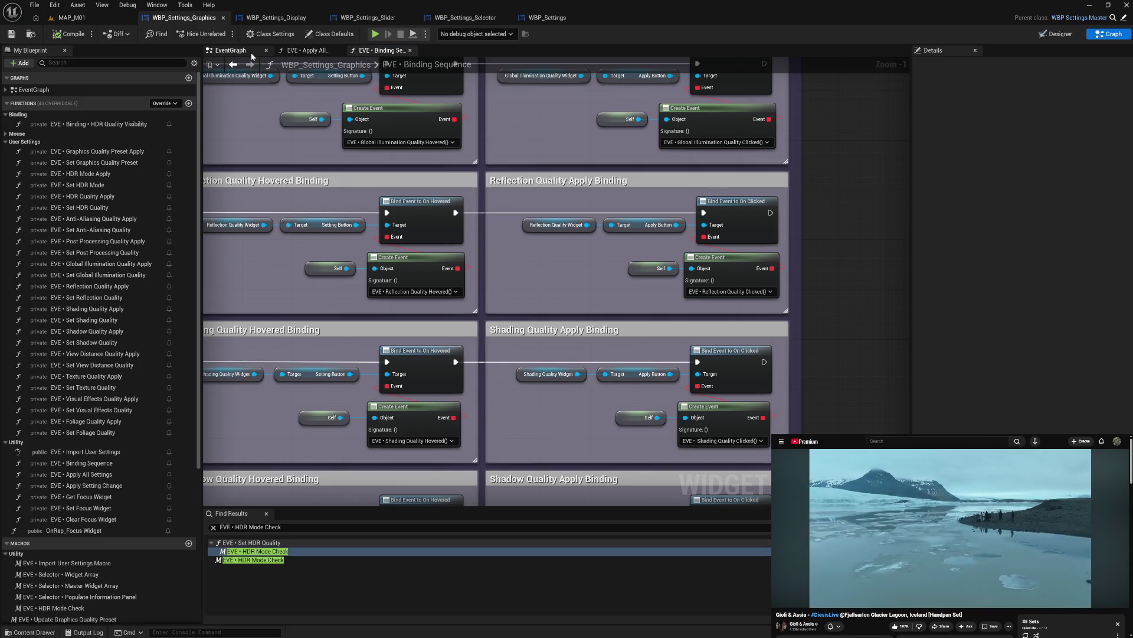
mouse_move(538, 286)
mouse_down()
mouse_move(442, 261)
mouse_move(517, 223)
mouse_move(594, 291)
mouse_move(587, 127)
mouse_move(600, 220)
mouse_move(602, 156)
mouse_move(605, 260)
mouse_move(615, 253)
mouse_move(587, 274)
mouse_up()
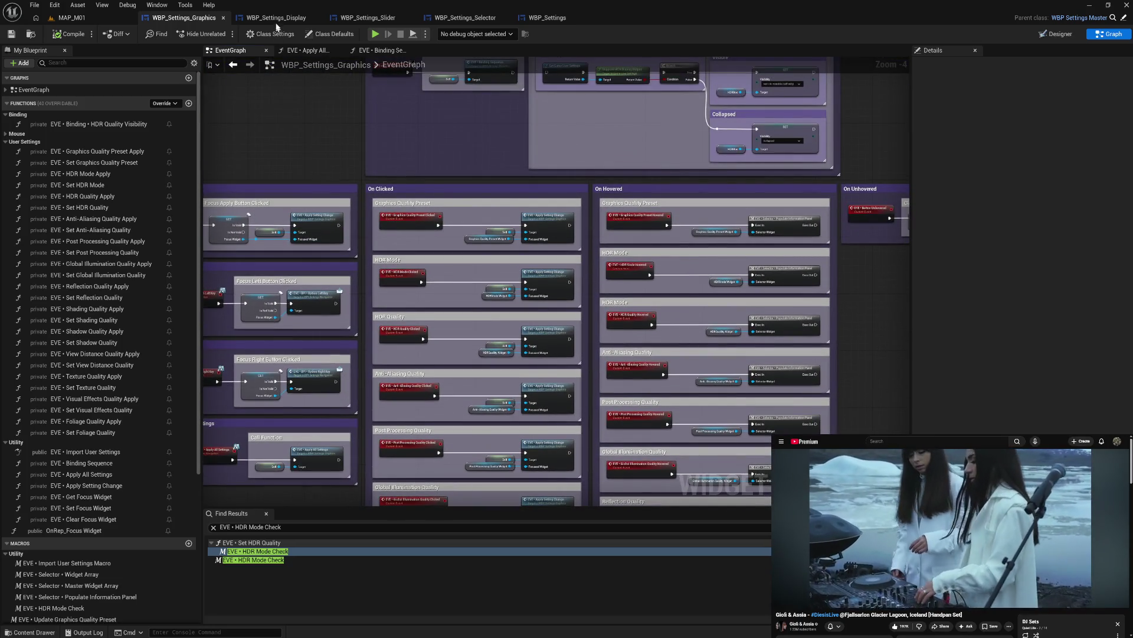
click(276, 18)
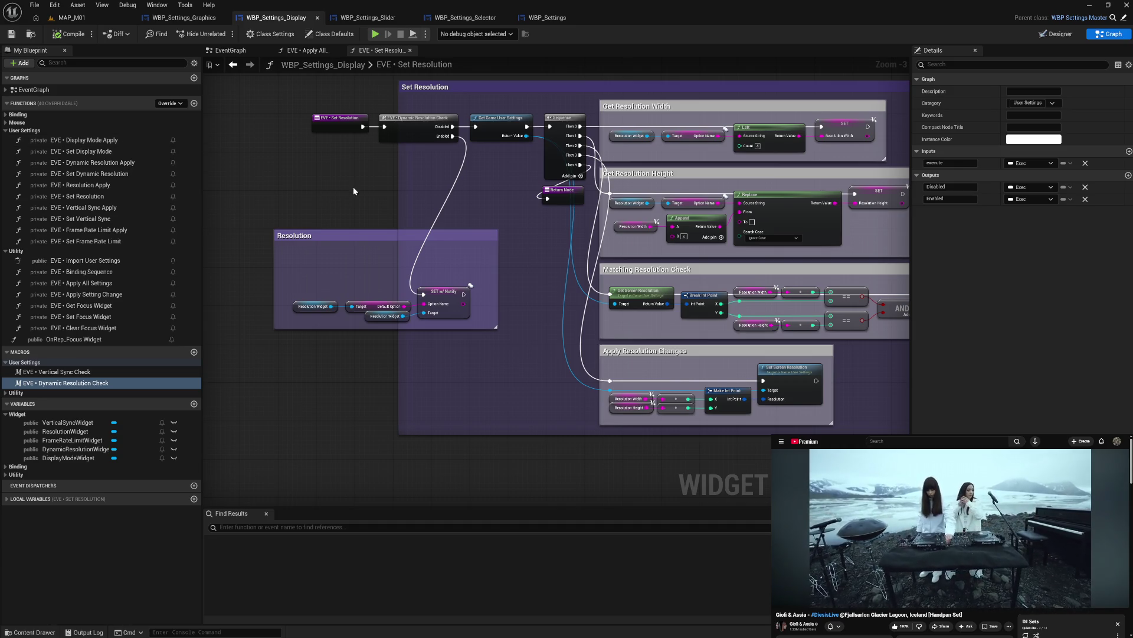
- Straighten the four Resolution nodes and raise them within their comment box
mouse_move(353, 186)
mouse_down()
mouse_move(378, 330)
mouse_move(466, 392)
mouse_up()
key(q)
drag(470, 351, 472, 337)
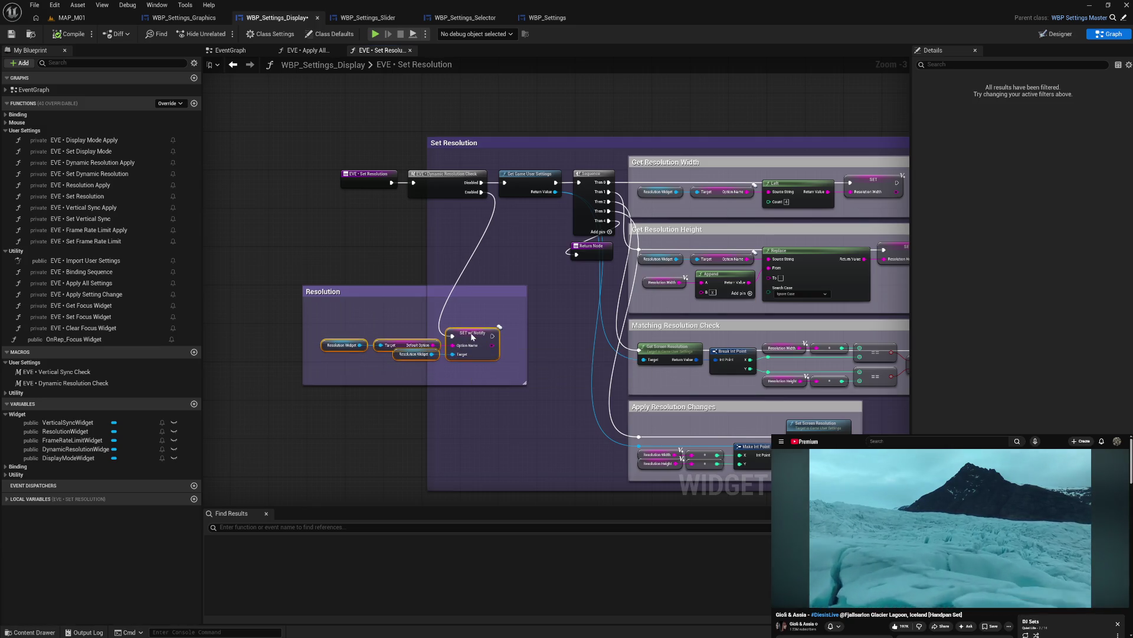
click(426, 373)
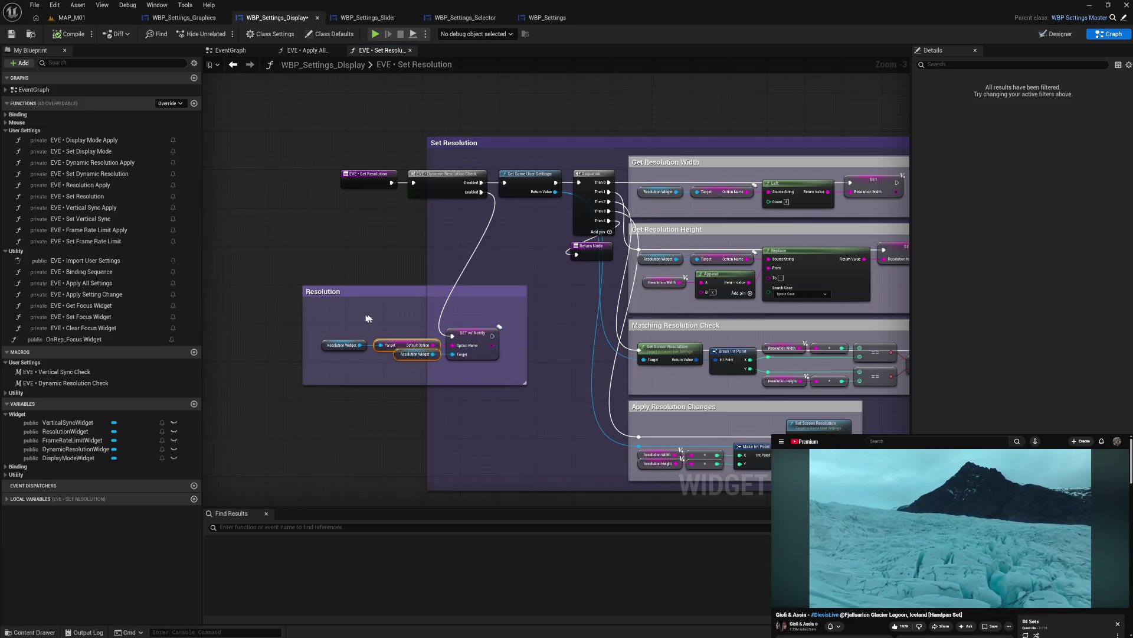
drag(343, 321, 490, 382)
drag(464, 332, 460, 313)
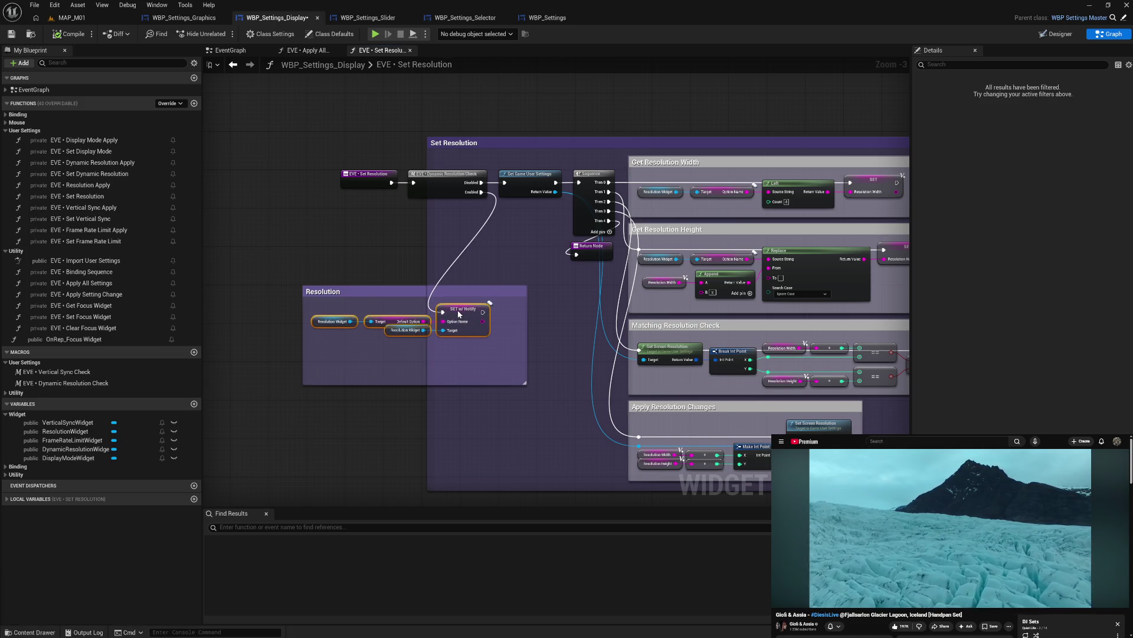
- Shrink the Resolution comment and extend and reposition the Set Resolution comment box
mouse_move(471, 384)
mouse_down()
mouse_move(521, 215)
mouse_move(577, 257)
mouse_up()
drag(429, 296, 329, 288)
click(419, 301)
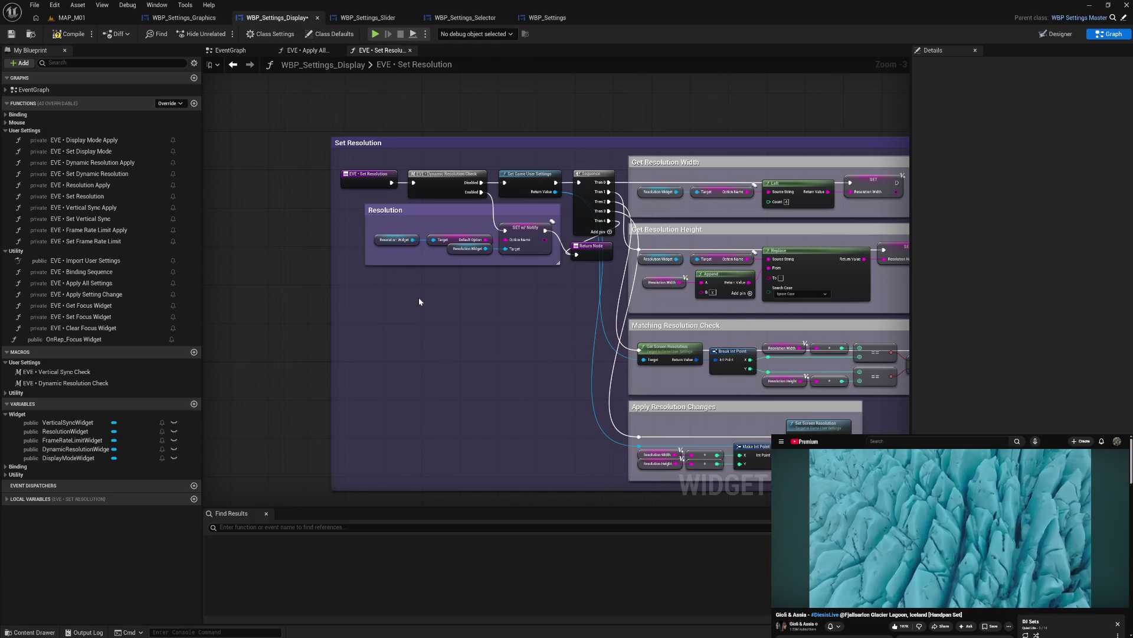
drag(405, 150, 497, 146)
click(522, 311)
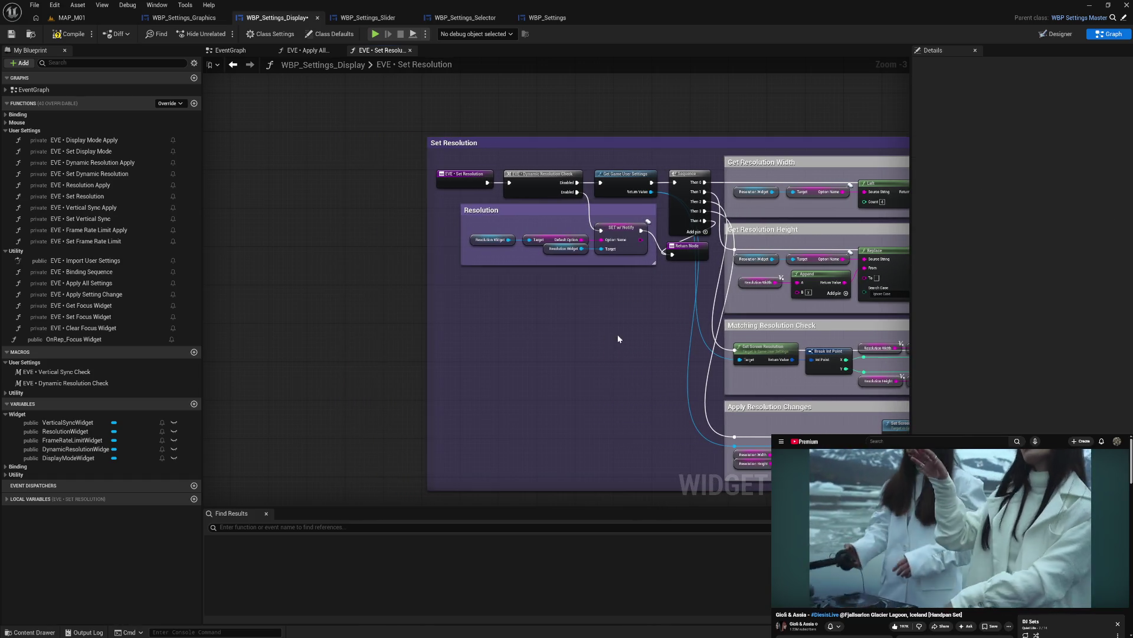
drag(617, 331, 495, 318)
- Set the Resolution comment colour to white and compile the Display widget
click(447, 189)
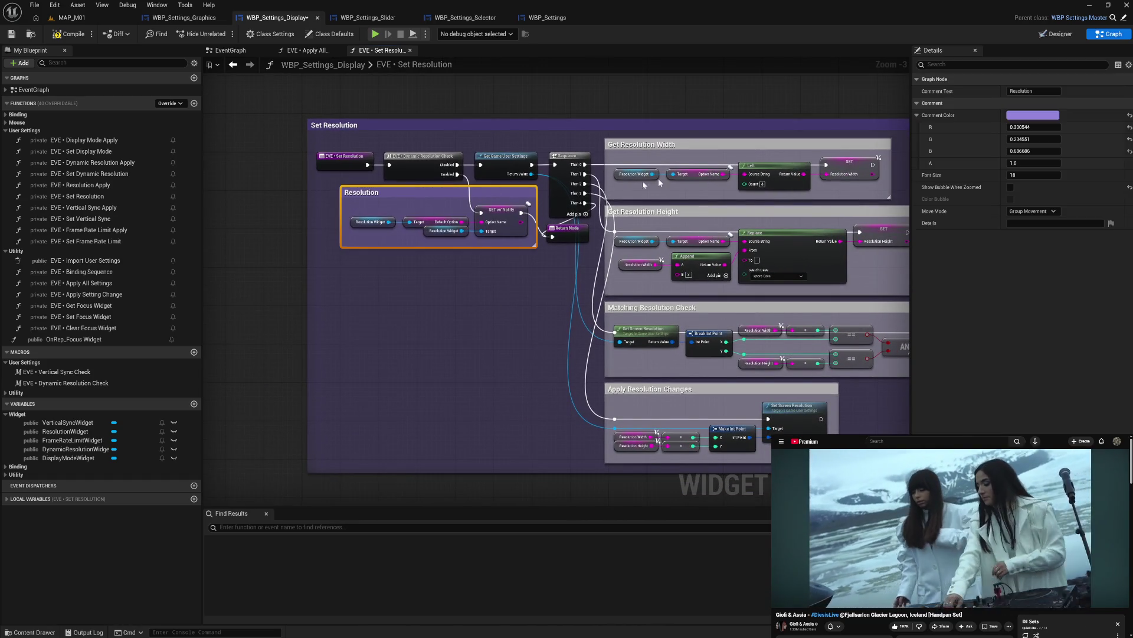
click(1030, 116)
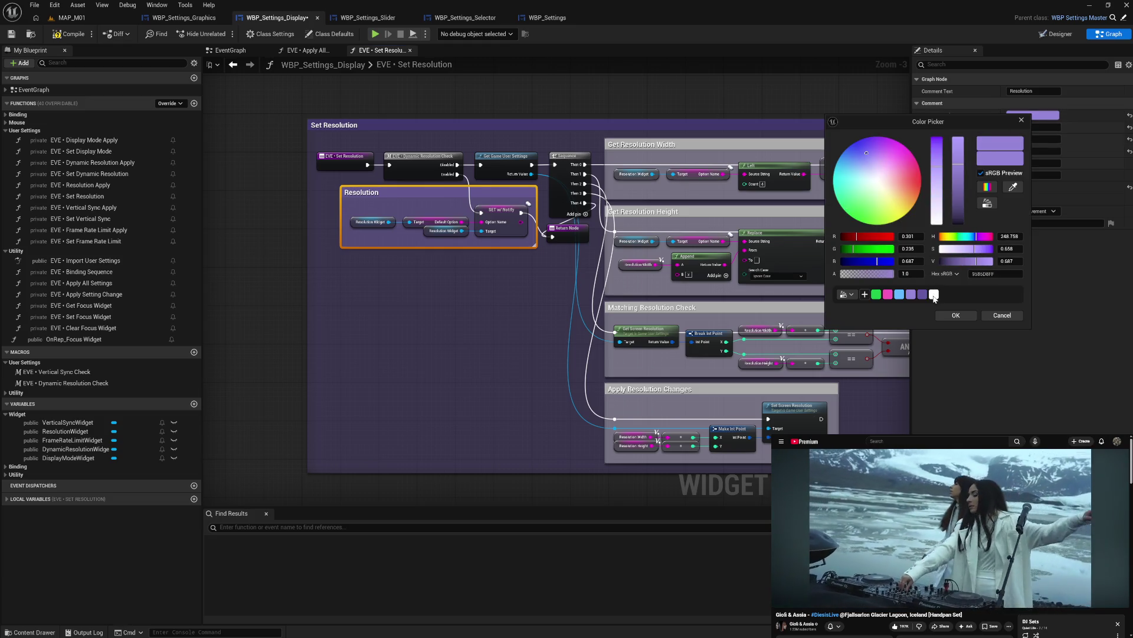
click(934, 296)
click(955, 316)
click(477, 328)
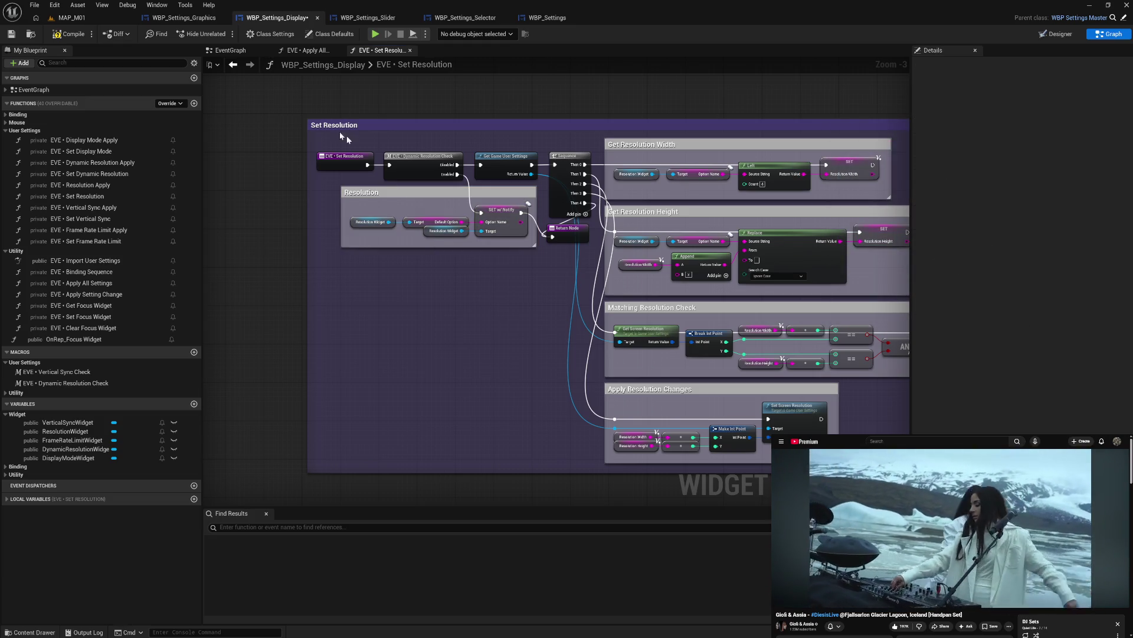
click(63, 36)
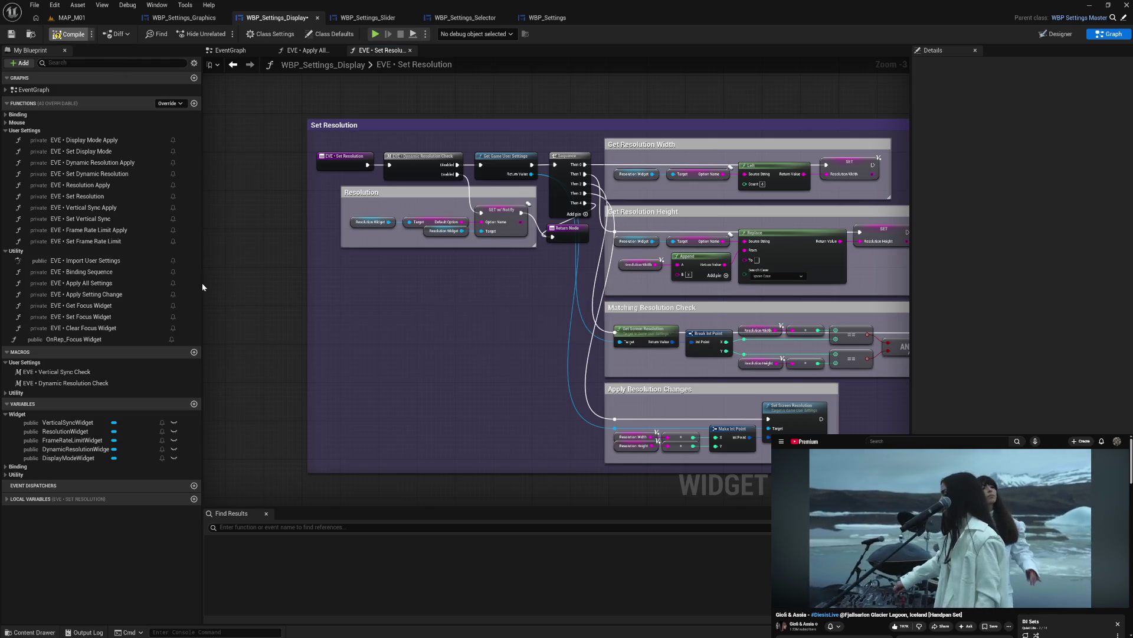
click(112, 374)
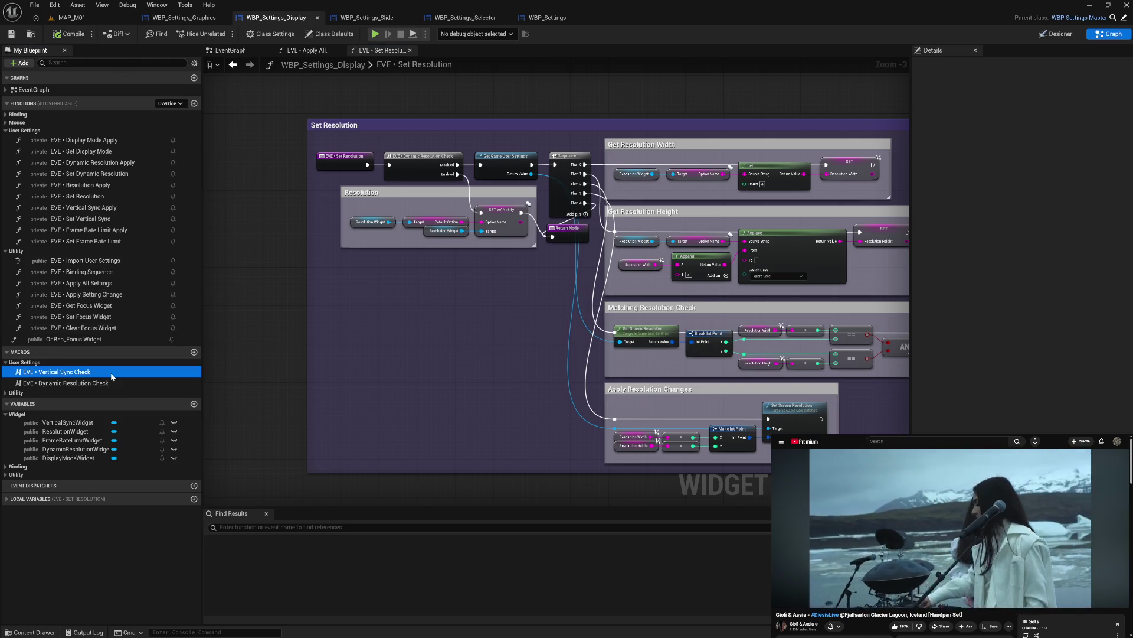
- Copy the Frame Rate Limit group from Apply All Settings into the Set Frame Rate Limit graph
double_click(111, 377)
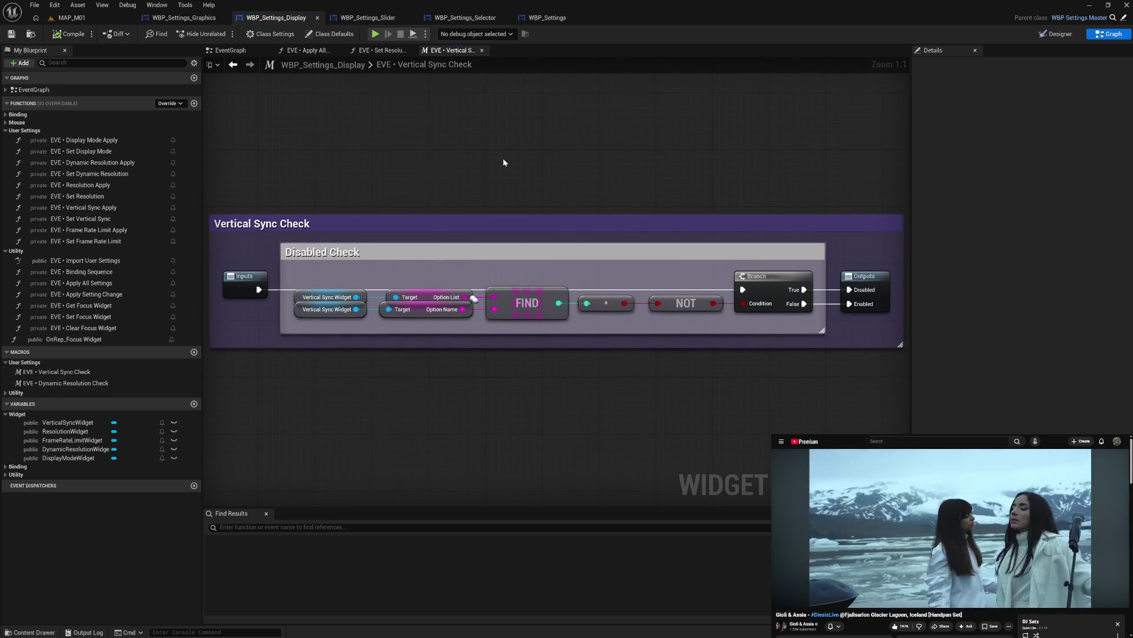
click(482, 51)
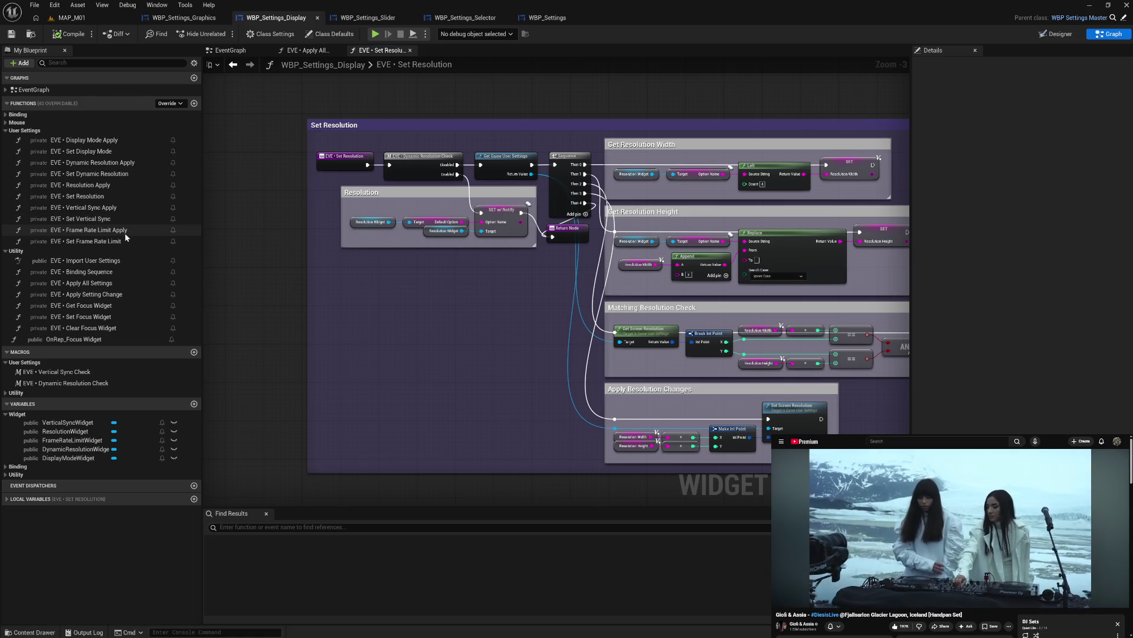
double_click(89, 241)
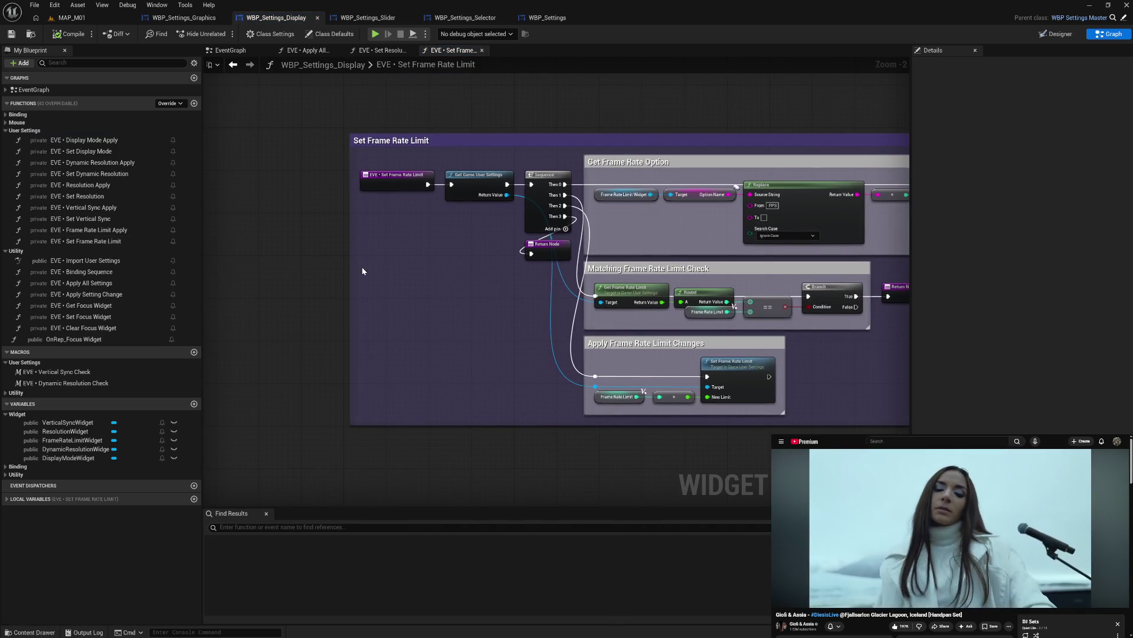
click(313, 53)
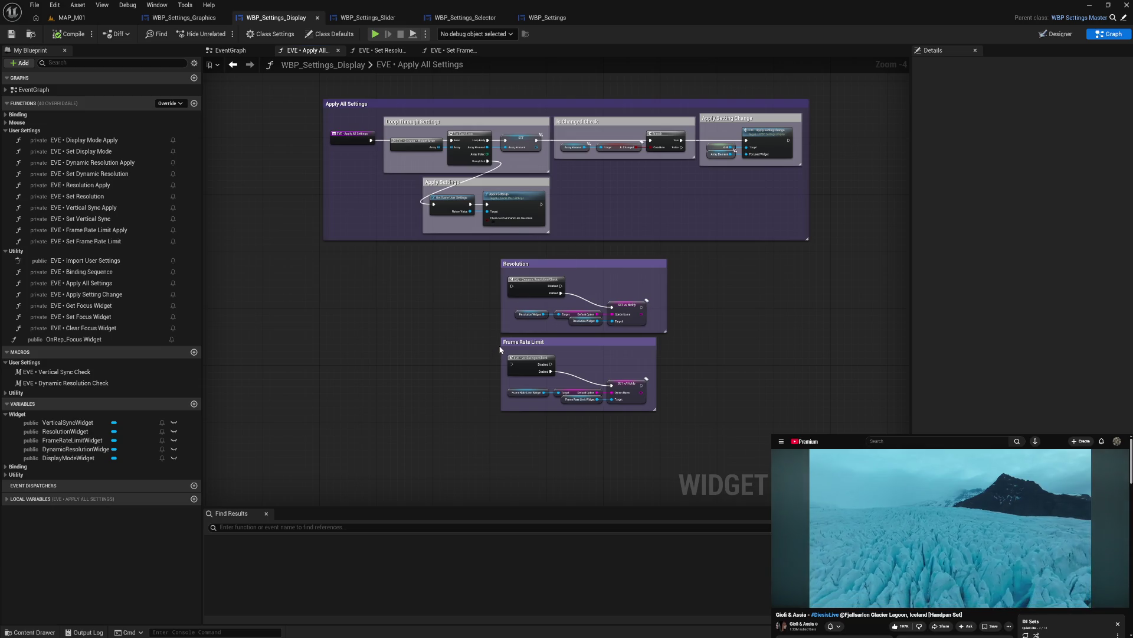
click(499, 342)
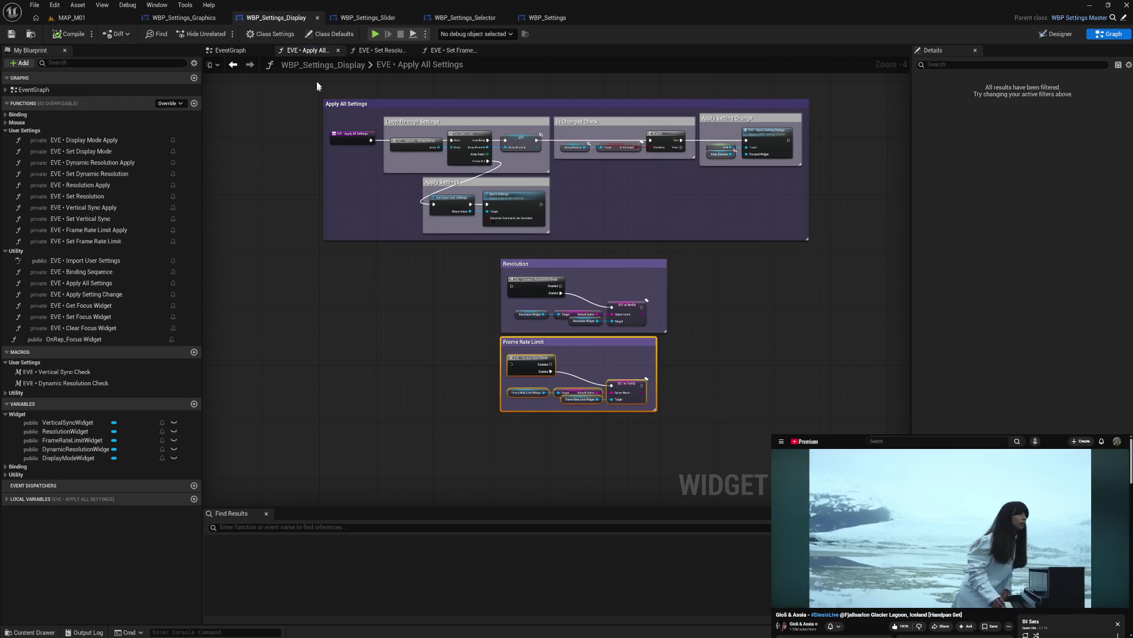
click(451, 51)
scroll(431, 310, up, 1)
key(ctrl+v)
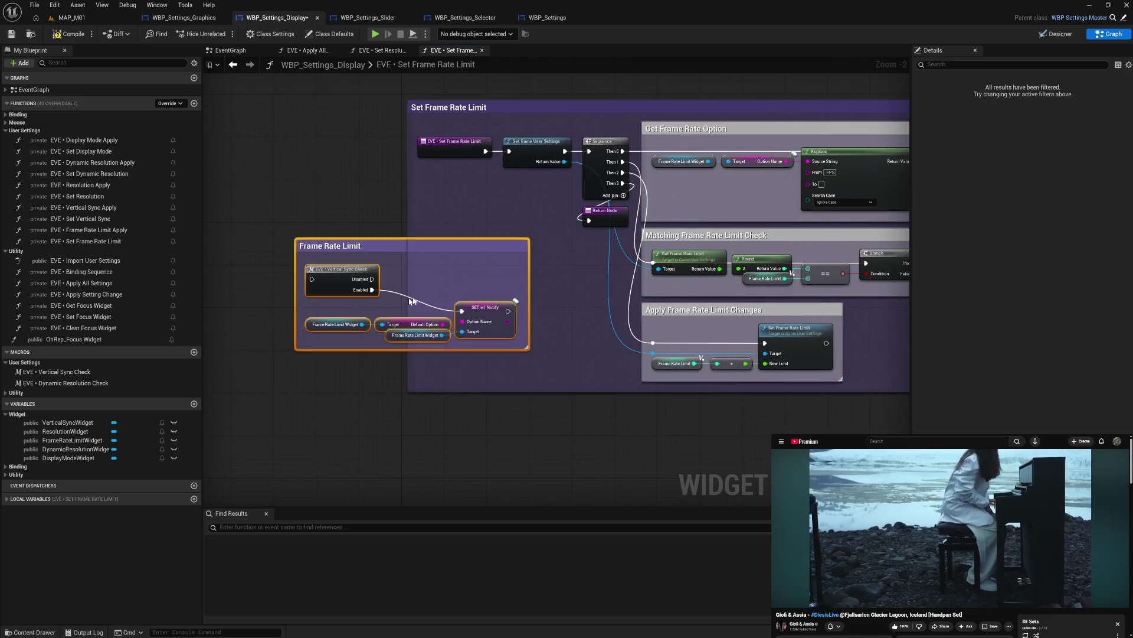
drag(455, 249, 487, 212)
click(474, 224)
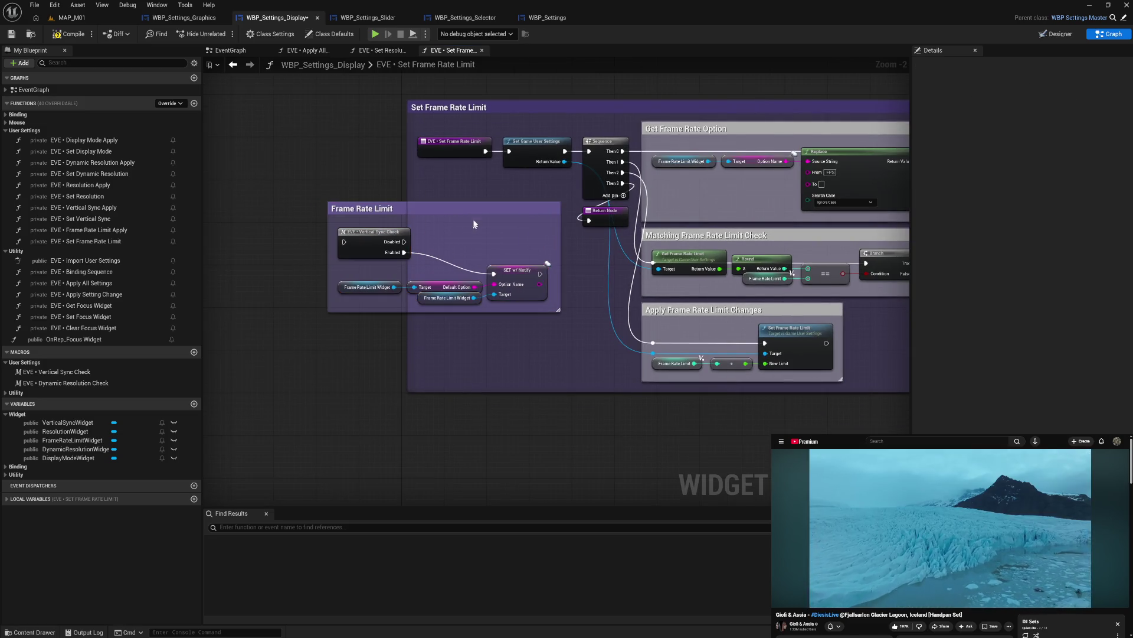
- Place Vertical Sync Check beside the Set Frame Rate Limit entry node and wire them together
drag(465, 156, 361, 154)
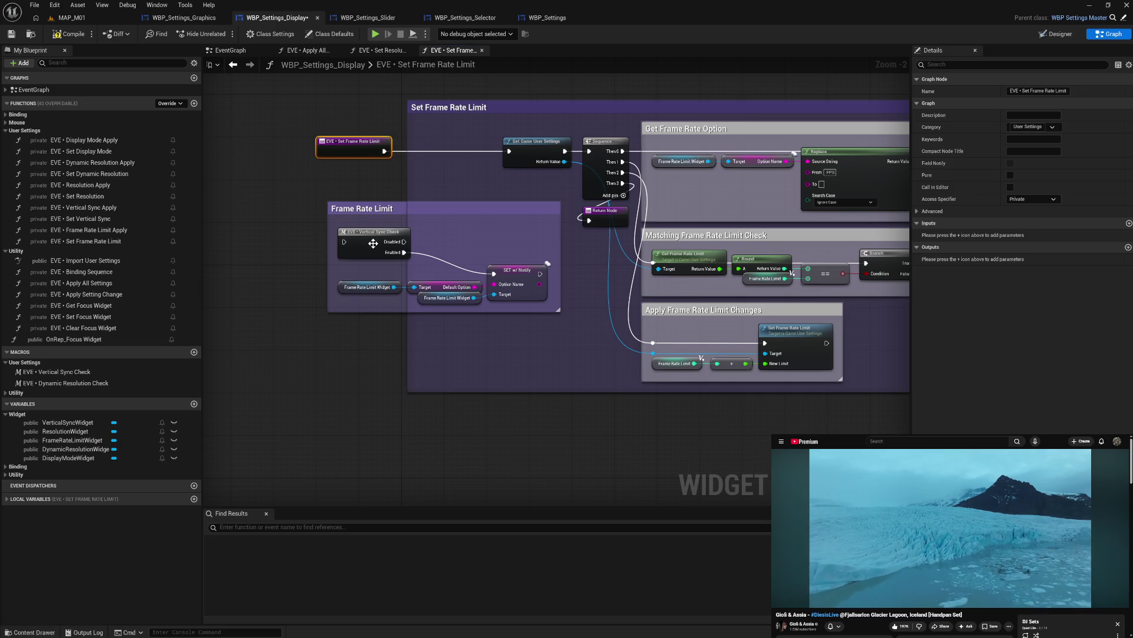
mouse_move(373, 243)
mouse_down()
mouse_move(443, 158)
mouse_move(509, 151)
mouse_up()
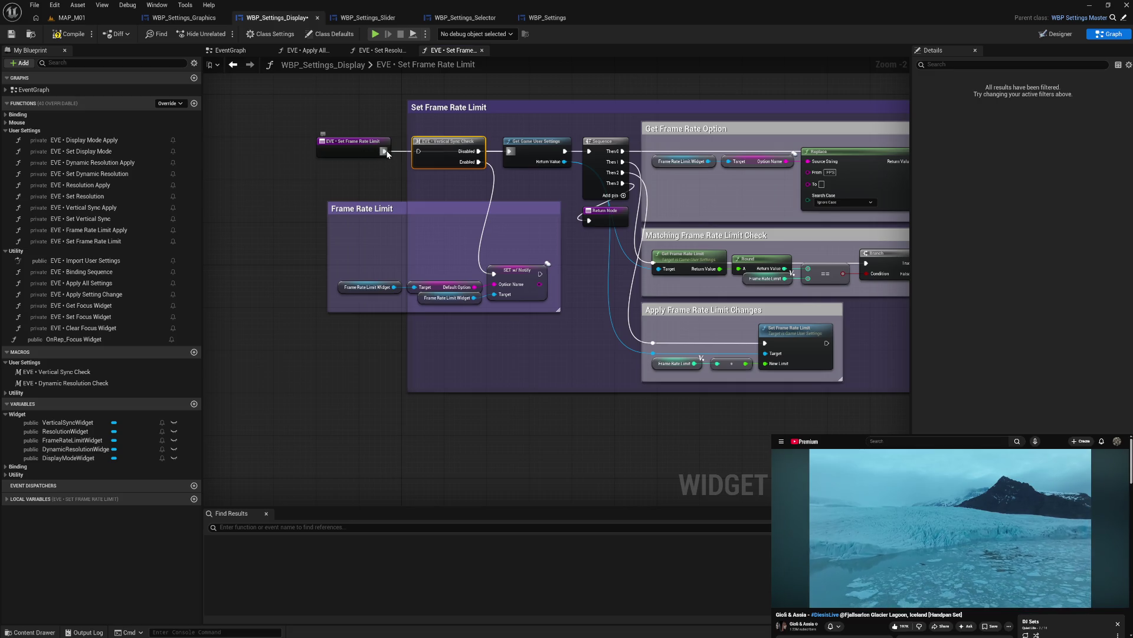
mouse_move(384, 151)
mouse_down()
mouse_move(456, 157)
mouse_move(442, 158)
mouse_up()
drag(366, 154, 381, 155)
- Compact the Frame Rate Limit comment and connect SET w/ Notify to the Return Node
drag(413, 212, 416, 202)
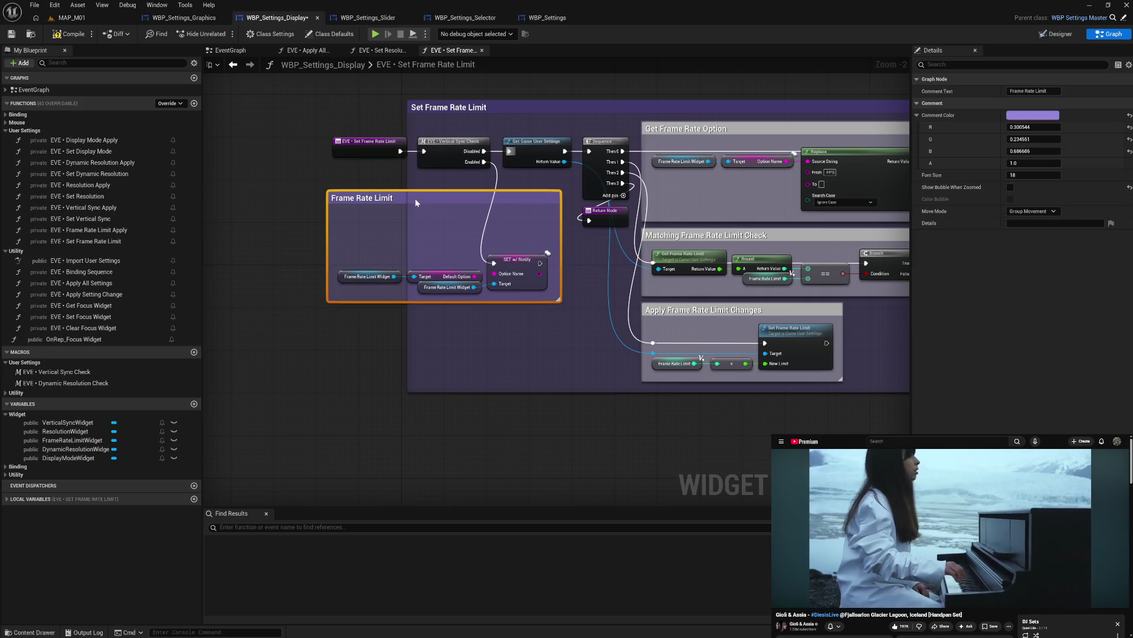
mouse_move(369, 257)
mouse_down()
mouse_move(531, 295)
mouse_move(515, 222)
mouse_up()
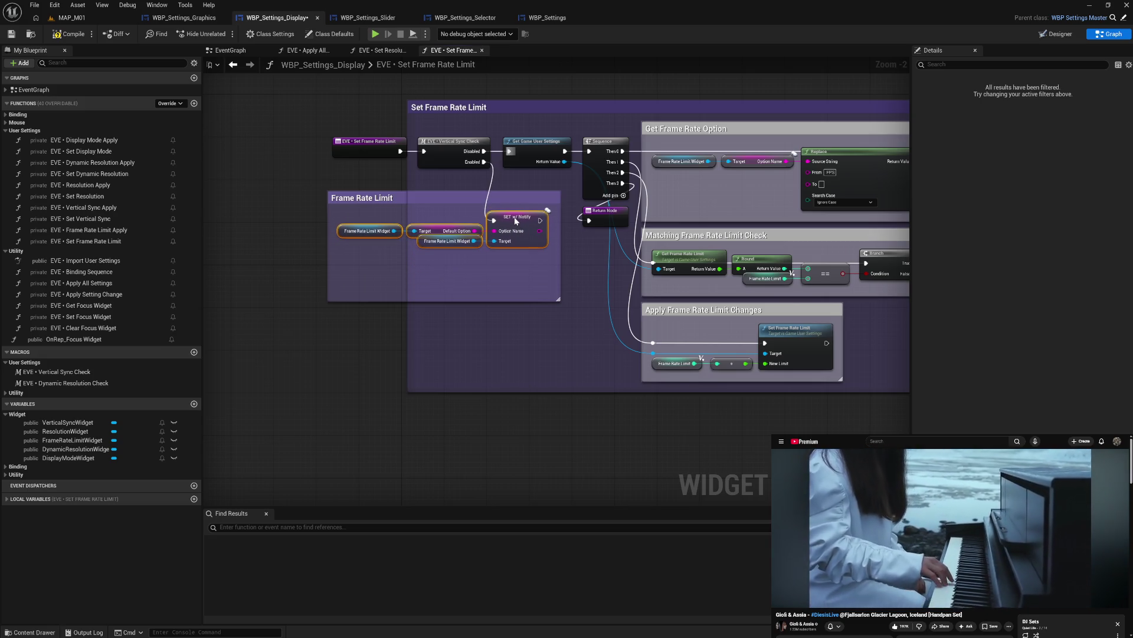
drag(505, 282, 508, 257)
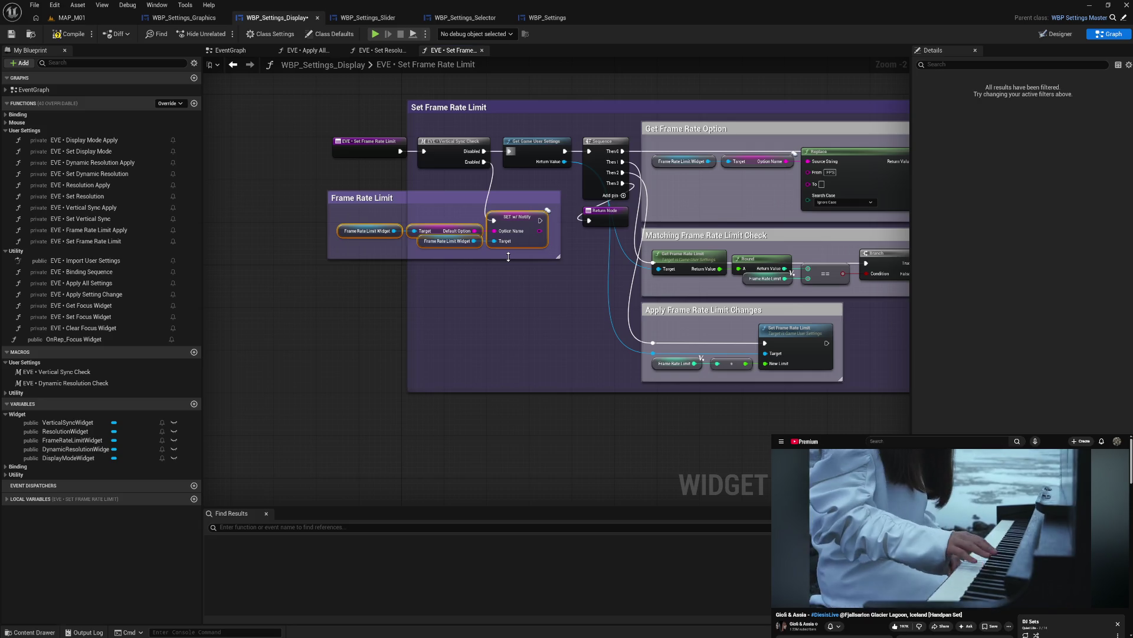
mouse_move(523, 198)
mouse_down()
mouse_move(532, 181)
mouse_move(589, 221)
mouse_up()
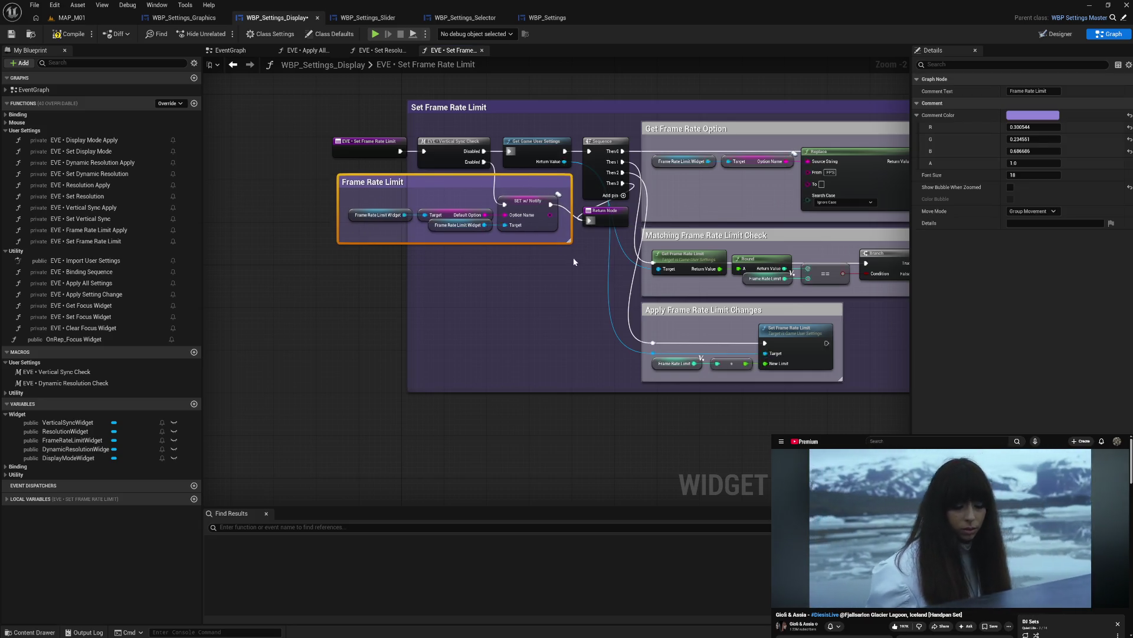
click(571, 265)
- Make the Frame Rate Limit comment white and widen and shift the Set Frame Rate Limit comment
drag(398, 269, 324, 268)
click(381, 181)
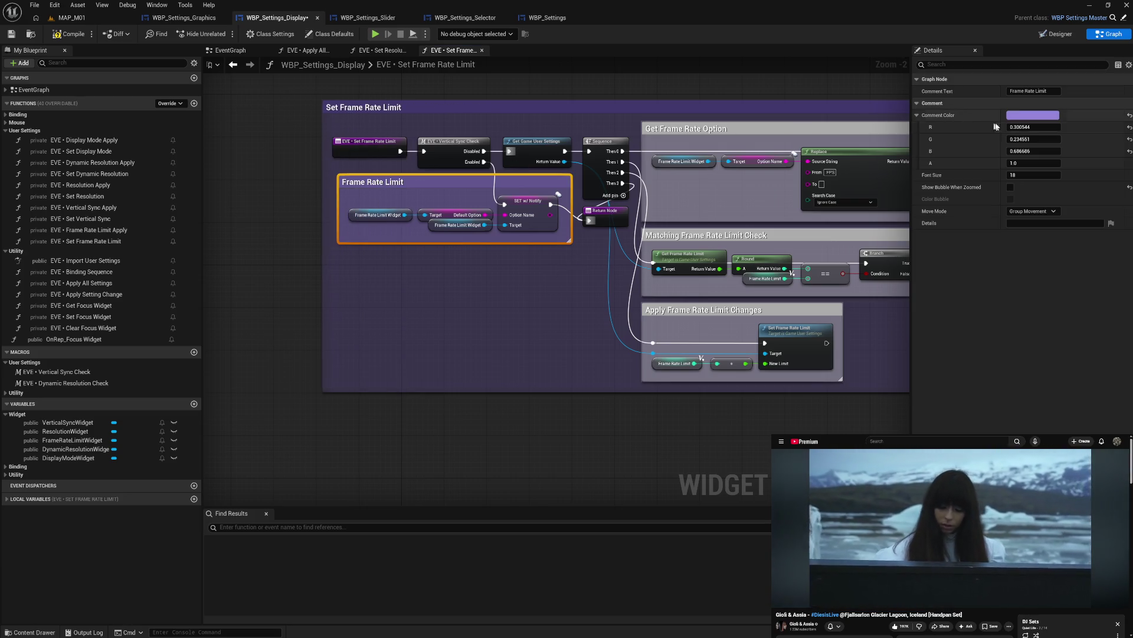
click(1033, 115)
click(931, 296)
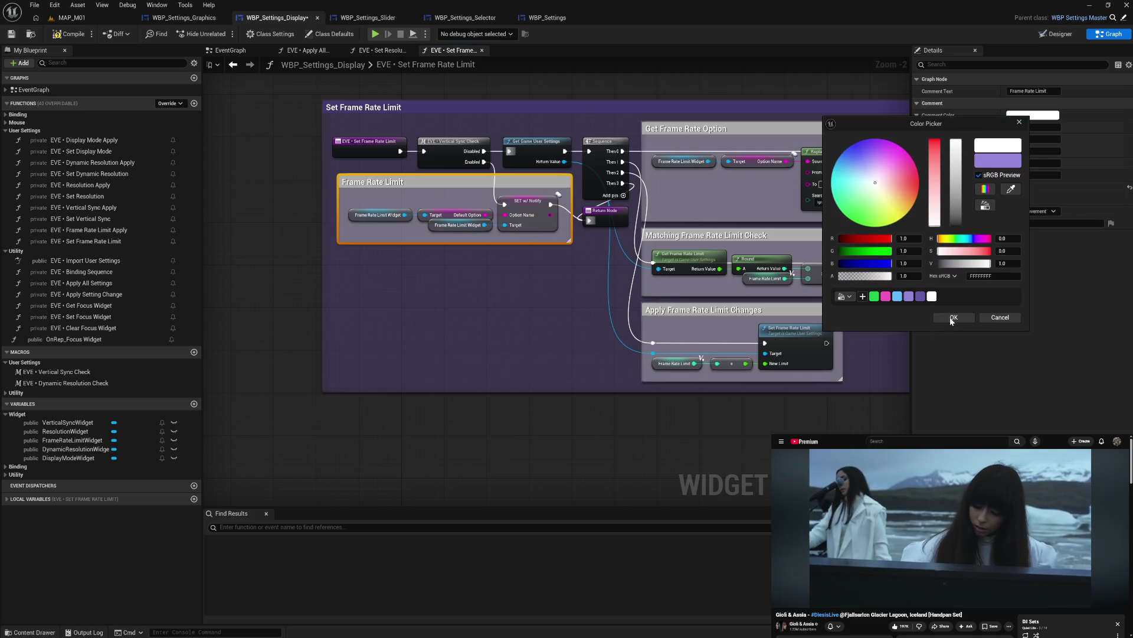
click(953, 317)
click(501, 292)
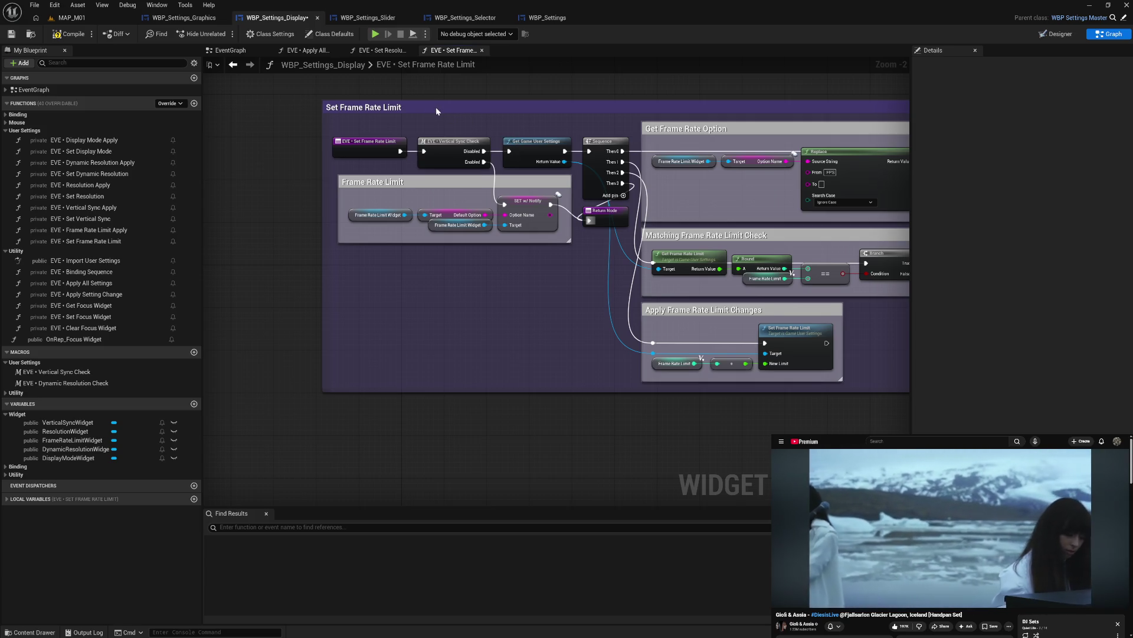
drag(434, 108, 519, 107)
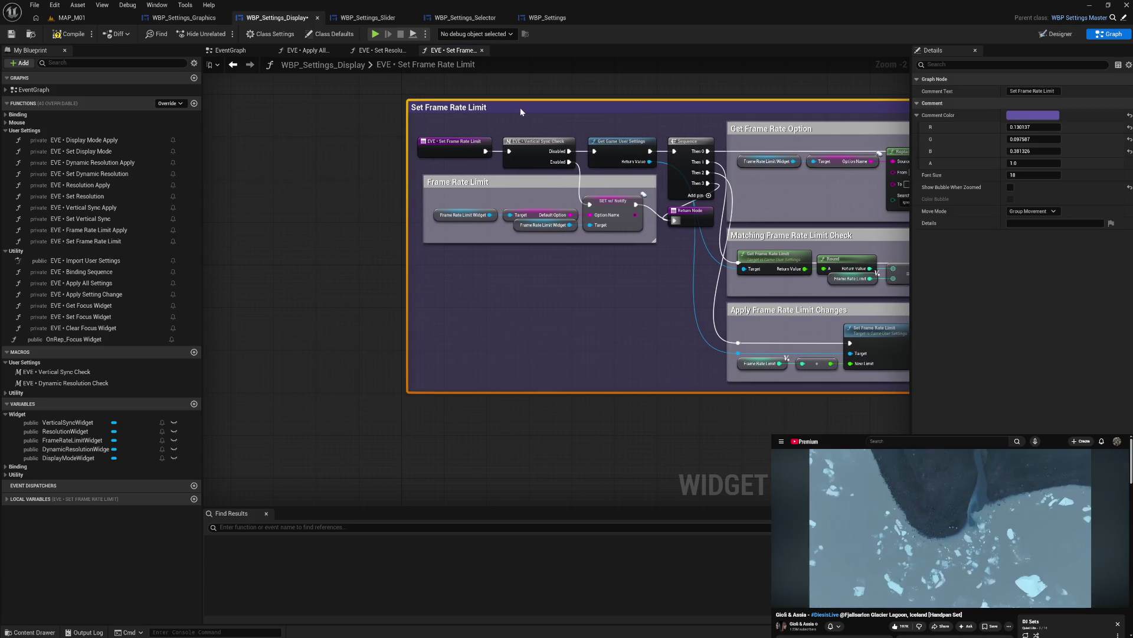
- Compile the Display widget and close the Set Frame Rate Limit and Set Resolution graphs
click(68, 37)
click(555, 322)
mouse_move(567, 319)
mouse_down()
mouse_move(288, 318)
mouse_move(501, 348)
mouse_up()
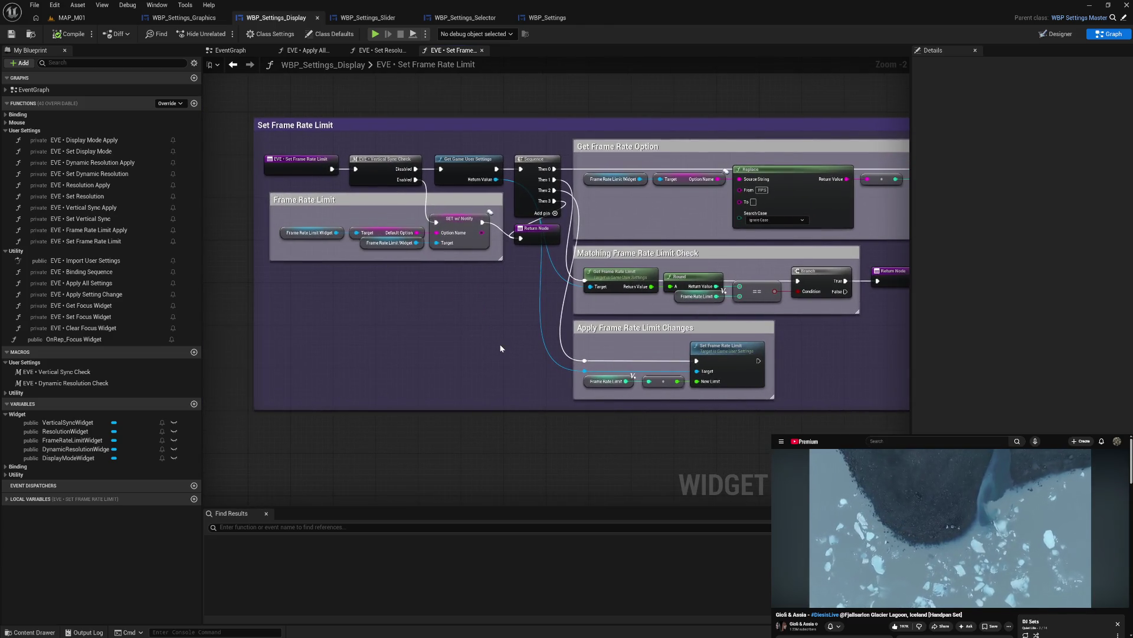
click(482, 50)
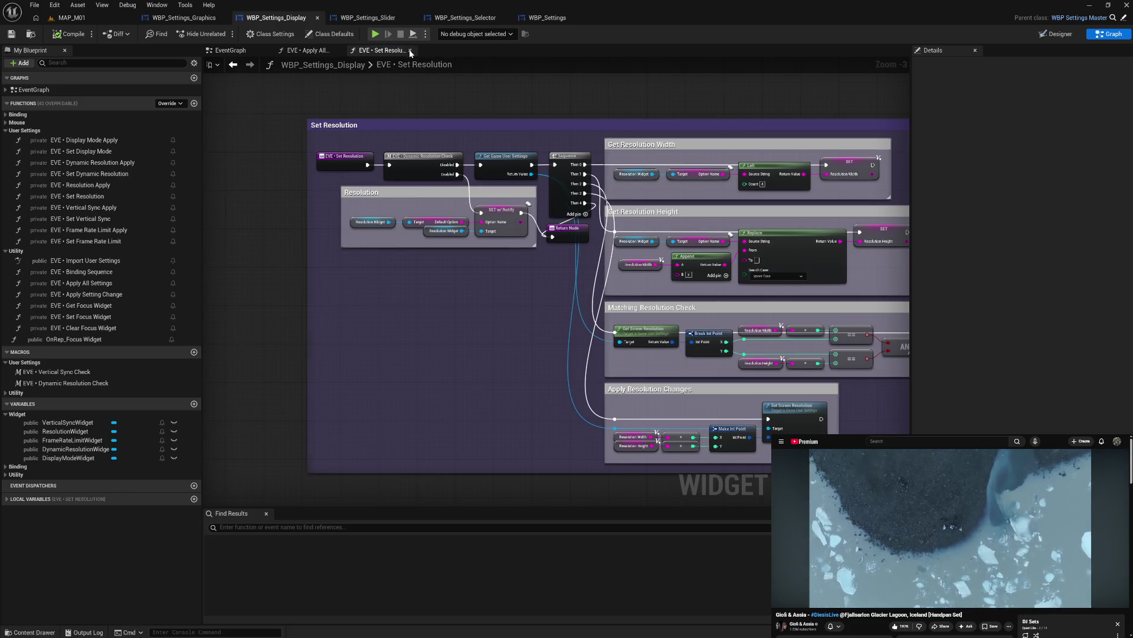
click(411, 51)
- Delete the leftover Resolution and Frame Rate Limit blocks from Apply All Settings, save, and return to the EventGraph
drag(493, 258, 703, 410)
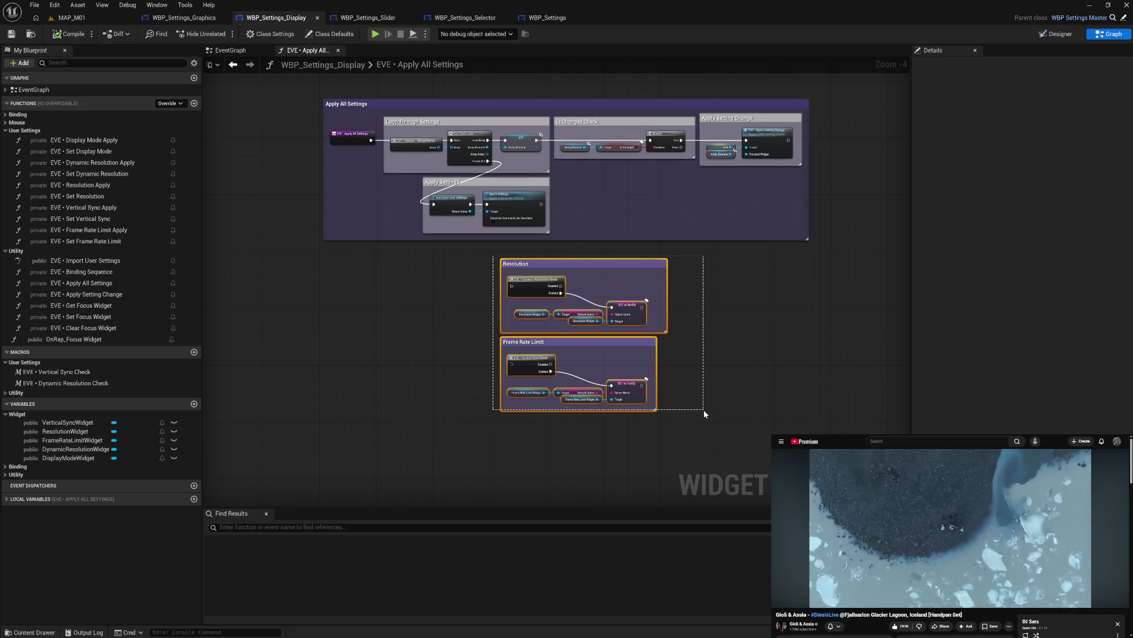
key(Delete)
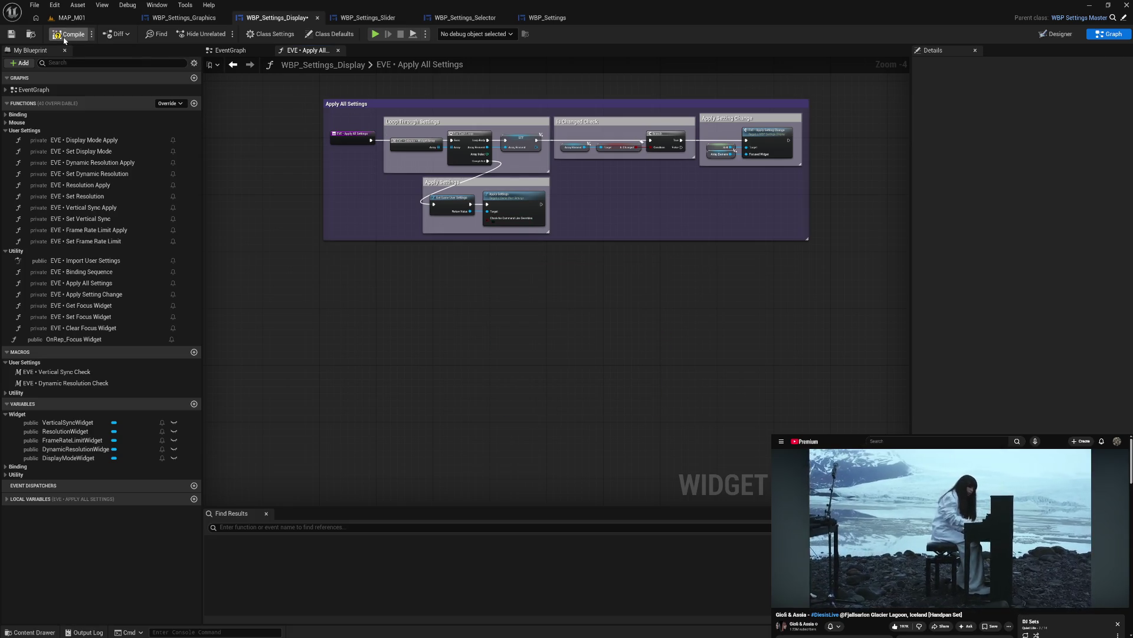
key(ctrl+s)
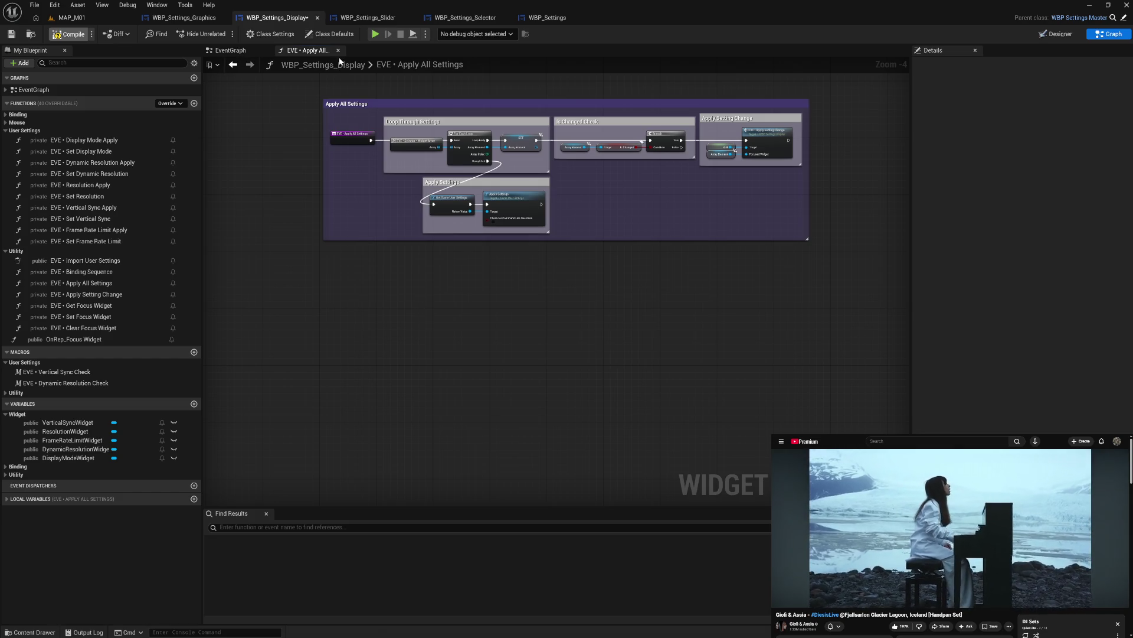
click(339, 50)
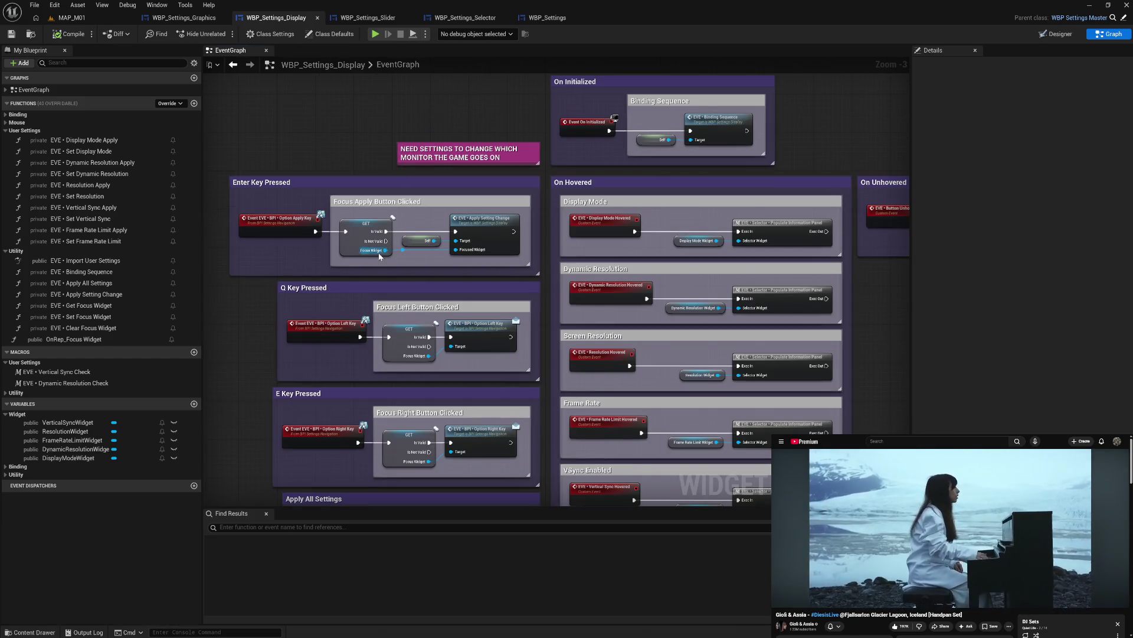
mouse_move(379, 256)
mouse_down()
mouse_move(448, 277)
mouse_move(430, 191)
mouse_move(520, 184)
mouse_move(354, 295)
mouse_move(414, 272)
mouse_up()
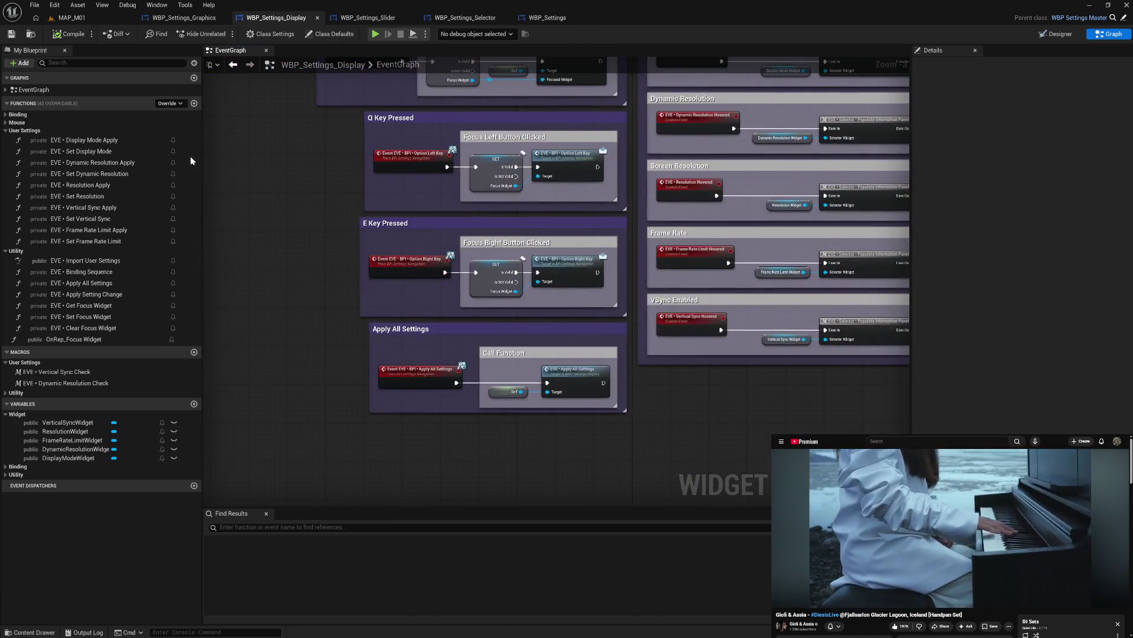
right_click(118, 142)
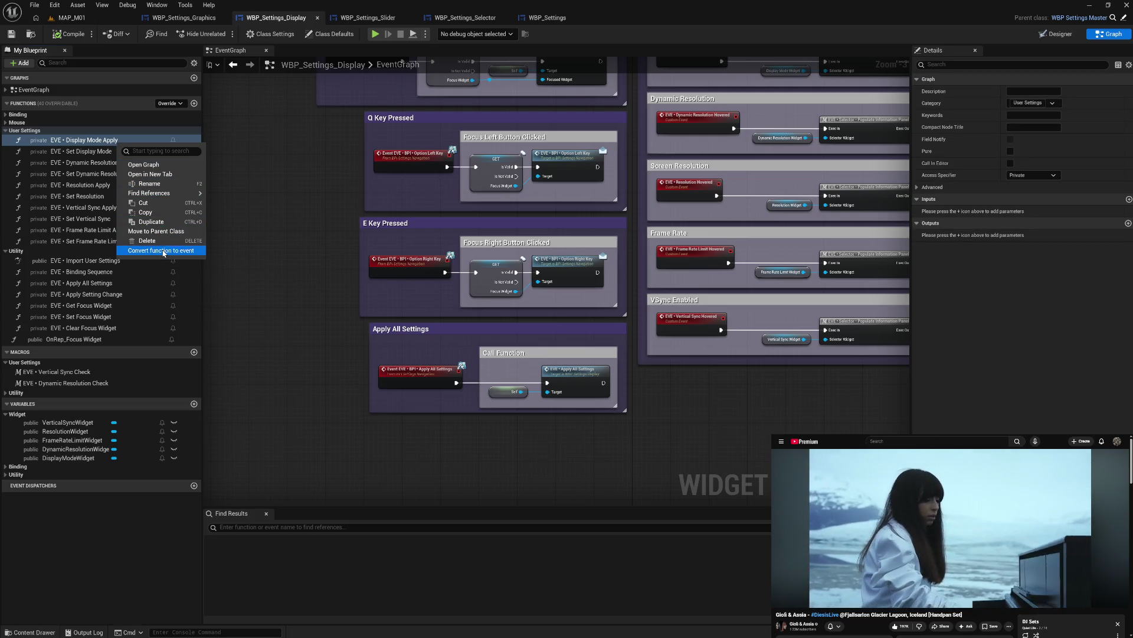
- Convert Display Mode Apply into a private event inside the Display Mode Apply comment
click(164, 250)
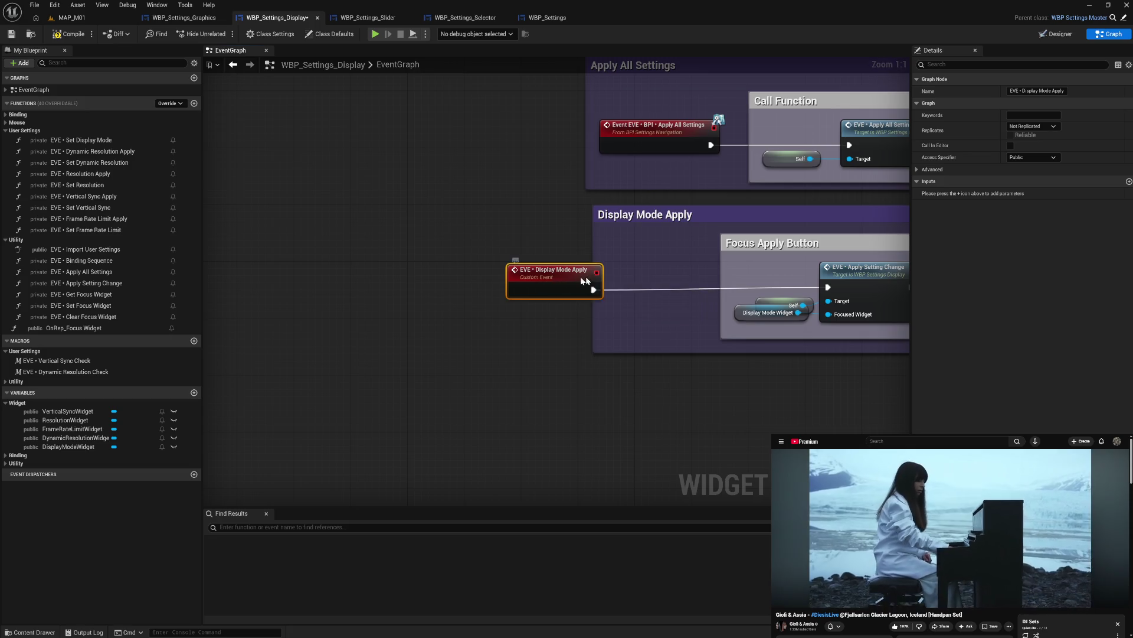
drag(585, 280, 684, 278)
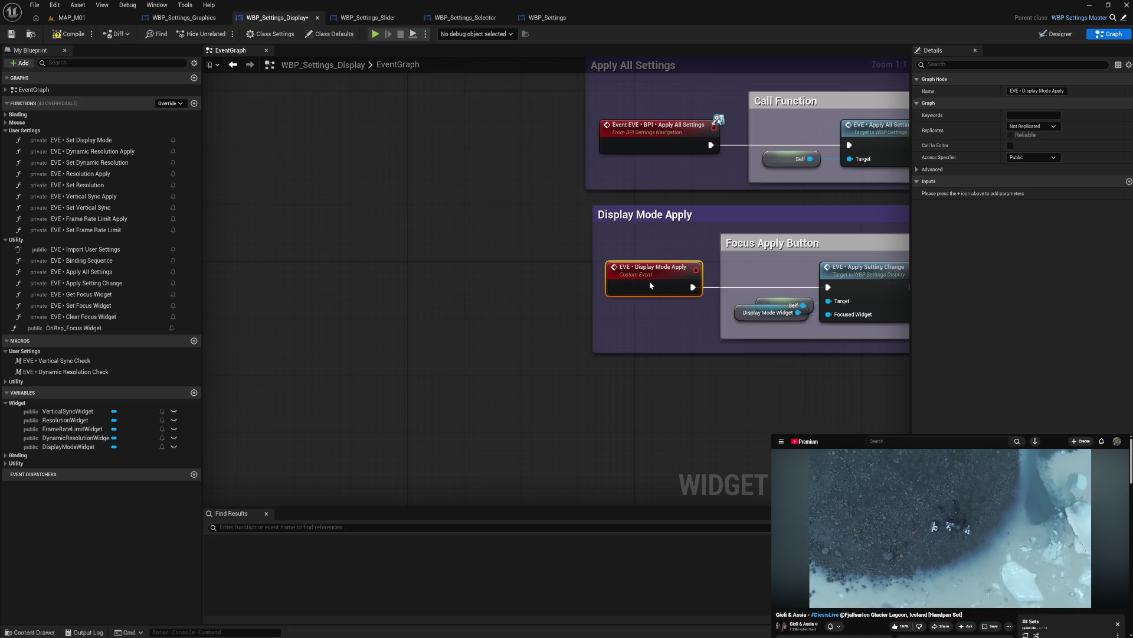
click(1010, 157)
click(1024, 178)
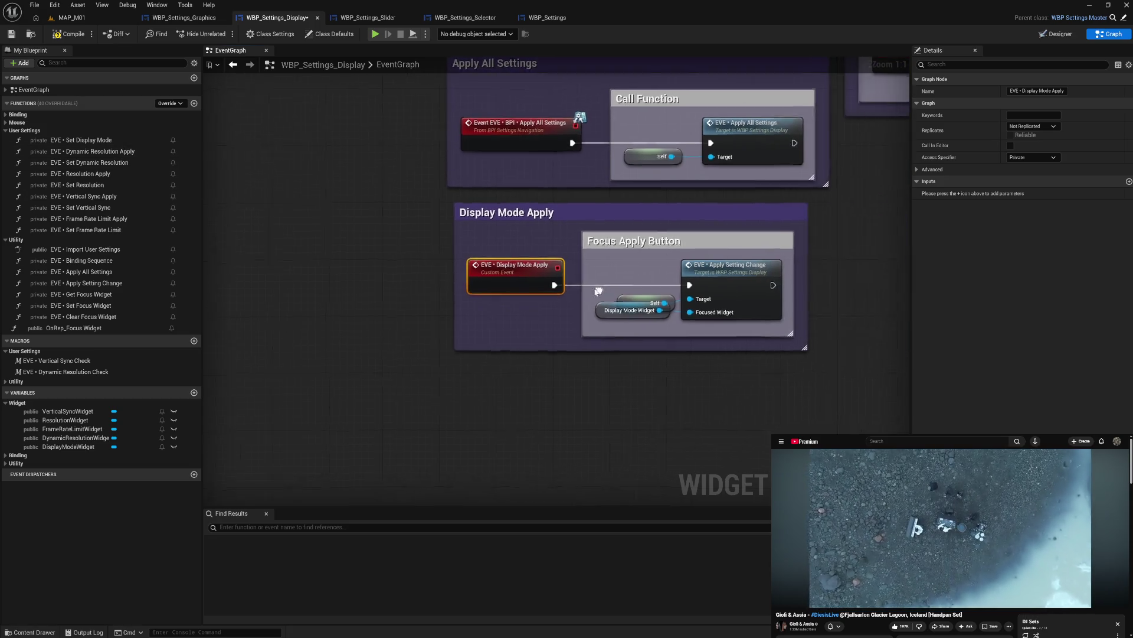
- Align the Self and Display Mode Widget nodes and nudge the Display Mode Apply comment
drag(591, 283, 707, 335)
key(q)
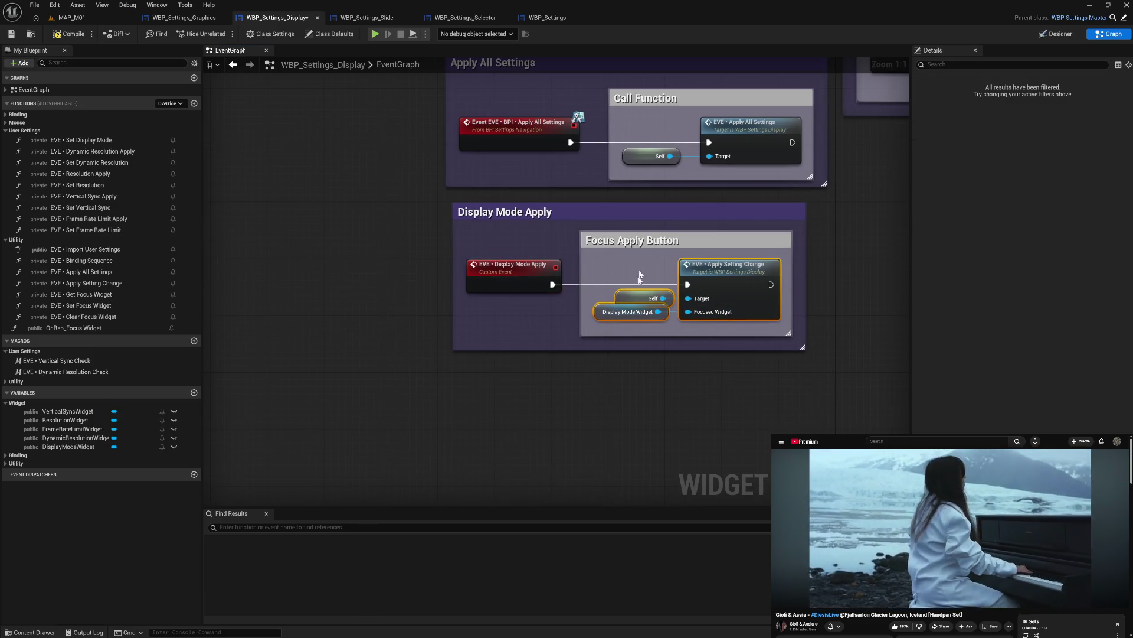
key(shift+a)
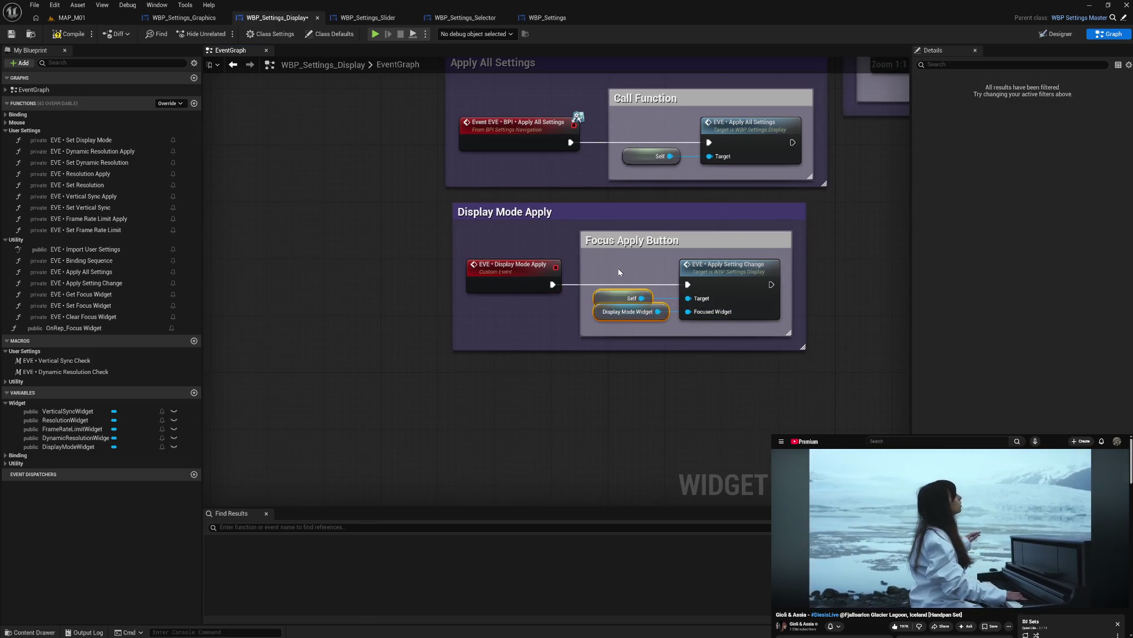
key(shift+d)
click(618, 268)
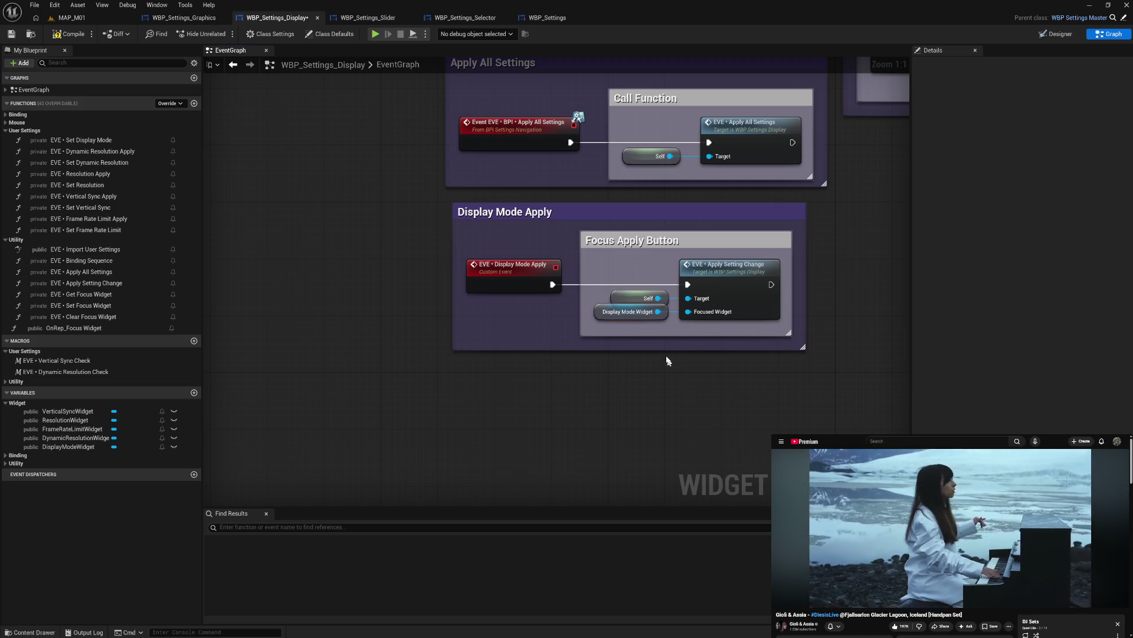
drag(526, 216, 519, 208)
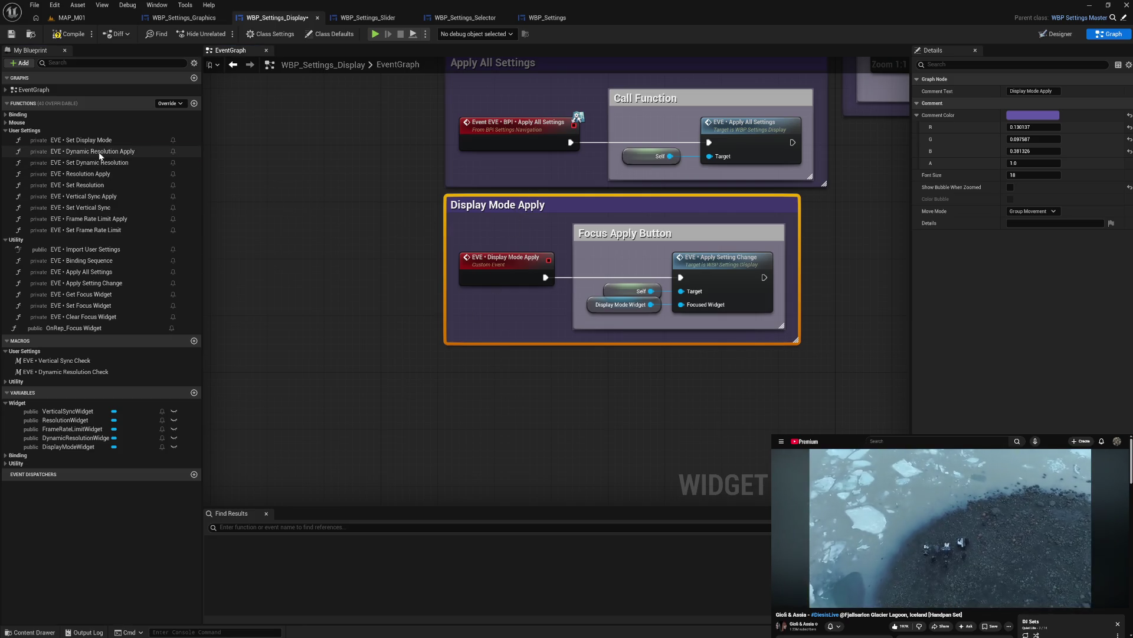
click(145, 153)
right_click(123, 154)
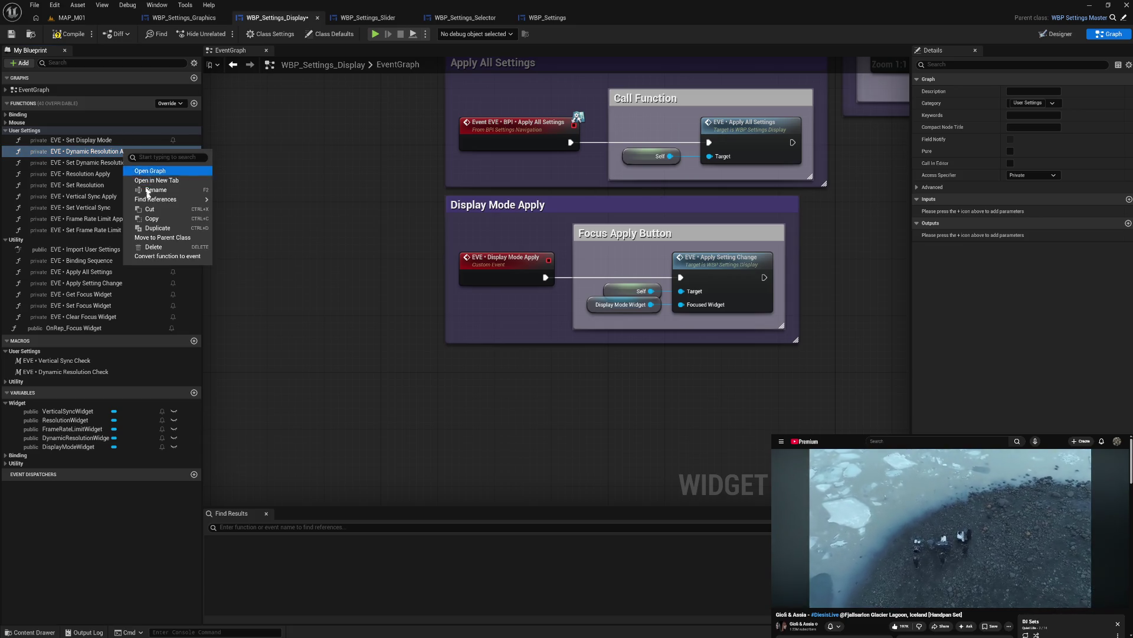
- Convert Dynamic Resolution Apply into an event and move it into its comment group
click(156, 257)
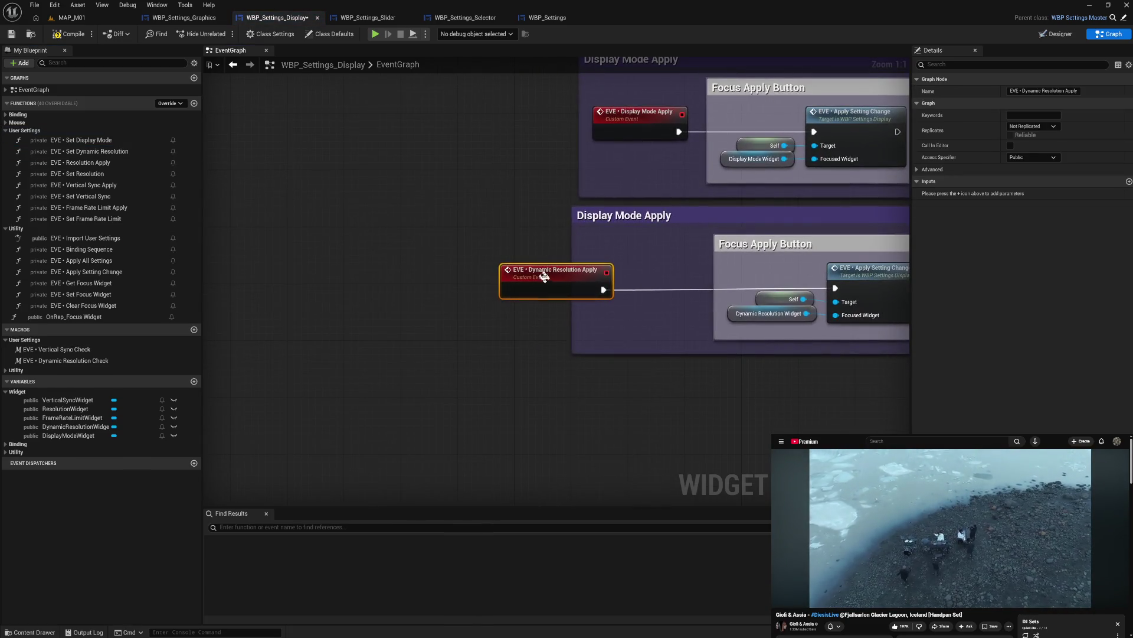
drag(548, 286, 635, 286)
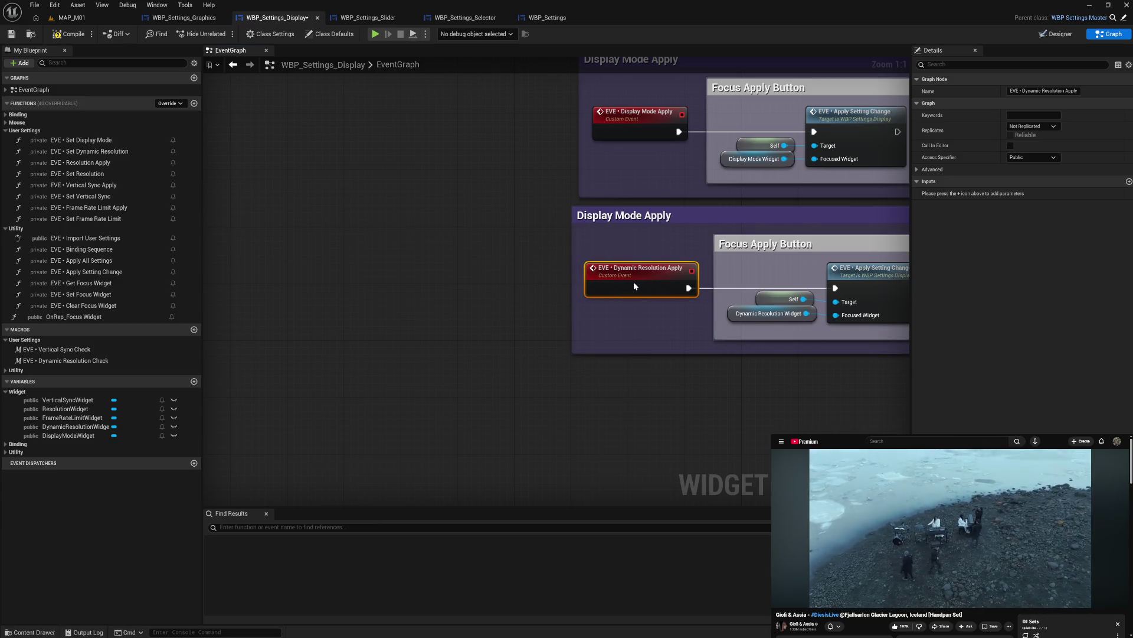
drag(678, 321, 502, 328)
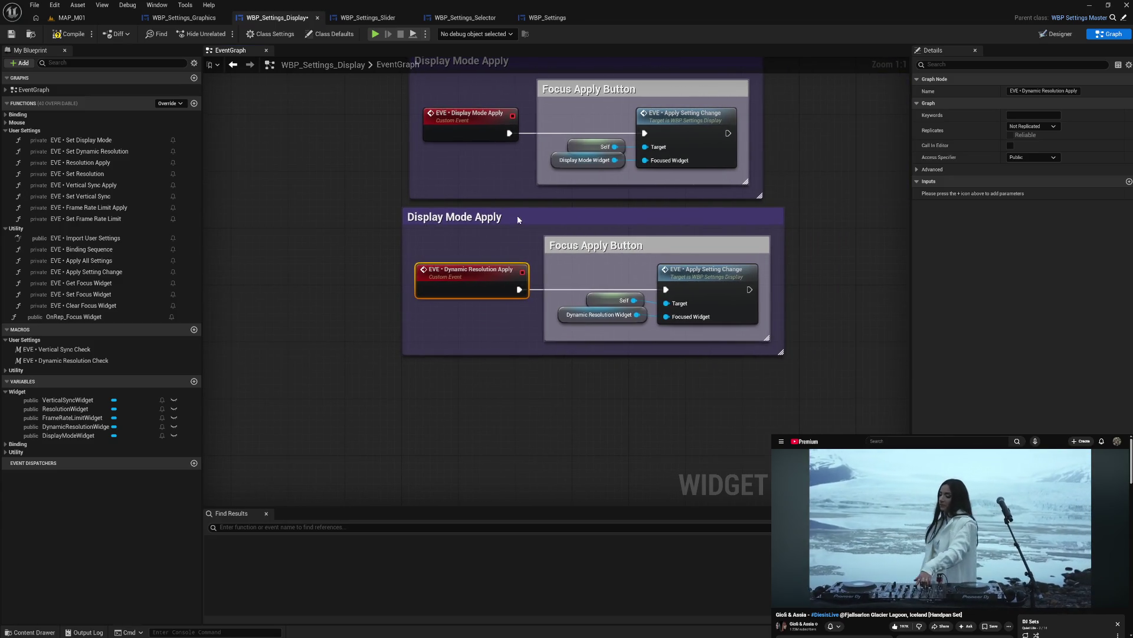
drag(517, 215, 522, 212)
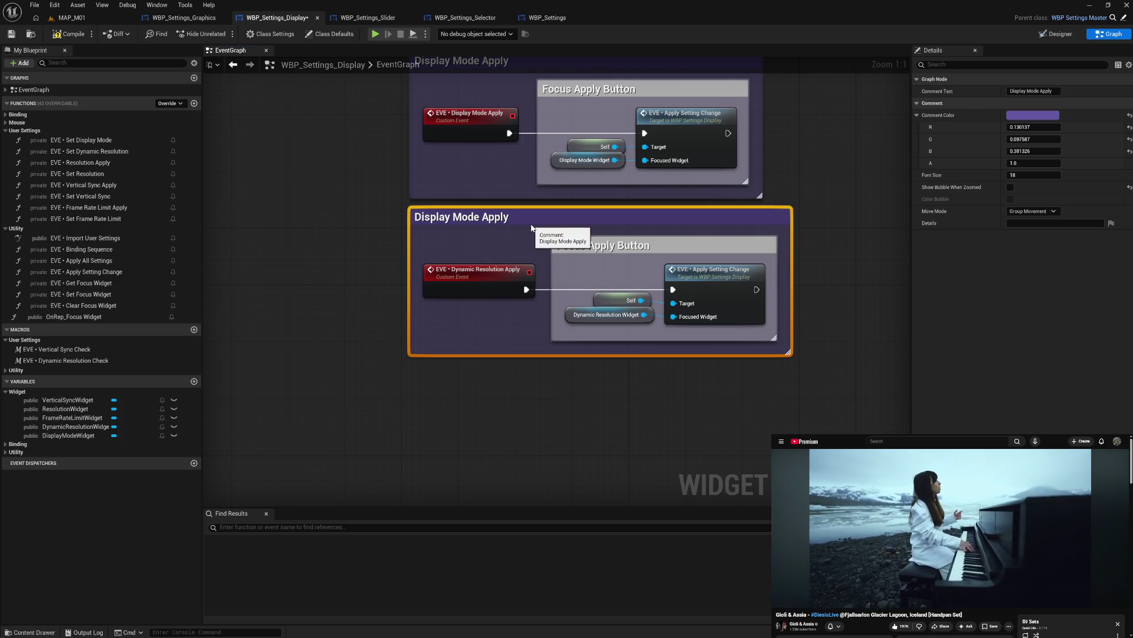
mouse_move(619, 275)
mouse_down()
mouse_move(623, 331)
mouse_move(722, 347)
mouse_move(643, 329)
mouse_move(617, 275)
mouse_up()
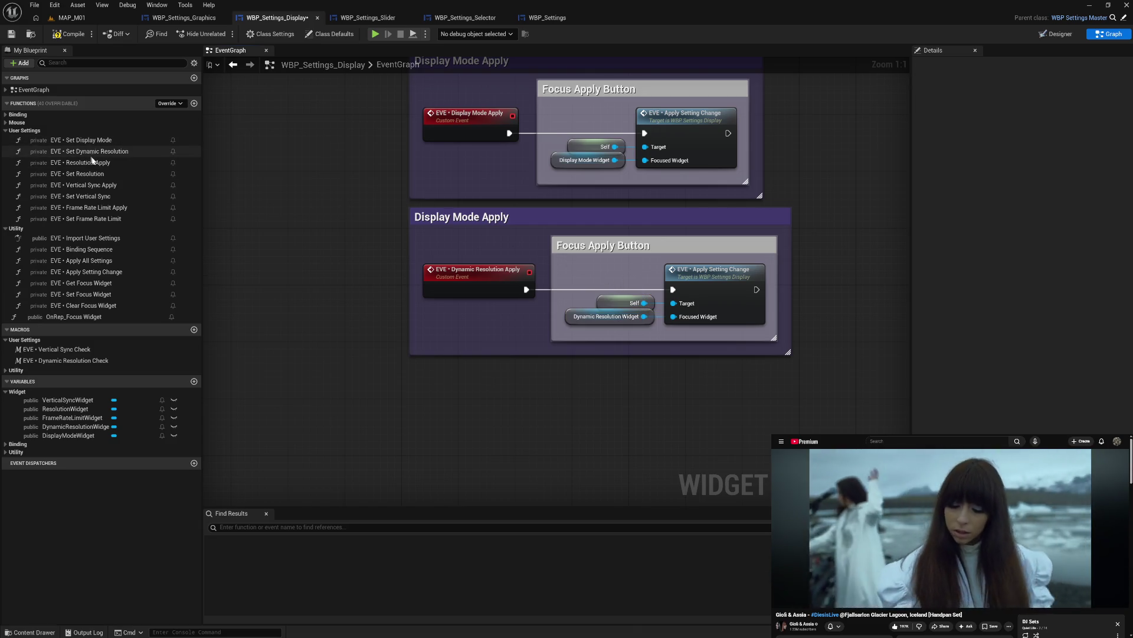
- Convert Resolution Apply into an event and place it in the lower comment group
right_click(124, 167)
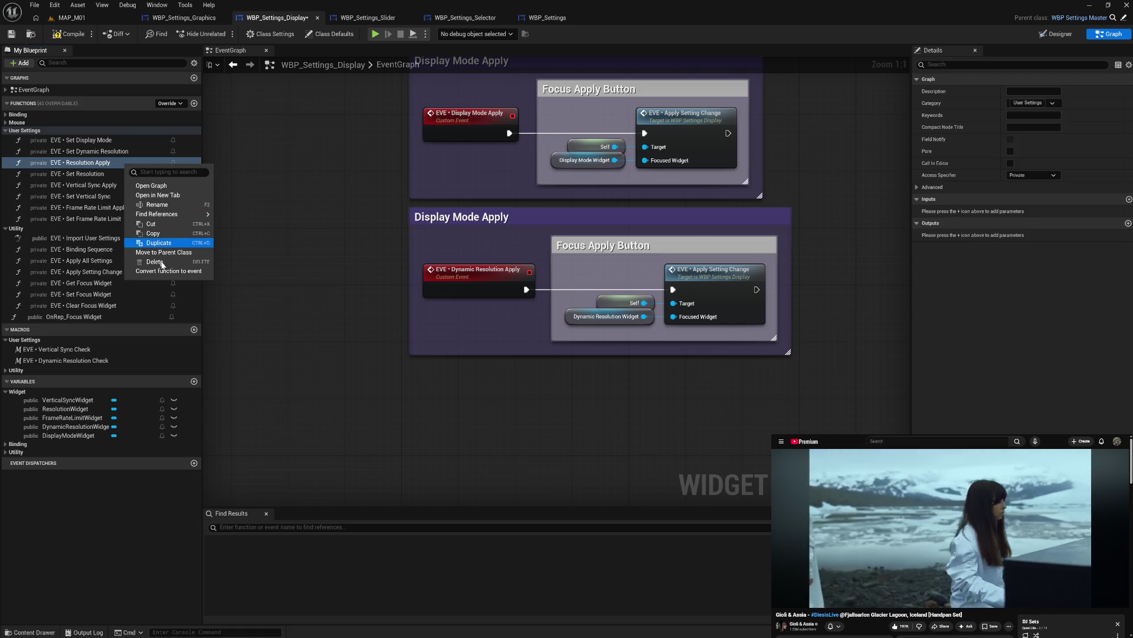
click(247, 289)
mouse_move(620, 284)
mouse_down()
mouse_move(569, 284)
mouse_move(656, 287)
mouse_move(517, 283)
mouse_up()
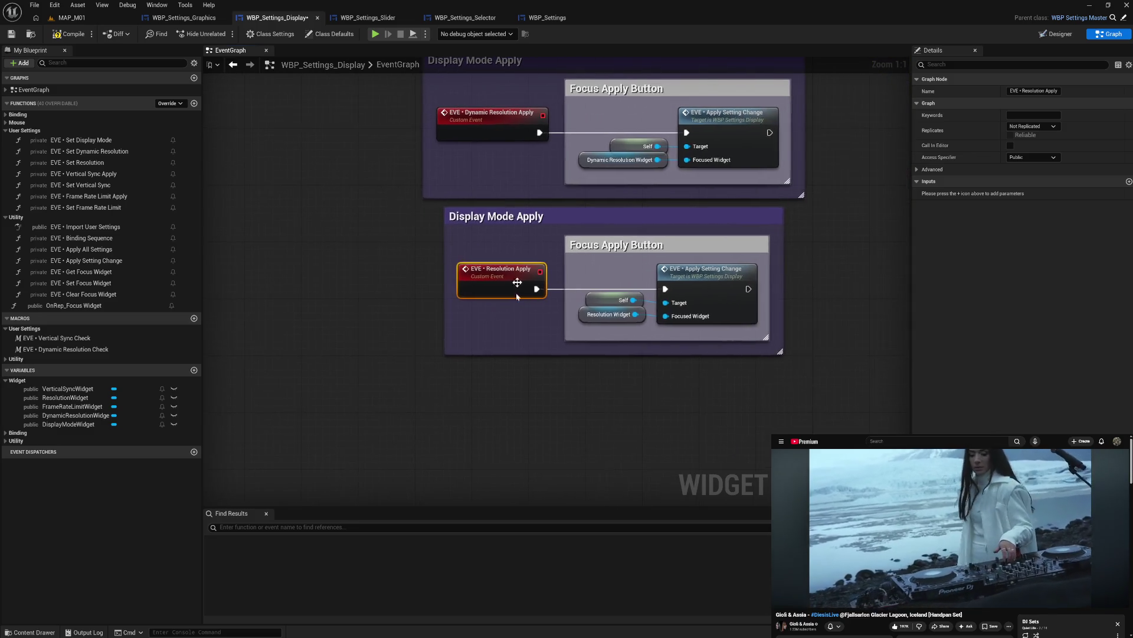
mouse_move(508, 219)
mouse_down()
mouse_move(490, 223)
mouse_move(680, 331)
mouse_move(693, 315)
mouse_up()
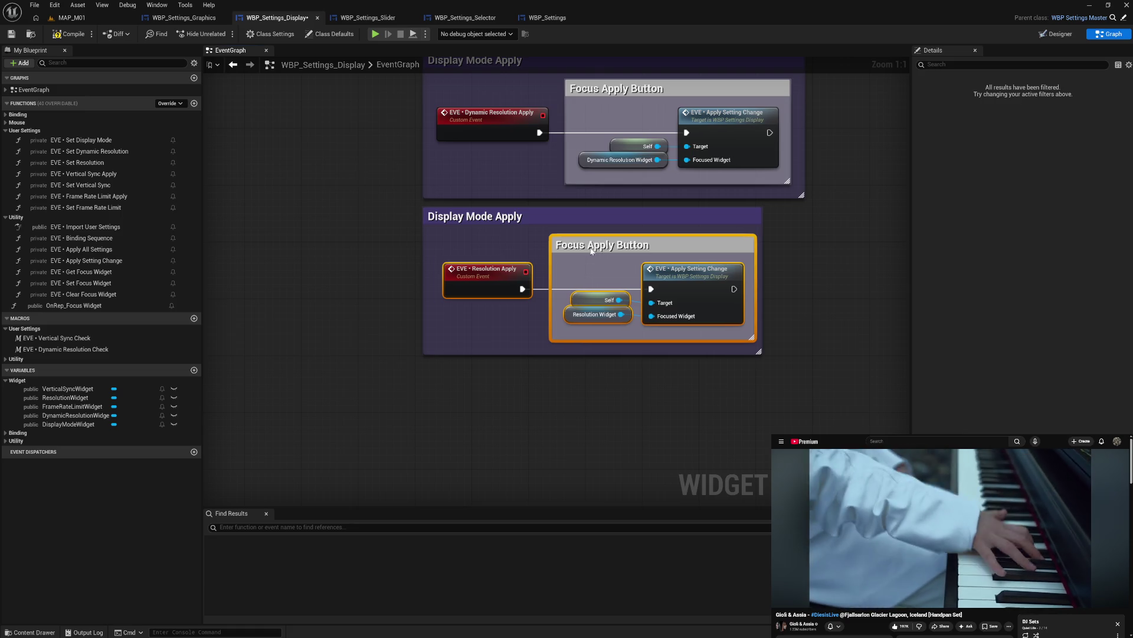
click(471, 250)
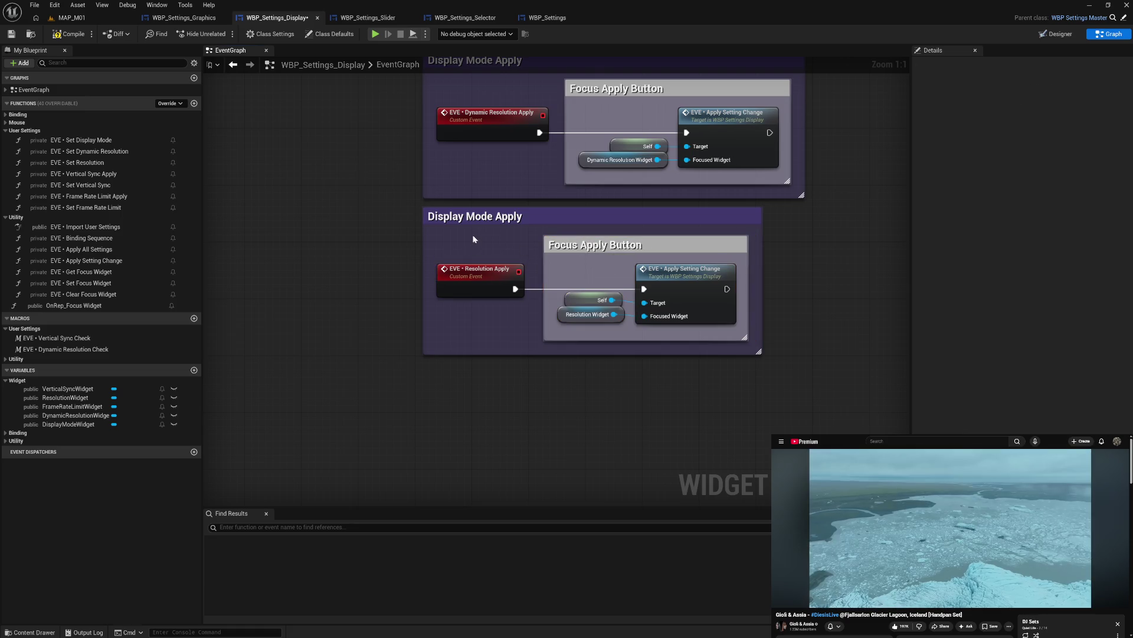
right_click(117, 177)
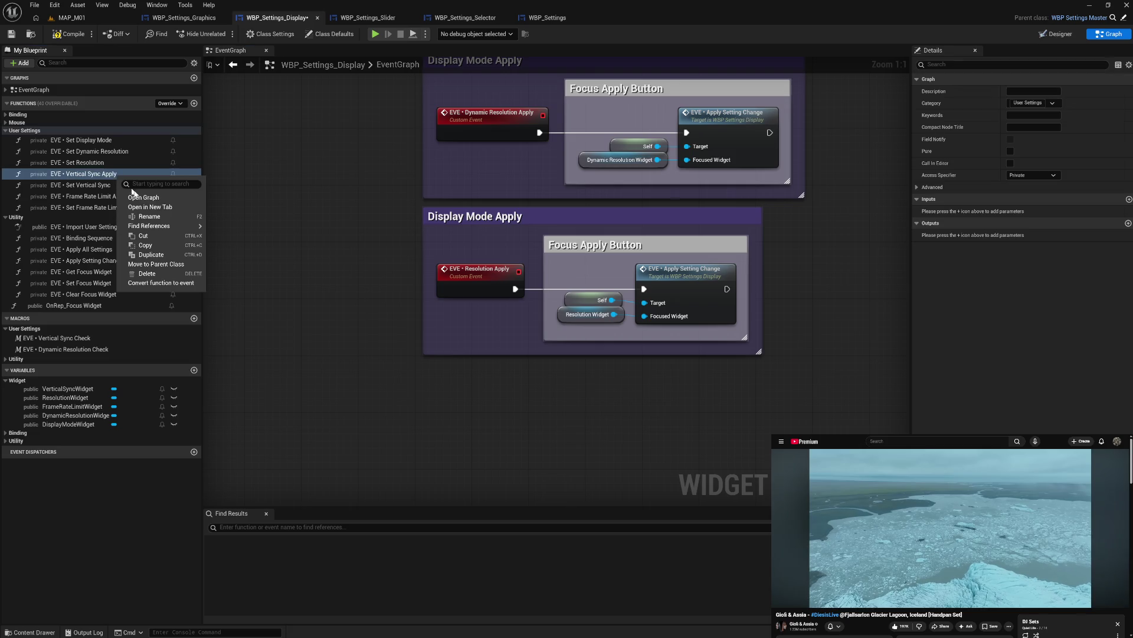
- Convert Vertical Sync Apply and Frame Rate Limit Apply into events placed in their comment groups
click(157, 284)
drag(582, 286, 682, 285)
mouse_move(643, 219)
mouse_down()
mouse_move(531, 307)
mouse_move(539, 478)
mouse_move(561, 492)
mouse_move(543, 406)
mouse_move(546, 426)
mouse_move(573, 199)
mouse_move(569, 303)
mouse_up()
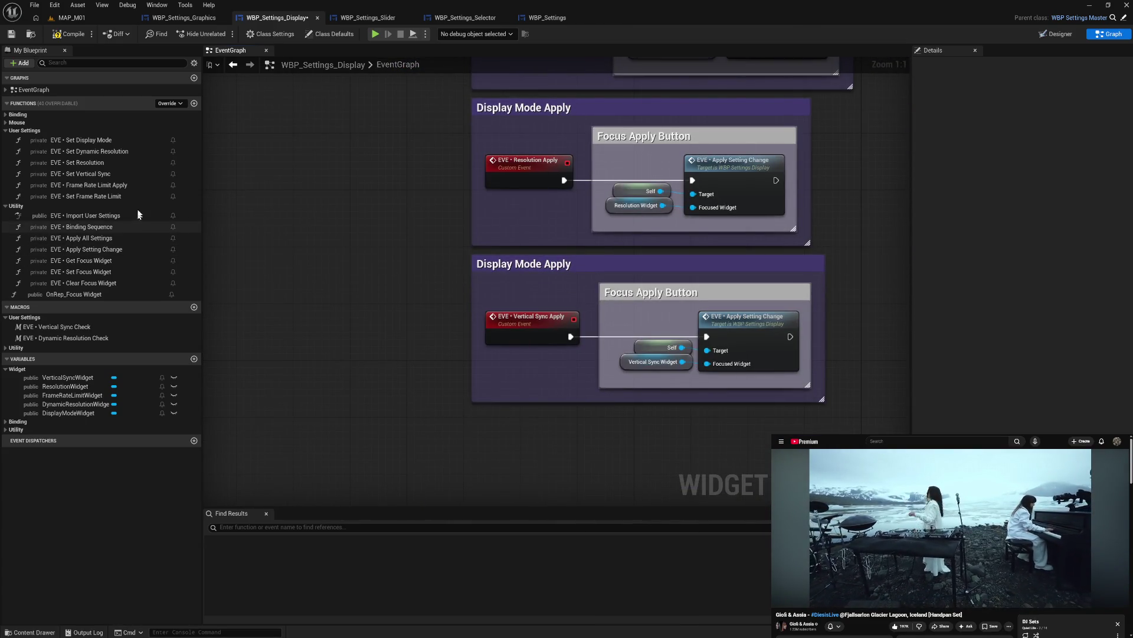
right_click(136, 187)
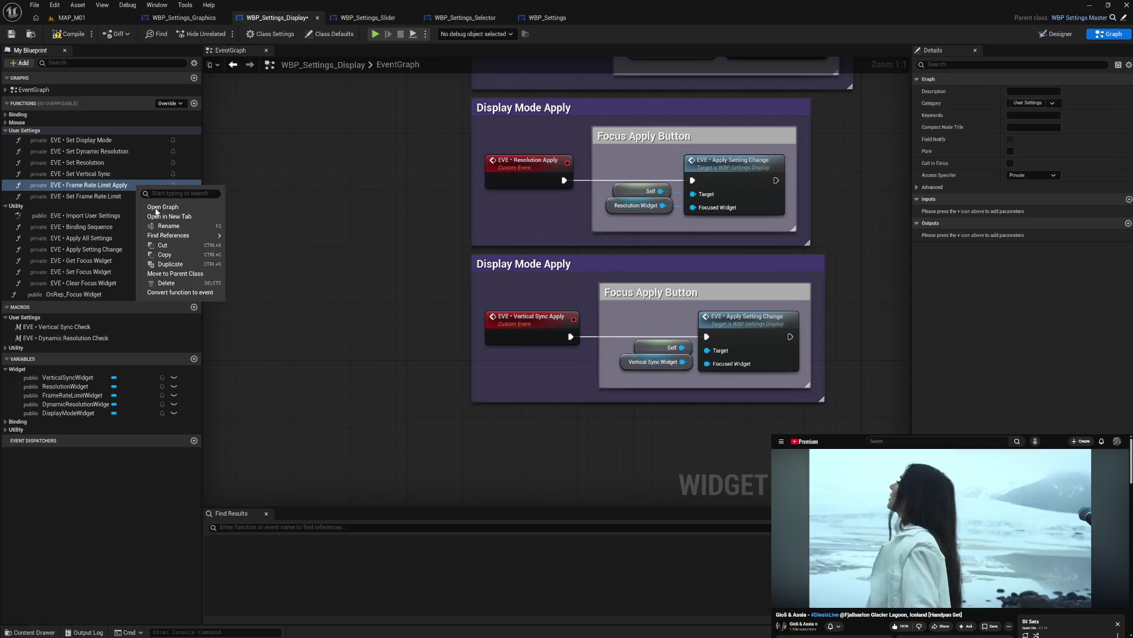
click(177, 294)
drag(520, 293, 628, 288)
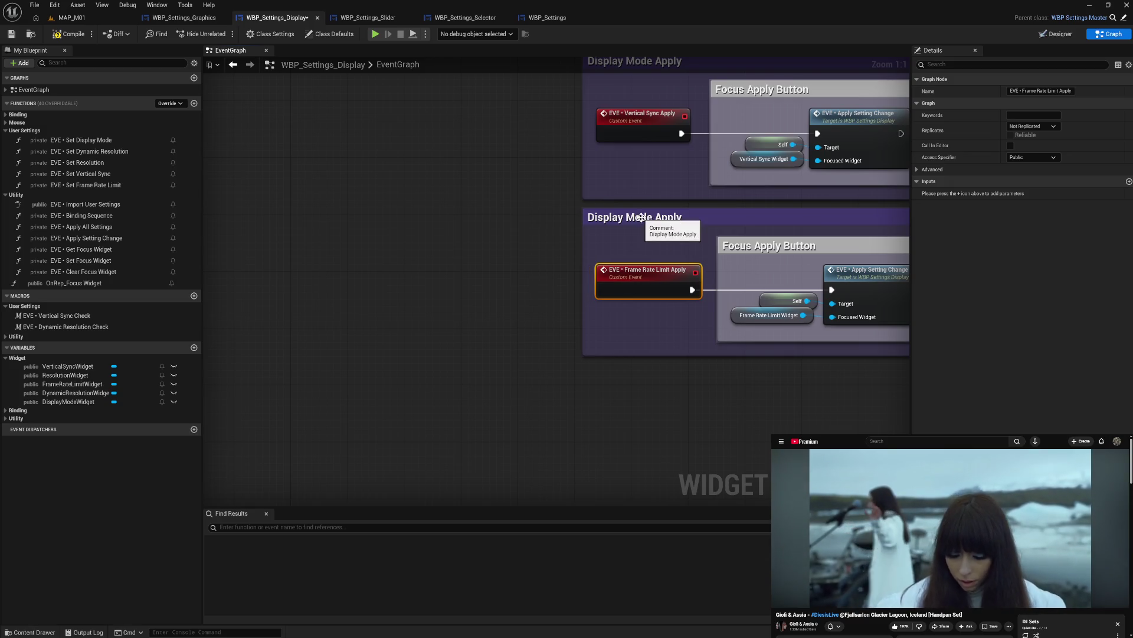
- Retitle the lower comment group to 'Vertical Sync Apply'
click(641, 219)
mouse_move(663, 238)
mouse_down()
mouse_move(583, 252)
mouse_move(506, 234)
mouse_up()
double_click(567, 233)
key(BackSpace)
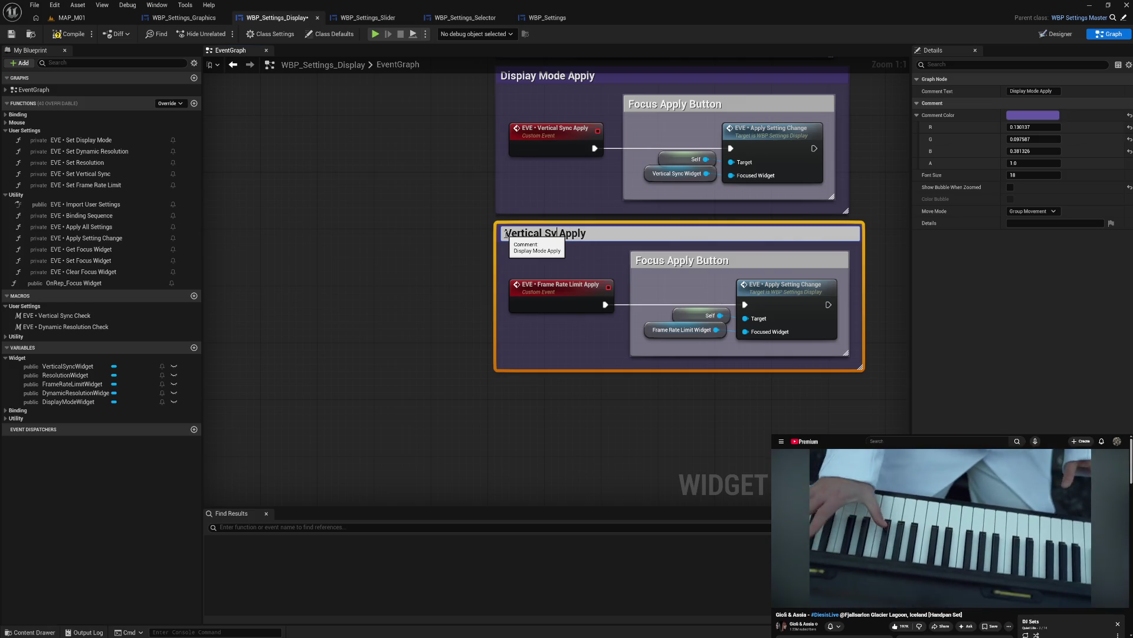
text(nc)
key(Return)
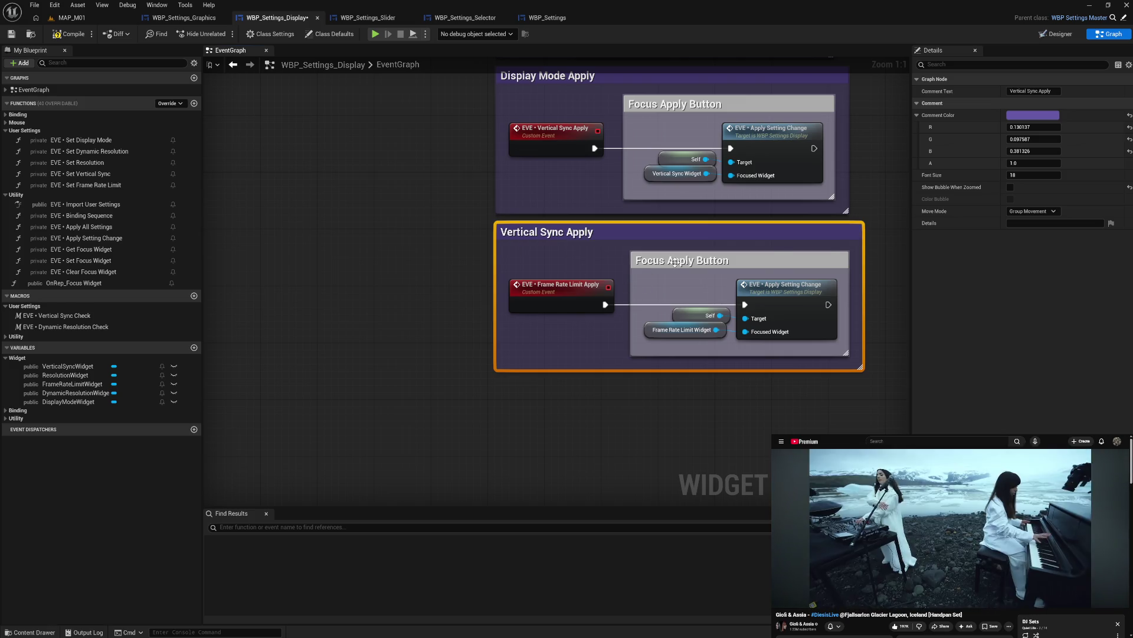
click(692, 275)
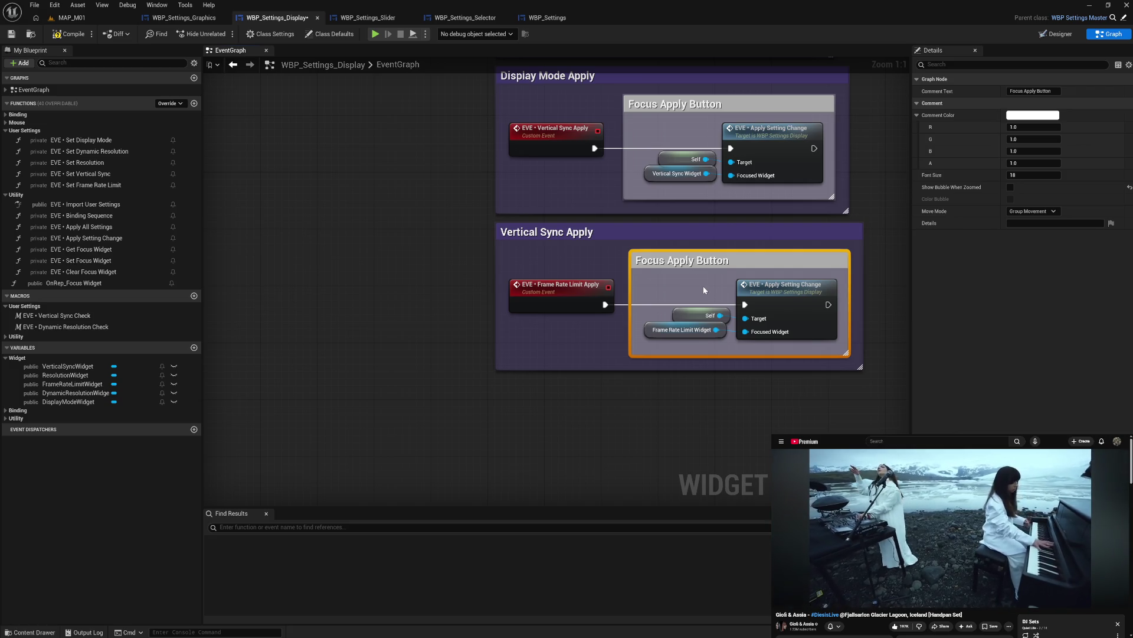
- Rename the inner comment to 'Apply Setting Change'
key(F2)
text(AS)
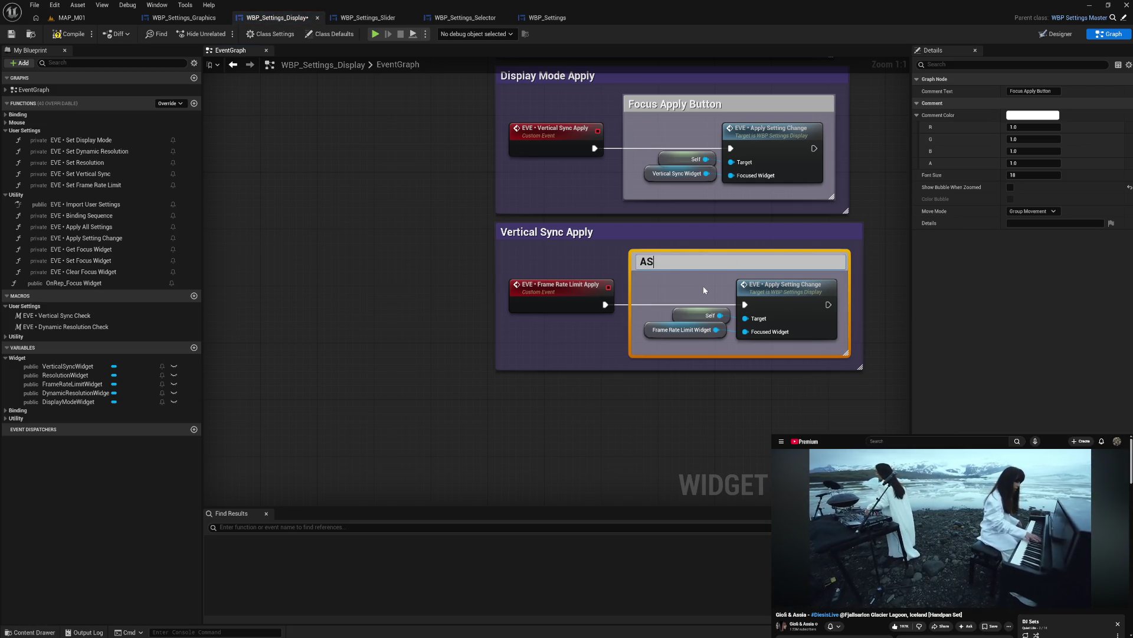
key(BackSpace)
text(pply Sett)
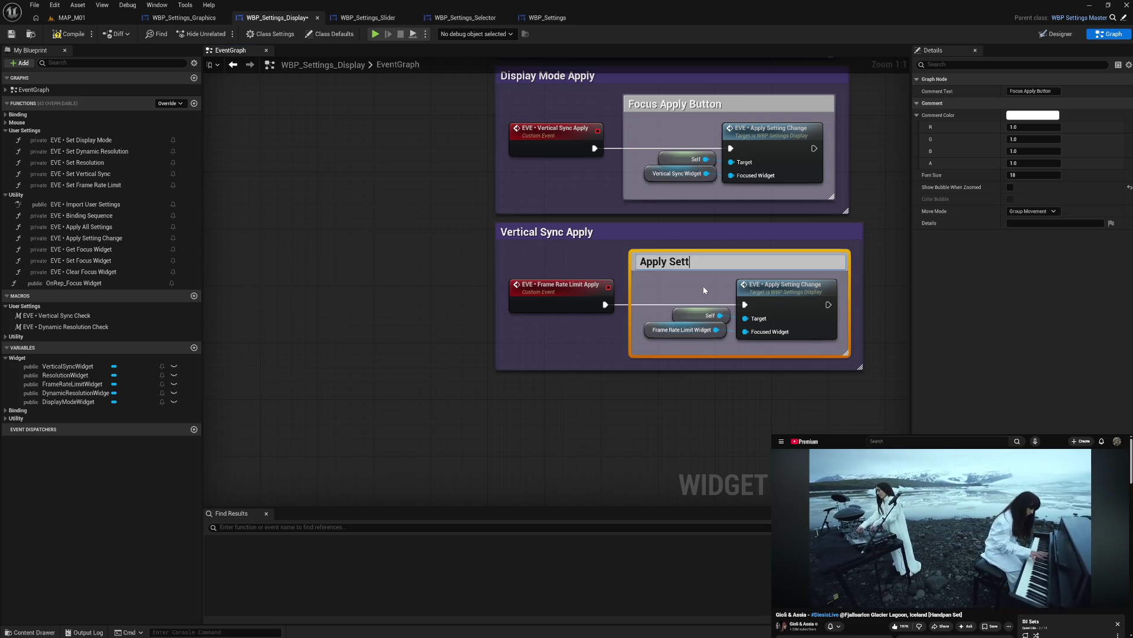
text(ing Change)
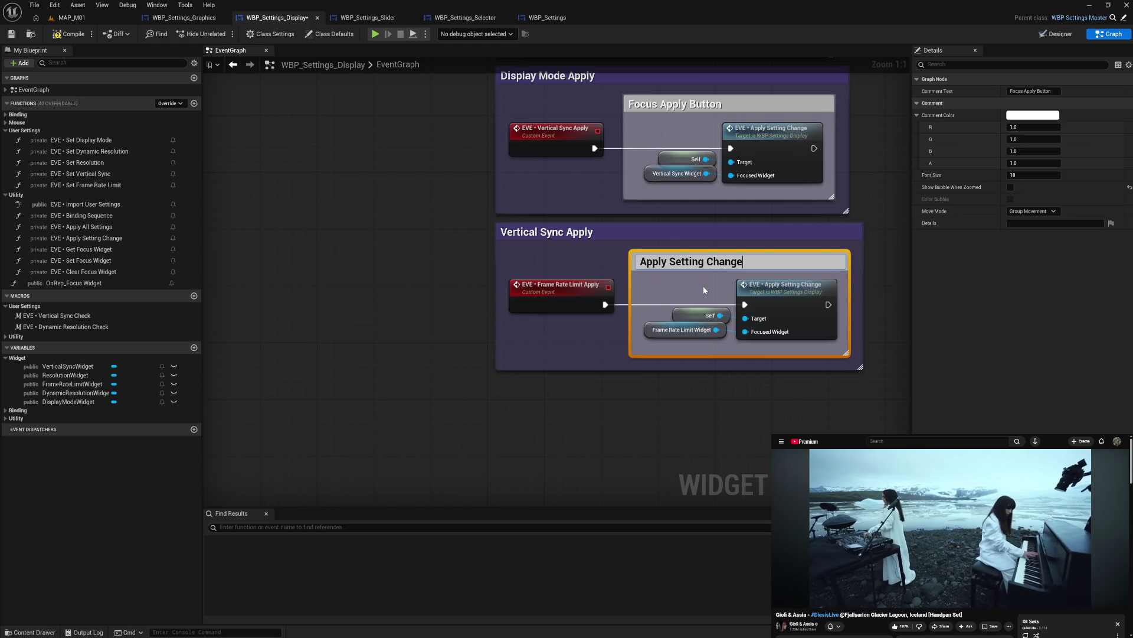
key(ctrl+a)
key(ctrl+c)
key(Return)
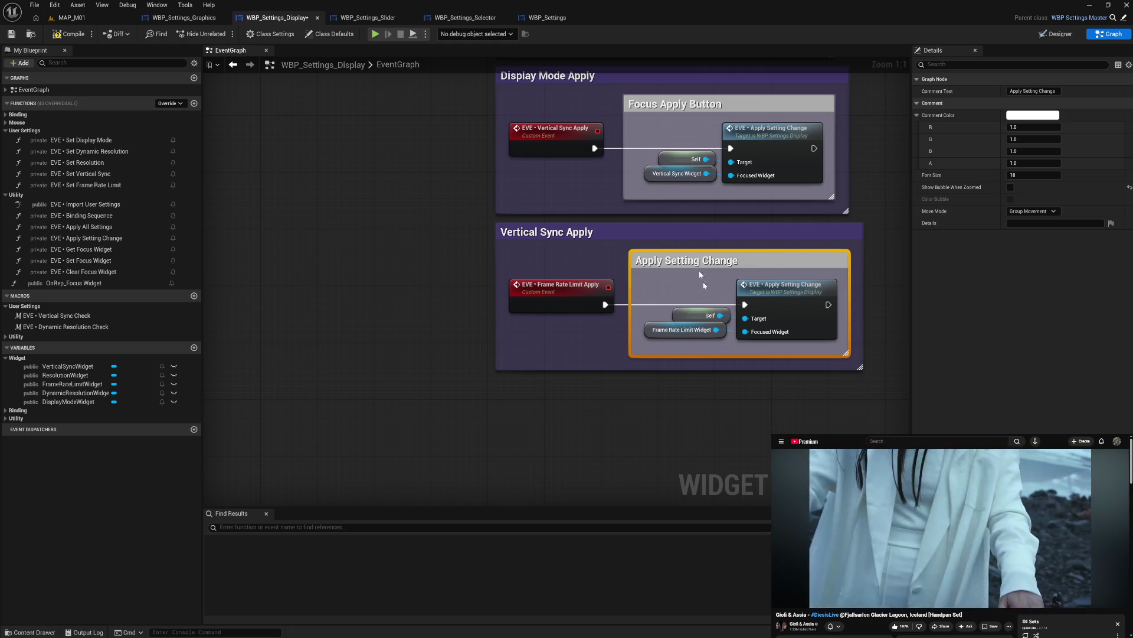
scroll(547, 207, up, 3)
- Retitle the group 'Vertical Sync Apply' and its inner comment 'Apply Setting Change'
double_click(542, 192)
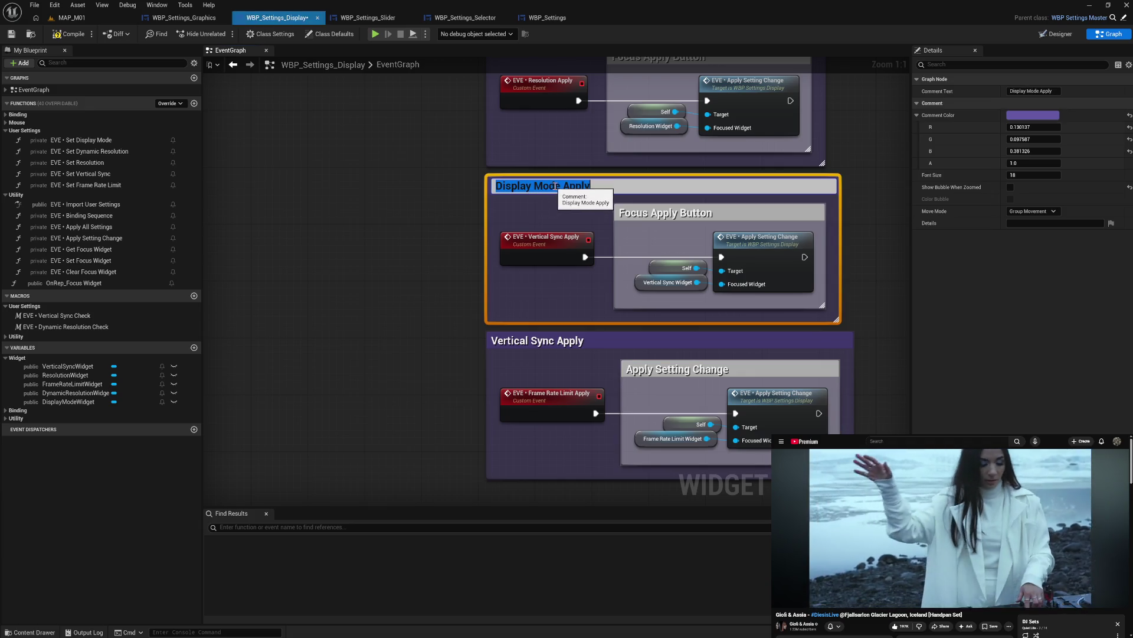
drag(561, 186, 488, 197)
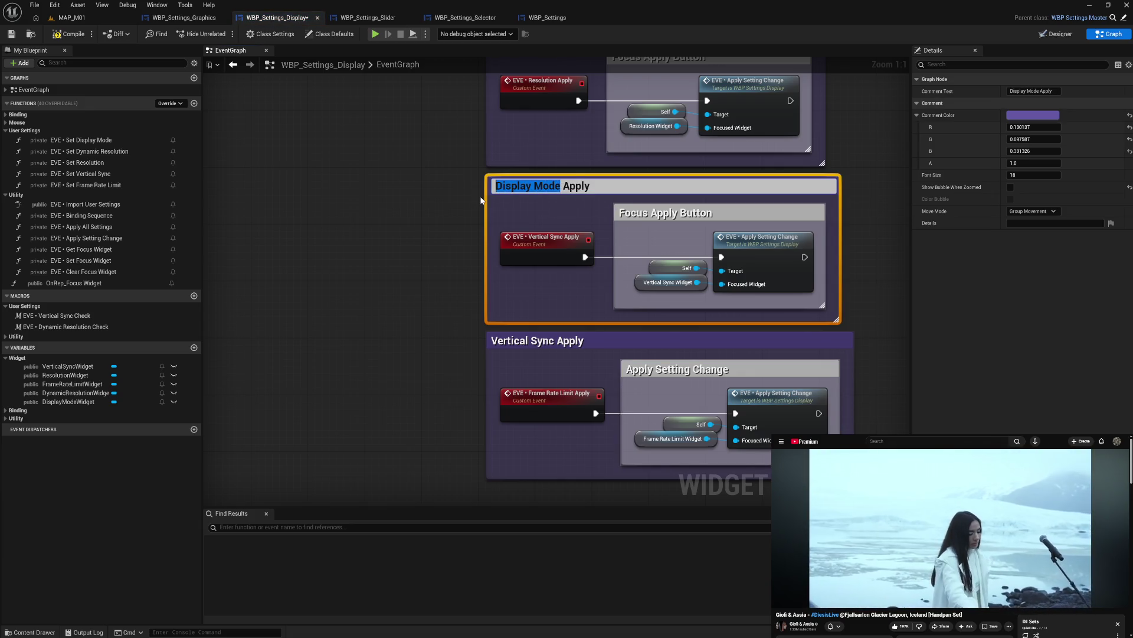
text(Vertica)
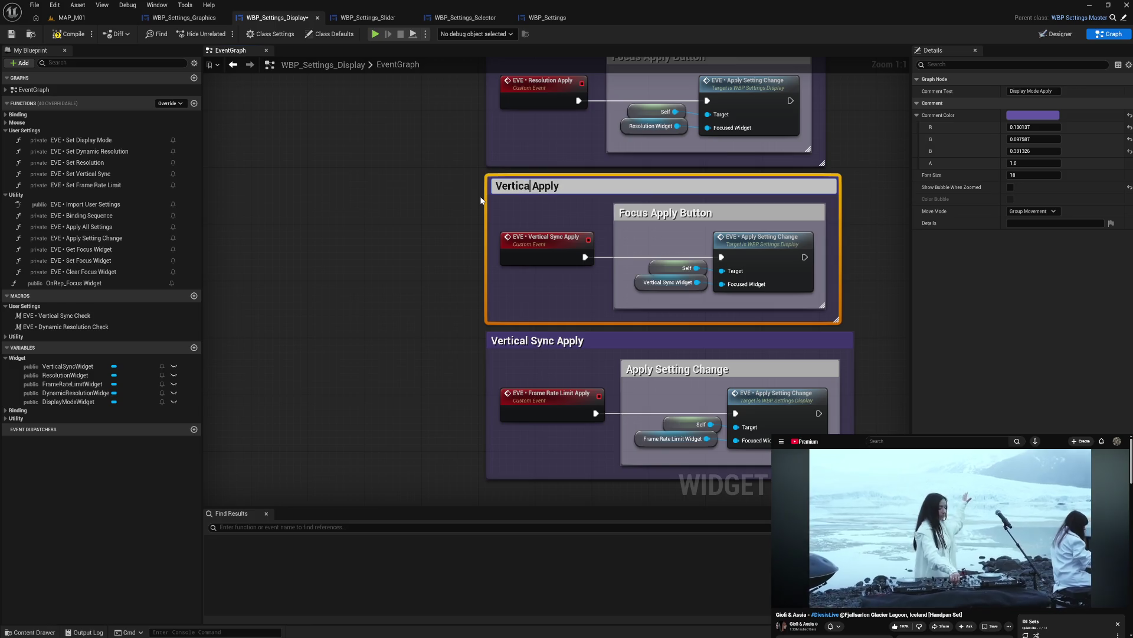
text(l Sync)
key(Return)
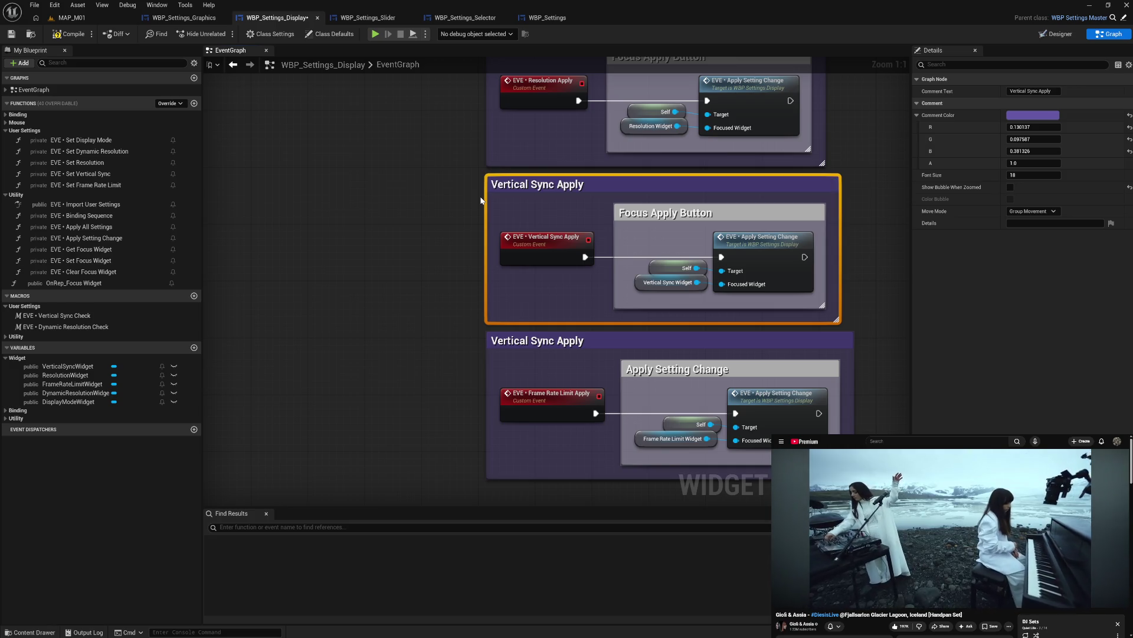
click(664, 211)
click(664, 211)
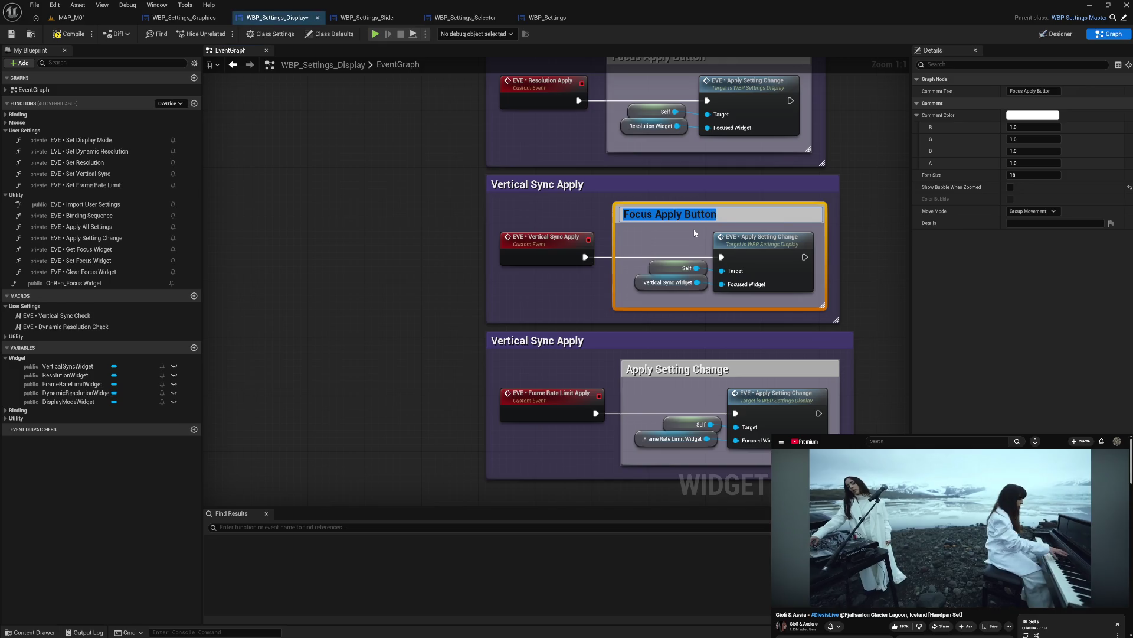
key(ctrl+v)
- Retitle the bottom group 'Frame Rate Limit Apply' and widen the Vertical Sync Apply box
double_click(549, 342)
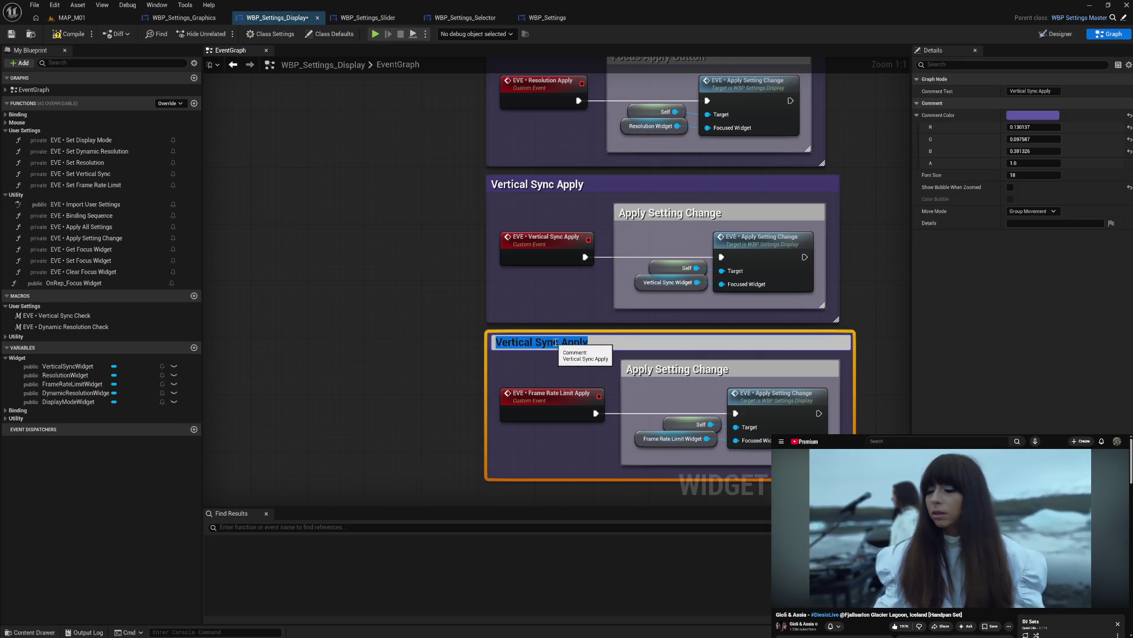
click(559, 343)
key(shift+Home)
text(Frame Rate L)
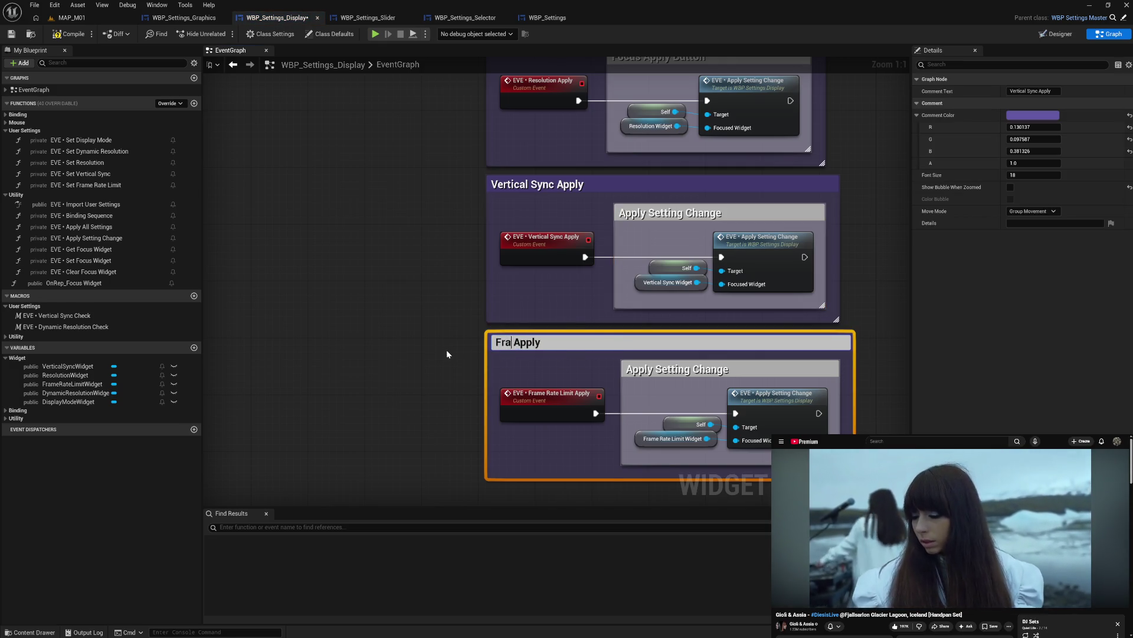
text(imit)
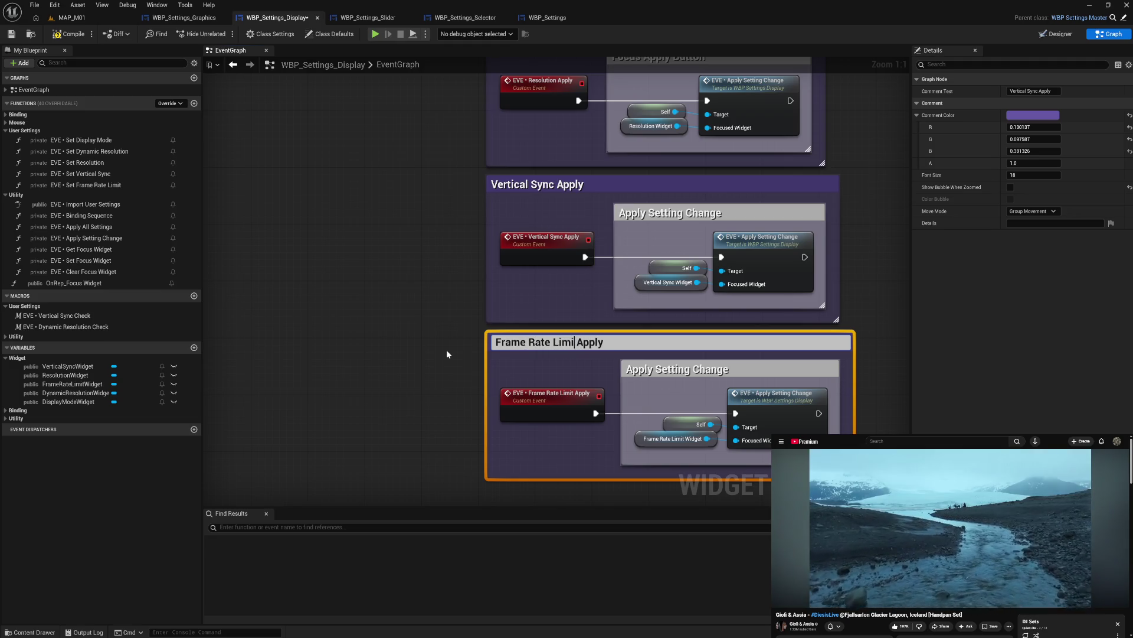
key(Return)
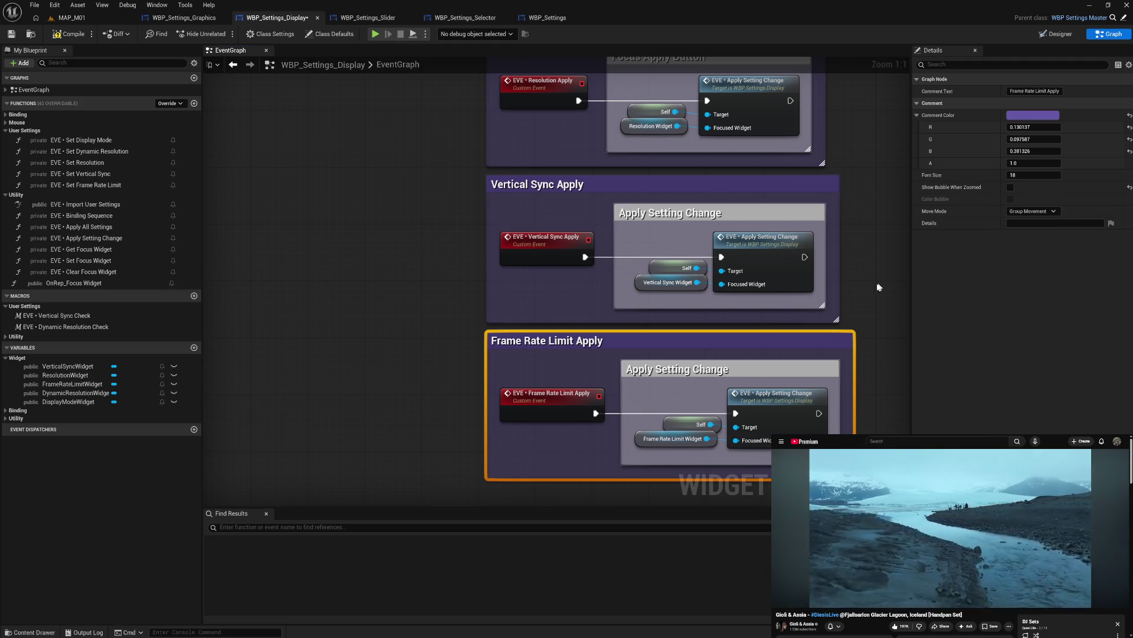
drag(838, 288, 853, 288)
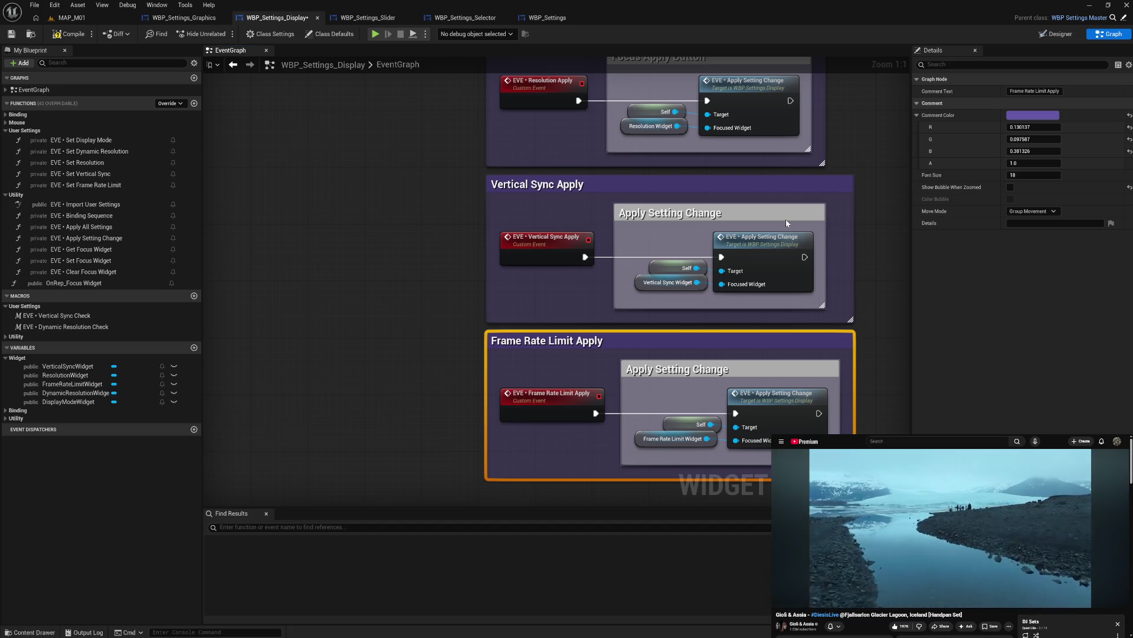
- Widen the Display Mode Apply and Frame Rate Limit Apply boxes and align their inner comments
drag(787, 223, 801, 219)
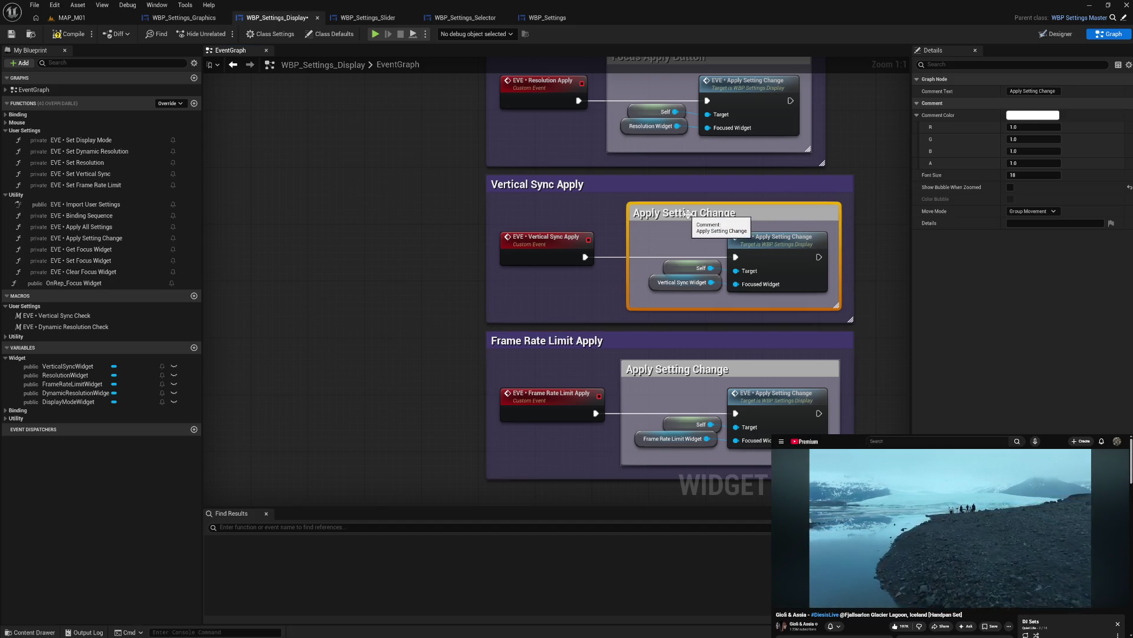
drag(688, 214, 722, 360)
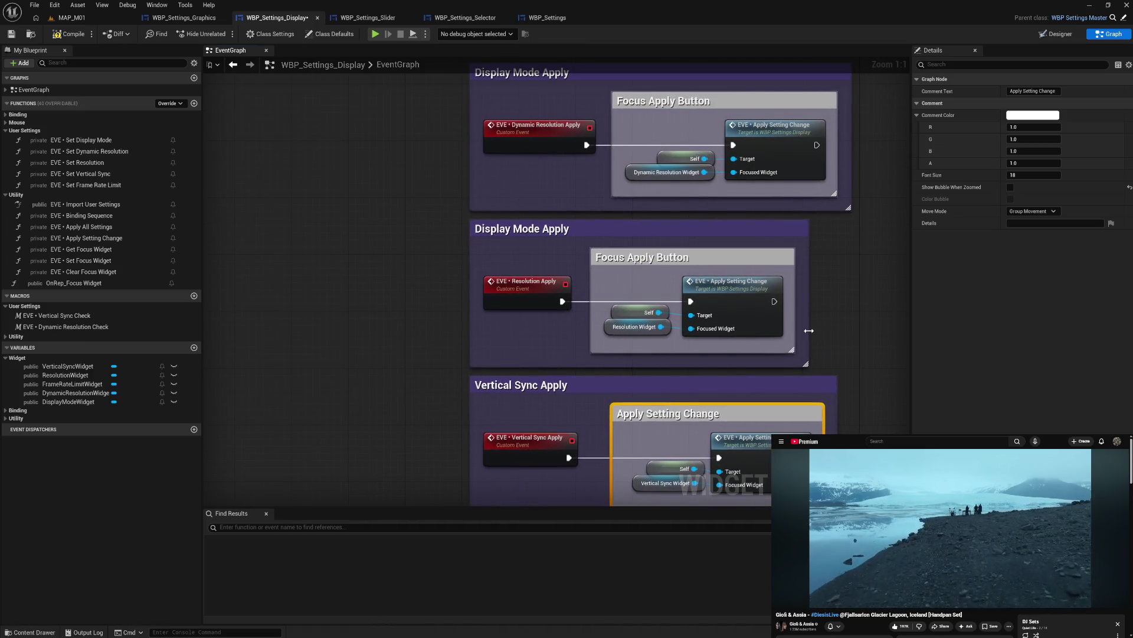
mouse_move(809, 331)
mouse_down()
mouse_move(836, 333)
mouse_move(849, 319)
mouse_move(810, 119)
mouse_up()
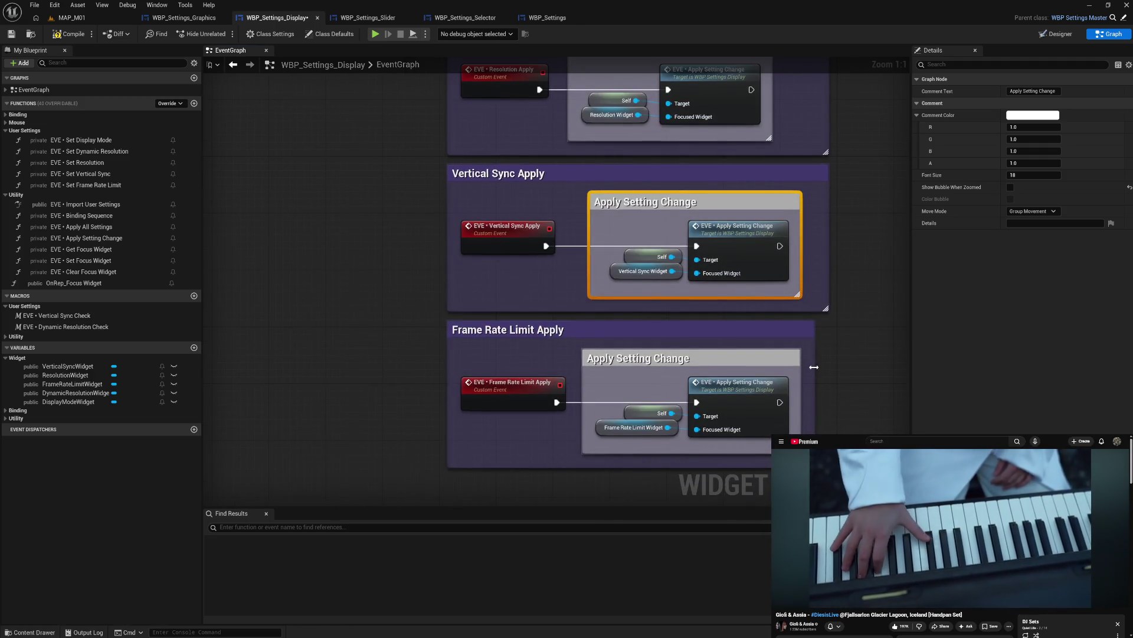
drag(815, 363, 830, 363)
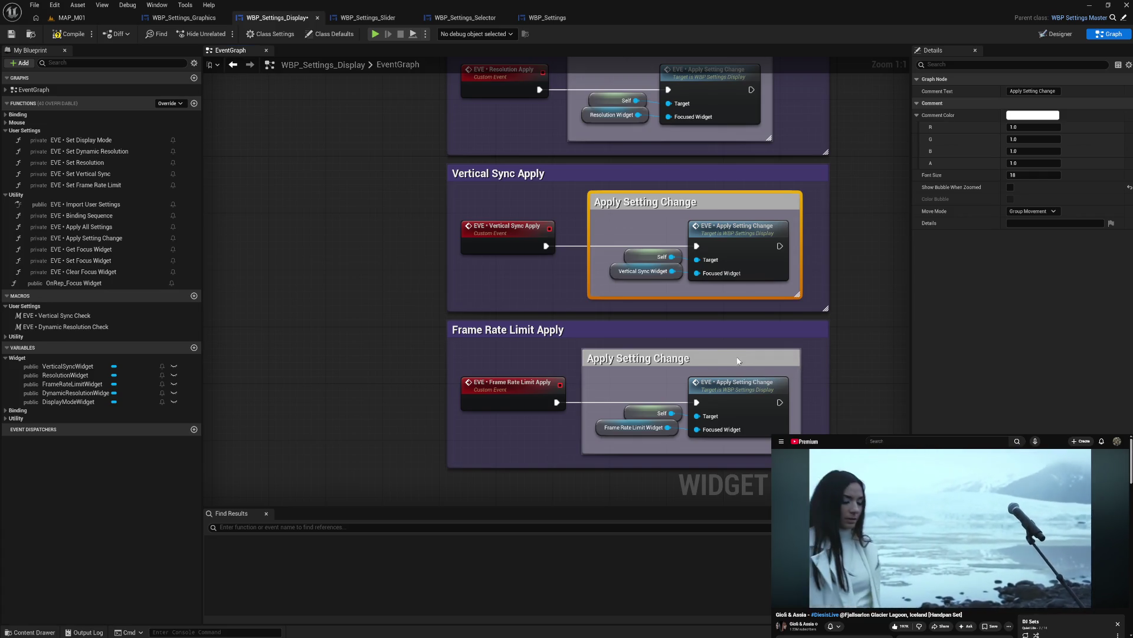
drag(735, 355, 753, 360)
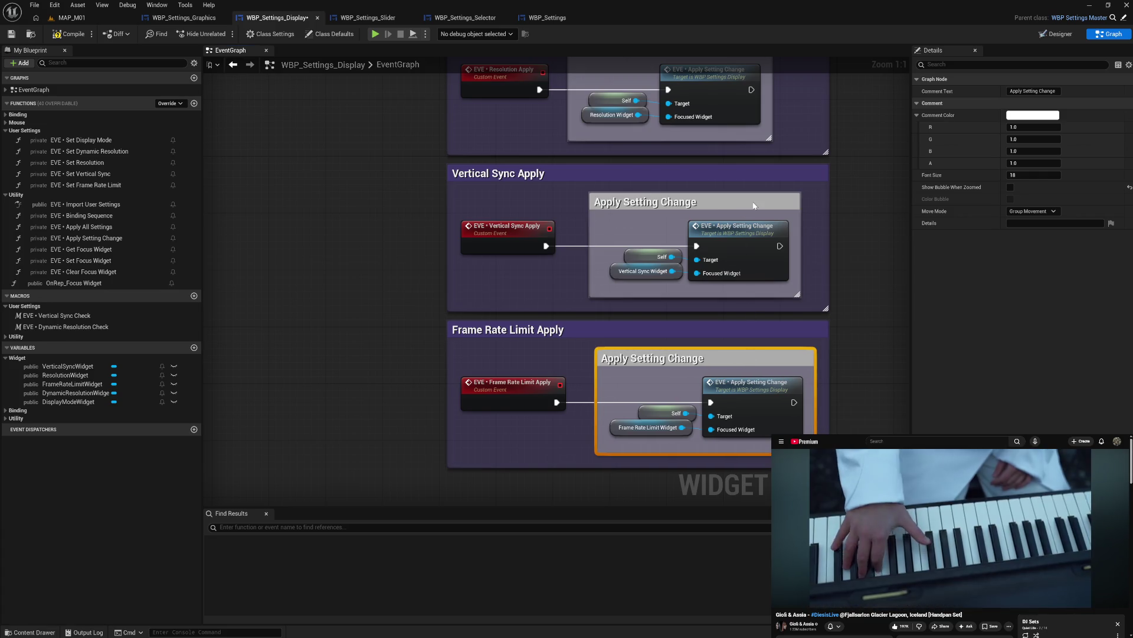
drag(753, 204, 766, 203)
- Align the inner Focus Apply Button comment in the upper groups
drag(838, 215, 839, 408)
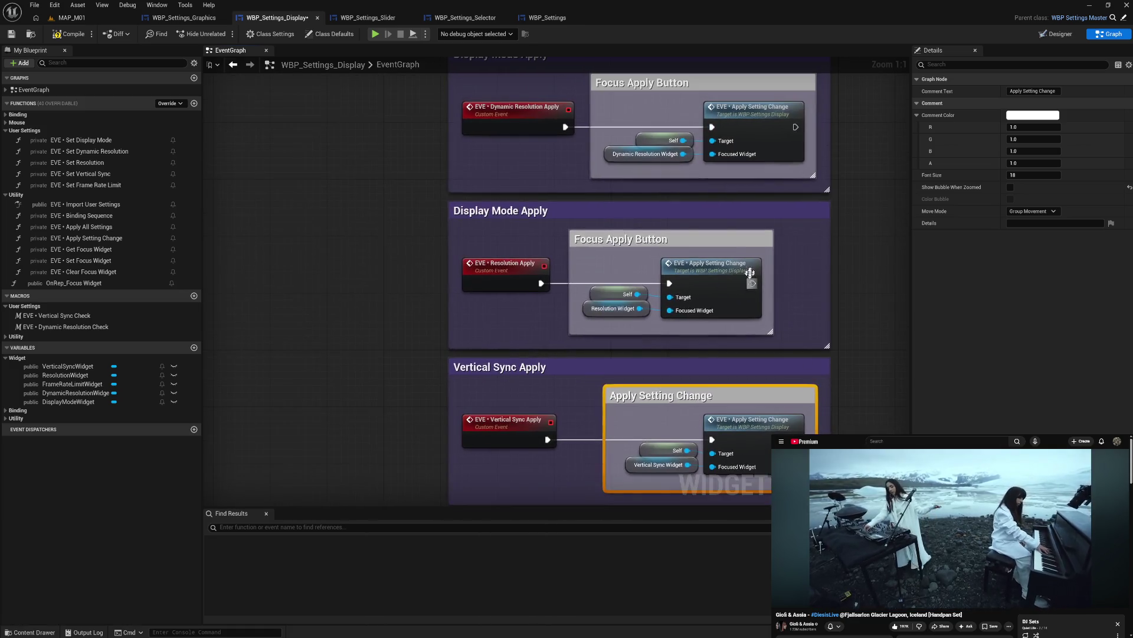
drag(747, 242, 787, 244)
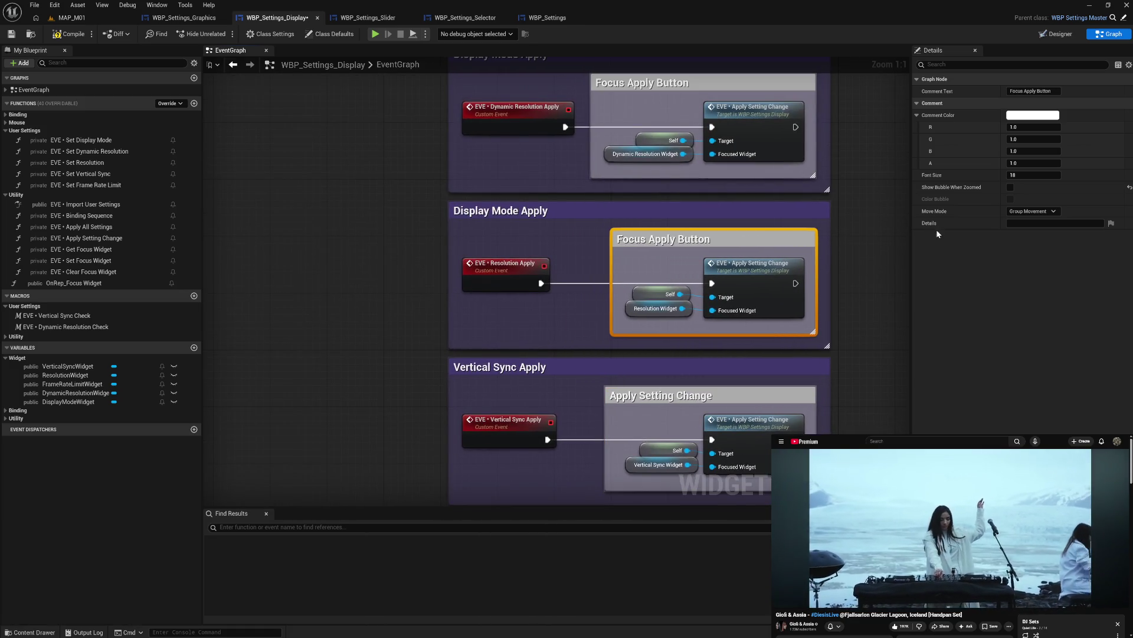
drag(846, 113, 843, 304)
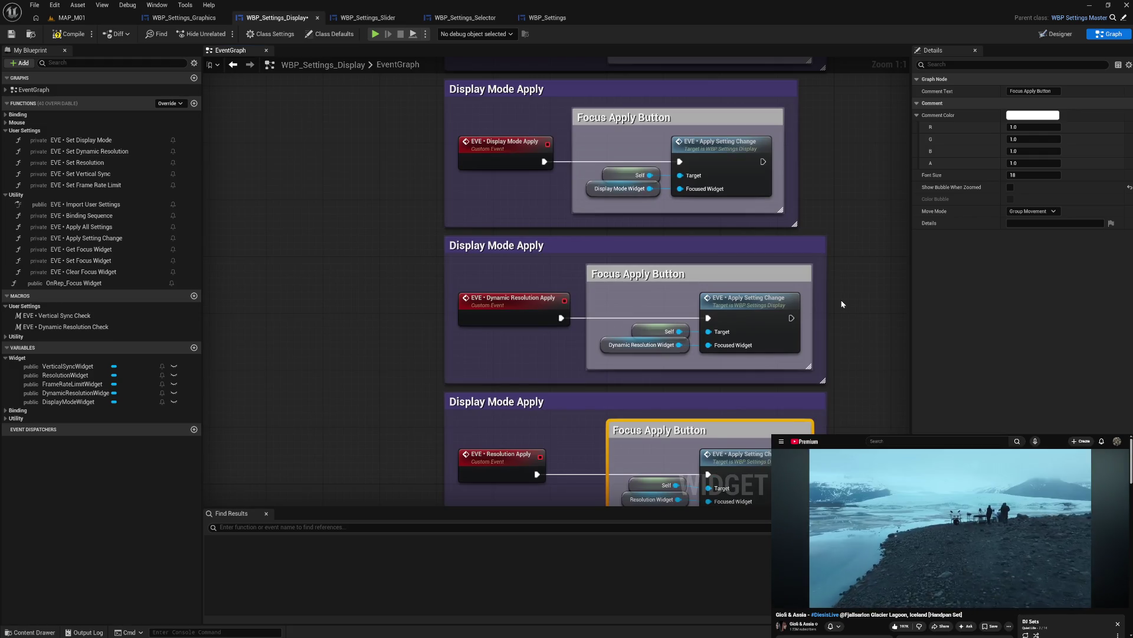
drag(663, 434, 634, 237)
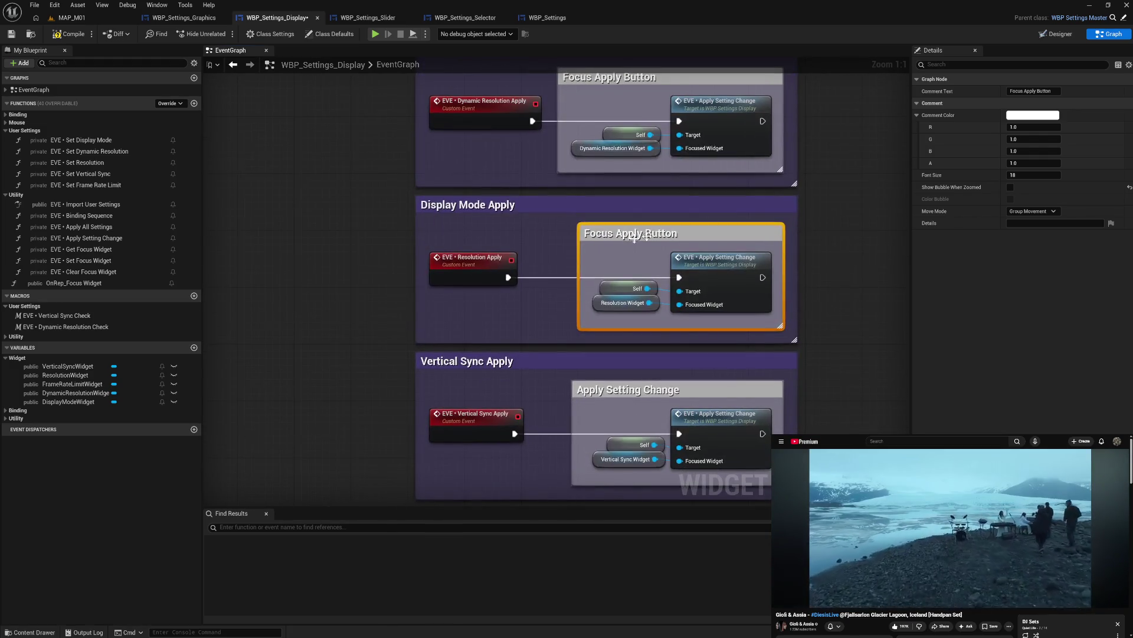
click(512, 206)
- Retitle the middle comment 'Resolution Apply' and its inner comment 'Apply Setting Change'
click(508, 206)
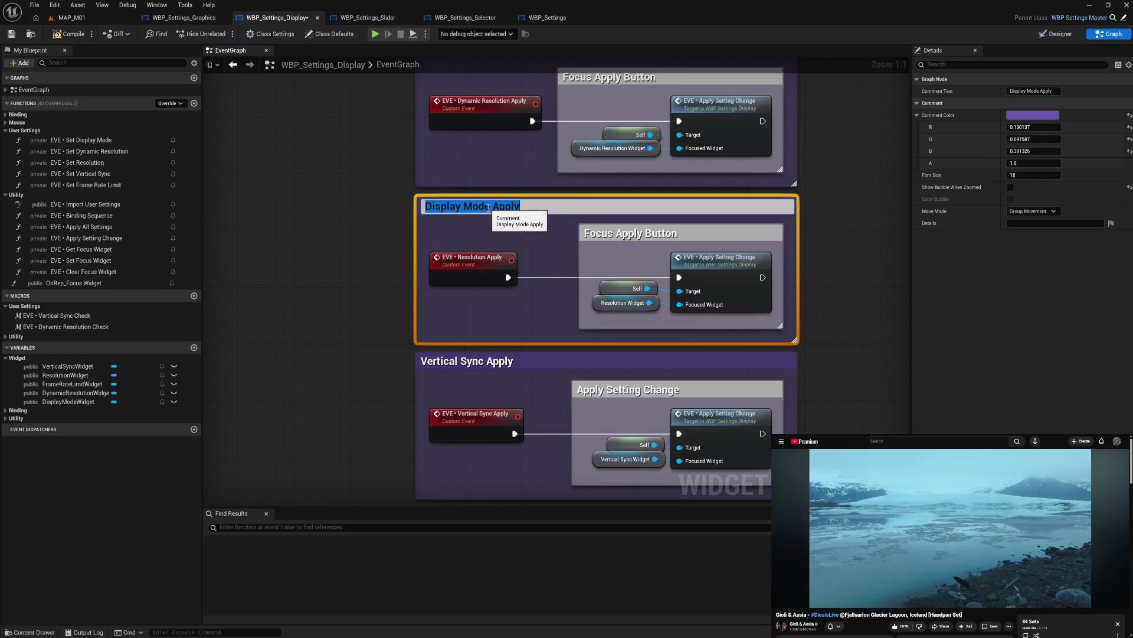
drag(490, 206, 397, 220)
text(Resol)
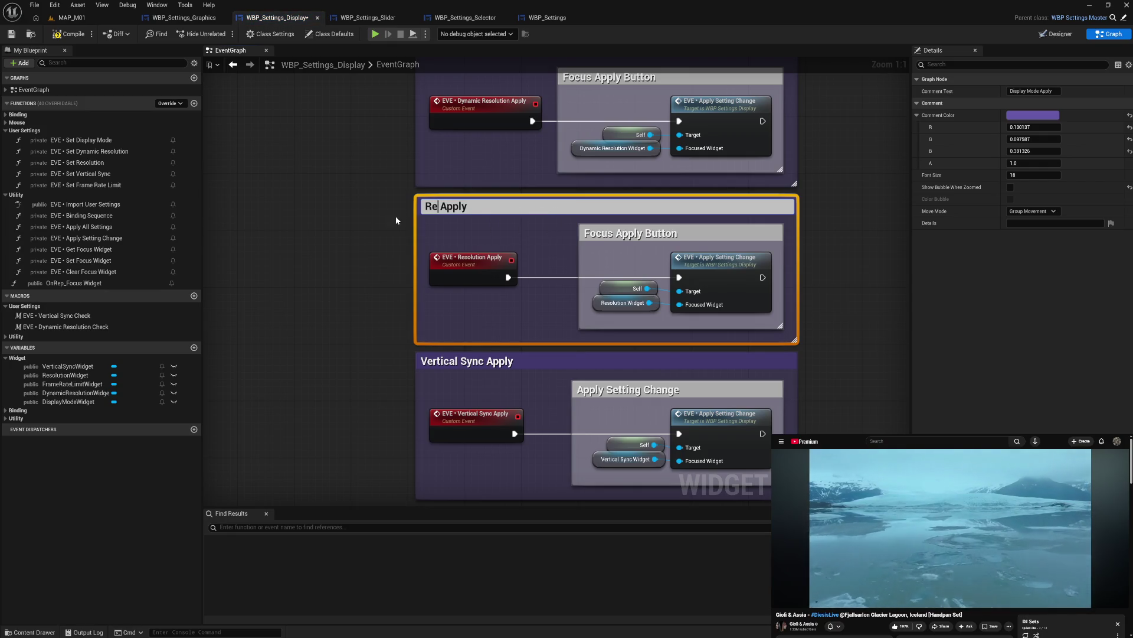
text(ution)
key(Return)
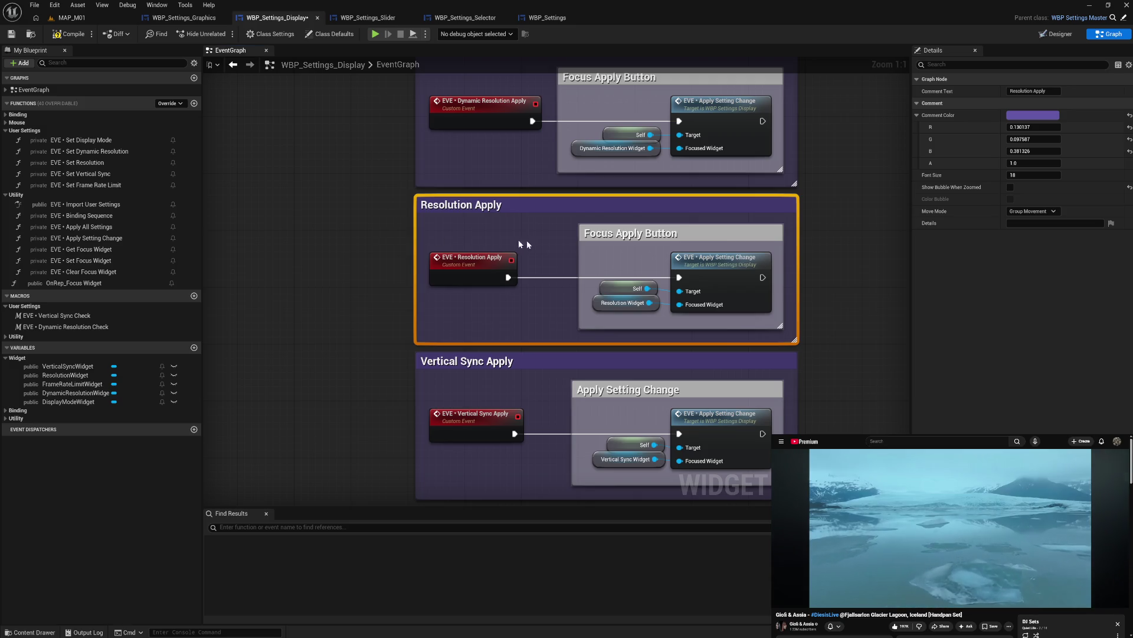
double_click(617, 237)
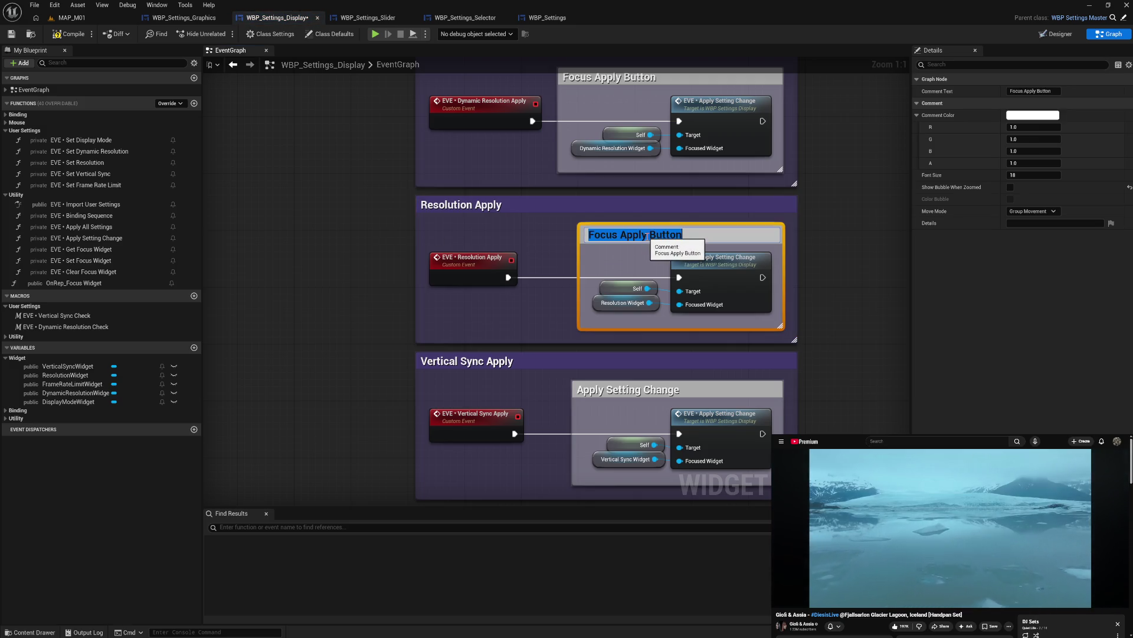
text(Apply Setting Change)
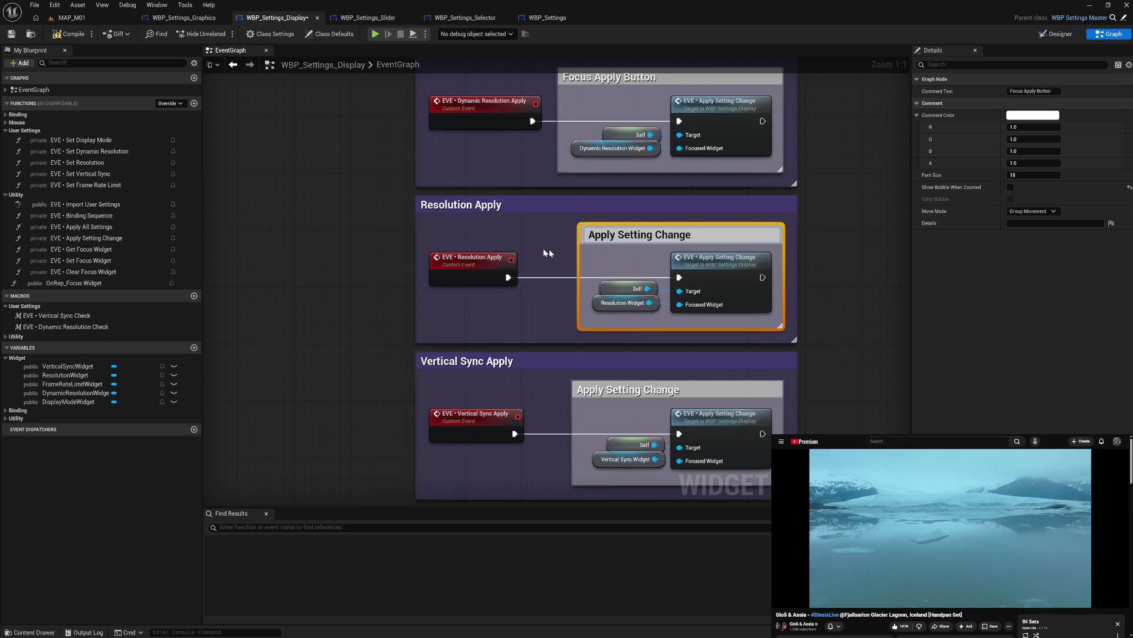
key(Return)
- Retitle the dynamic resolution comment box 'Dynamic Resolution Clicked'
scroll(530, 234, up, 5)
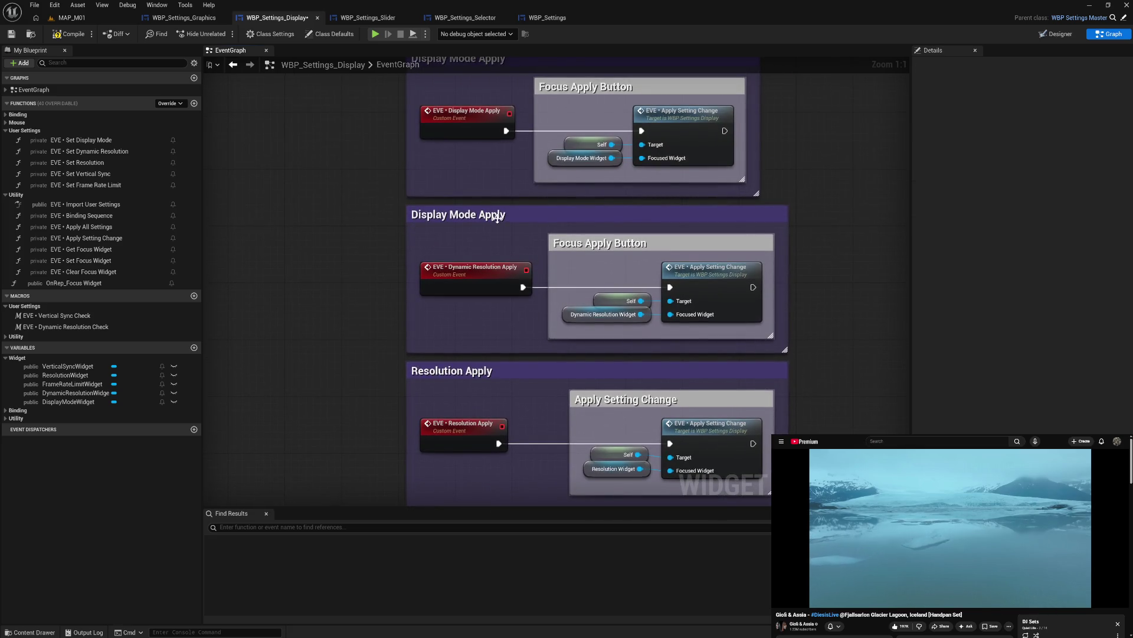
double_click(499, 218)
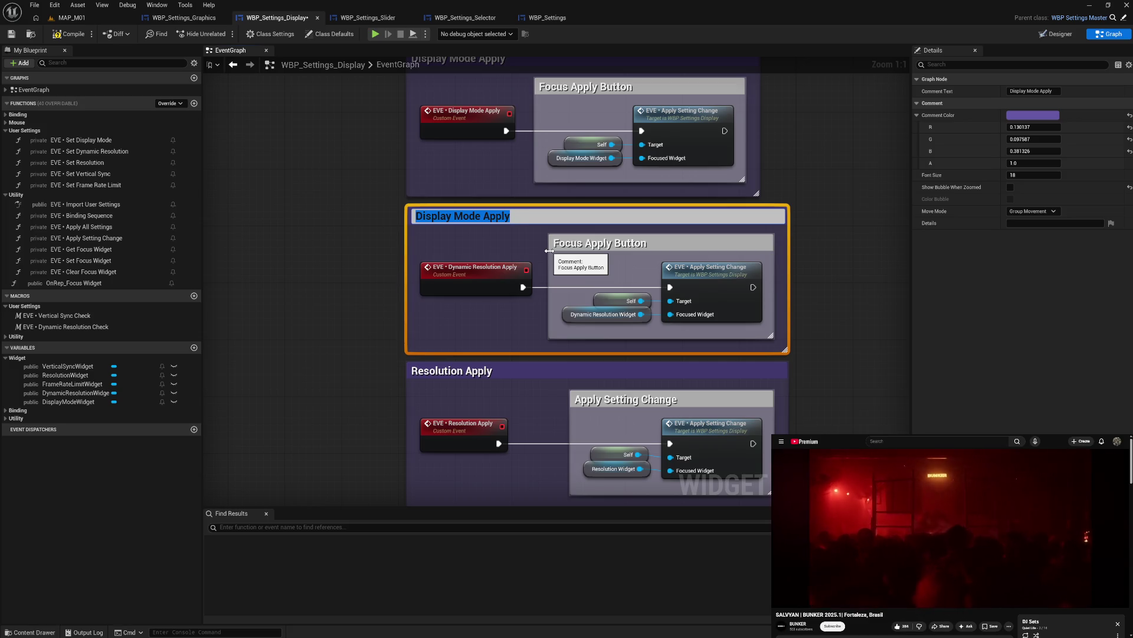
text(D)
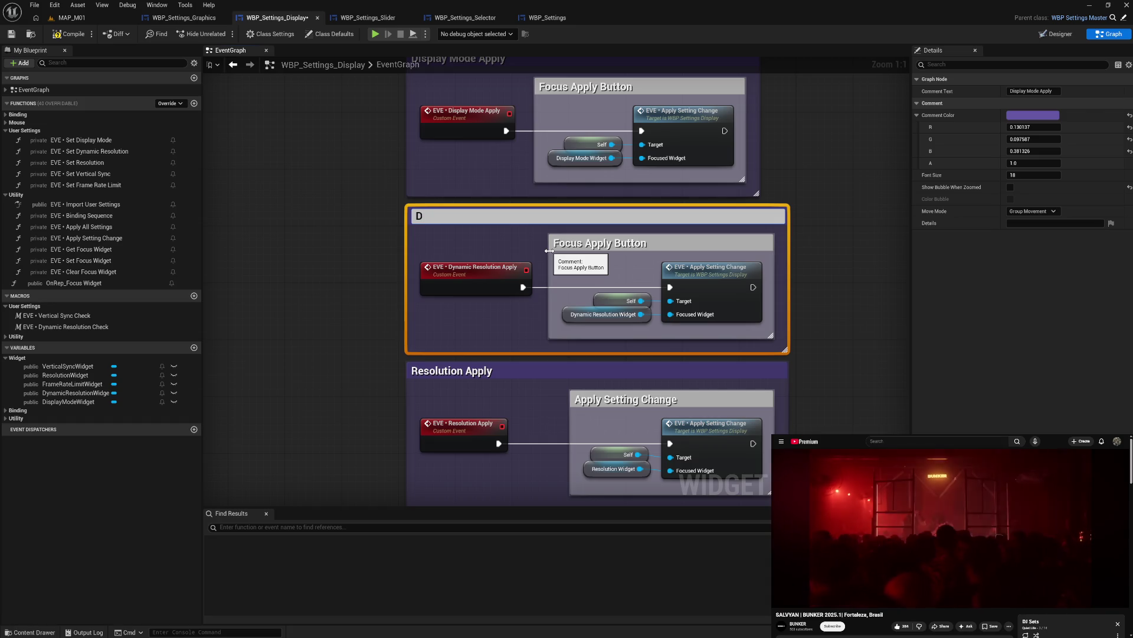
text(ynamic Resolution)
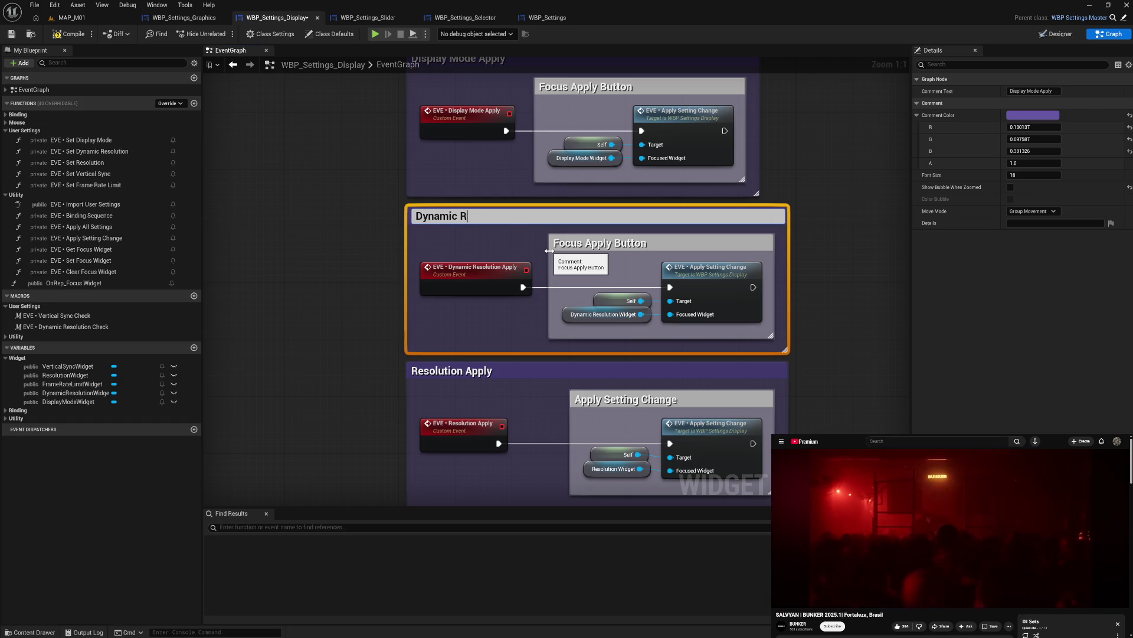
text( Clic)
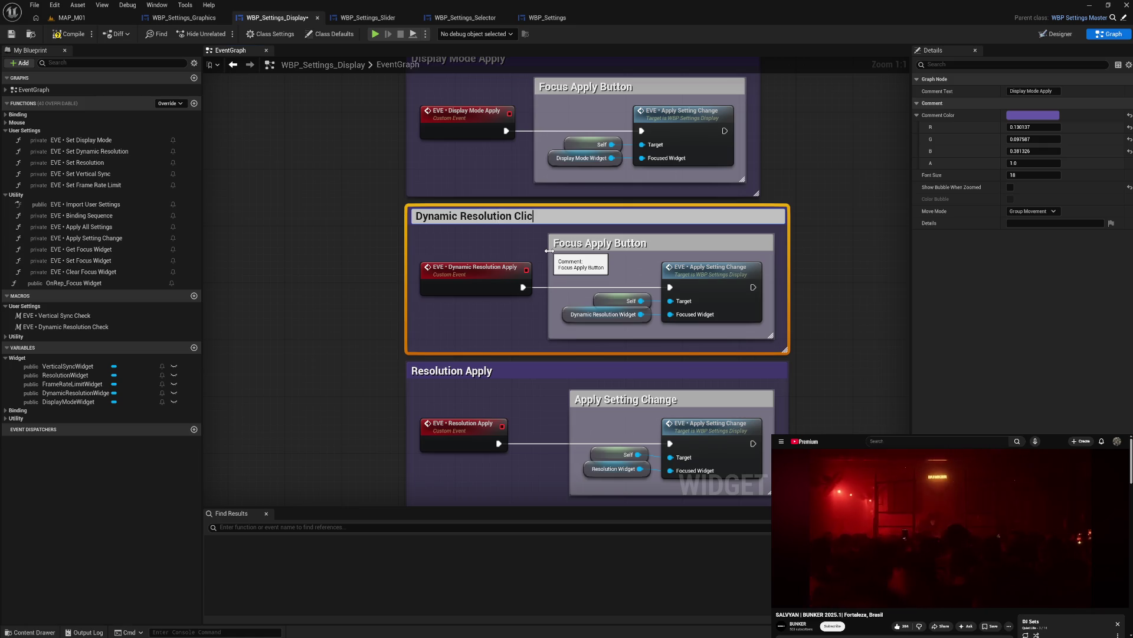
text(ked)
key(Return)
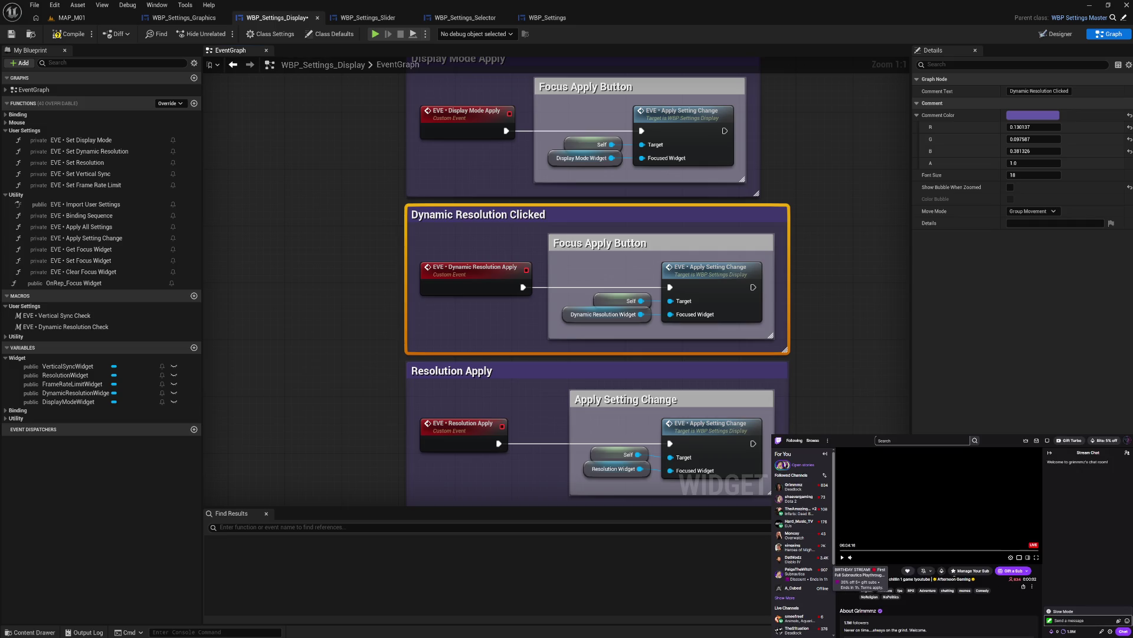
click(1028, 557)
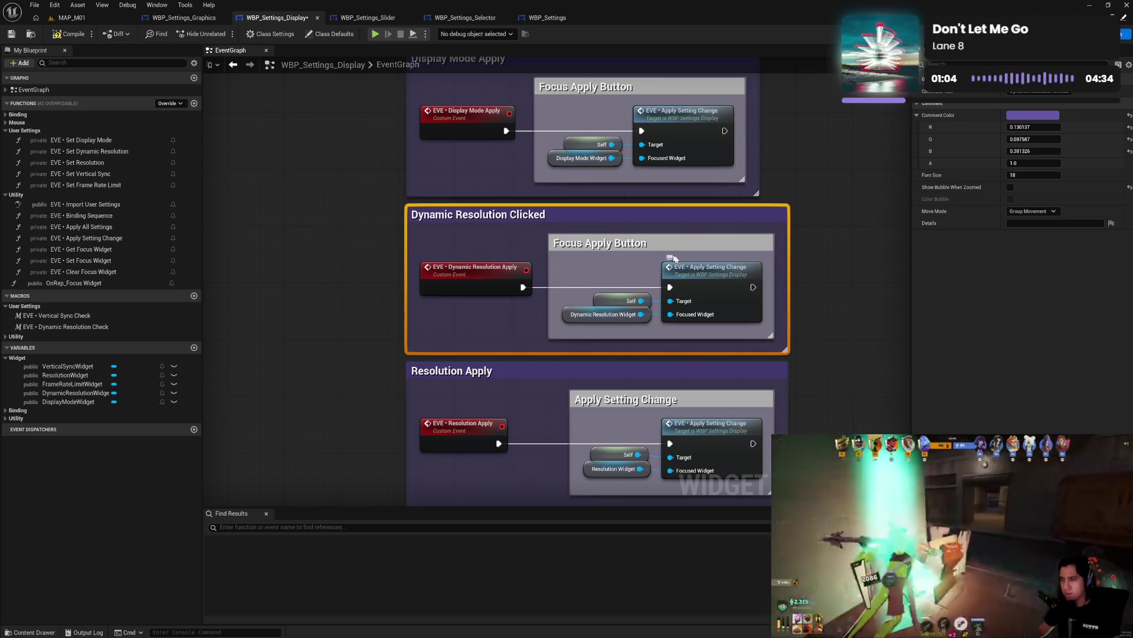
- Paste 'Apply Setting Change' as the inner comment title and nudge the Focus Apply Button comment right
click(650, 243)
double_click(650, 243)
text(Apply Setting Change)
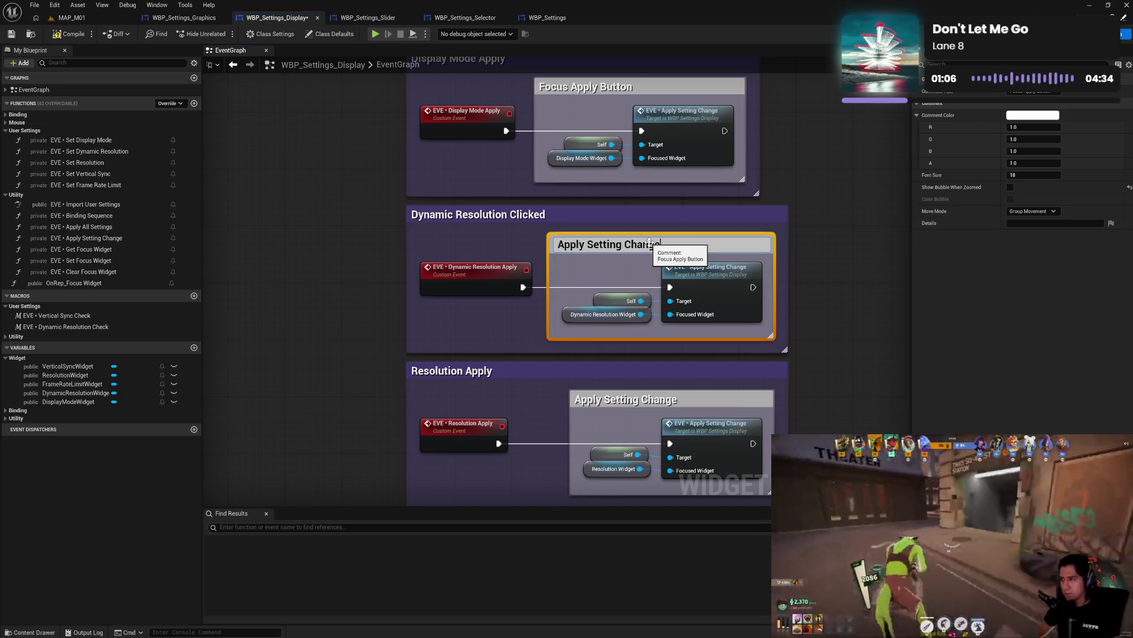
click(783, 183)
mouse_move(759, 169)
mouse_down()
mouse_move(760, 273)
mouse_move(787, 275)
mouse_up()
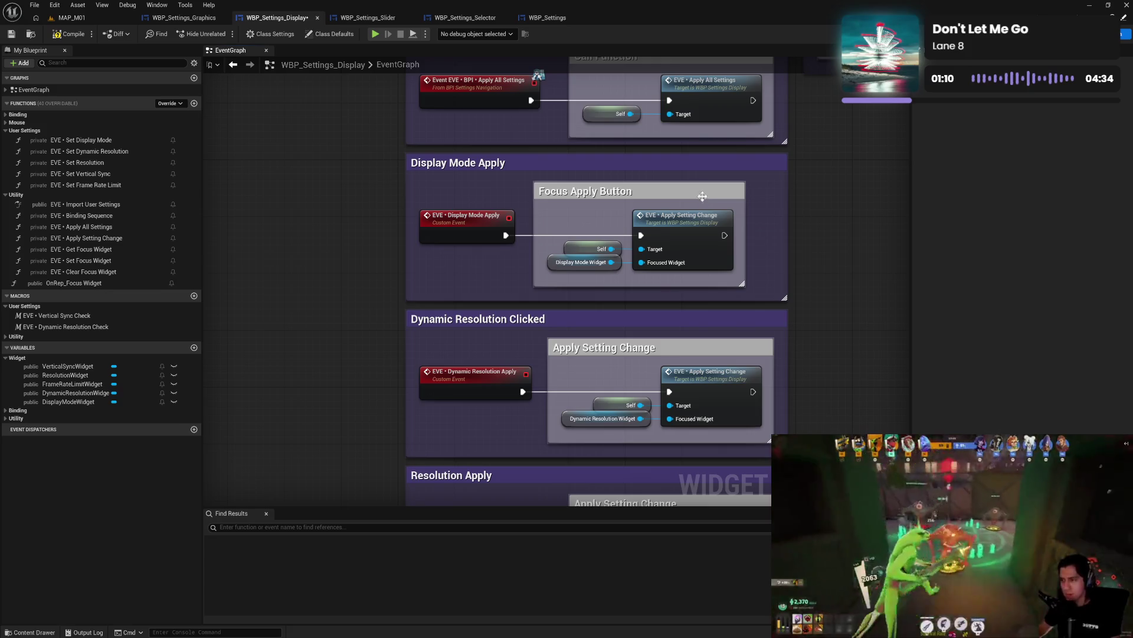
drag(702, 196, 731, 196)
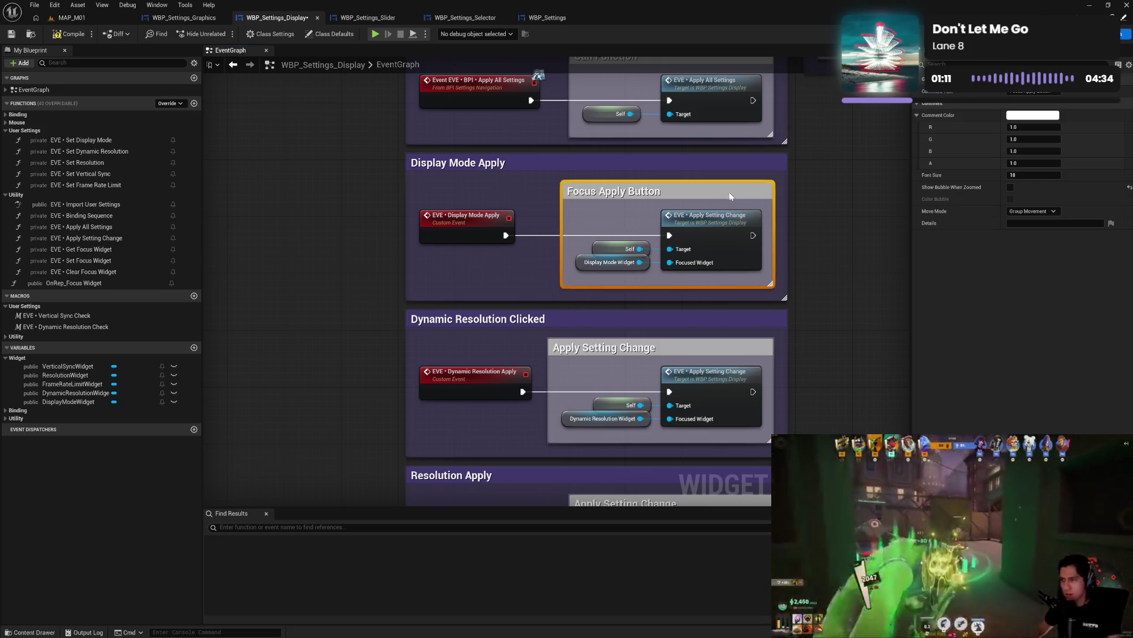
- Retitle the Display Mode box 'Display Mode Clicked' and its inner comment 'Apply Setting Change'
double_click(480, 161)
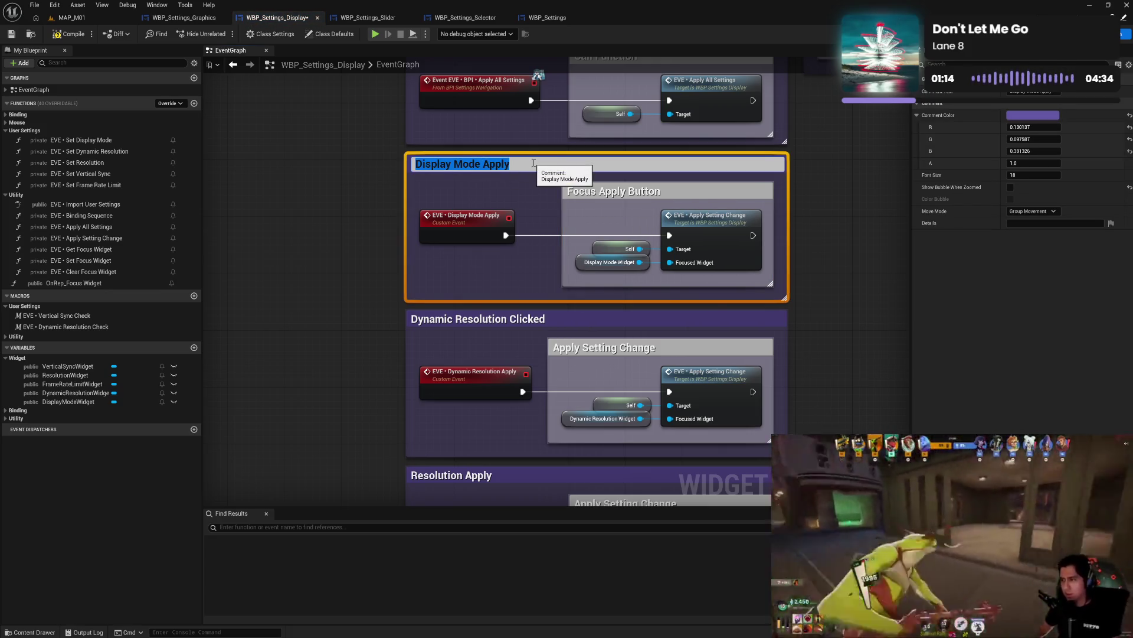
text(D)
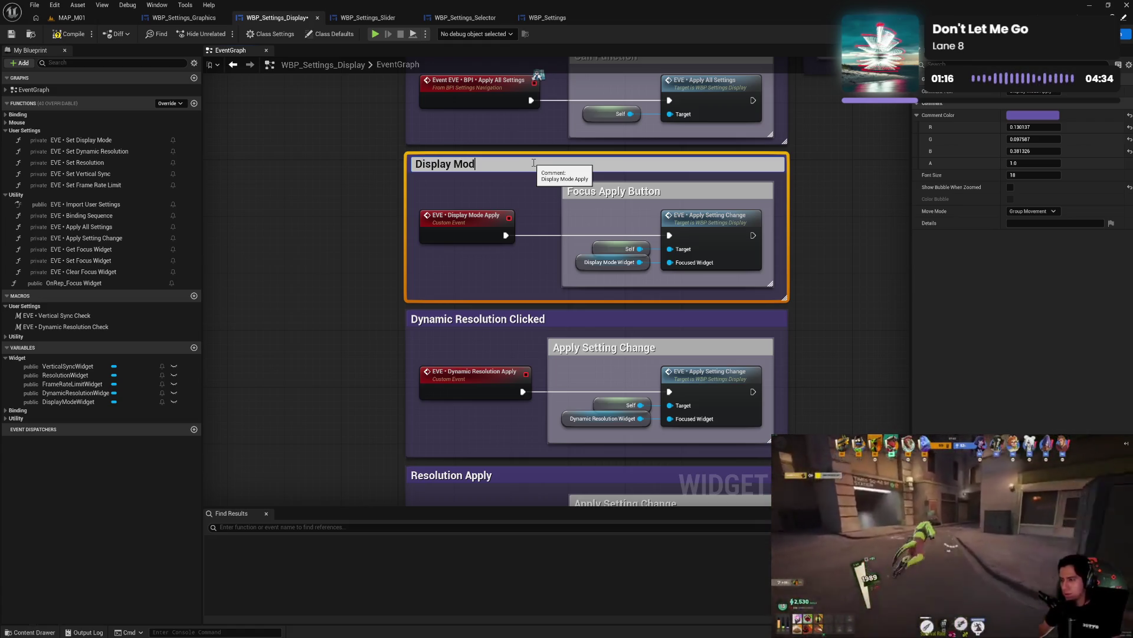
key(Return)
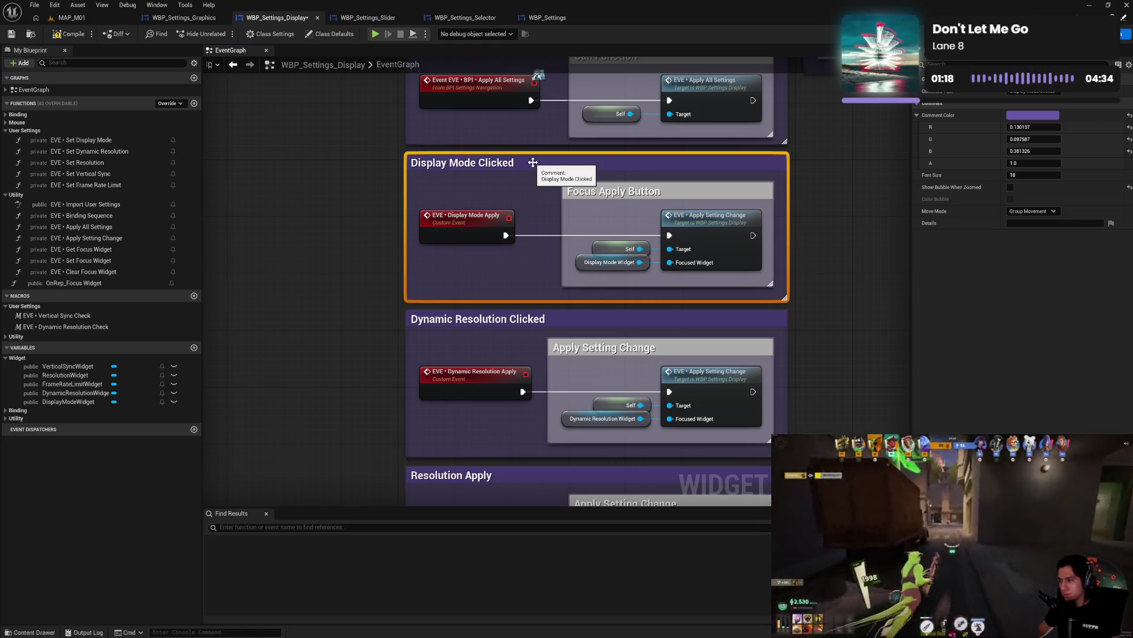
double_click(626, 193)
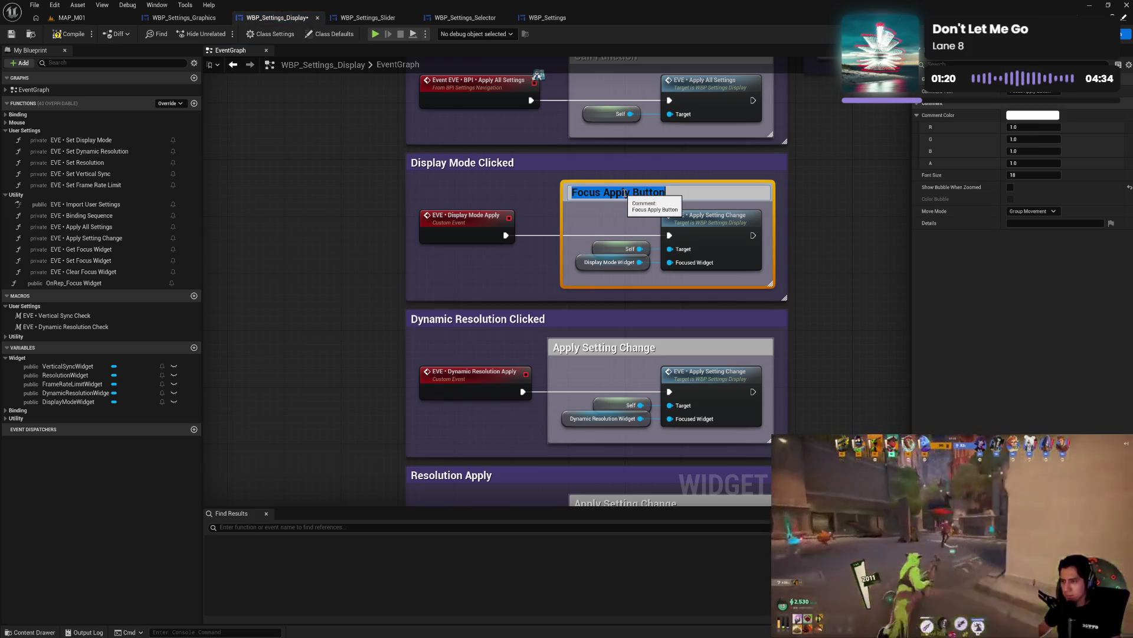
text(Apply Setting Change)
key(Return)
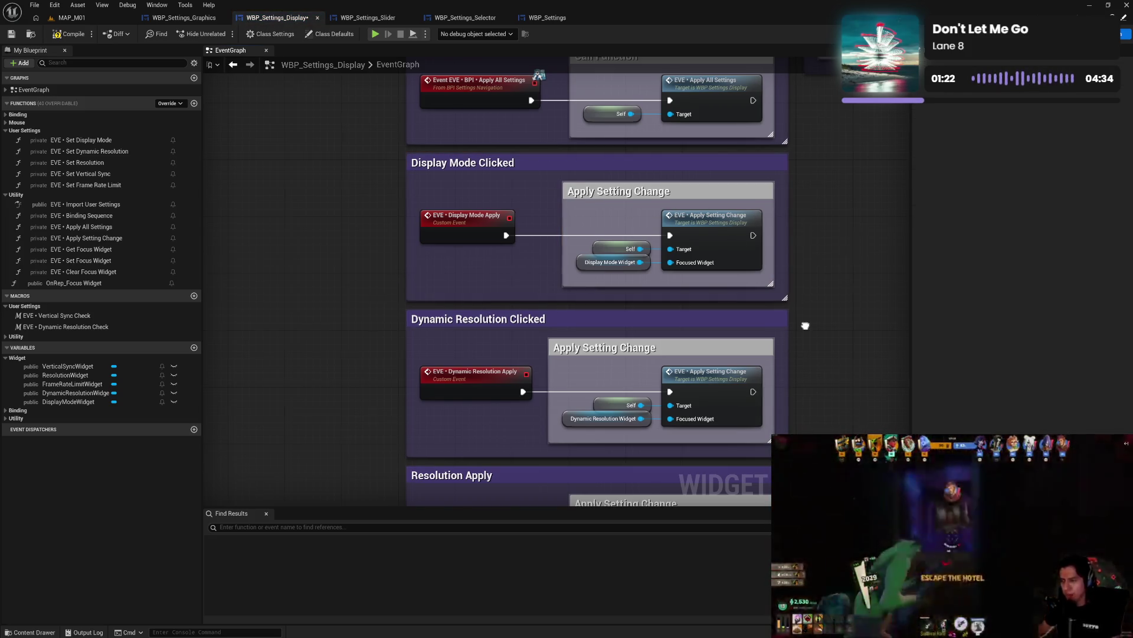
- Select the word 'Clicked' in the Dynamic Resolution Clicked comment title
drag(804, 324, 797, 250)
double_click(543, 238)
drag(543, 239, 508, 243)
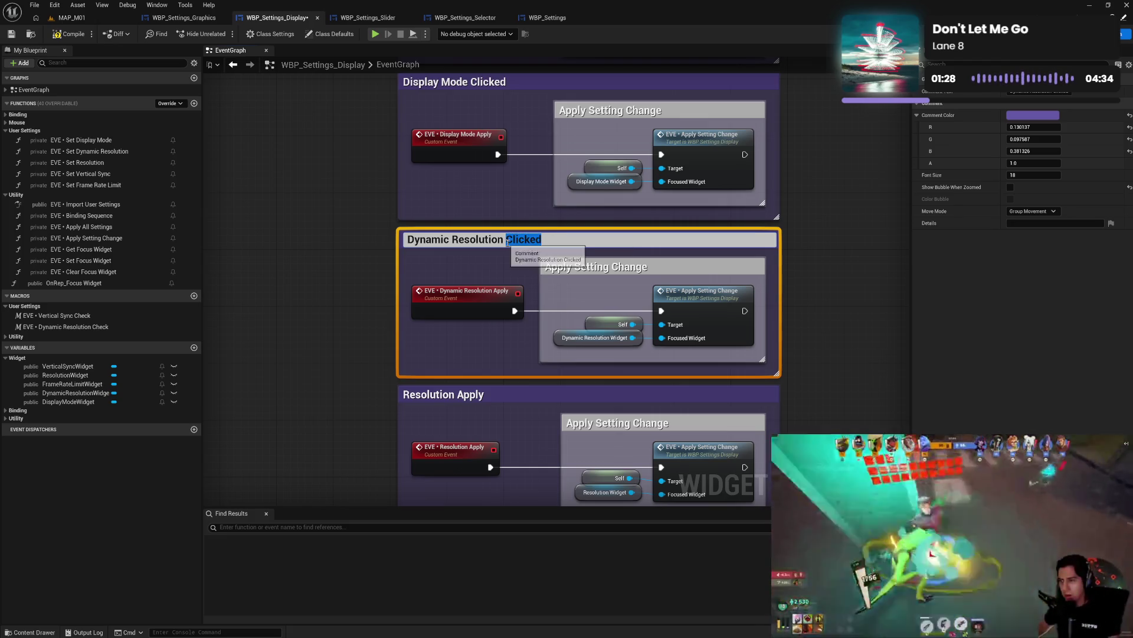
- Change the 'Resolution Apply' comment title to 'Resolution Clicked'
click(840, 298)
drag(833, 392, 807, 237)
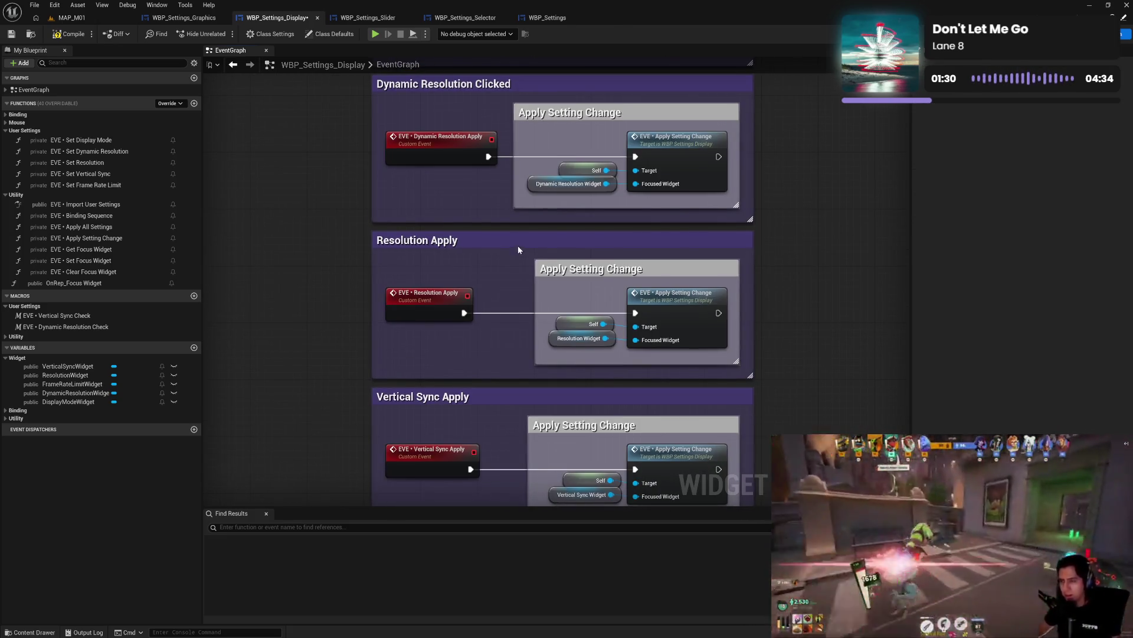
double_click(449, 245)
drag(462, 242, 439, 248)
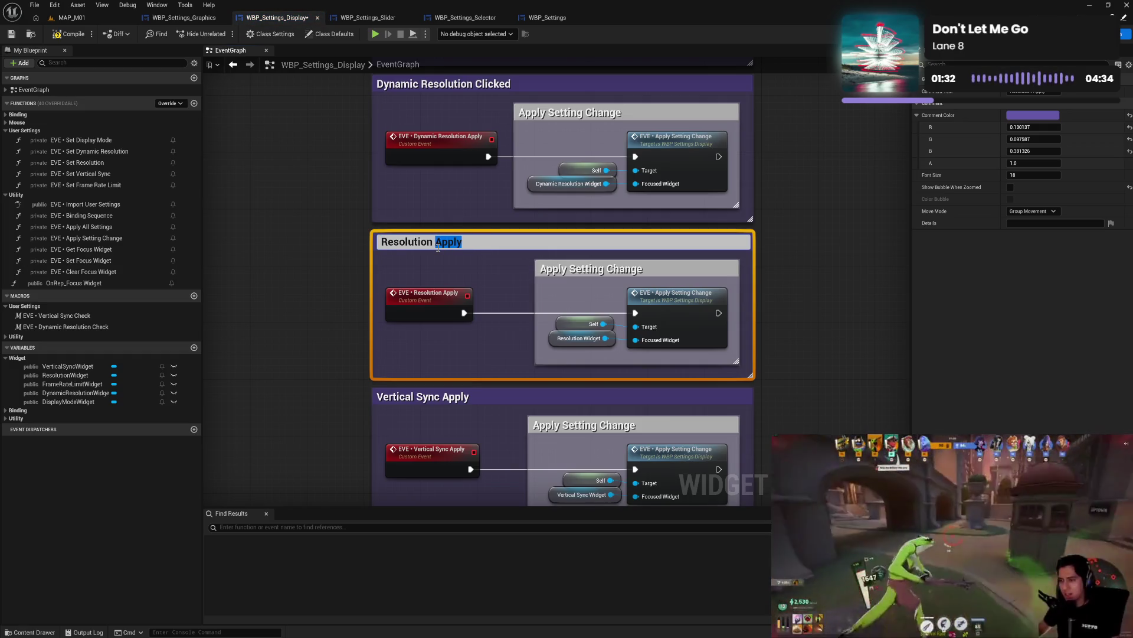
text(Clicked)
click(802, 274)
- Trim the 'Vertical Sync Apply' comment title to 'Vertical Sync'
drag(803, 274, 805, 204)
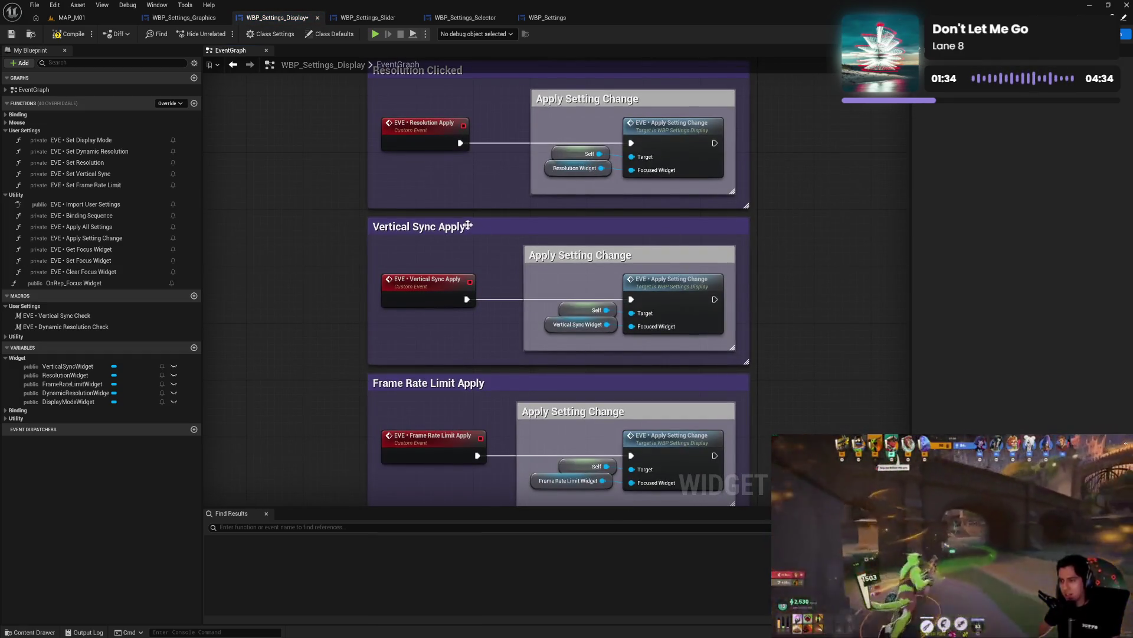
click(466, 226)
double_click(476, 229)
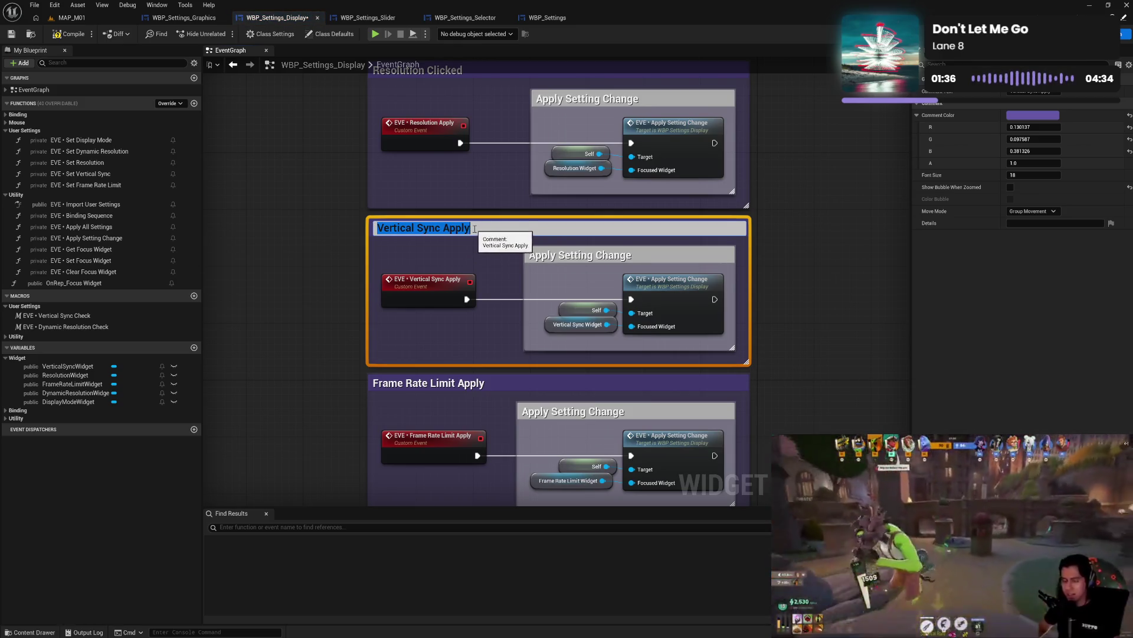
mouse_move(473, 229)
mouse_down()
mouse_move(444, 232)
mouse_move(484, 165)
mouse_move(435, 169)
mouse_up()
key(BackSpace)
key(Return)
- Drop 'Clicked' from the Resolution and Dynamic Resolution comment titles
double_click(484, 166)
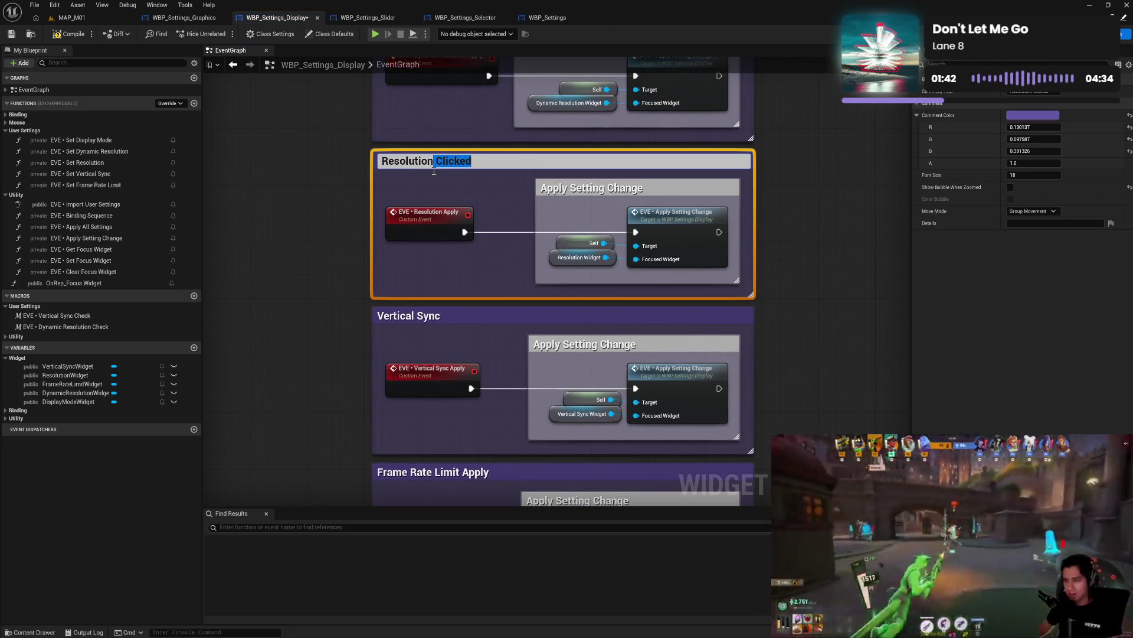
key(BackSpace)
key(Return)
mouse_move(767, 104)
mouse_down()
mouse_move(768, 189)
mouse_move(486, 227)
mouse_up()
double_click(534, 220)
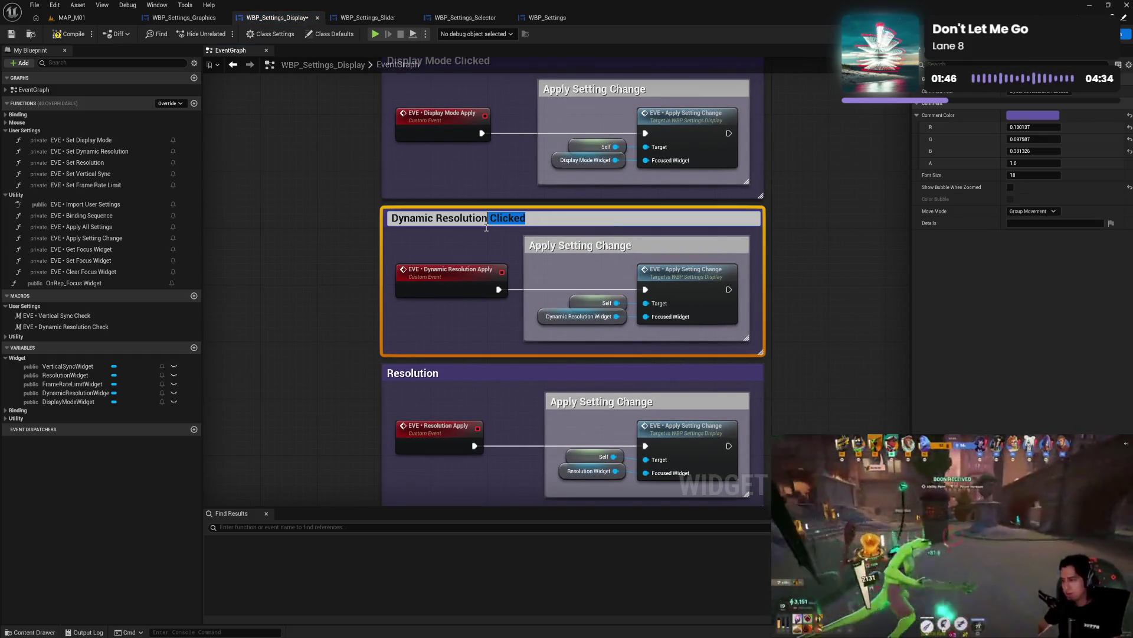
key(BackSpace)
- Trim the 'Display Mode Clicked' comment title to 'Display Mode'
mouse_move(795, 187)
mouse_down()
mouse_move(799, 161)
mouse_move(795, 295)
mouse_up()
double_click(482, 203)
drag(488, 204, 450, 215)
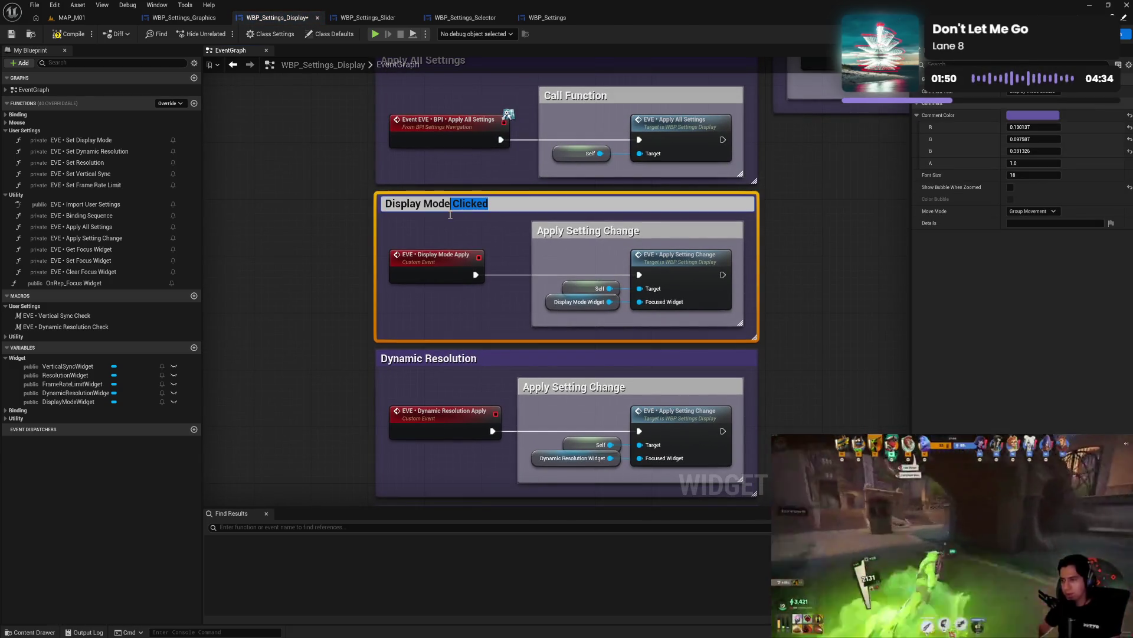
key(Right)
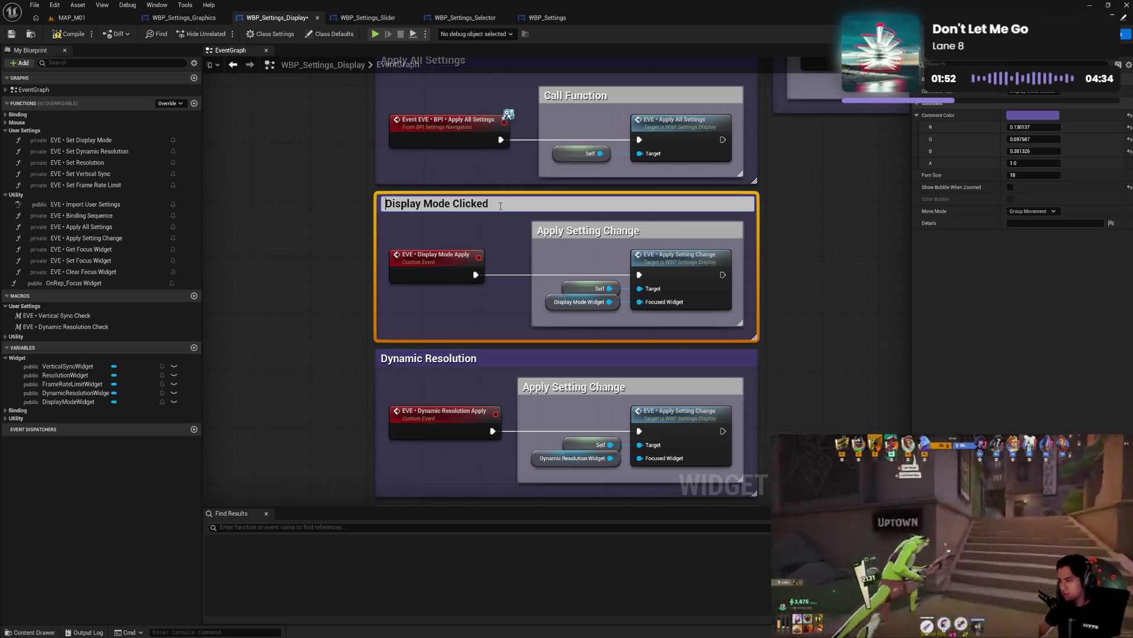
key(shift+Left)
key(shift+Left)
key(shift+Left)
key(BackSpace)
click(815, 330)
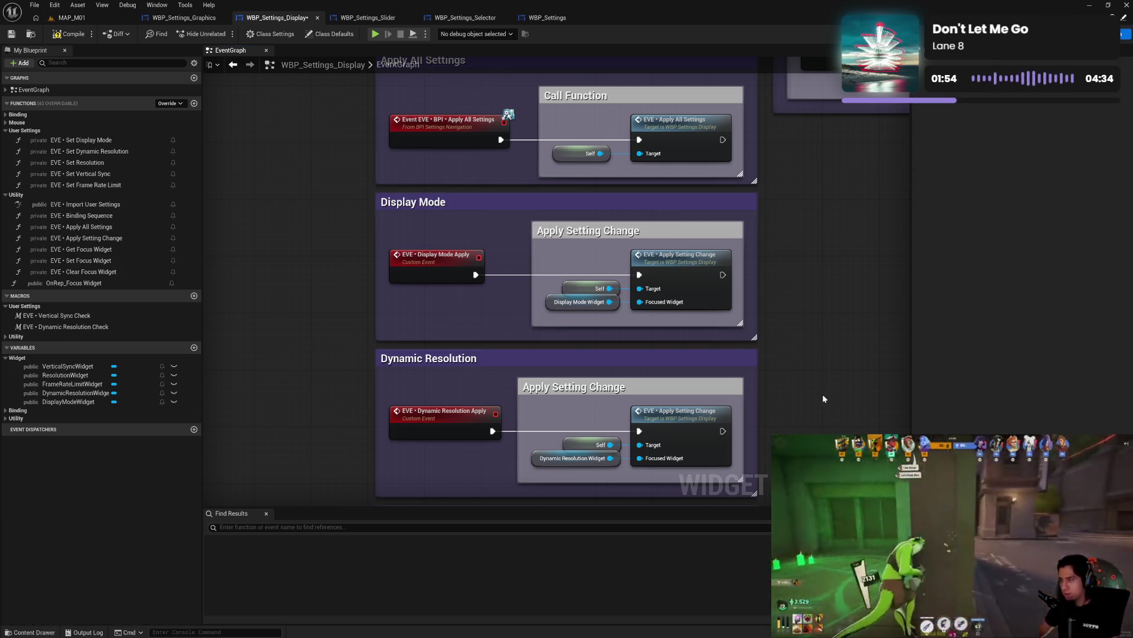
- Trim the 'Frame Rate Limit Apply' comment title to 'Frame Rate Limit'
scroll(823, 394, down, 10)
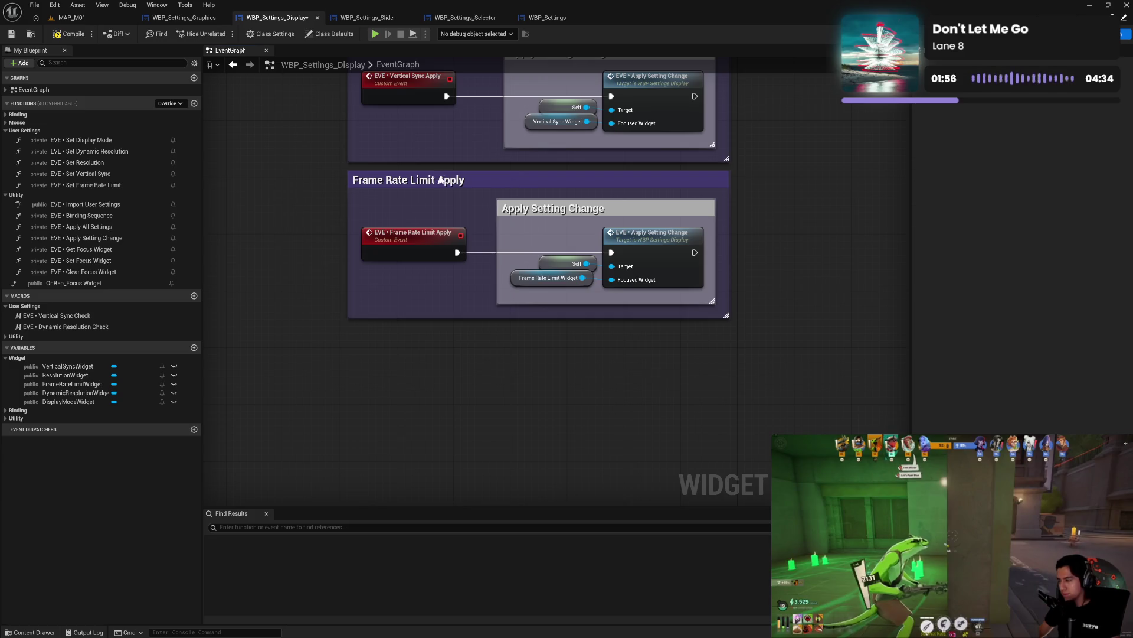
double_click(441, 179)
double_click(440, 181)
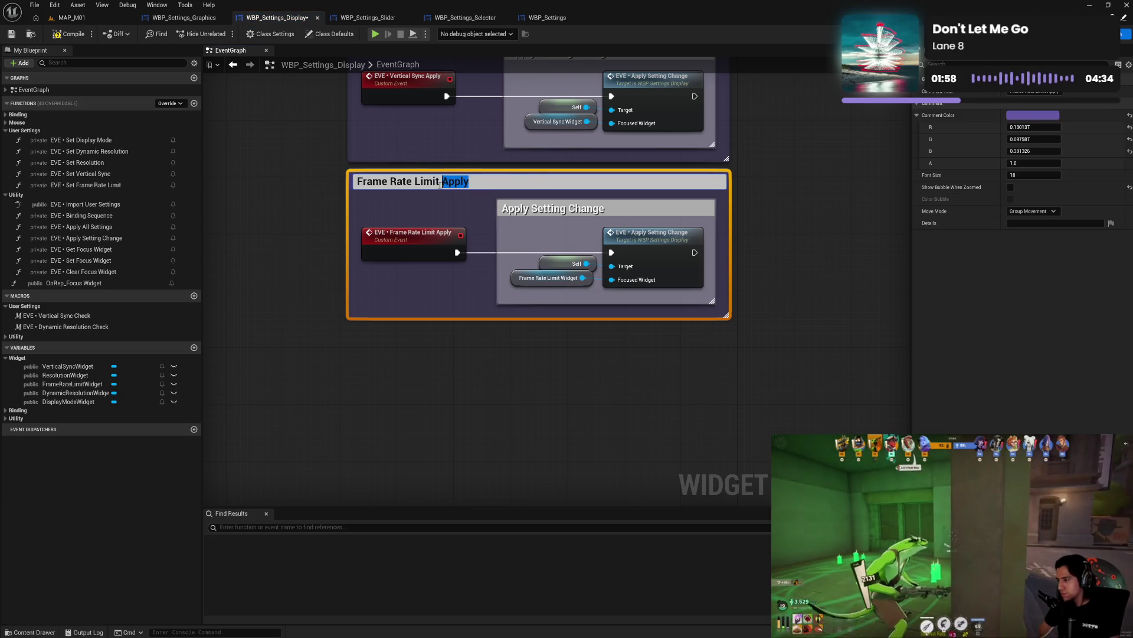
key(BackSpace)
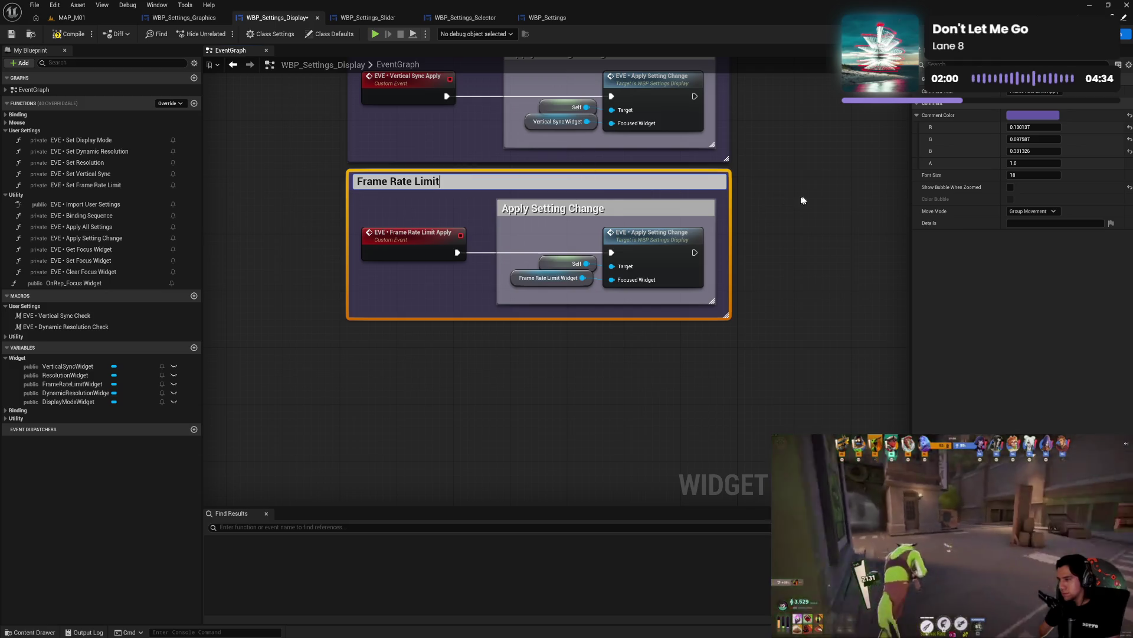
click(785, 242)
scroll(774, 222, up, 5)
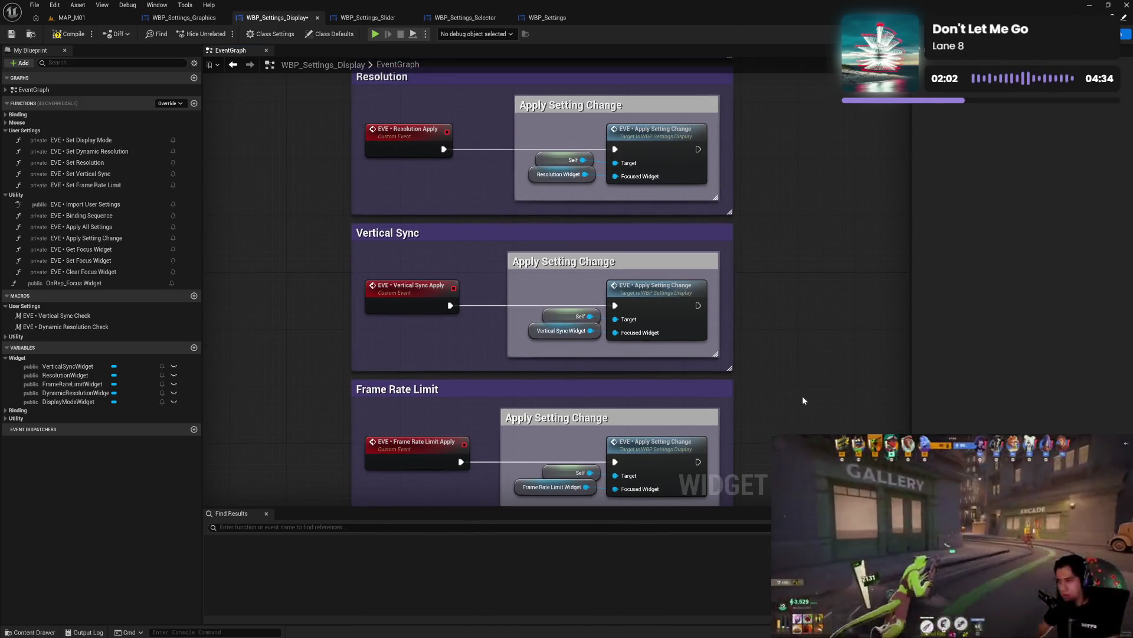
scroll(802, 396, down, 3)
drag(555, 355, 548, 413)
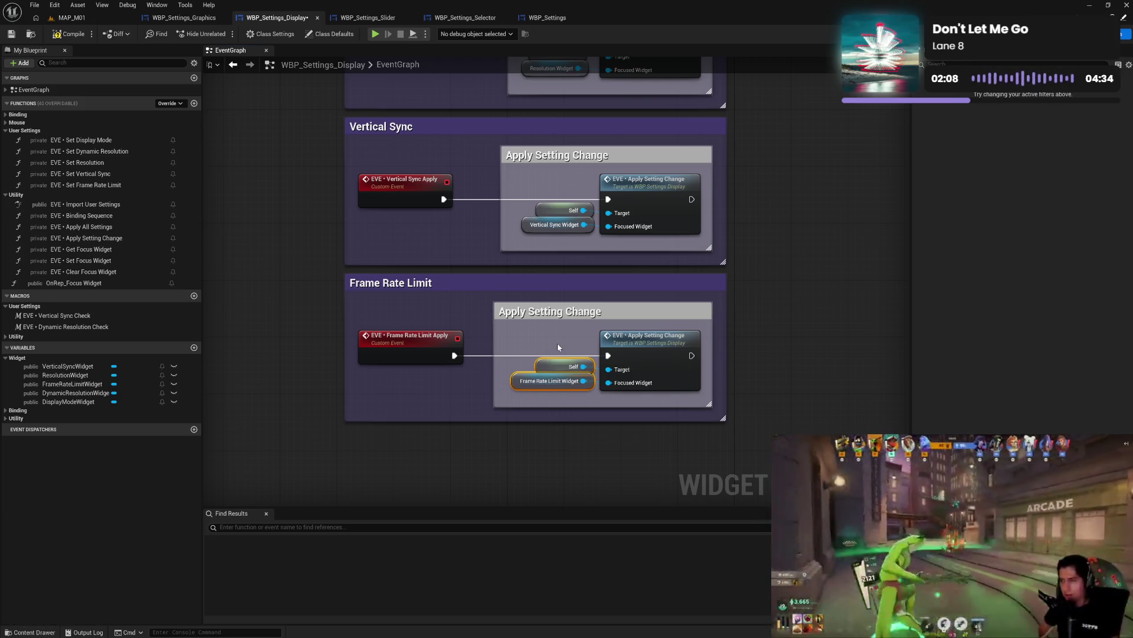
- Realign the Self and widget nodes in the Frame Rate Limit, Vertical Sync, Dynamic Resolution and Display Mode sections
drag(553, 357, 554, 359)
mouse_move(560, 189)
mouse_down()
mouse_move(597, 222)
mouse_move(581, 138)
mouse_up()
scroll(648, 241, up, 4)
scroll(582, 140, up, 3)
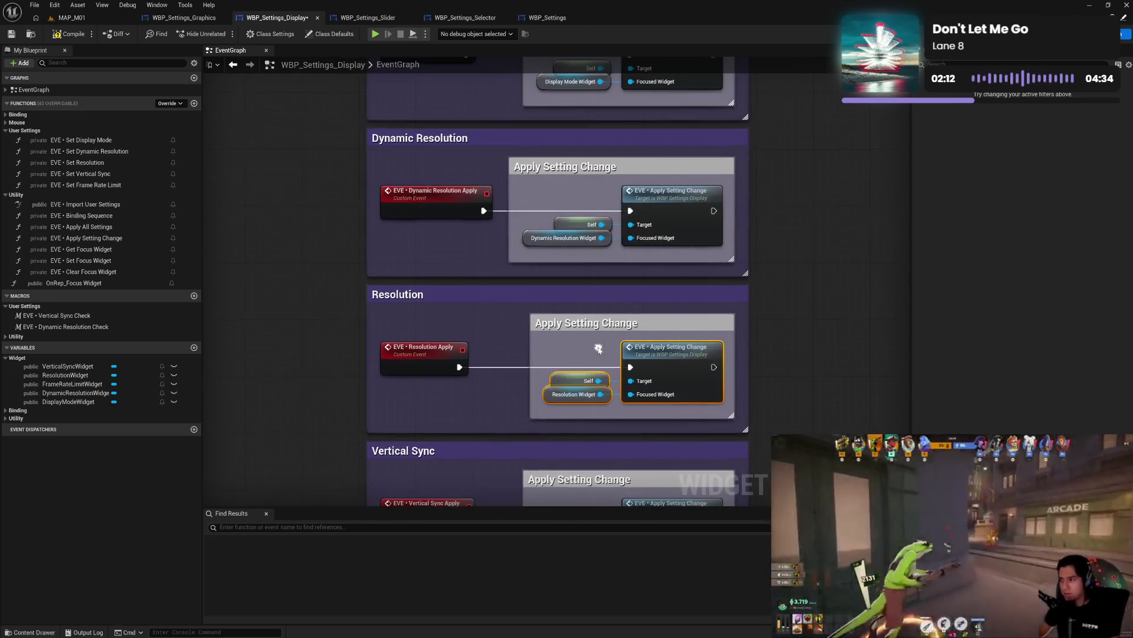
drag(635, 254, 582, 199)
scroll(583, 307, up, 3)
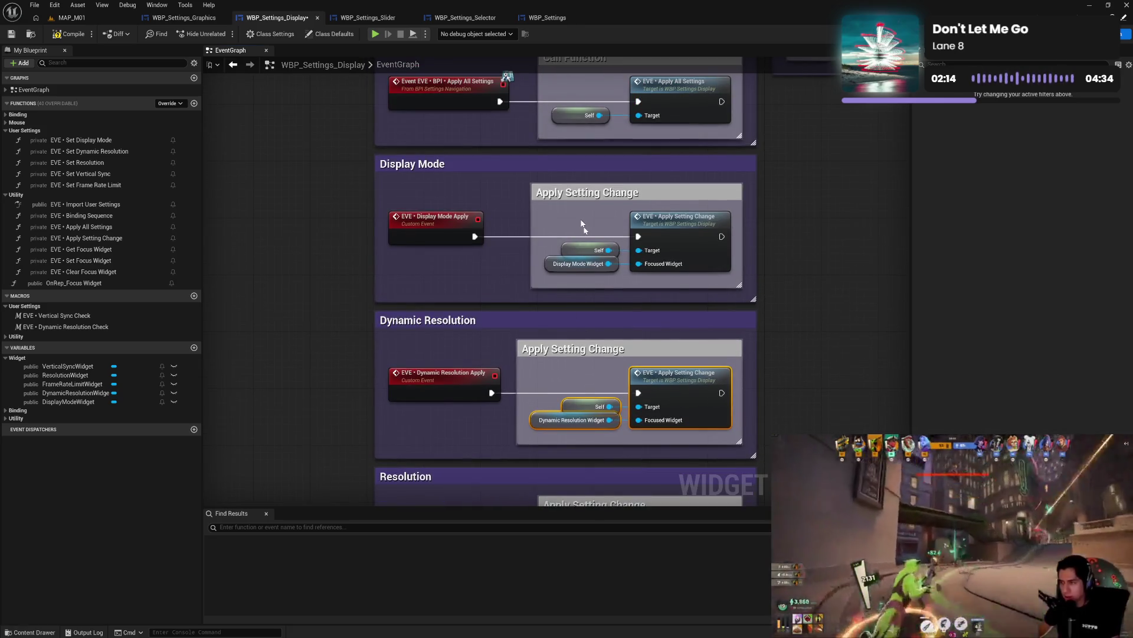
drag(635, 277, 536, 201)
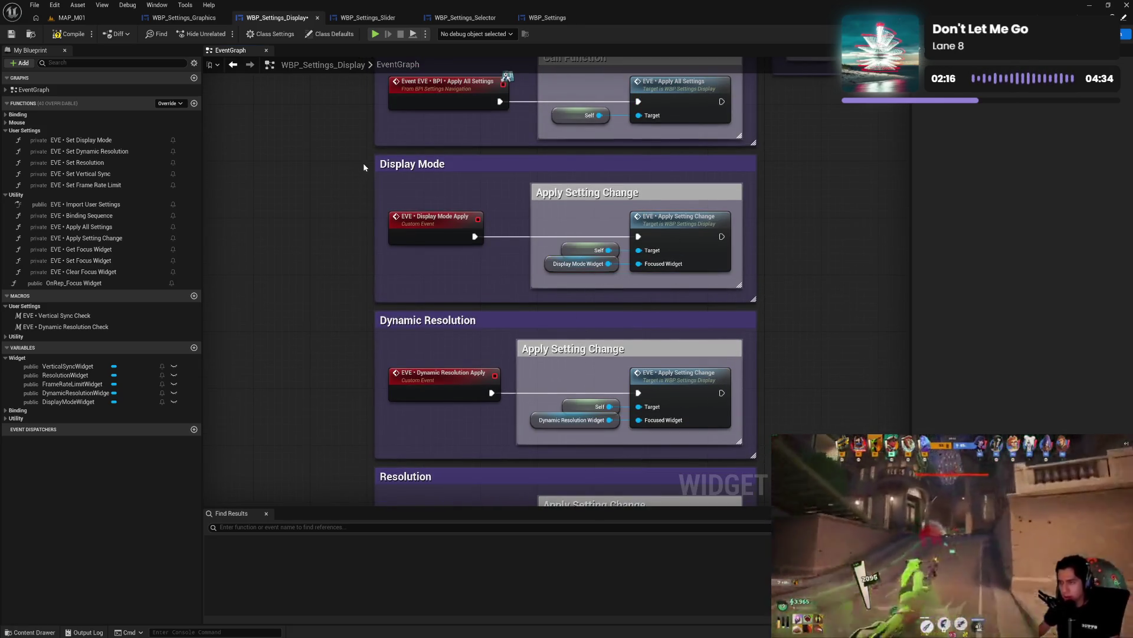
mouse_move(369, 217)
mouse_down()
mouse_move(501, 220)
mouse_move(768, 501)
mouse_move(806, 508)
mouse_move(784, 361)
mouse_up()
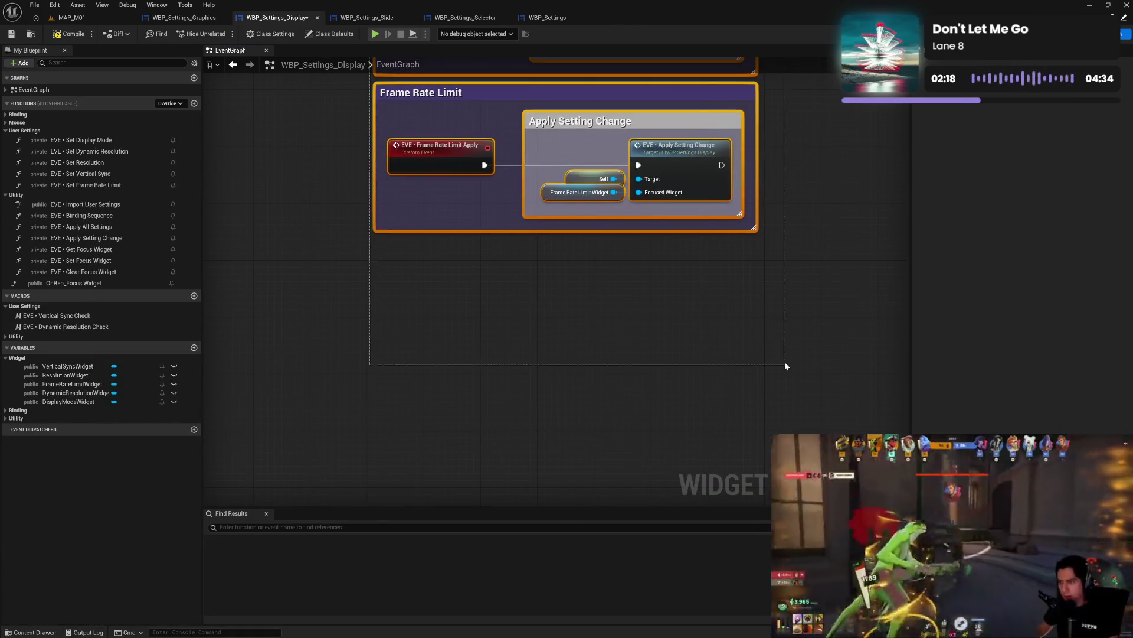
- Move the setting groups down and wrap them in a new 'On Clicked' comment, narrowed on the left
scroll(785, 361, up, 10)
scroll(469, 137, up, 5)
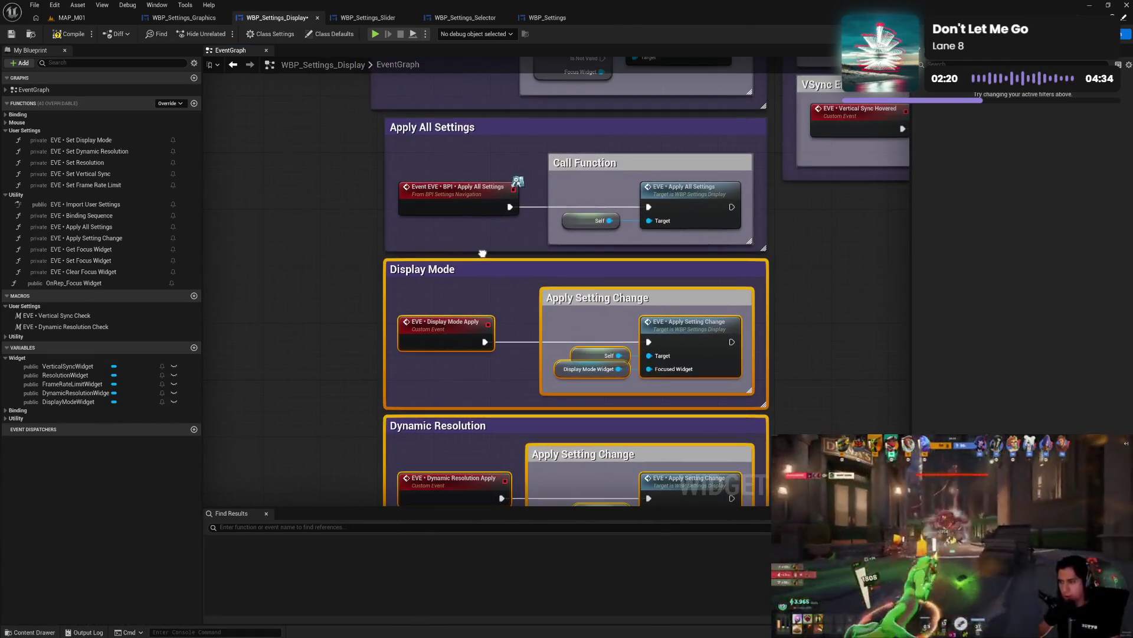
drag(488, 263, 509, 354)
text(c)
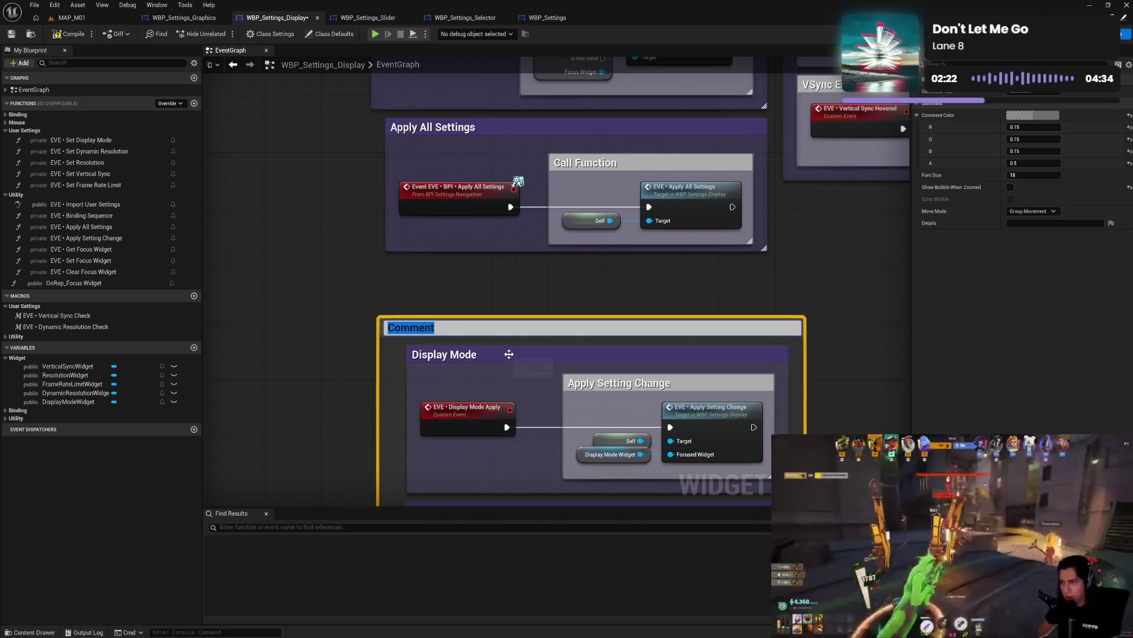
text(On Clicked)
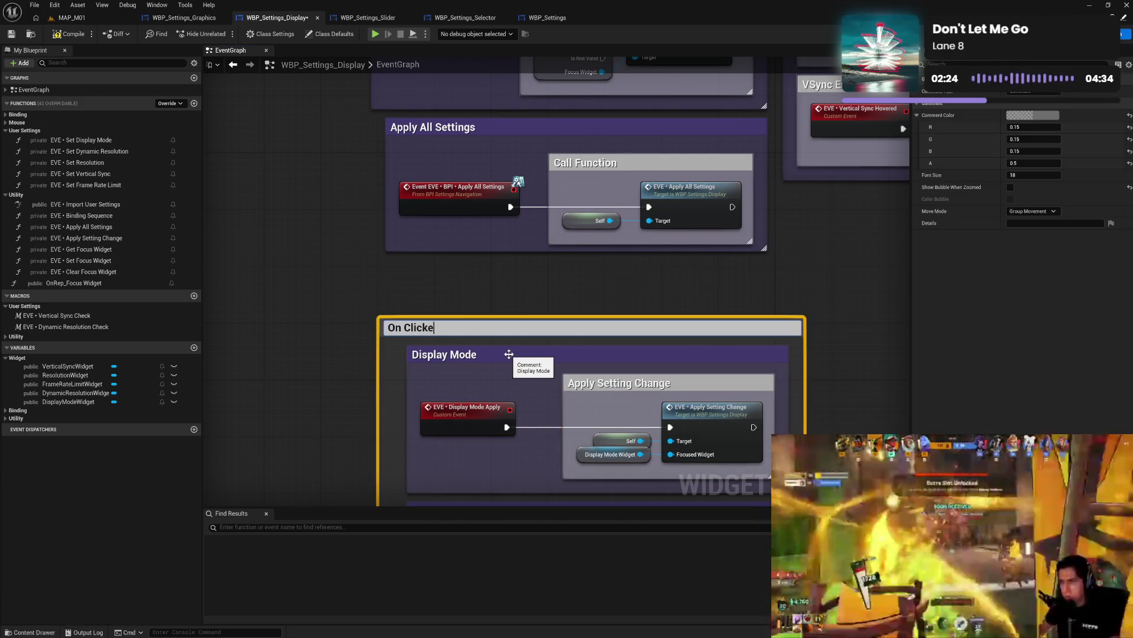
key(Return)
drag(378, 384, 394, 384)
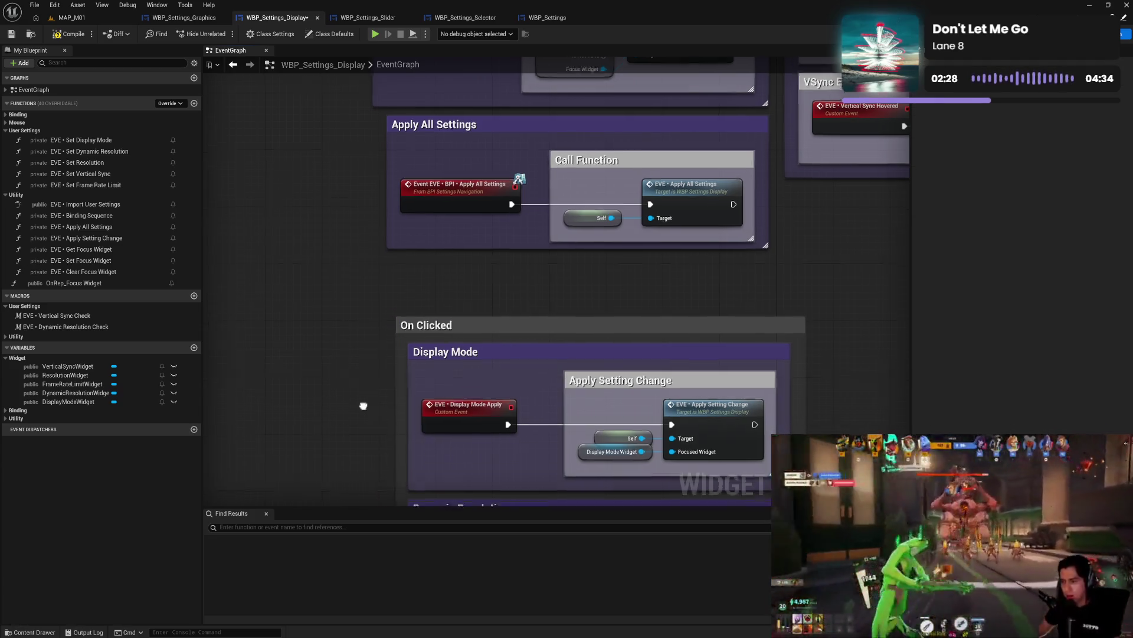
scroll(362, 378, down, 5)
mouse_move(420, 172)
mouse_down()
mouse_move(449, 236)
mouse_move(800, 503)
mouse_move(803, 418)
mouse_move(746, 210)
mouse_move(590, 62)
mouse_move(448, 64)
mouse_move(427, 333)
mouse_up()
click(353, 346)
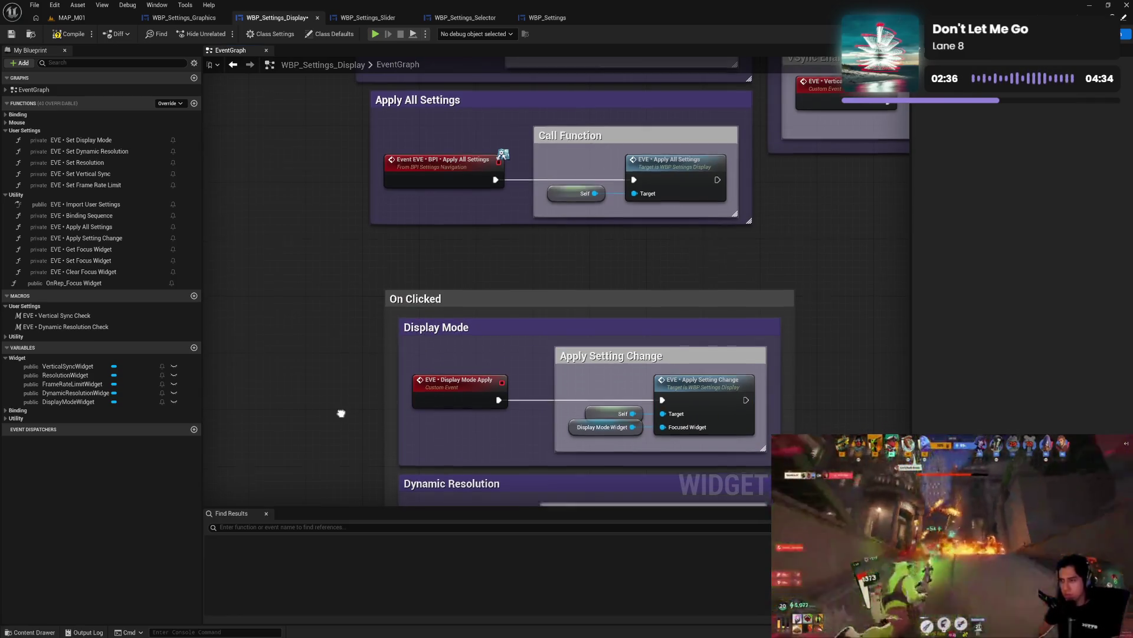
- Rename the Display Mode Apply event to 'Display Mode Clicked'
drag(342, 409, 431, 216)
double_click(472, 180)
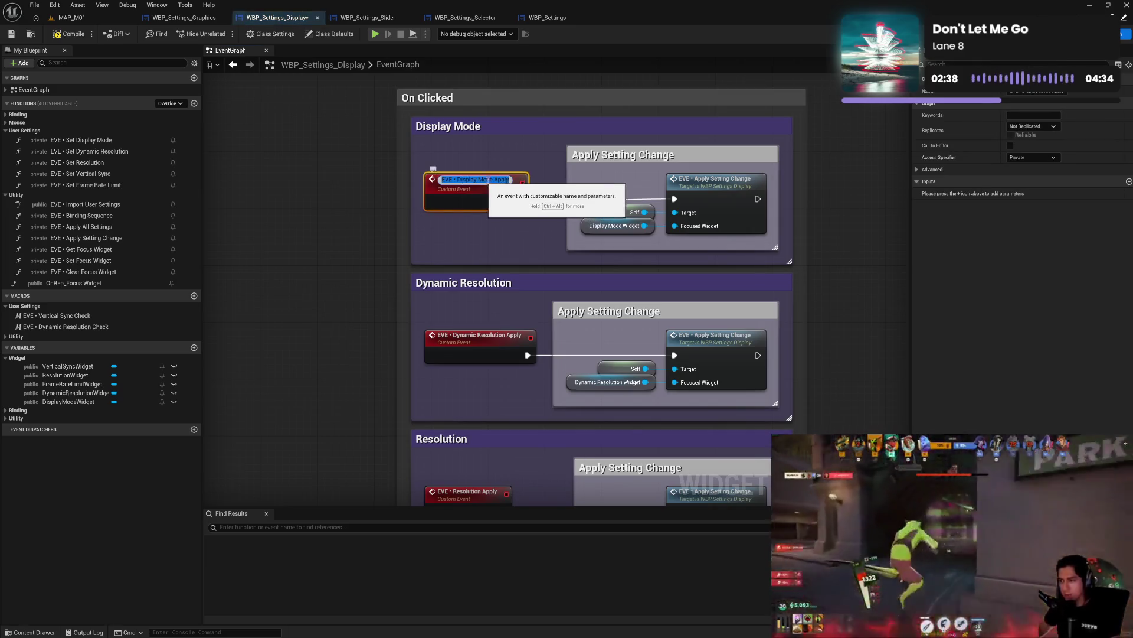
double_click(520, 181)
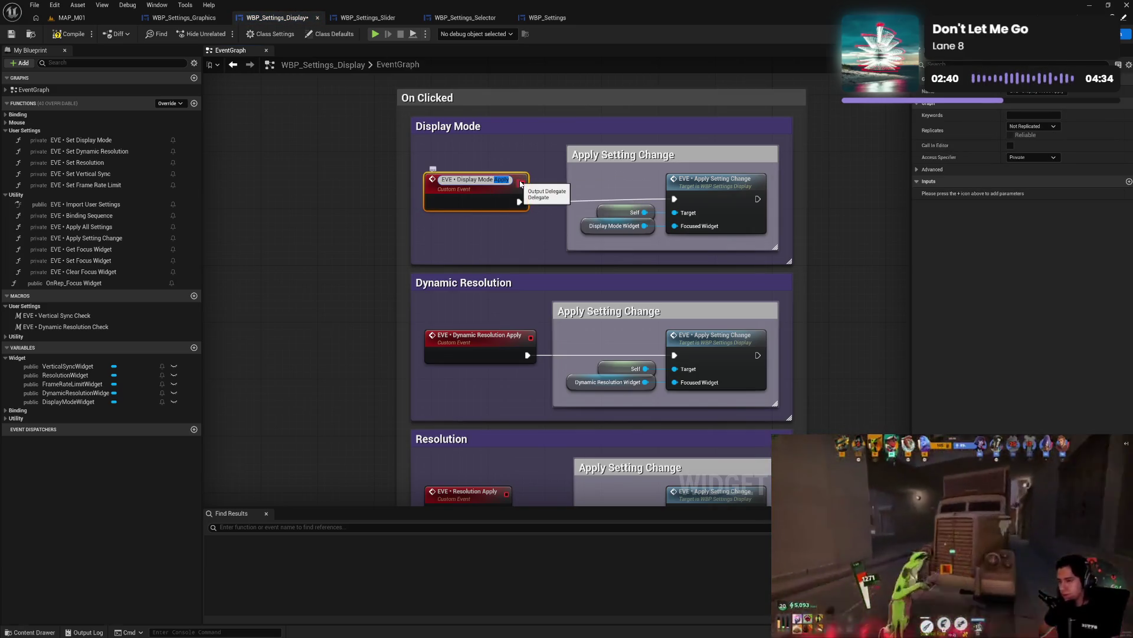
text(Clicked)
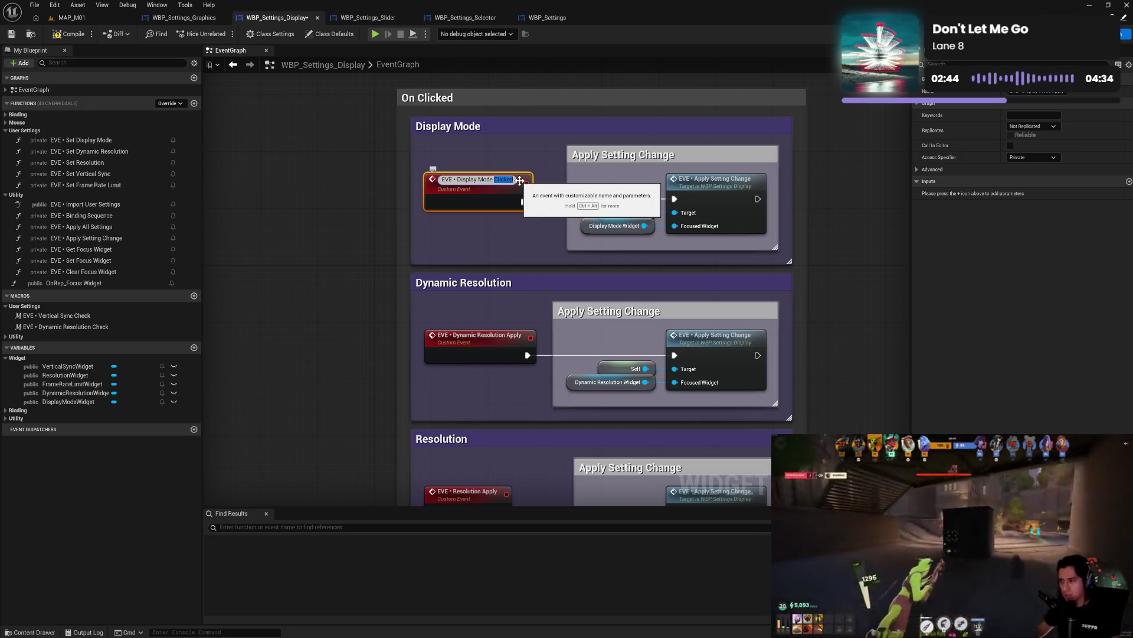
key(Return)
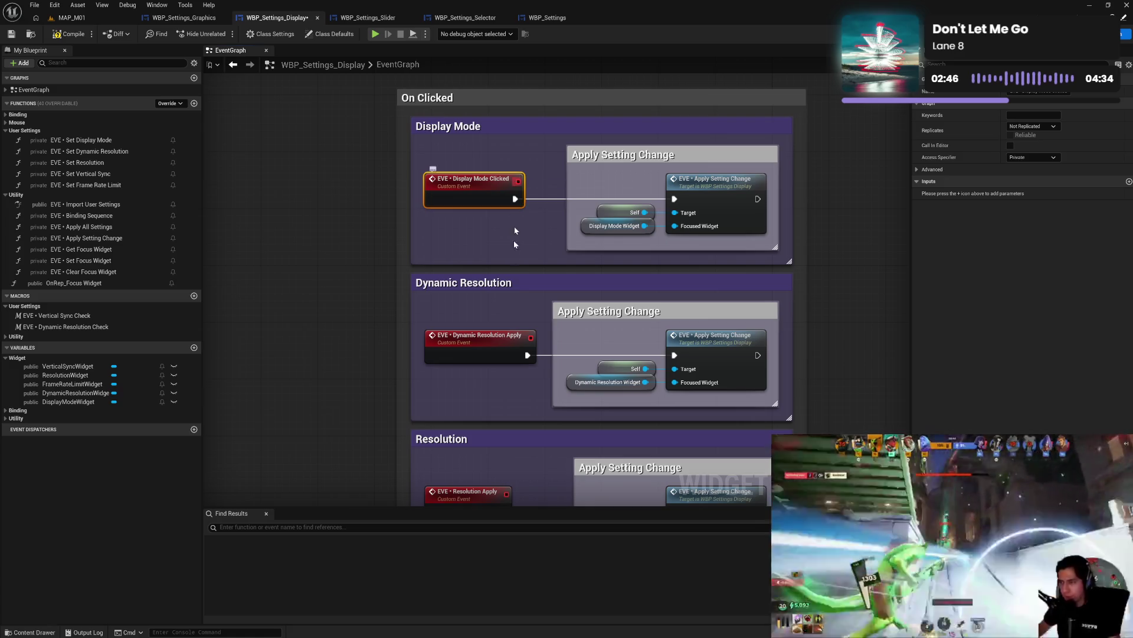
- Rename the Dynamic Resolution and Resolution events to end in 'Clicked'
double_click(480, 336)
double_click(520, 335)
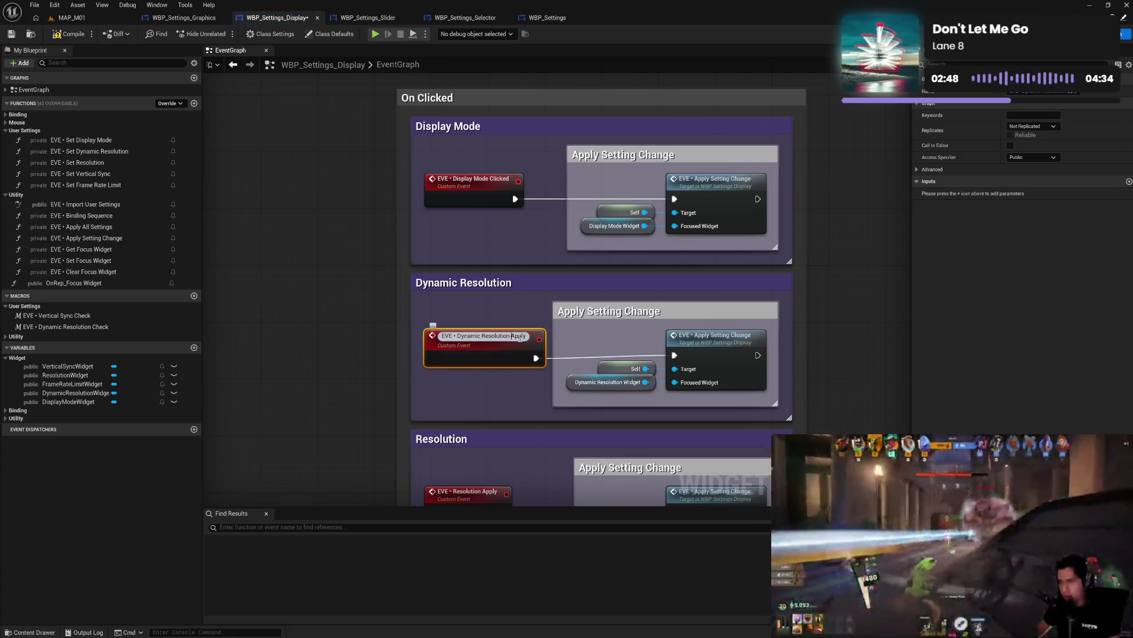
text(Clicked)
click(496, 396)
drag(494, 471, 484, 319)
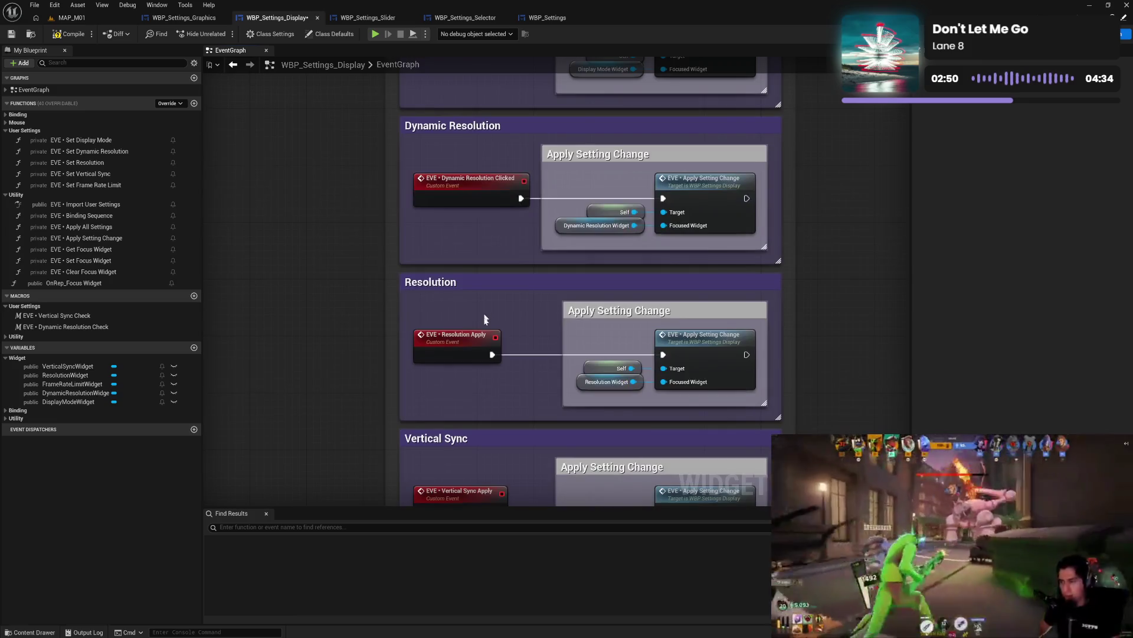
double_click(466, 335)
double_click(498, 336)
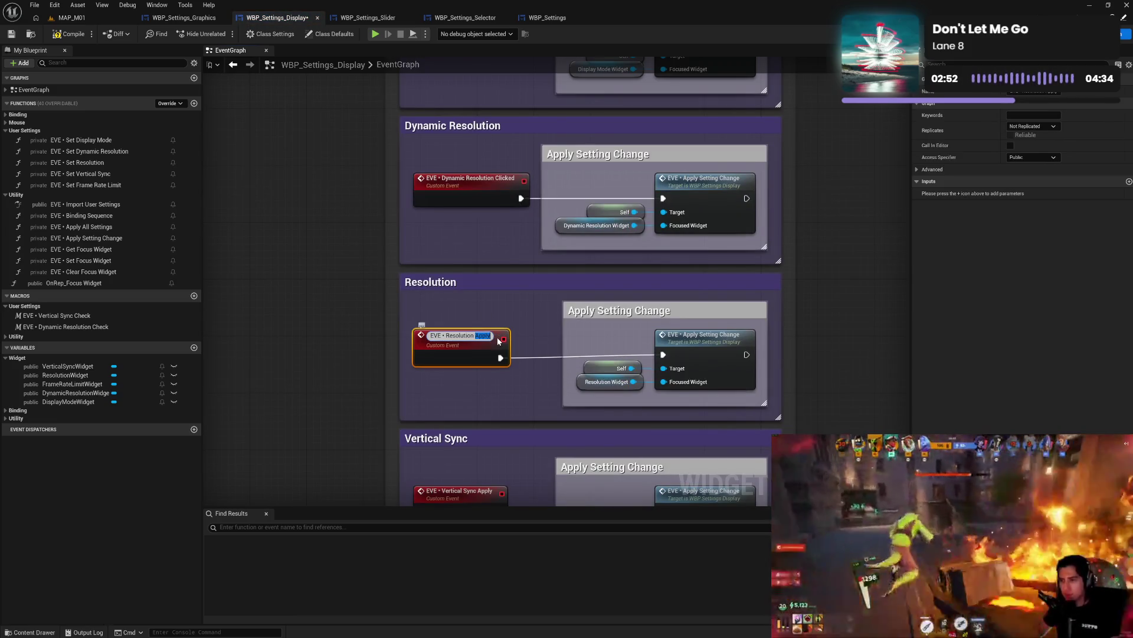
text(Clicked)
click(485, 407)
- Rename the Vertical Sync and Frame Rate Limit events to end in 'Clicked'
drag(483, 466, 478, 261)
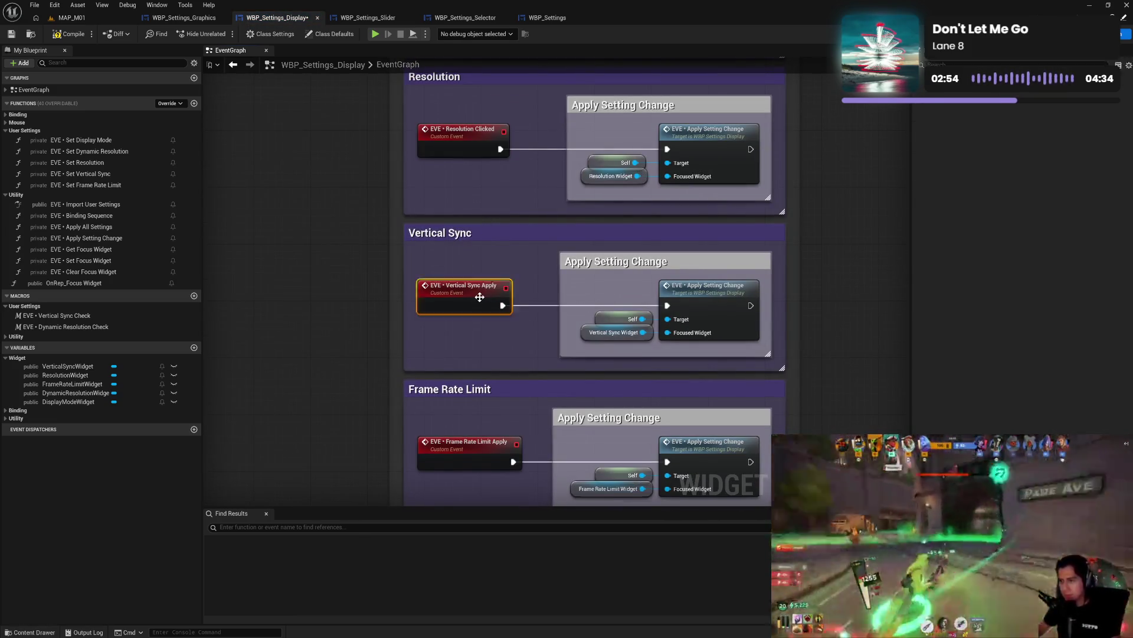
double_click(487, 286)
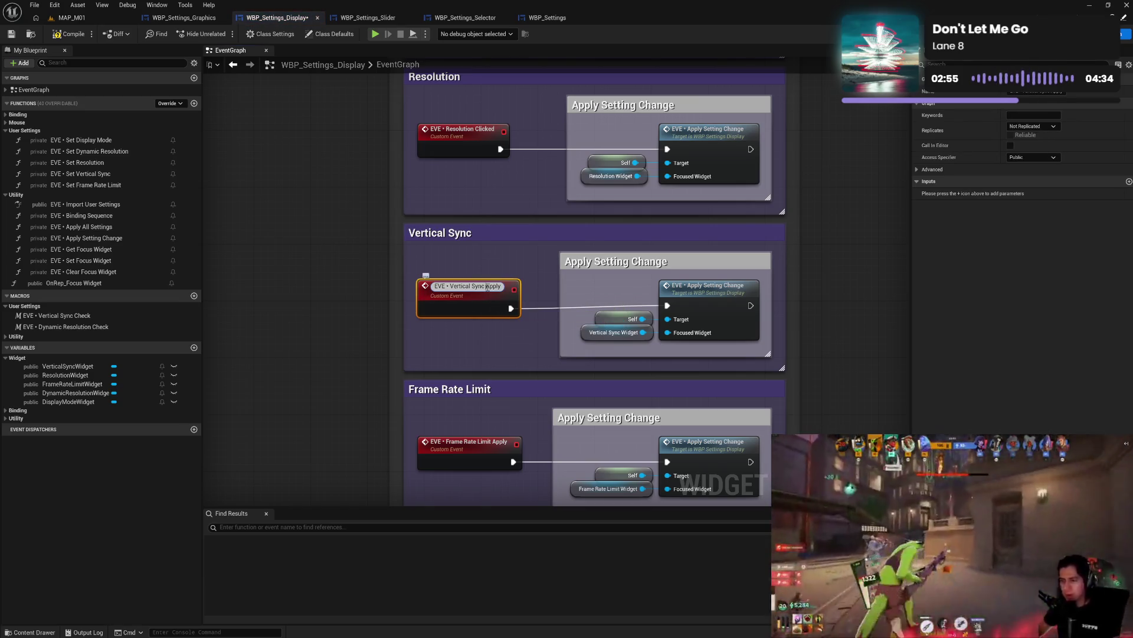
click(491, 341)
drag(475, 405, 468, 222)
double_click(487, 260)
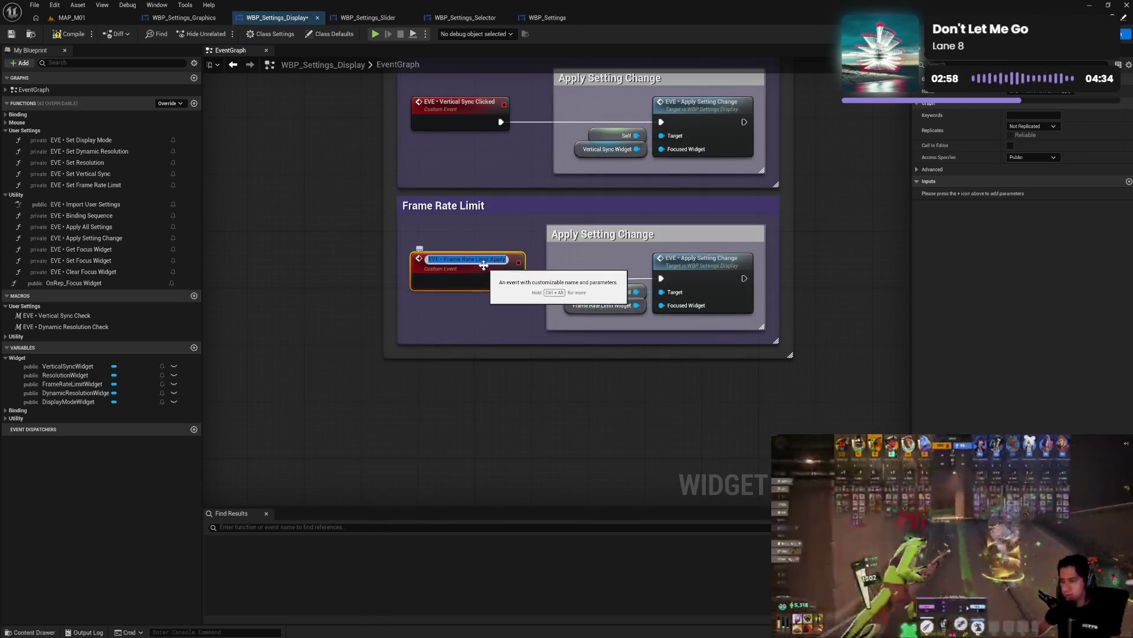
text(Clicked)
click(494, 305)
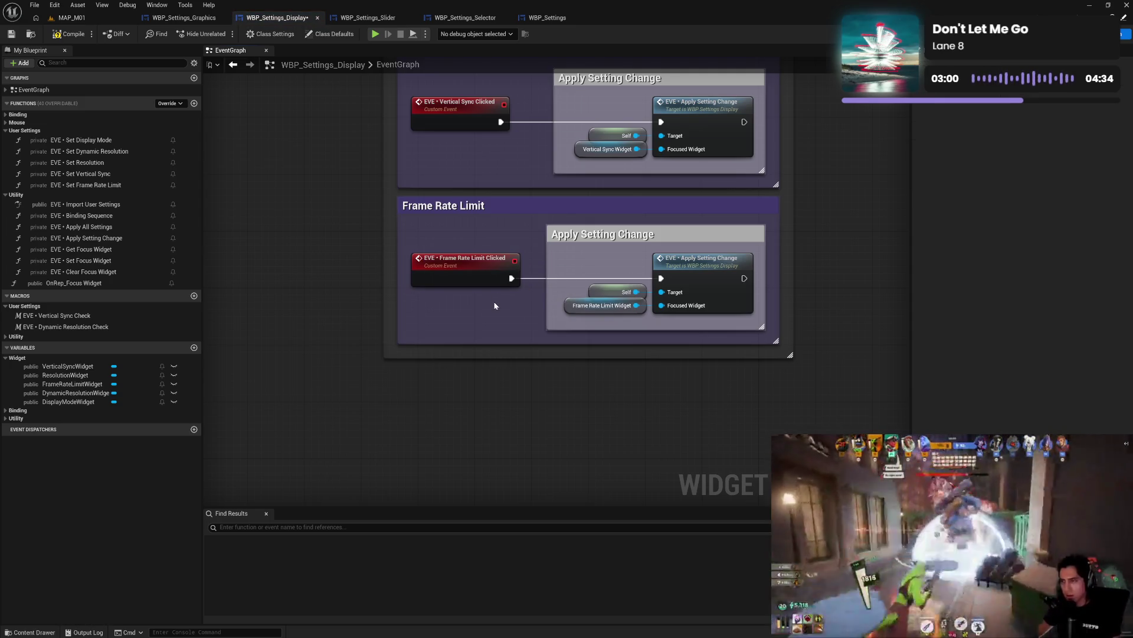
- Set the Frame Rate Limit Clicked and Vertical Sync Clicked events to Private access
click(495, 267)
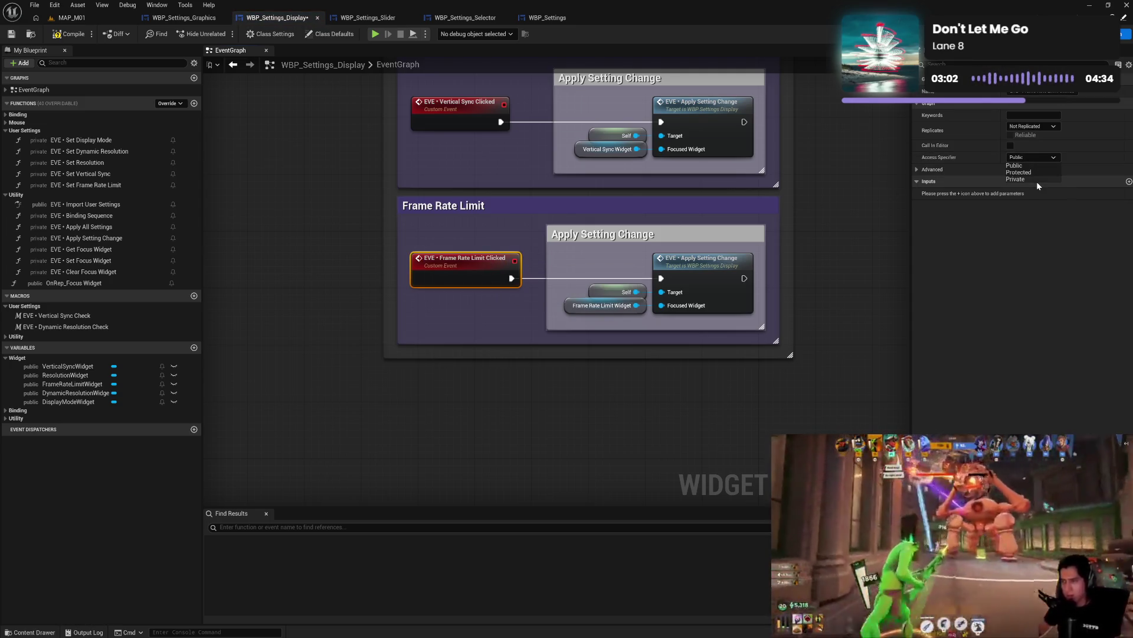
click(456, 121)
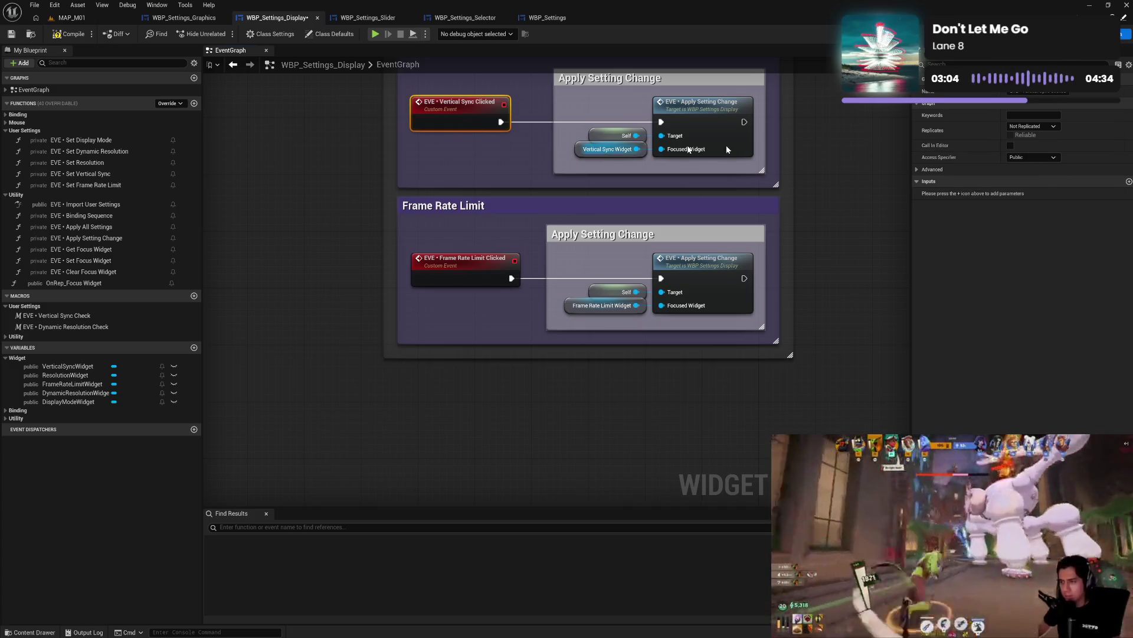
click(1016, 178)
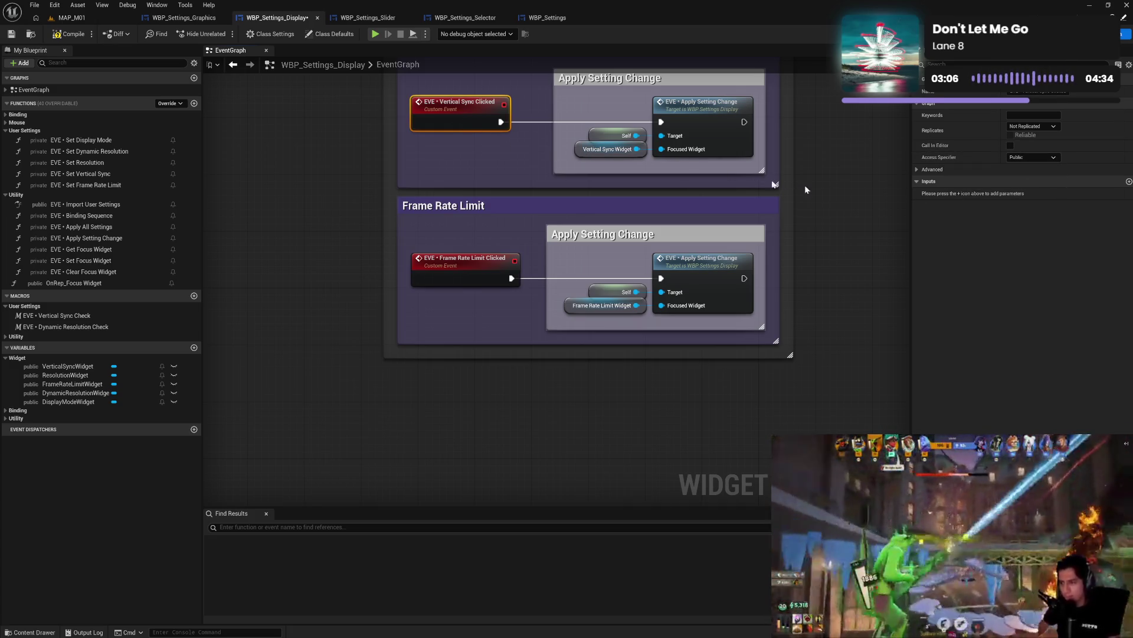
scroll(454, 356, up, 5)
click(449, 314)
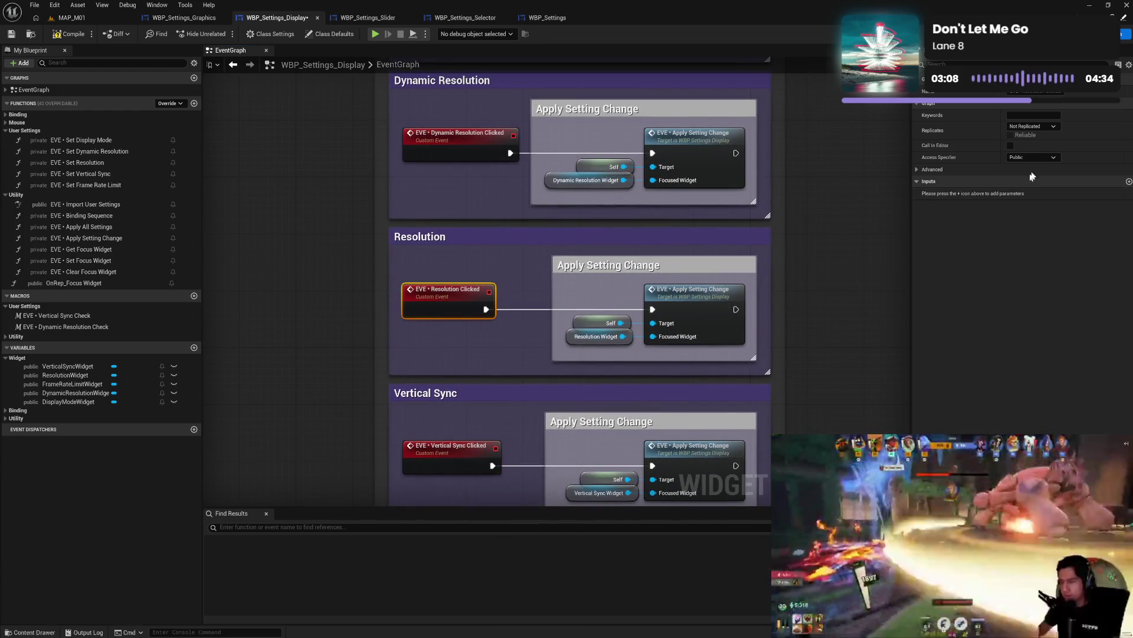
- Set the Resolution Clicked and Dynamic Resolution Clicked events' access specifier to Private
click(1031, 157)
click(1026, 180)
mouse_move(552, 209)
mouse_down()
mouse_move(544, 347)
mouse_move(532, 372)
mouse_up()
click(407, 307)
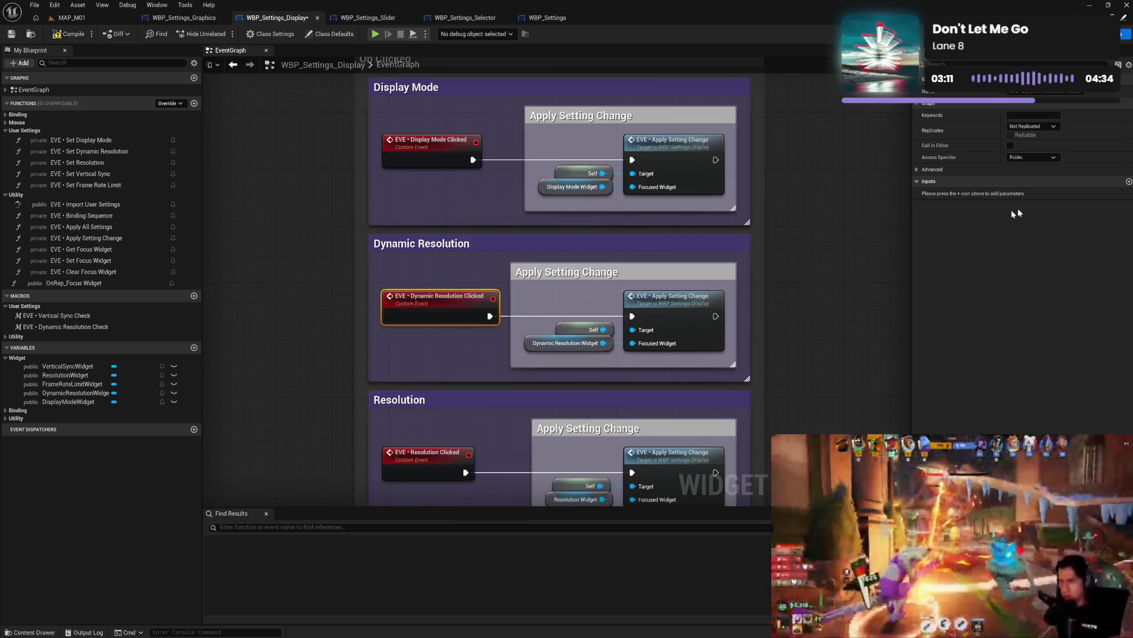
click(1037, 158)
click(1035, 182)
drag(606, 182, 614, 341)
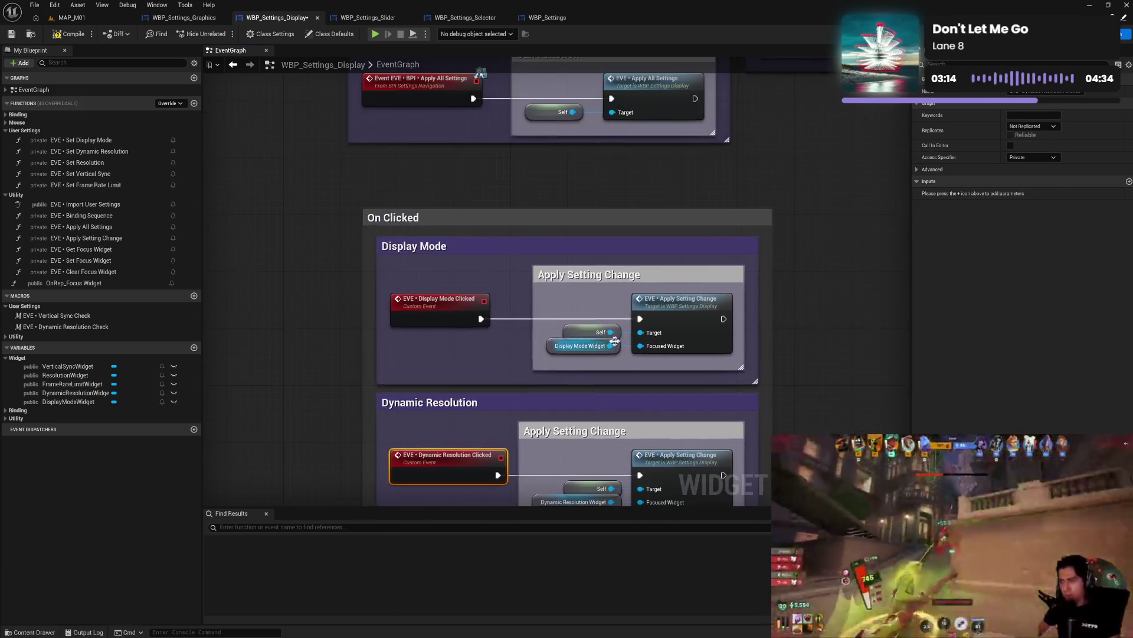
click(416, 313)
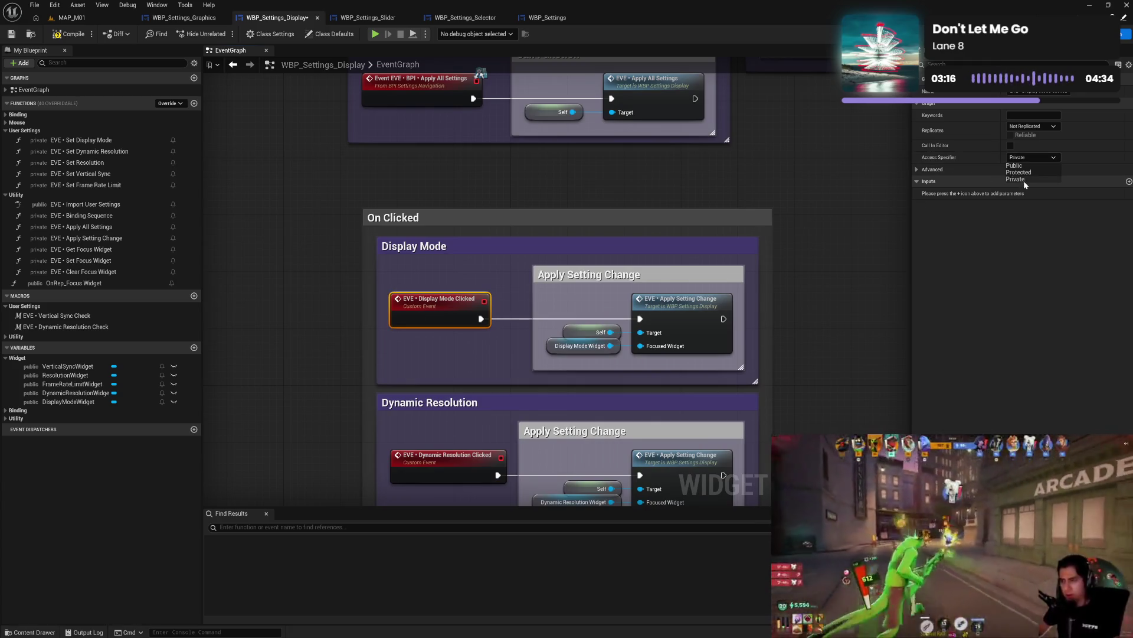
click(644, 219)
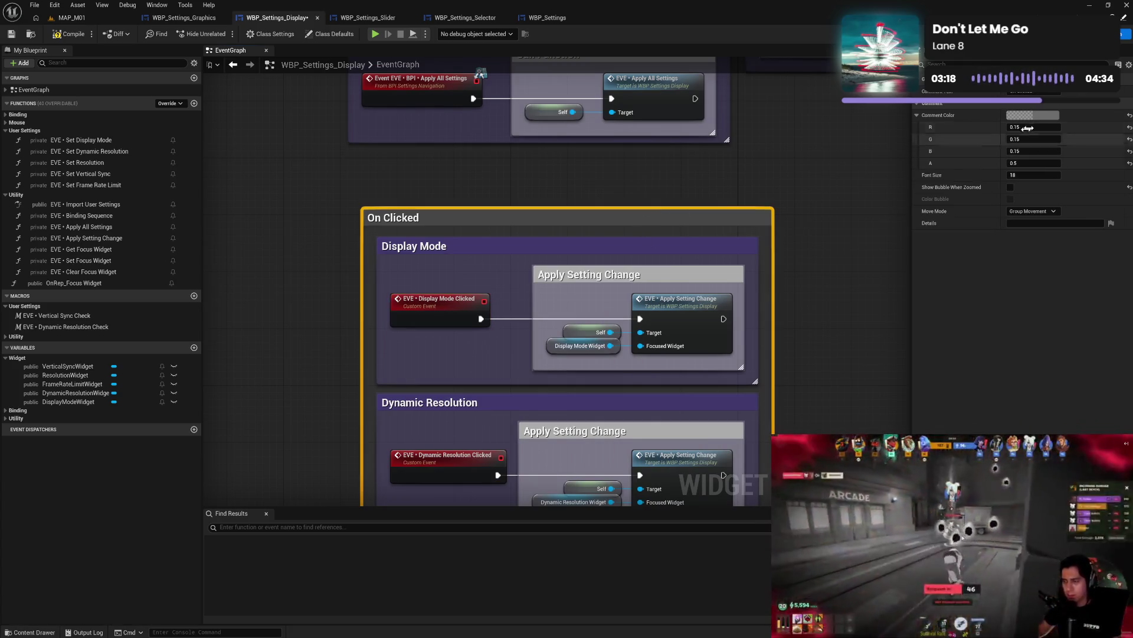
- Set the On Clicked comment colour to purple
click(1033, 115)
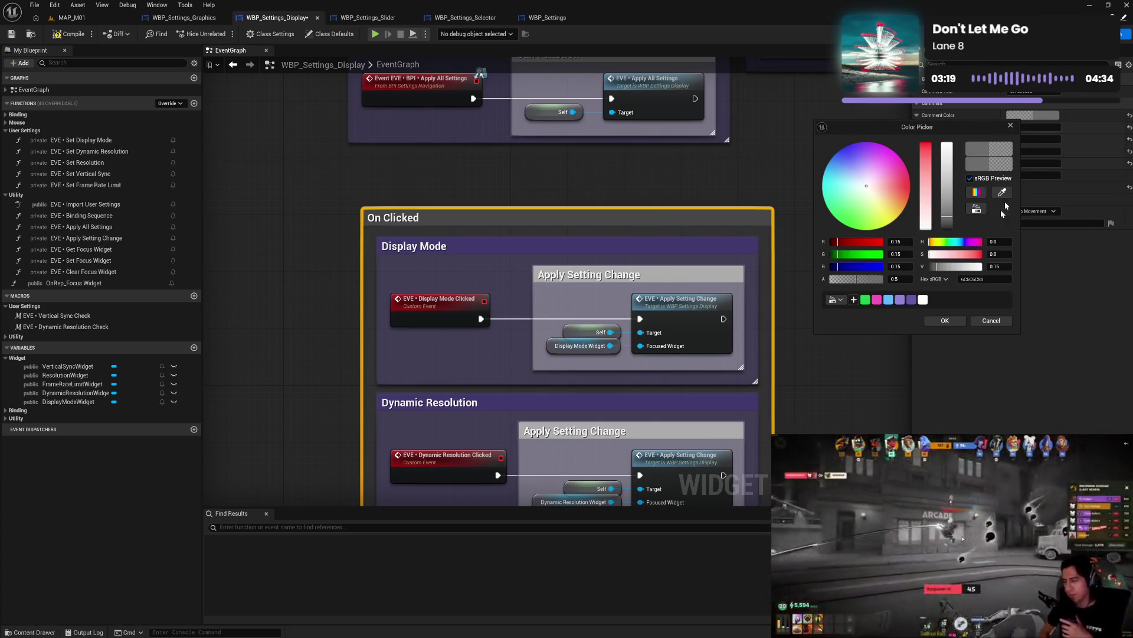
click(910, 300)
click(496, 273)
drag(496, 273, 559, 206)
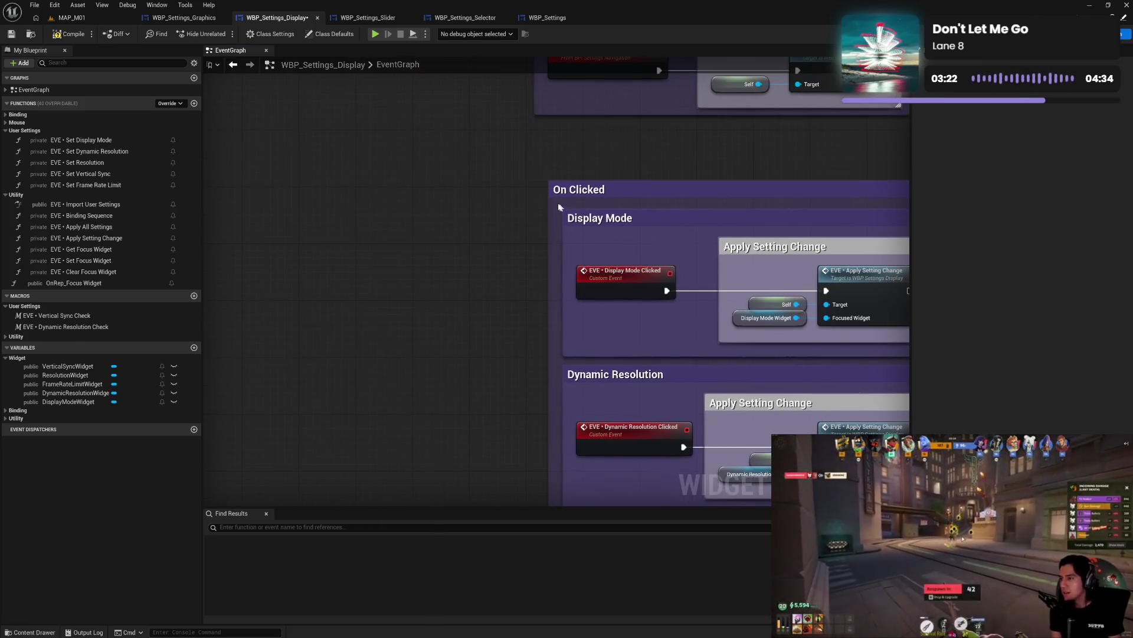
- Colour all five setting section comment boxes white
mouse_move(557, 271)
mouse_down()
mouse_move(531, 529)
mouse_move(563, 422)
mouse_up()
click(1033, 96)
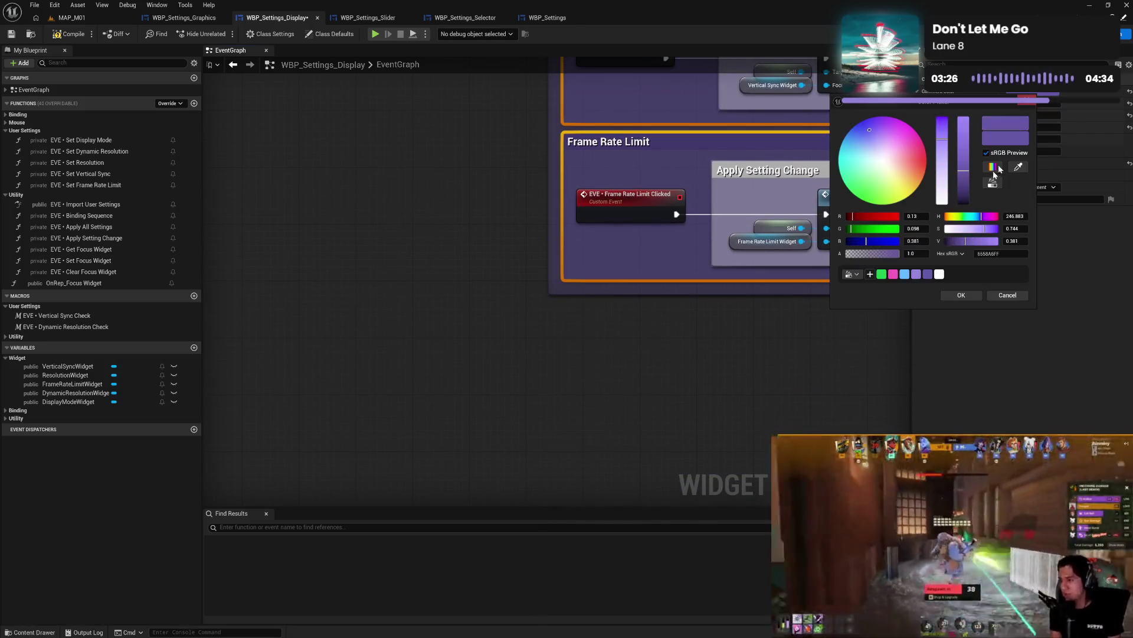
click(939, 274)
- Select the Apply Setting Change boxes in all five setting sections
drag(754, 319, 435, 513)
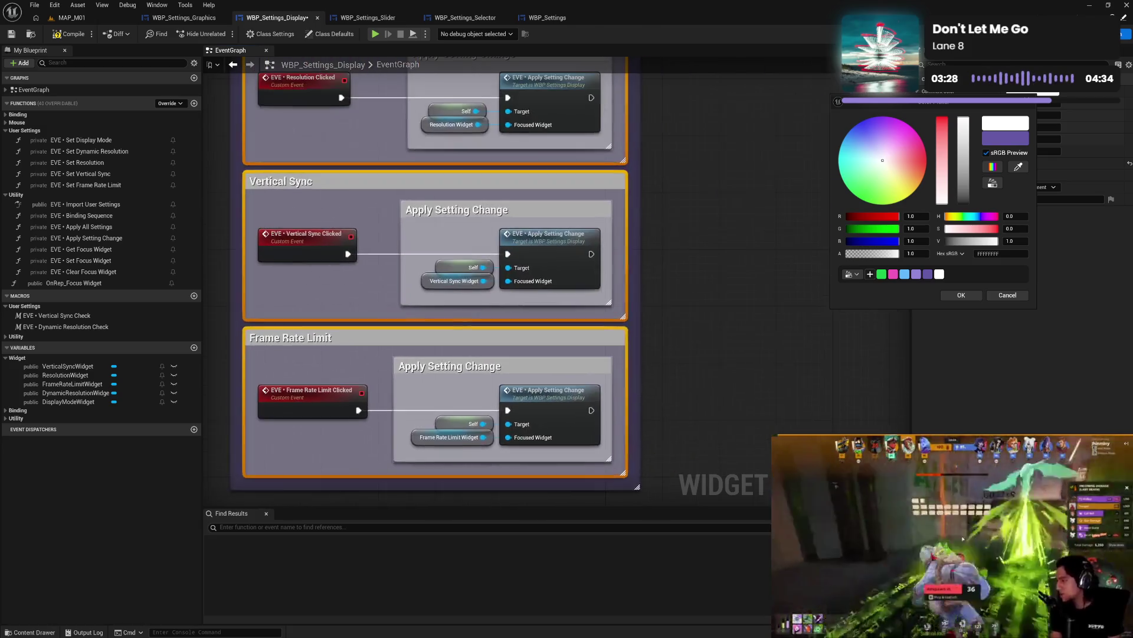
click(530, 365)
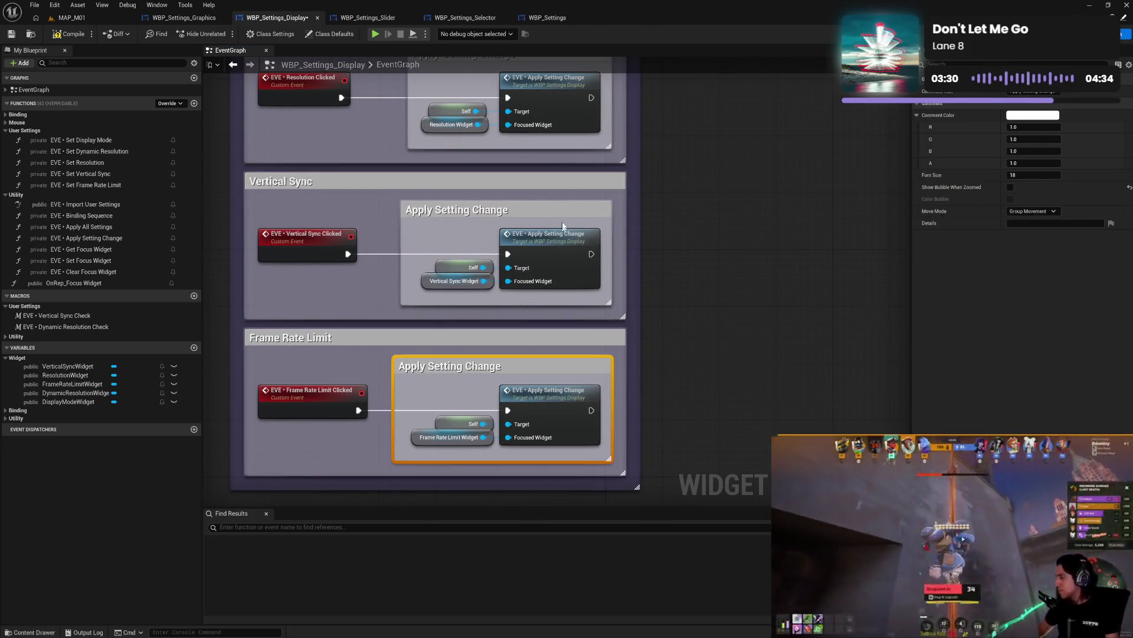
click(563, 204)
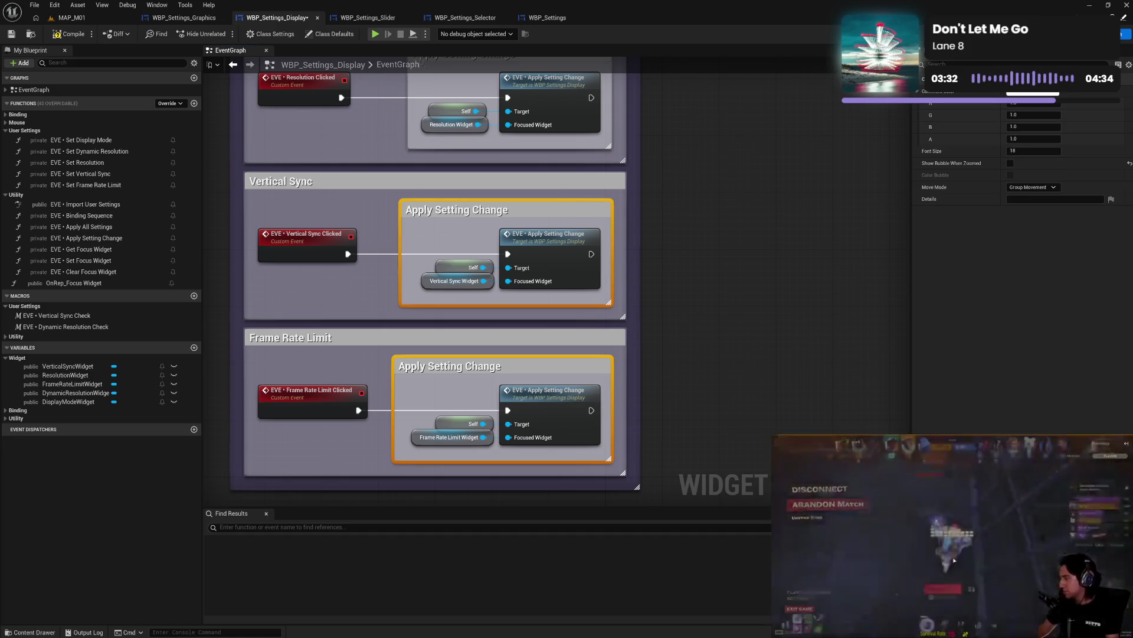
drag(646, 60, 644, 218)
click(566, 211)
drag(685, 168, 647, 332)
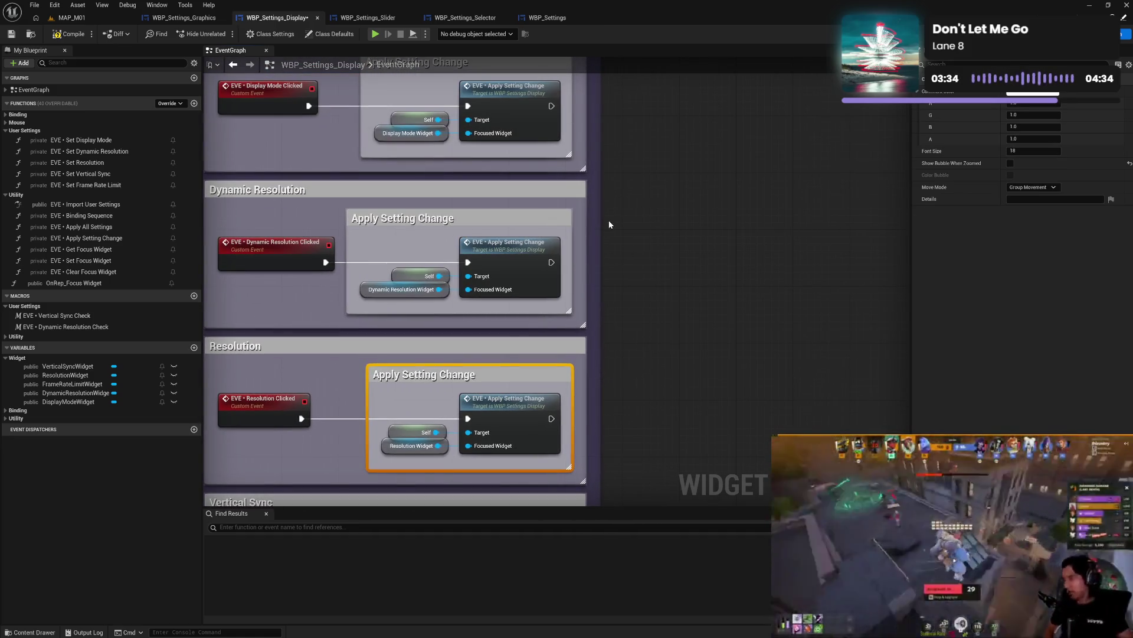
click(561, 218)
drag(603, 186, 637, 349)
ctrl+click(549, 255)
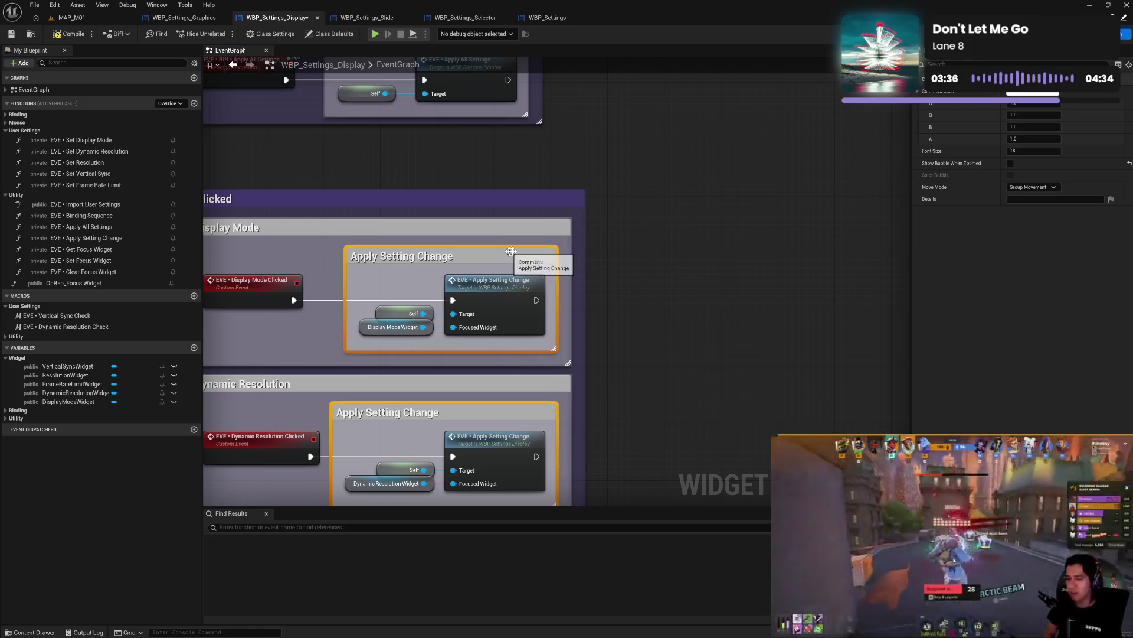
- Give the selected Apply Setting Change boxes a lighter purple comment colour
click(1033, 94)
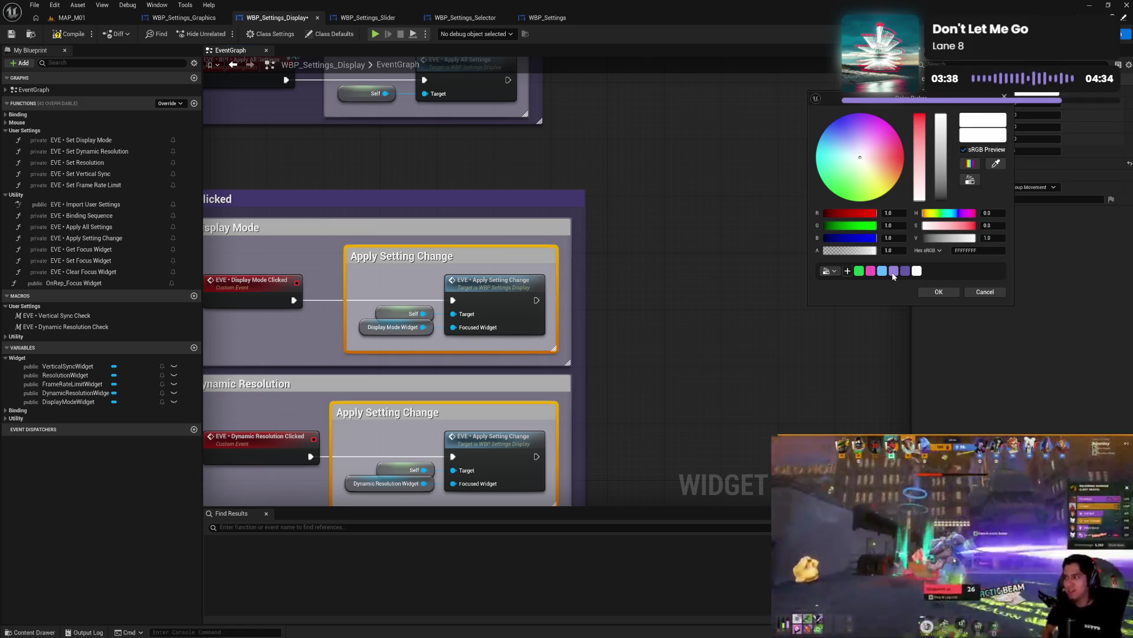
click(894, 272)
click(939, 292)
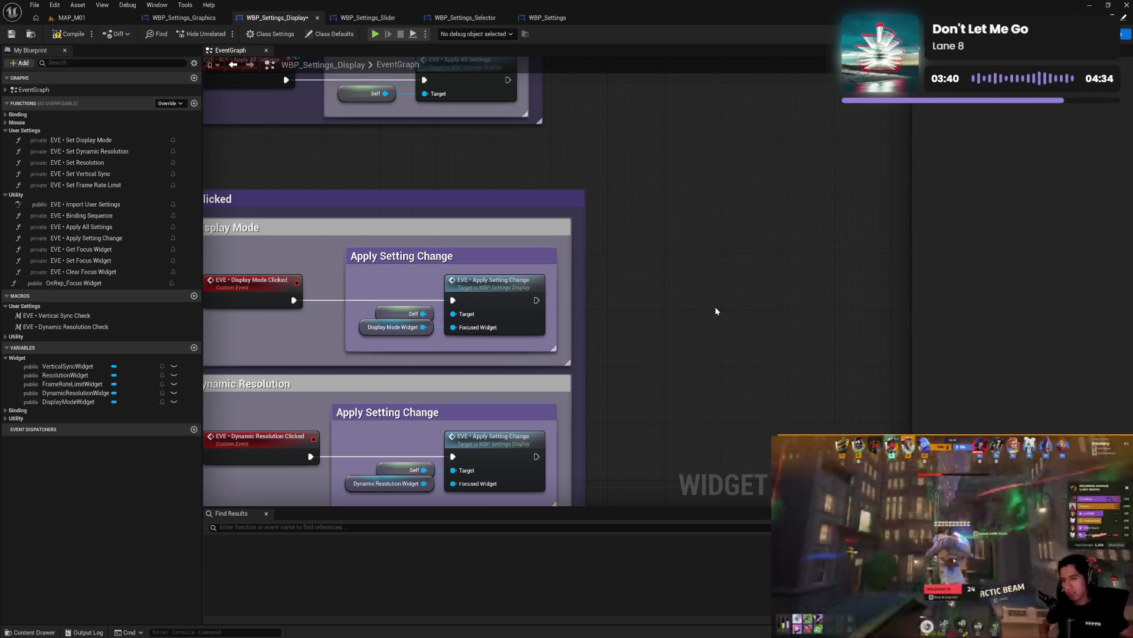
scroll(672, 285, down, 5)
scroll(620, 417, down, 3)
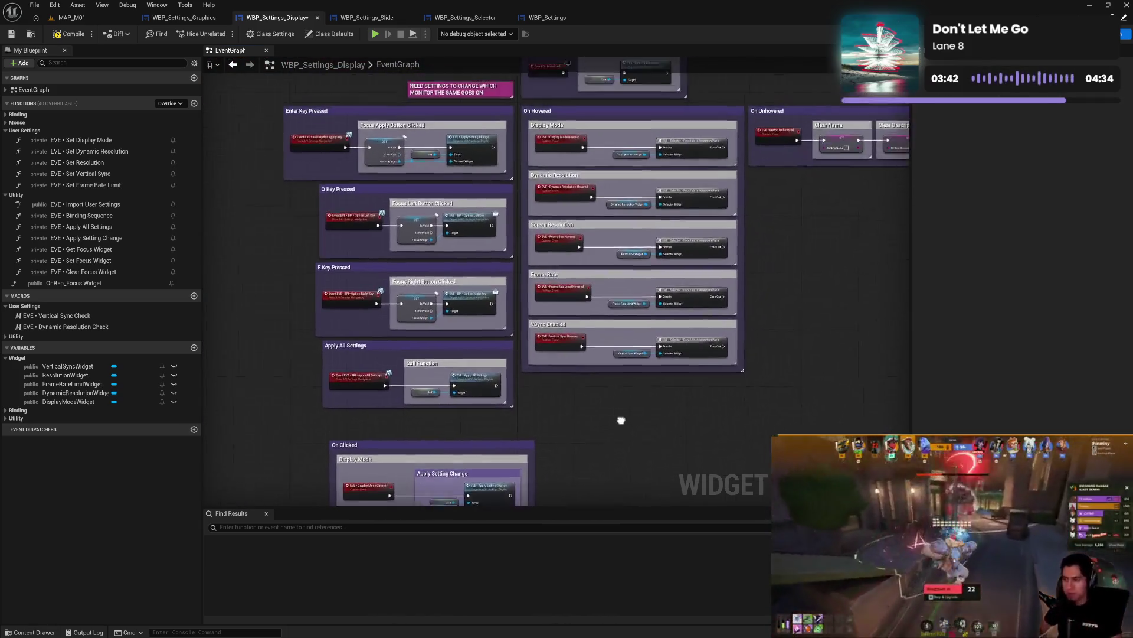
- Arrange the On Clicked, On Hovered and On Unhovered comment groups in a row at the top of the graph
scroll(658, 321, up, 3)
mouse_move(681, 267)
mouse_down()
mouse_move(652, 334)
mouse_move(703, 190)
mouse_up()
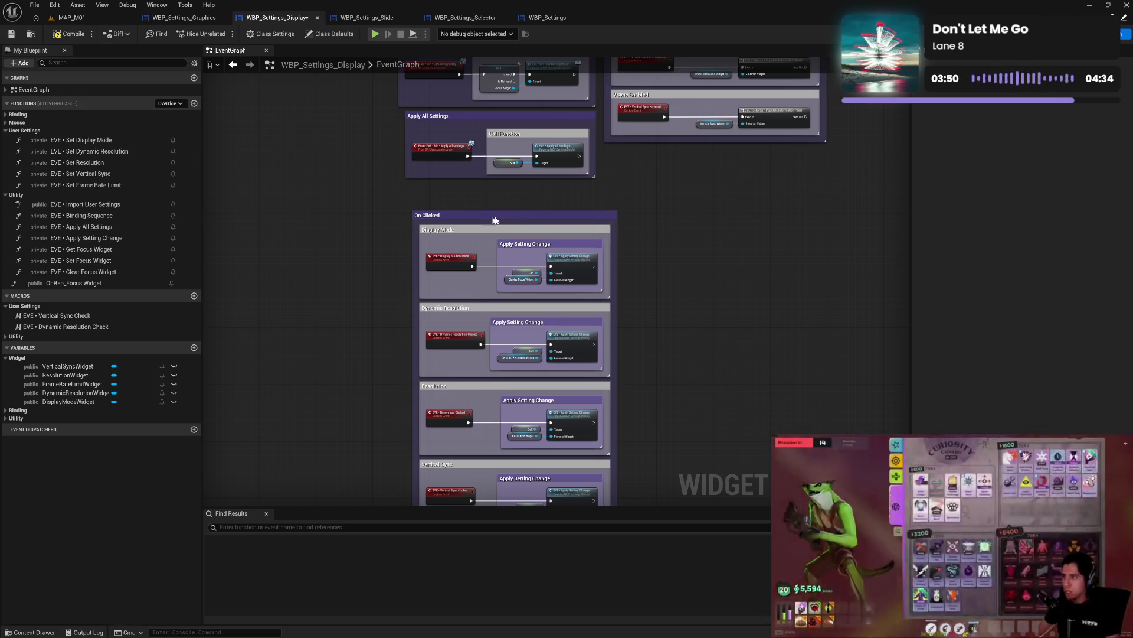
mouse_move(507, 218)
mouse_down()
mouse_move(659, 211)
mouse_move(681, 165)
mouse_move(557, 371)
mouse_up()
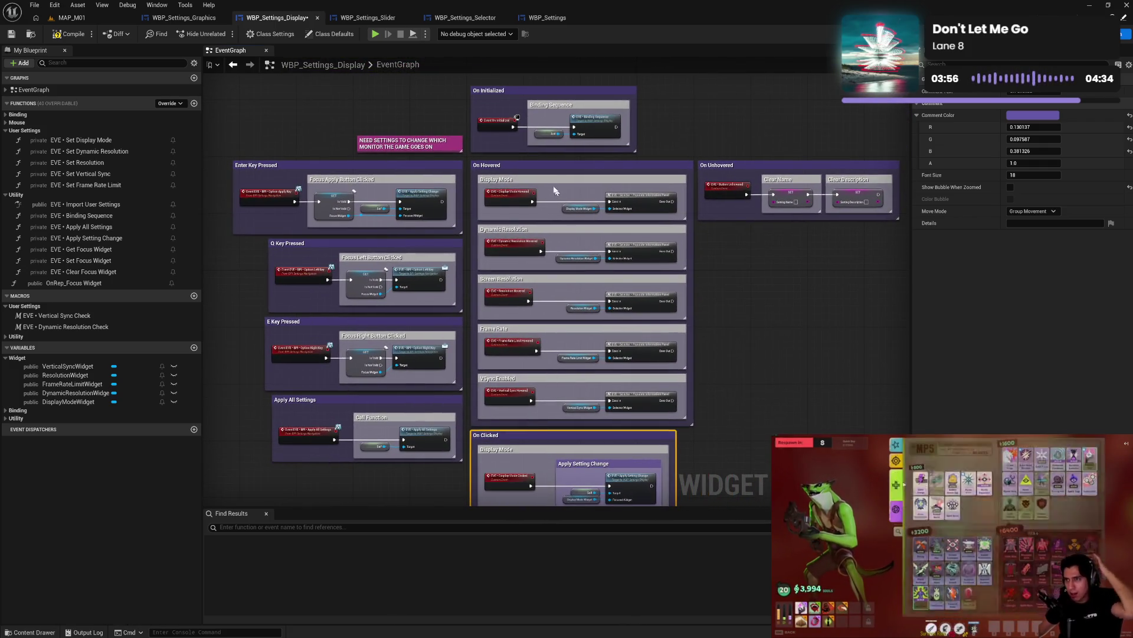
mouse_move(544, 169)
mouse_down()
mouse_move(708, 247)
mouse_move(754, 345)
mouse_move(753, 439)
mouse_up()
drag(798, 378, 648, 310)
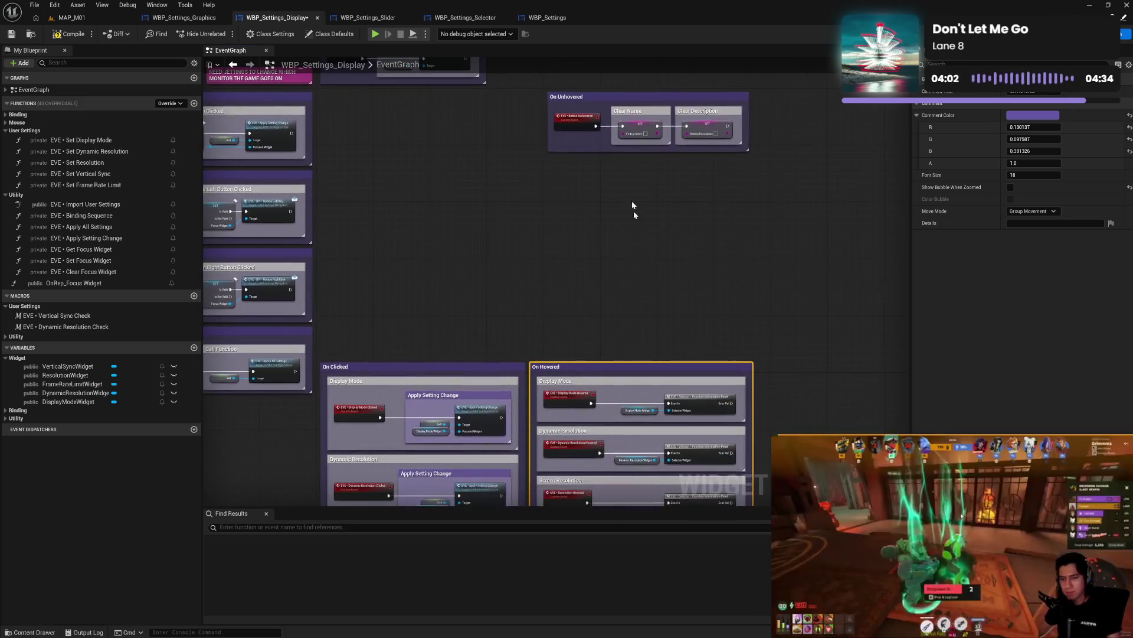
mouse_move(628, 100)
mouse_down()
mouse_move(663, 130)
mouse_move(832, 378)
mouse_move(839, 371)
mouse_up()
drag(455, 335, 540, 377)
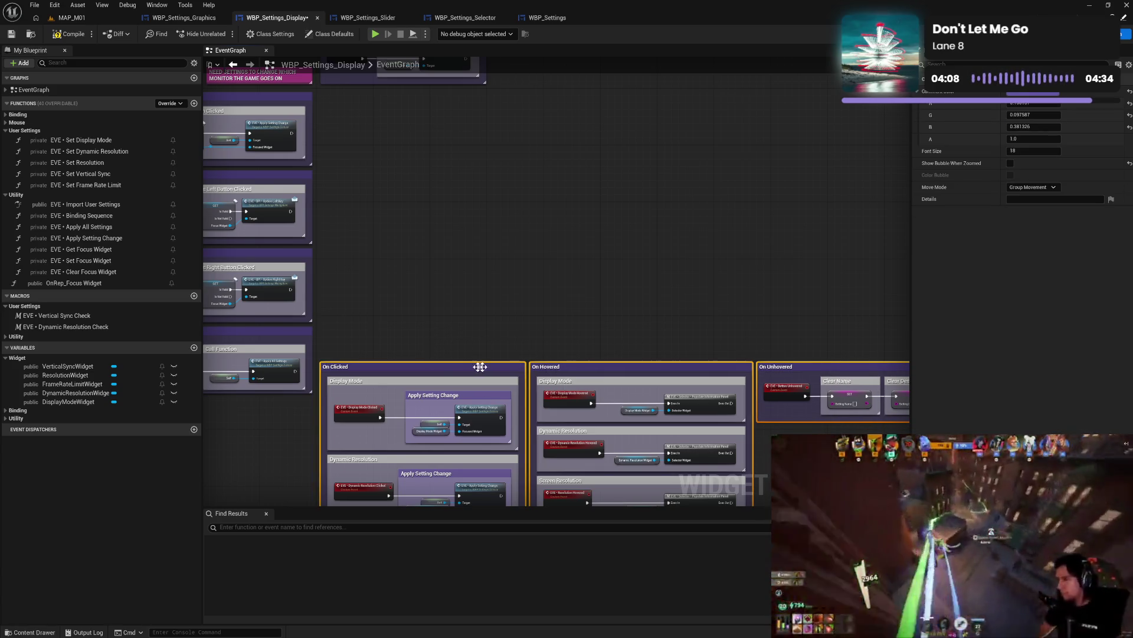
drag(389, 369, 397, 319)
drag(401, 271, 389, 99)
click(657, 412)
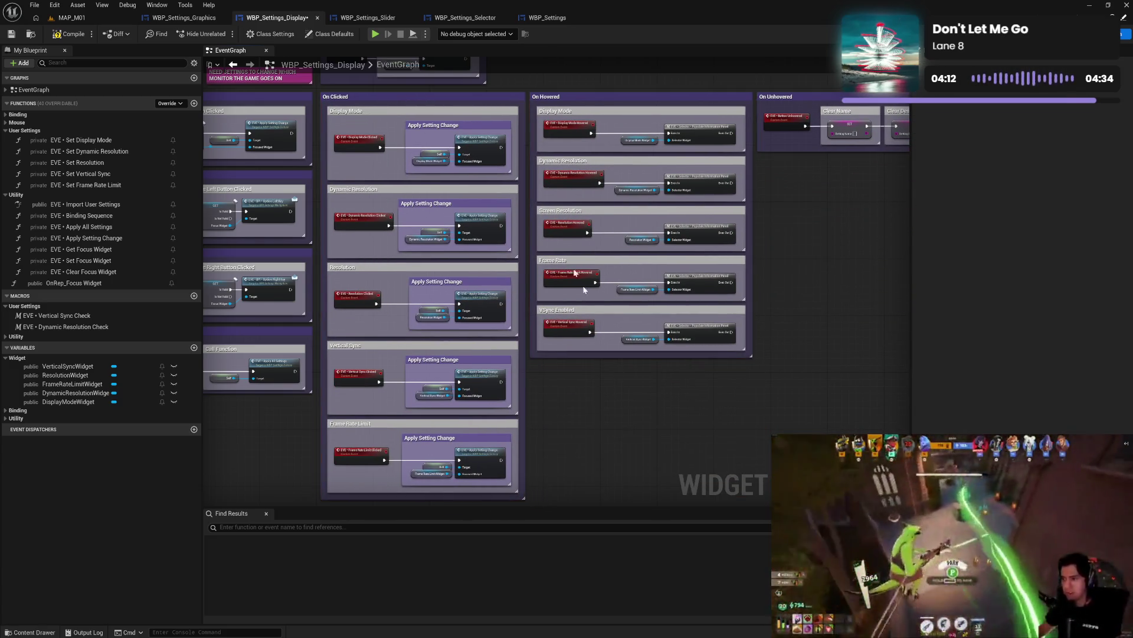
- Compile WBP_Settings_Display
click(75, 36)
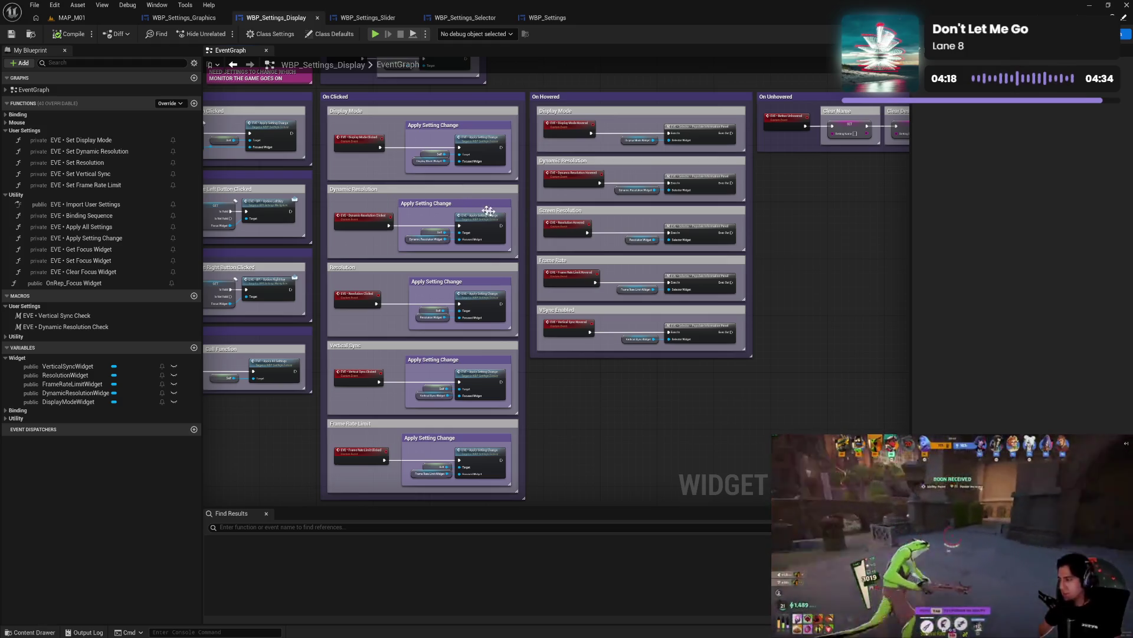
scroll(766, 211, down, 1)
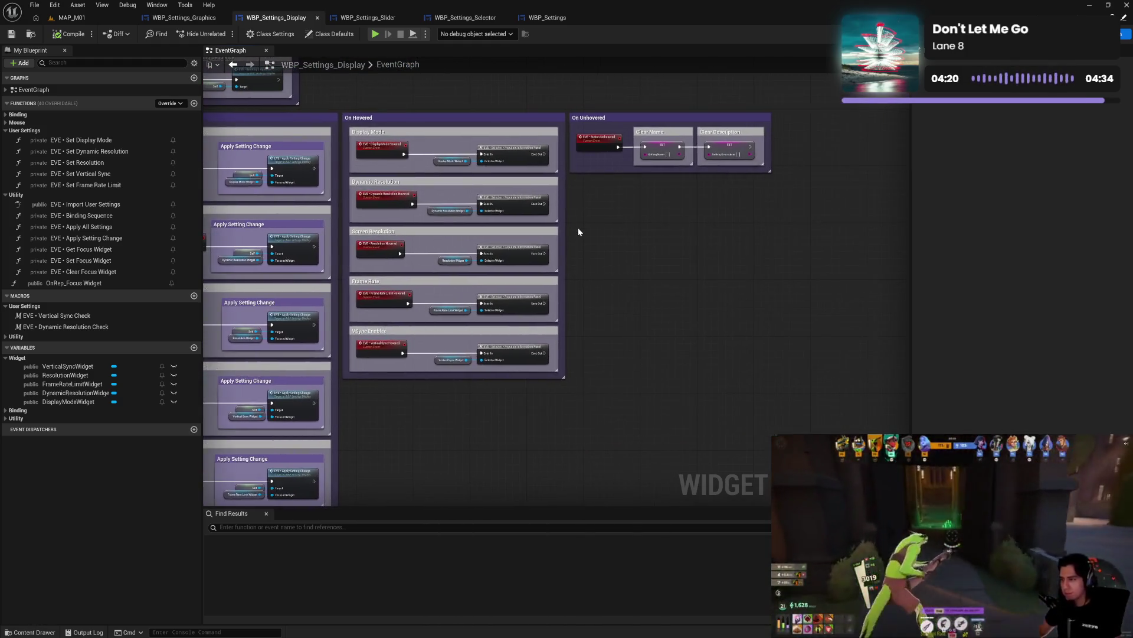
scroll(494, 193, up, 2)
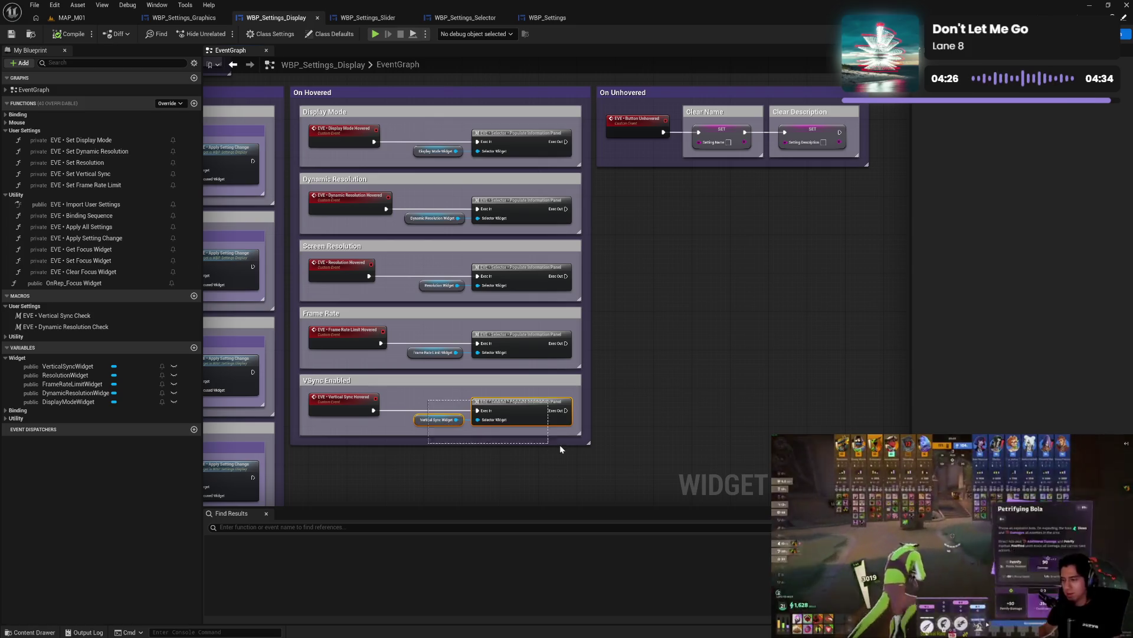
- Add a 'Populate Information Panel' comment around the VSync populate nodes inside the VSync Enabled group
scroll(560, 448, down, 5)
drag(544, 236, 559, 278)
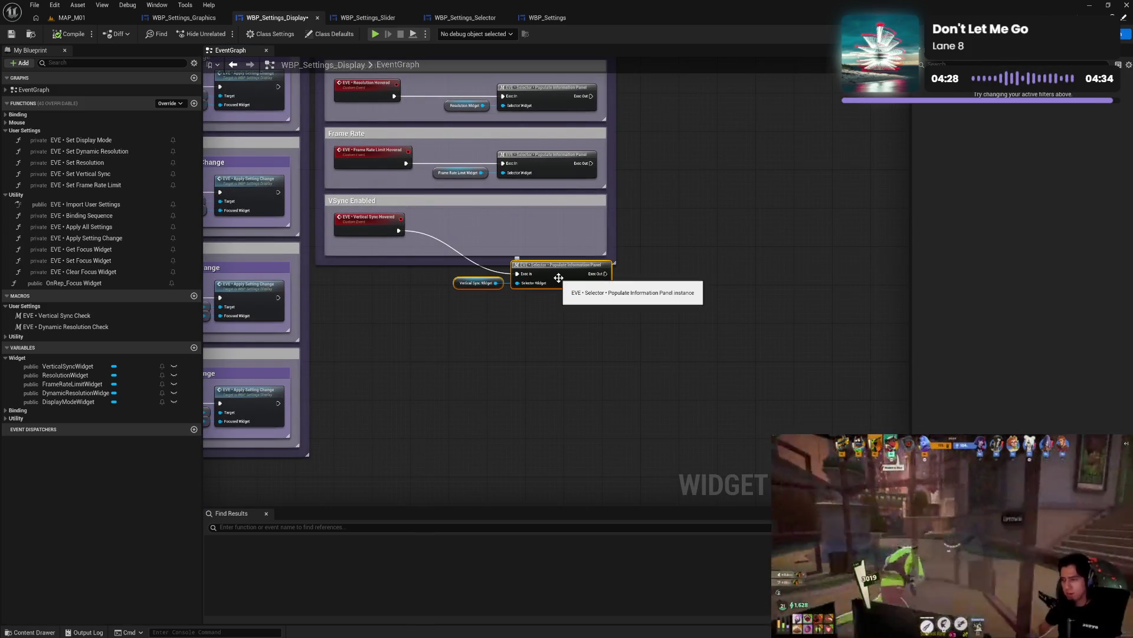
text(c)
text(P)
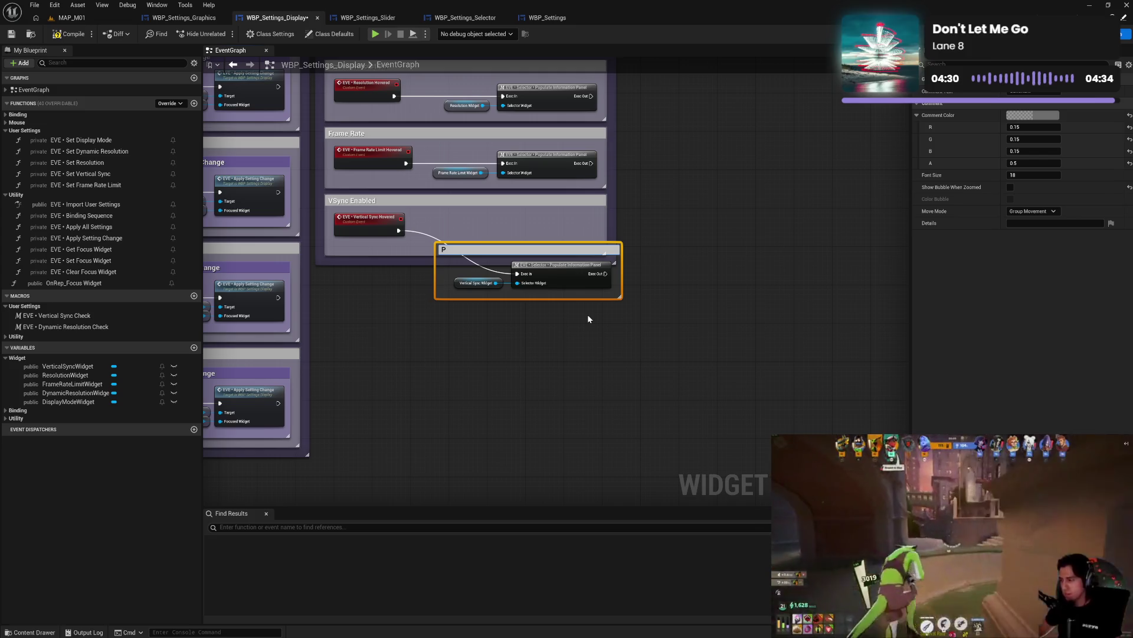
text(opulate Infor)
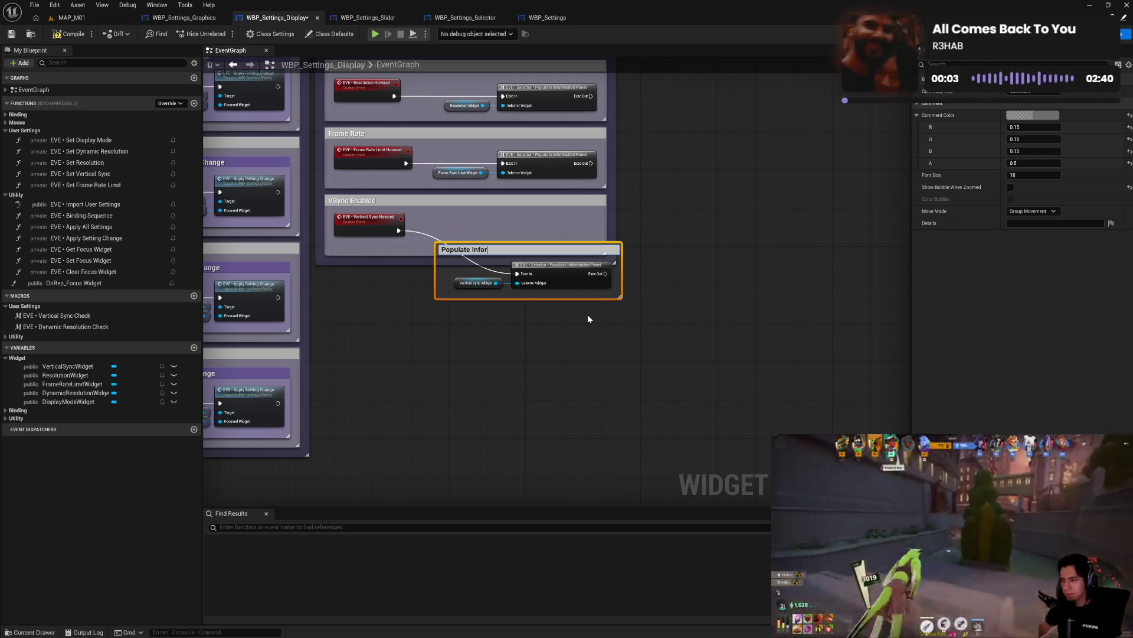
text(mation Panel)
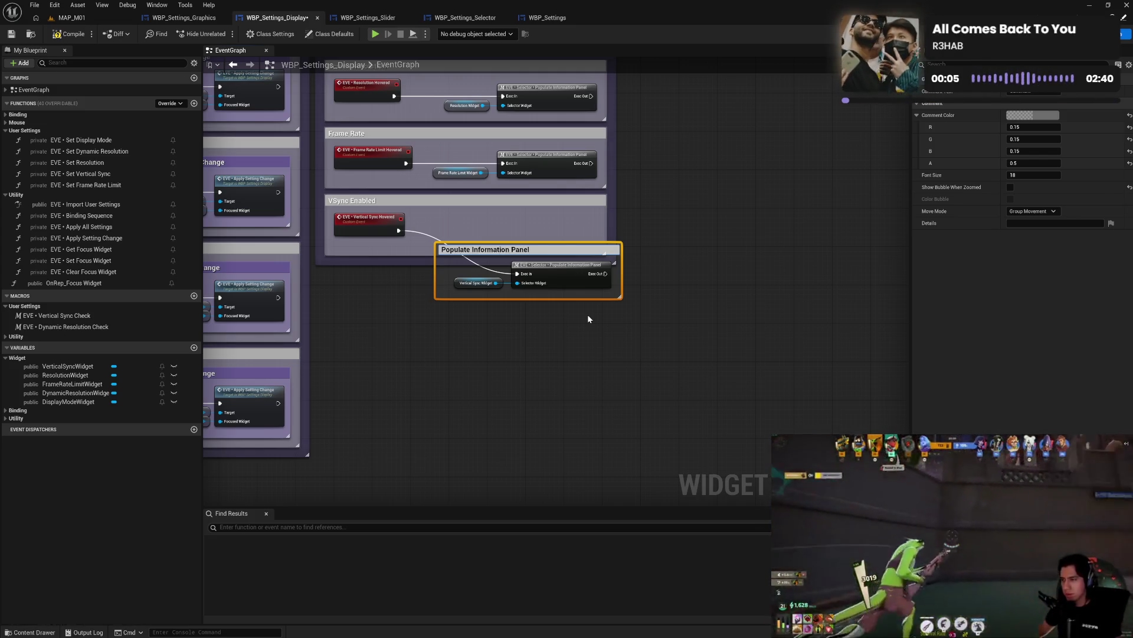
key(Return)
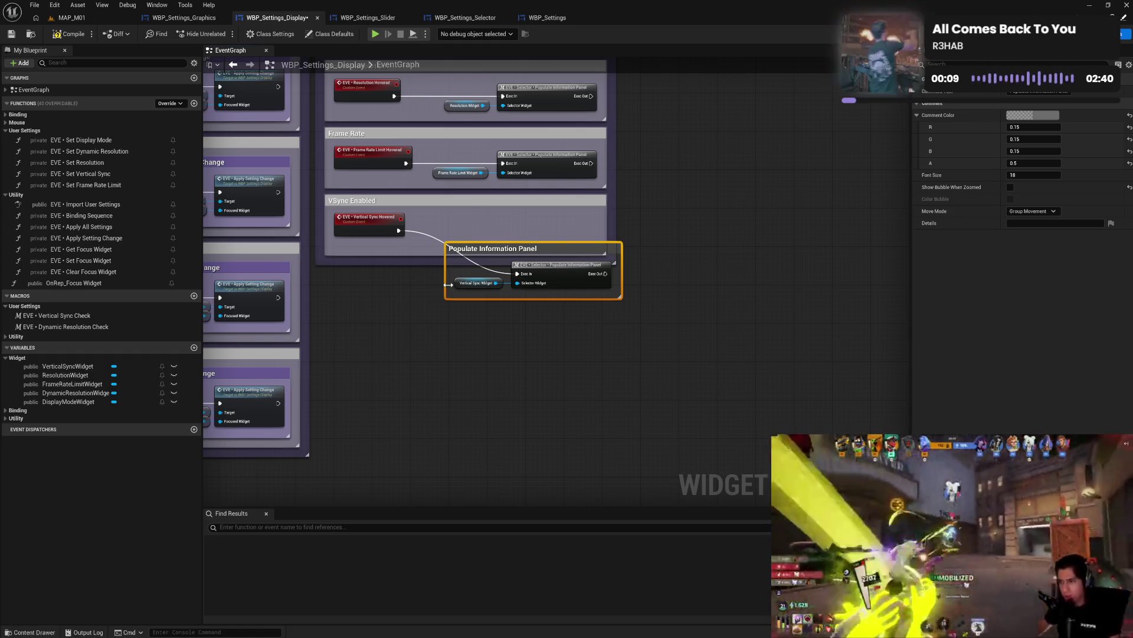
drag(491, 249, 468, 223)
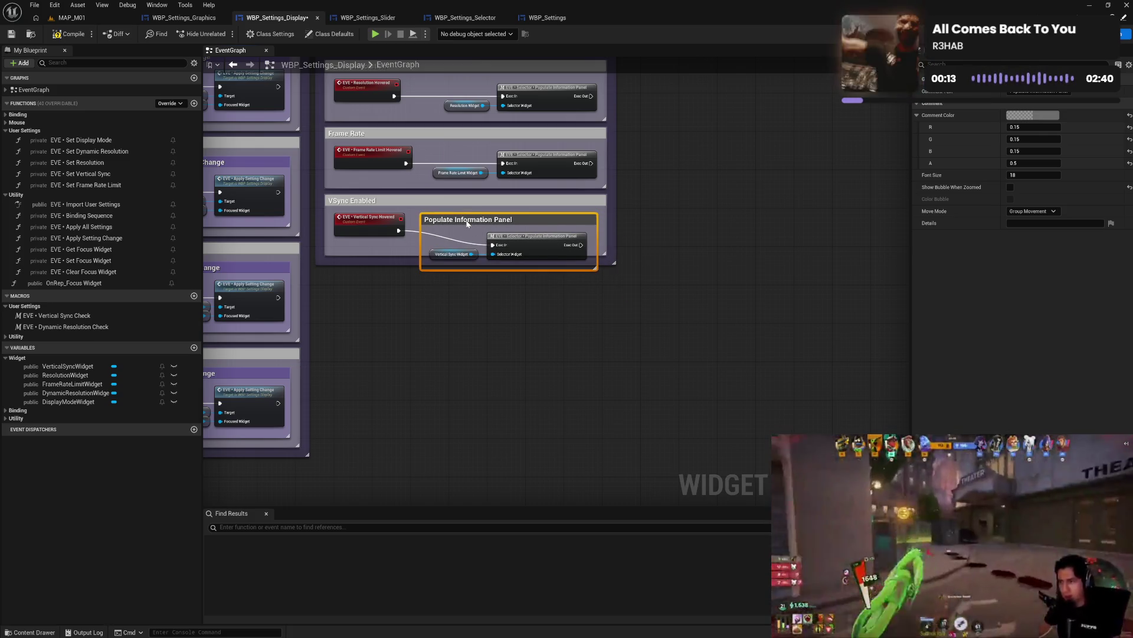
drag(384, 227, 413, 277)
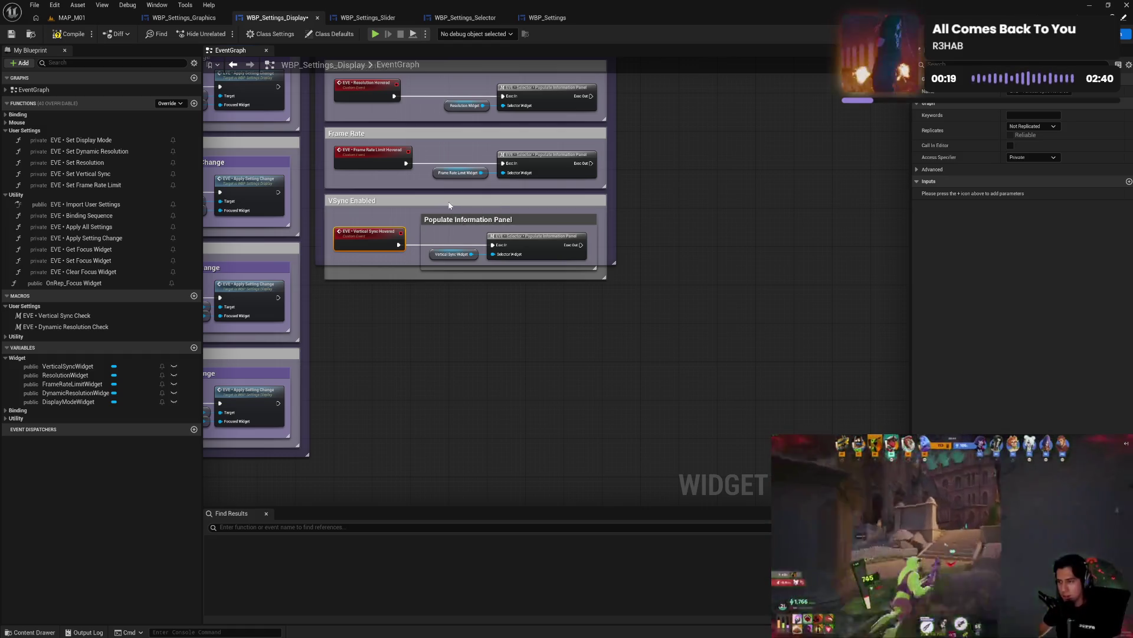
drag(449, 205, 465, 334)
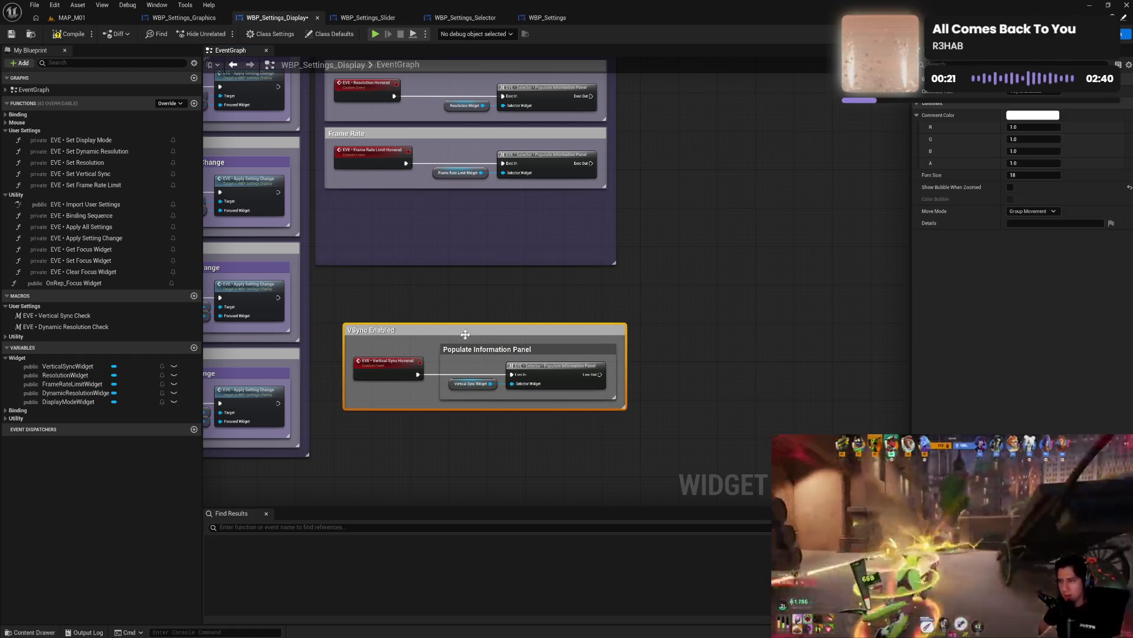
- Set the Populate Information Panel comment colour to the purple preset and duplicate it
click(467, 353)
click(1033, 115)
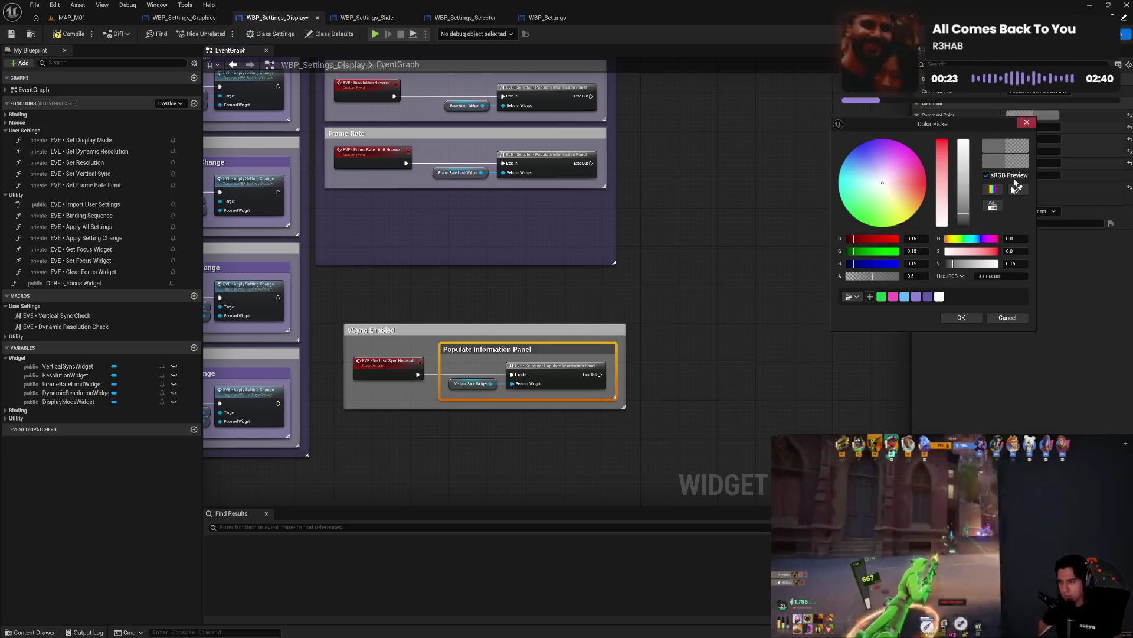
click(918, 298)
click(961, 317)
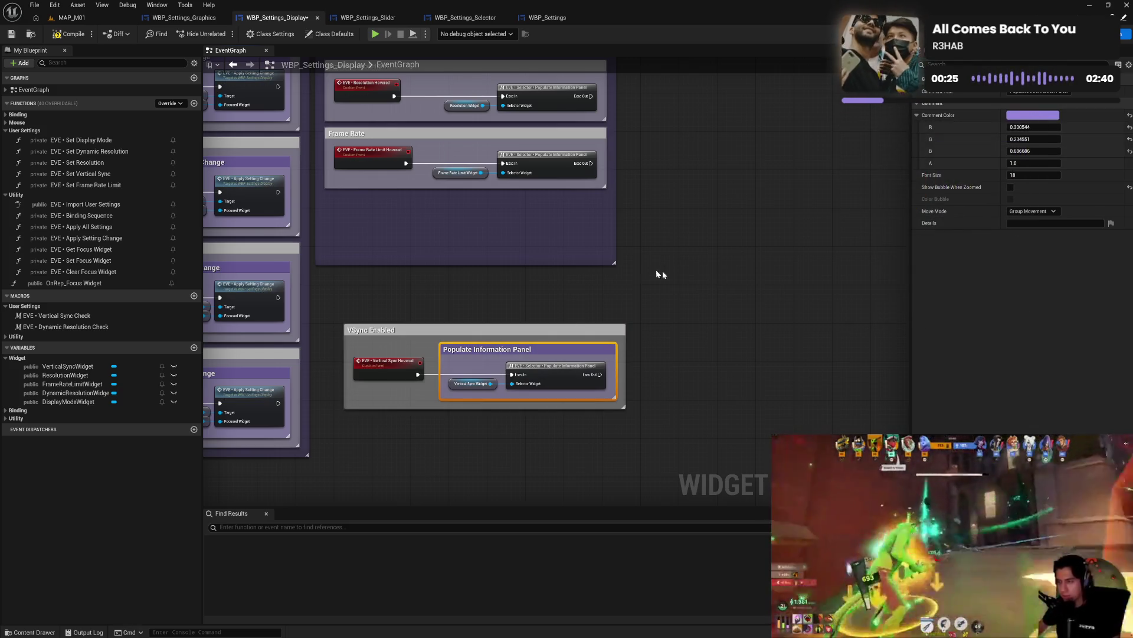
click(589, 290)
click(519, 351)
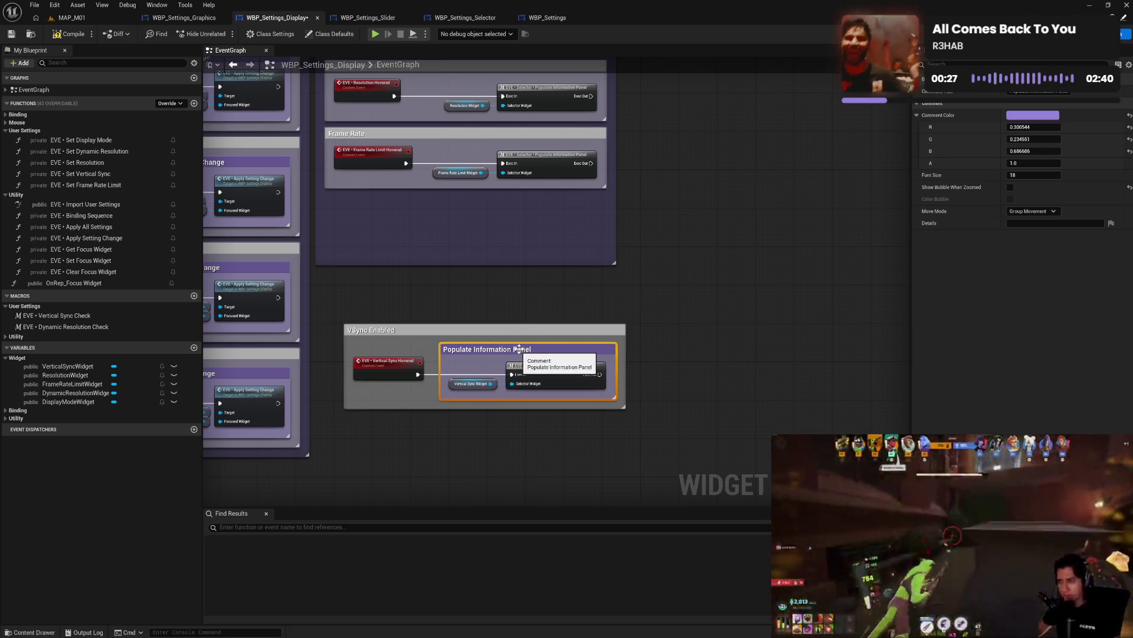
key(ctrl+c)
key(ctrl+v)
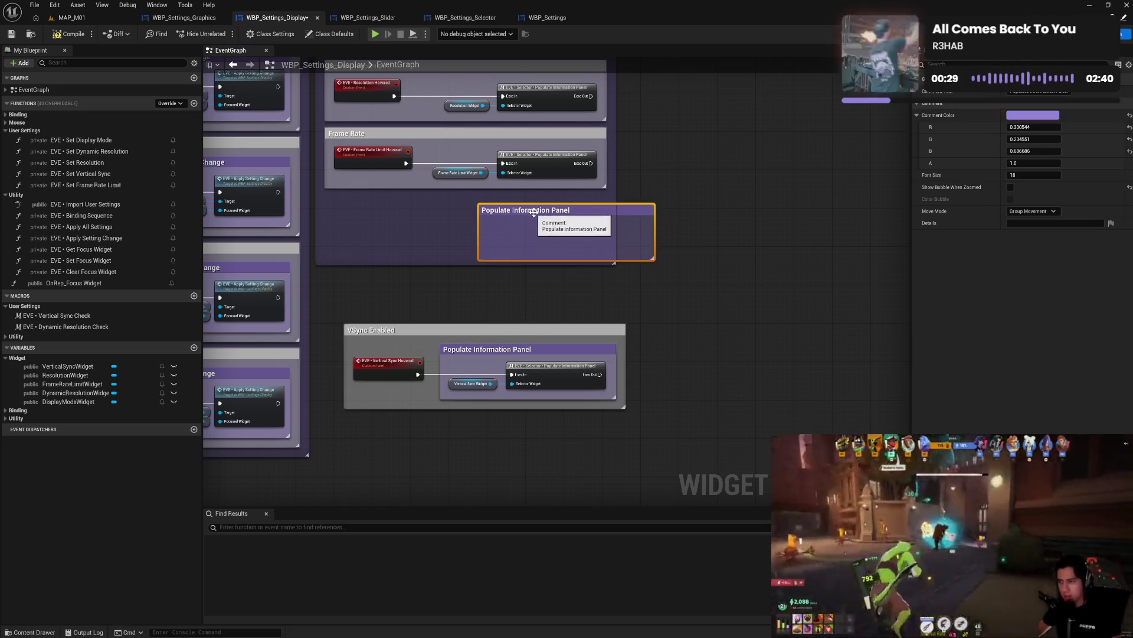
- Wrap the Frame Rate Limit Widget and selector nodes in the pasted purple comment
drag(531, 213, 484, 205)
mouse_move(466, 167)
mouse_down()
mouse_move(593, 177)
mouse_move(544, 181)
mouse_move(547, 217)
mouse_up()
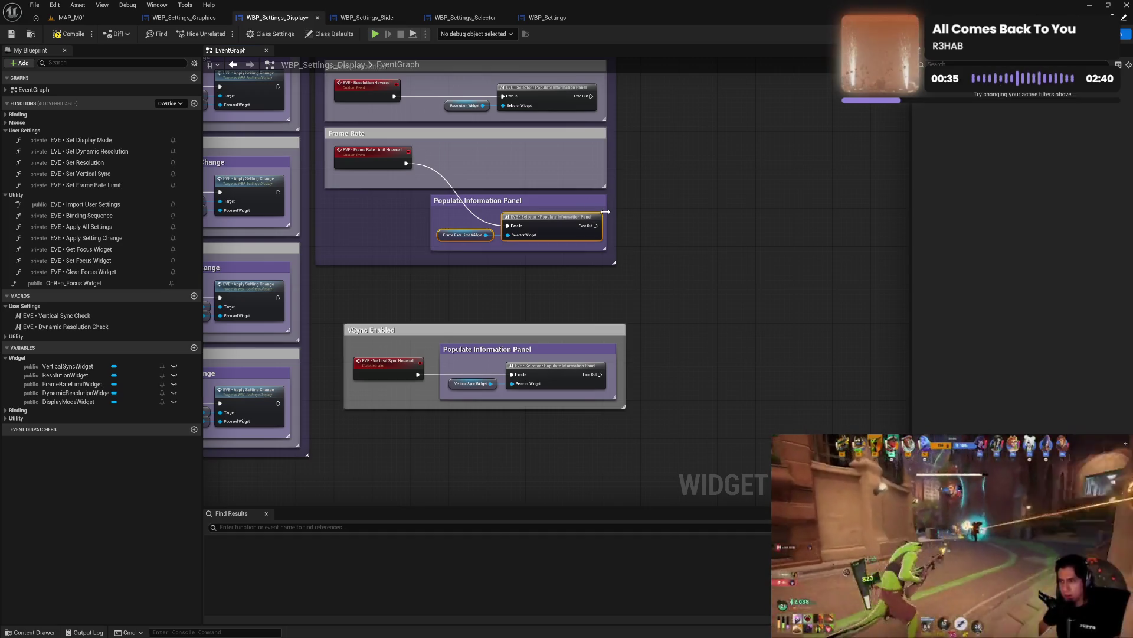
mouse_move(565, 208)
mouse_down()
mouse_move(555, 147)
mouse_move(552, 157)
mouse_up()
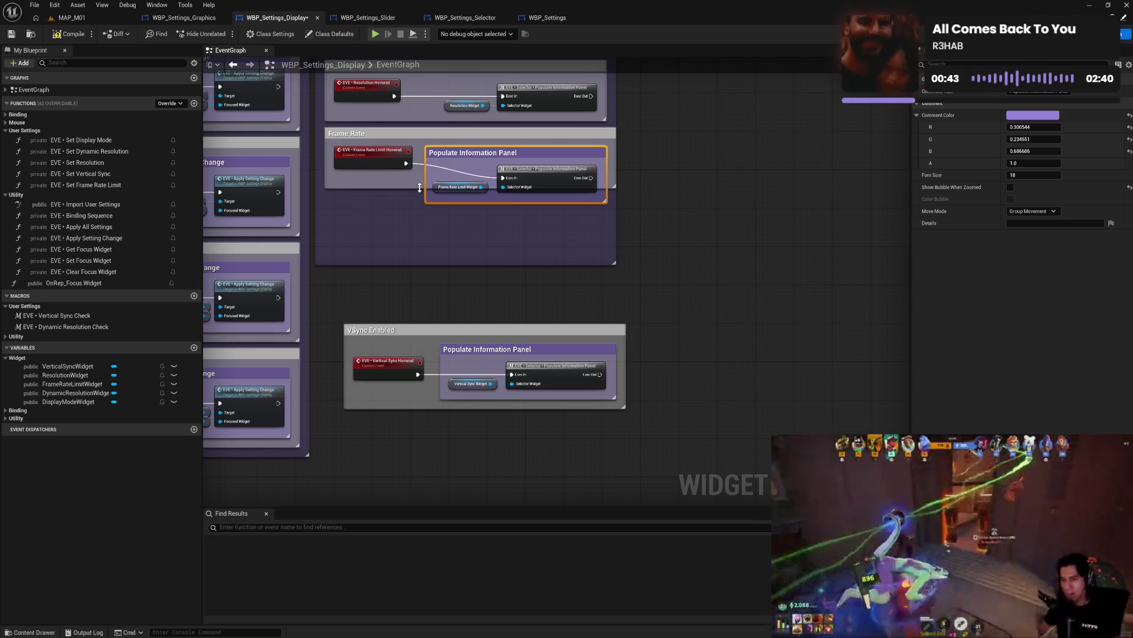
drag(419, 188, 420, 213)
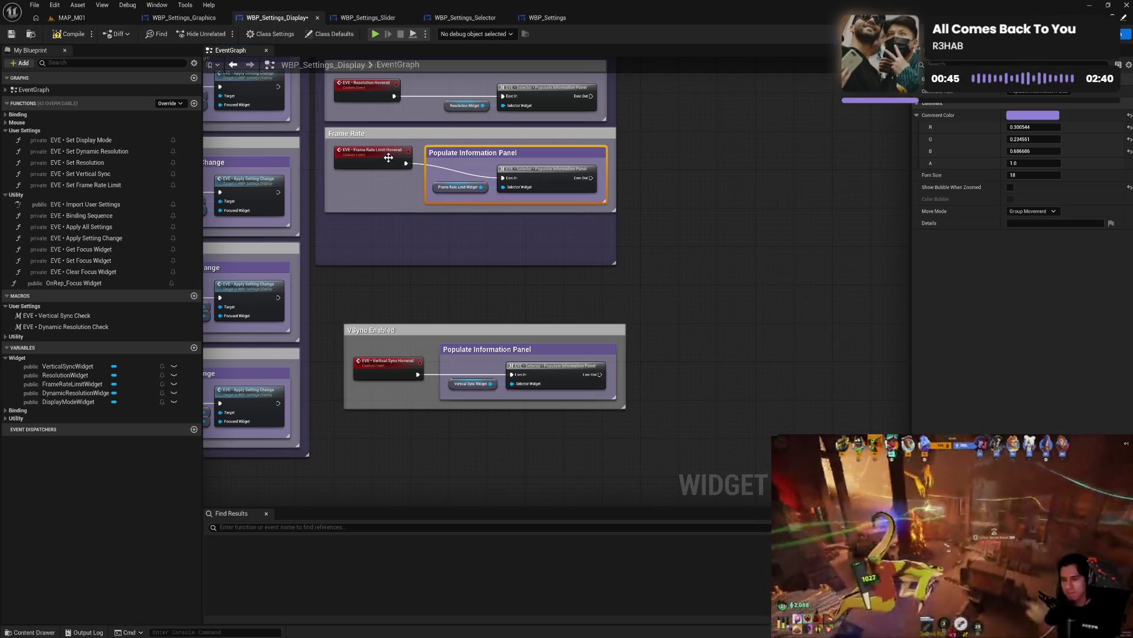
- Stack the Frame Rate group directly above VSync Enabled and widen VSync Enabled to match
drag(388, 158, 390, 175)
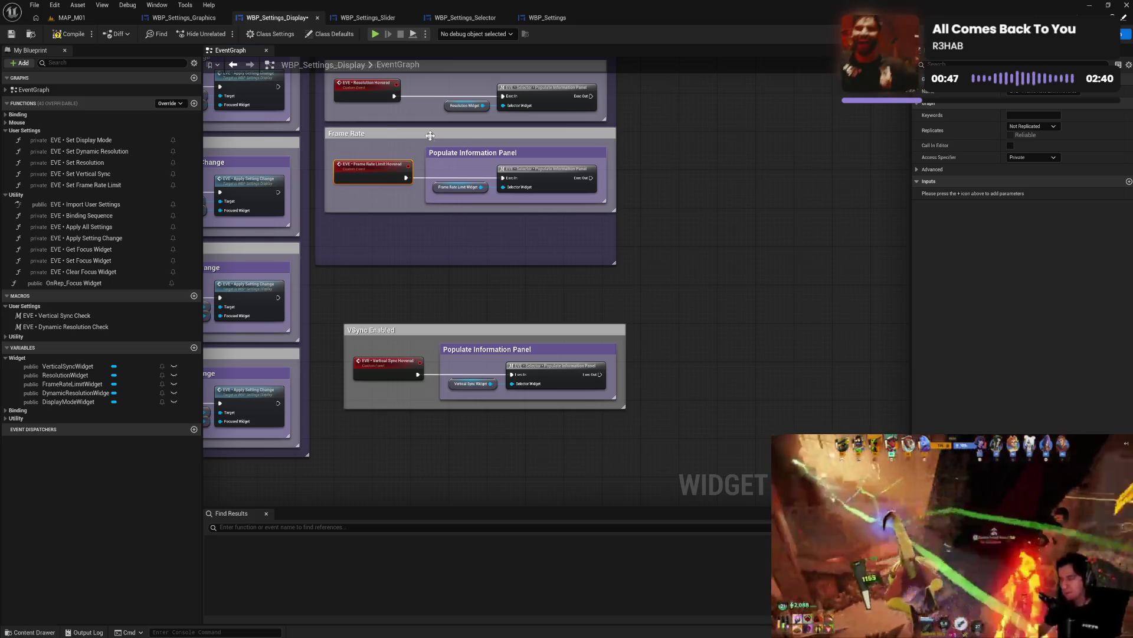
drag(432, 138, 453, 242)
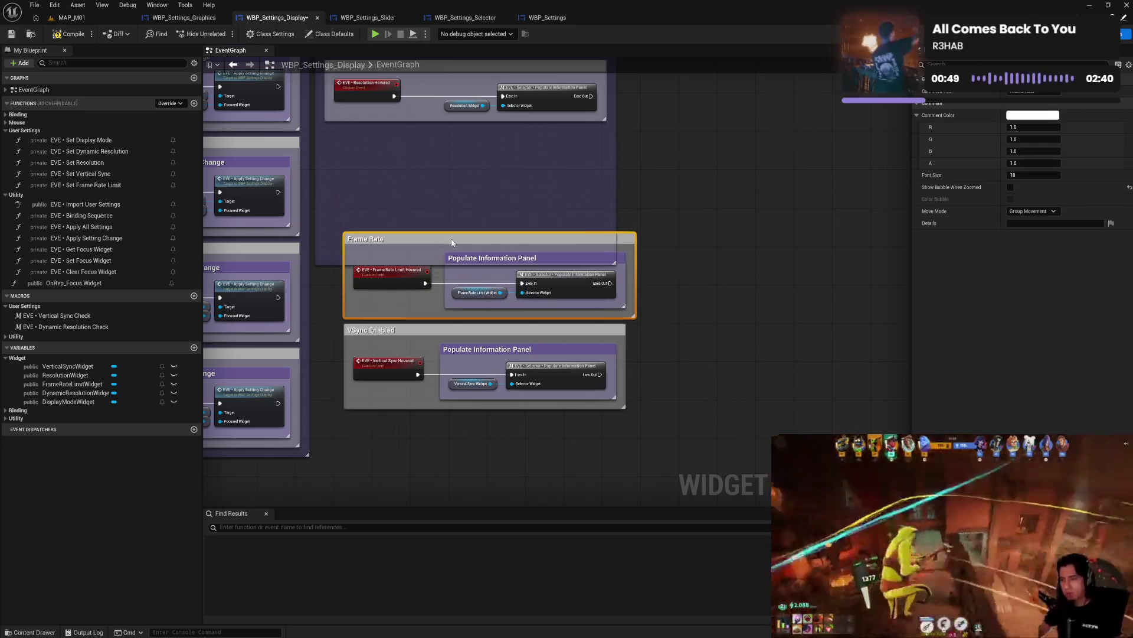
drag(630, 354, 638, 354)
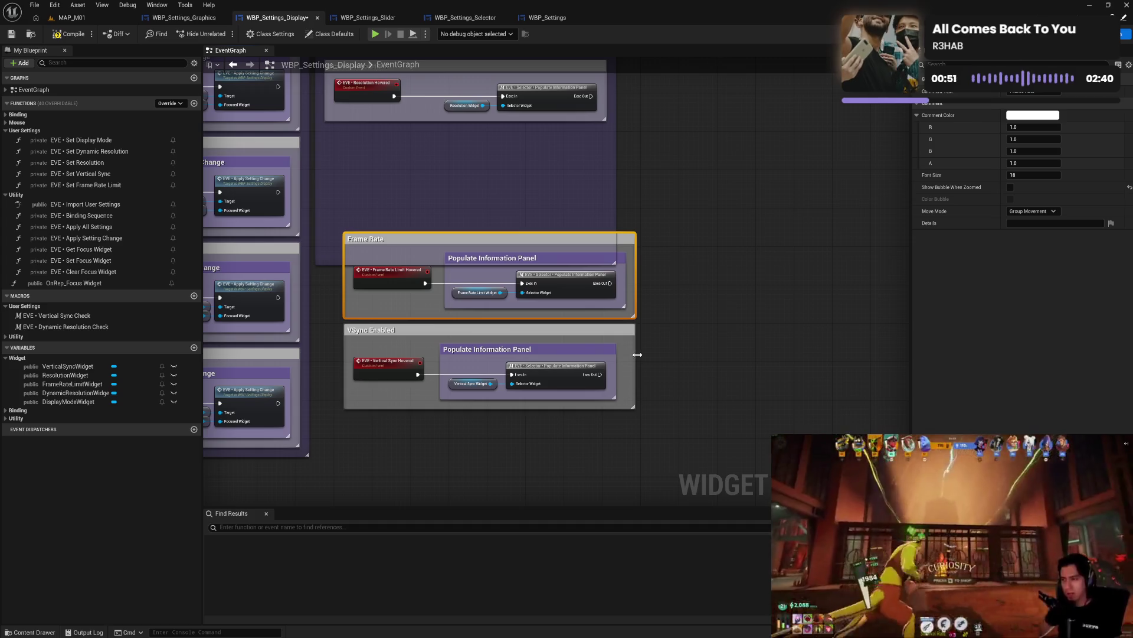
drag(569, 349, 582, 354)
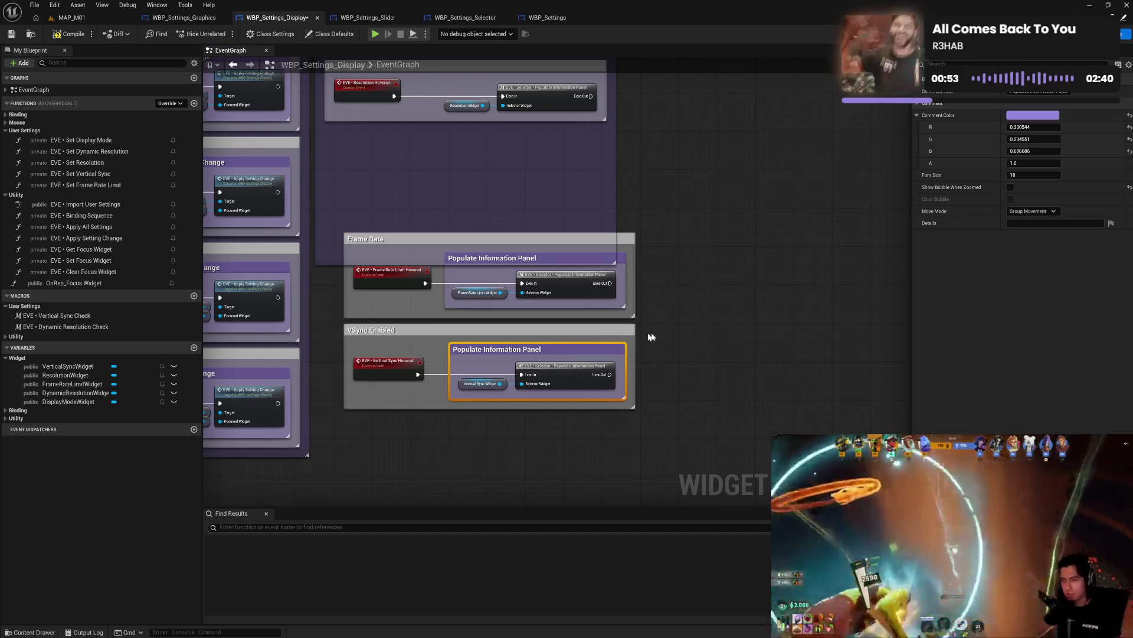
click(651, 337)
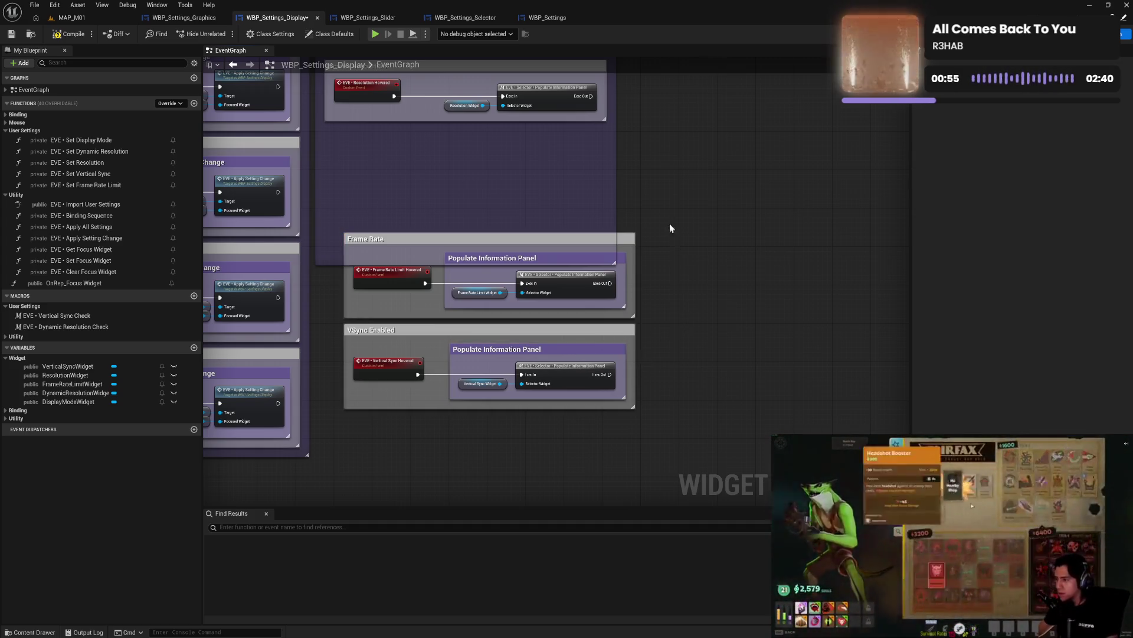
- Paste a purple Populate Information Panel comment around the Resolution Widget and selector nodes
drag(671, 228, 643, 301)
key(ctrl+v)
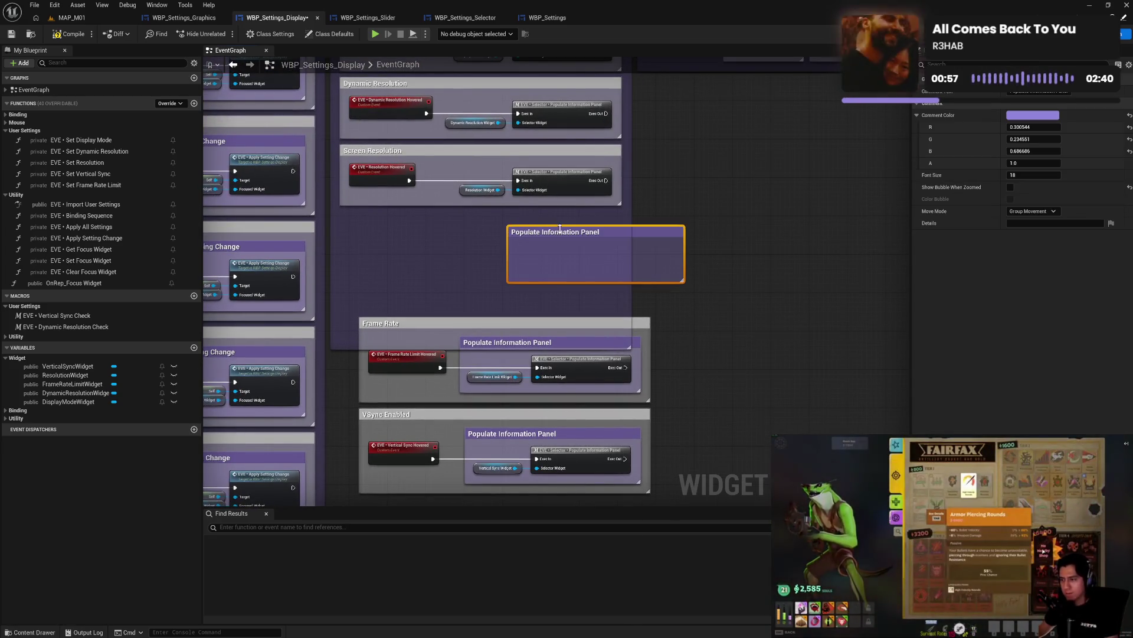
drag(560, 229, 496, 214)
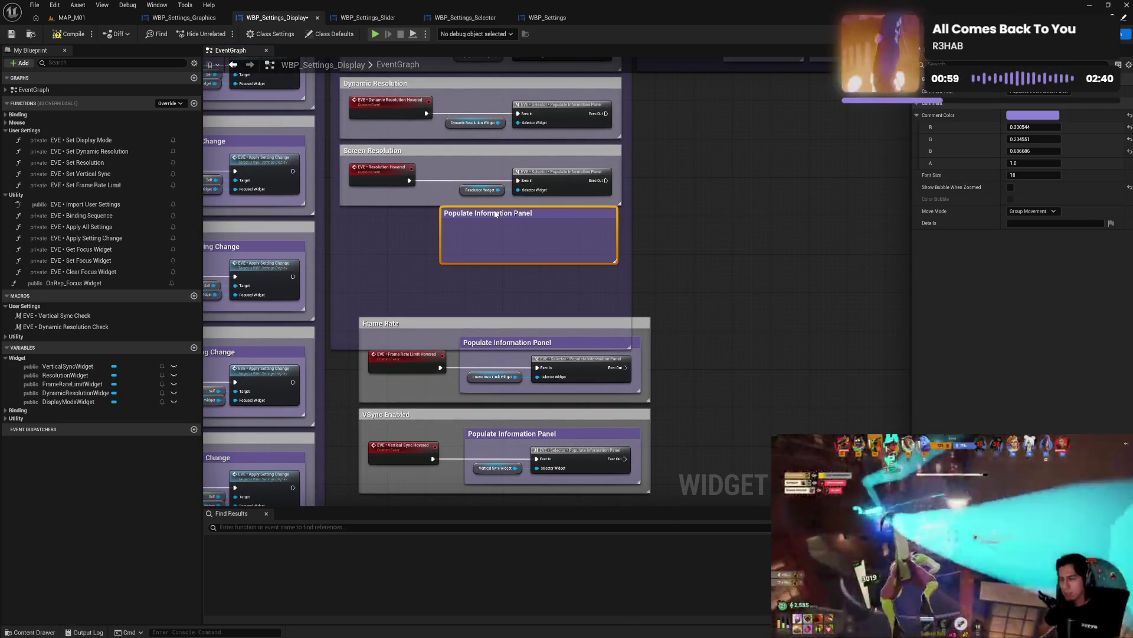
mouse_move(479, 171)
mouse_down()
mouse_move(569, 198)
mouse_move(565, 230)
mouse_move(548, 168)
mouse_up()
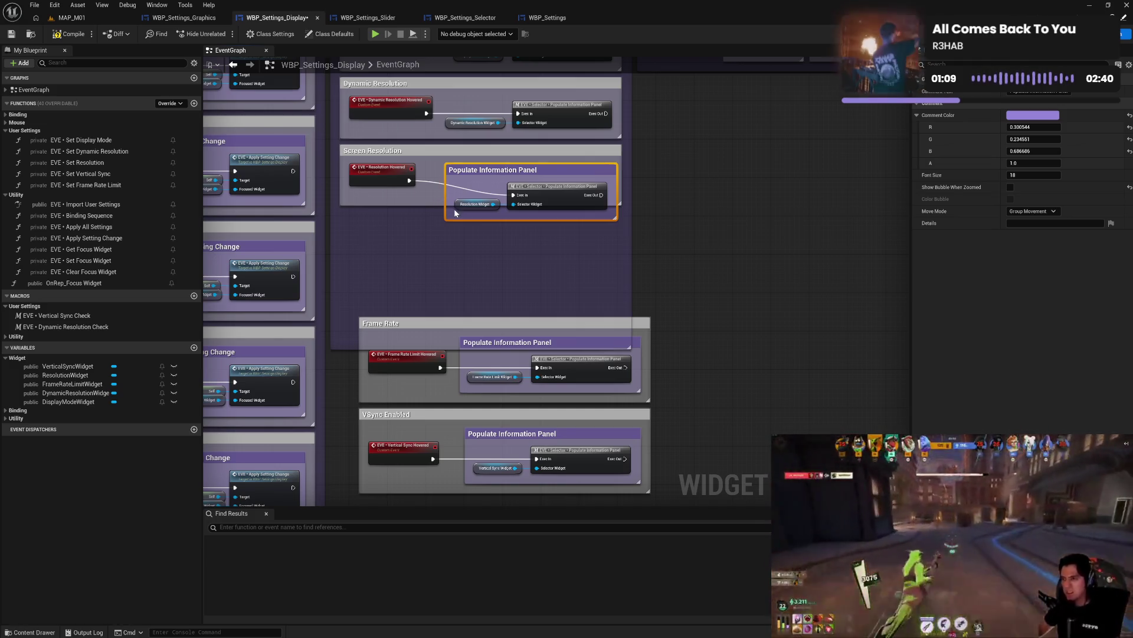
drag(440, 205, 446, 229)
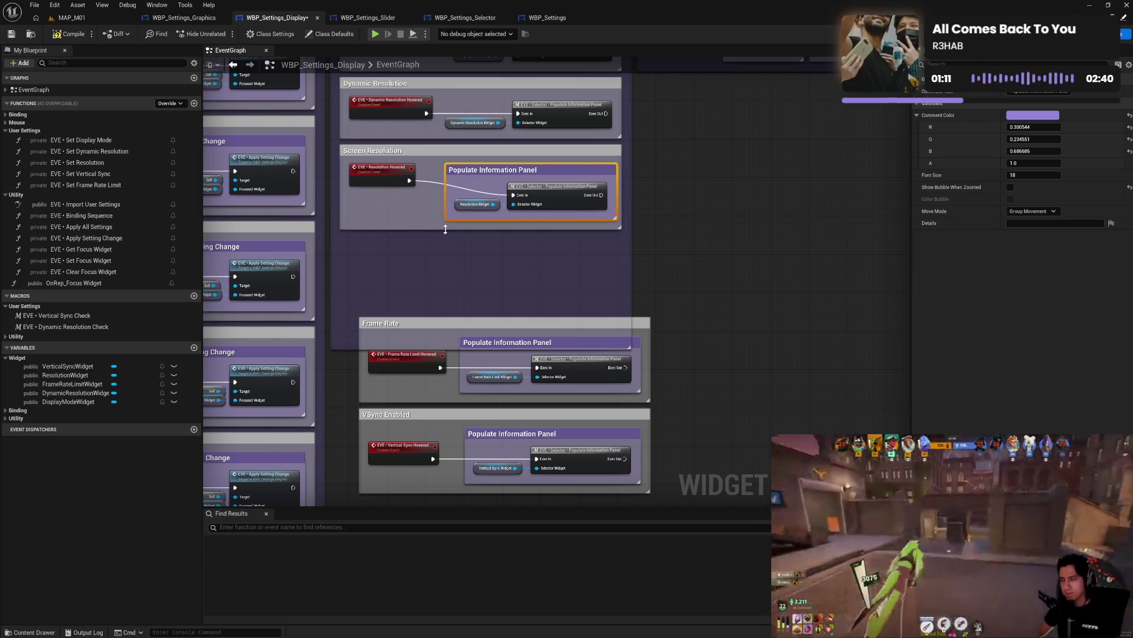
- Widen the Screen Resolution group, stack it above Frame Rate, and paste another comment
drag(625, 223, 627, 224)
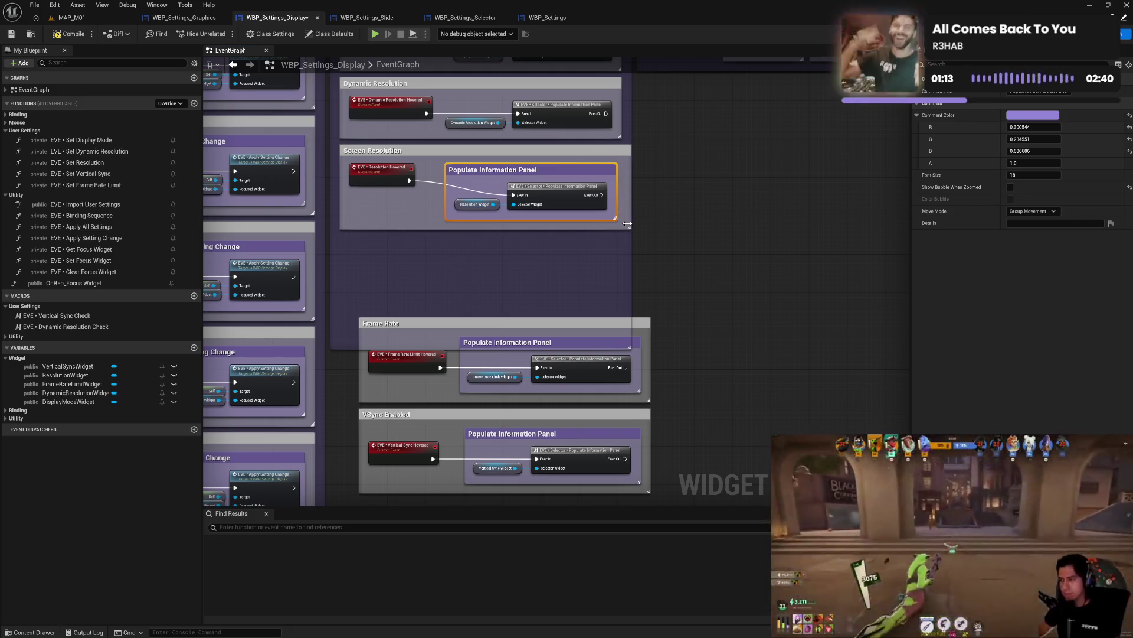
drag(397, 178, 392, 190)
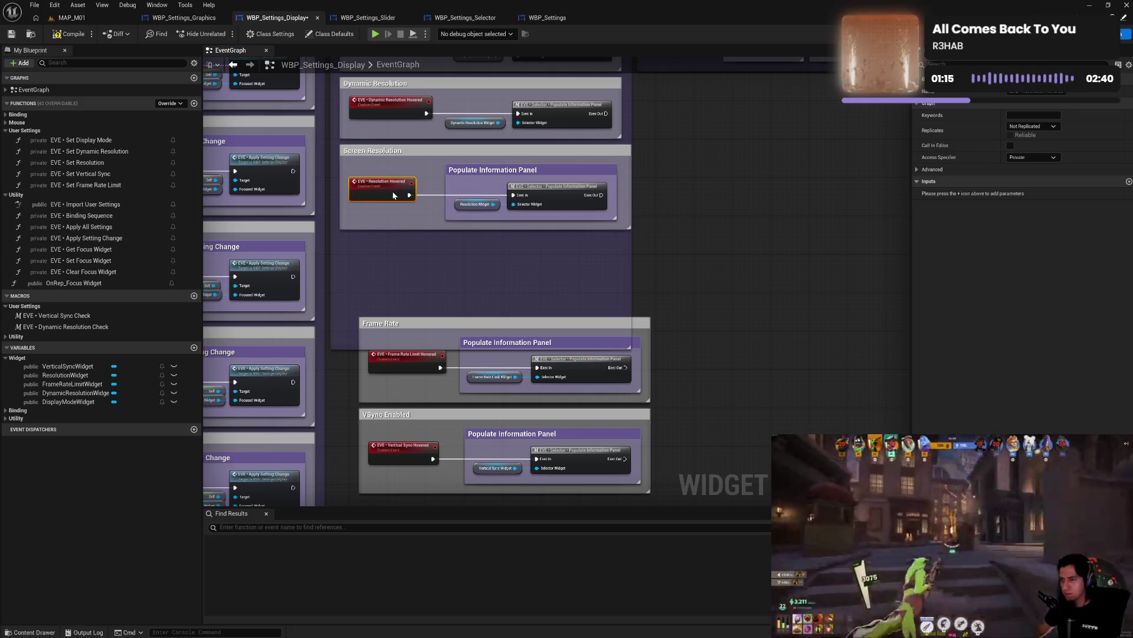
mouse_move(431, 157)
mouse_down()
mouse_move(461, 201)
mouse_move(450, 236)
mouse_up()
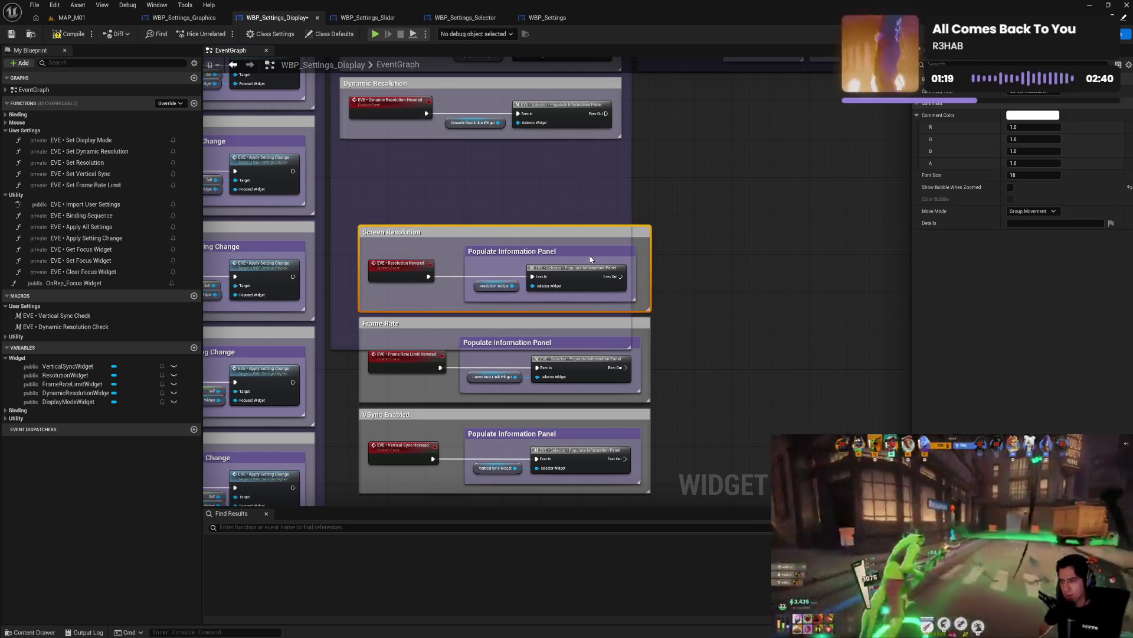
drag(599, 254, 604, 255)
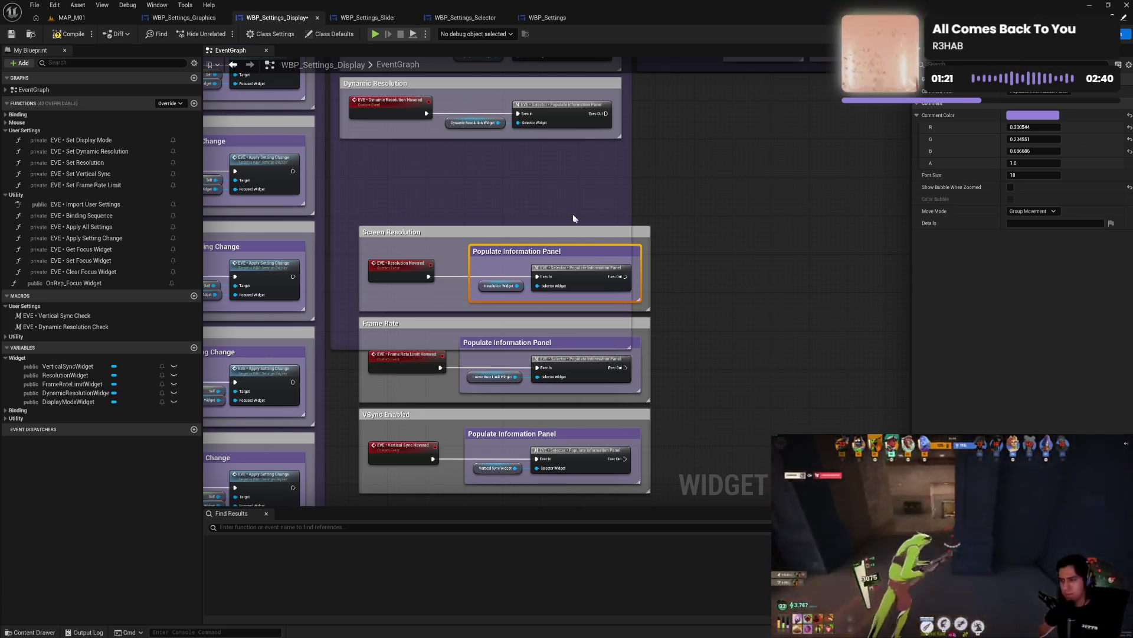
drag(552, 197, 573, 298)
key(ctrl+v)
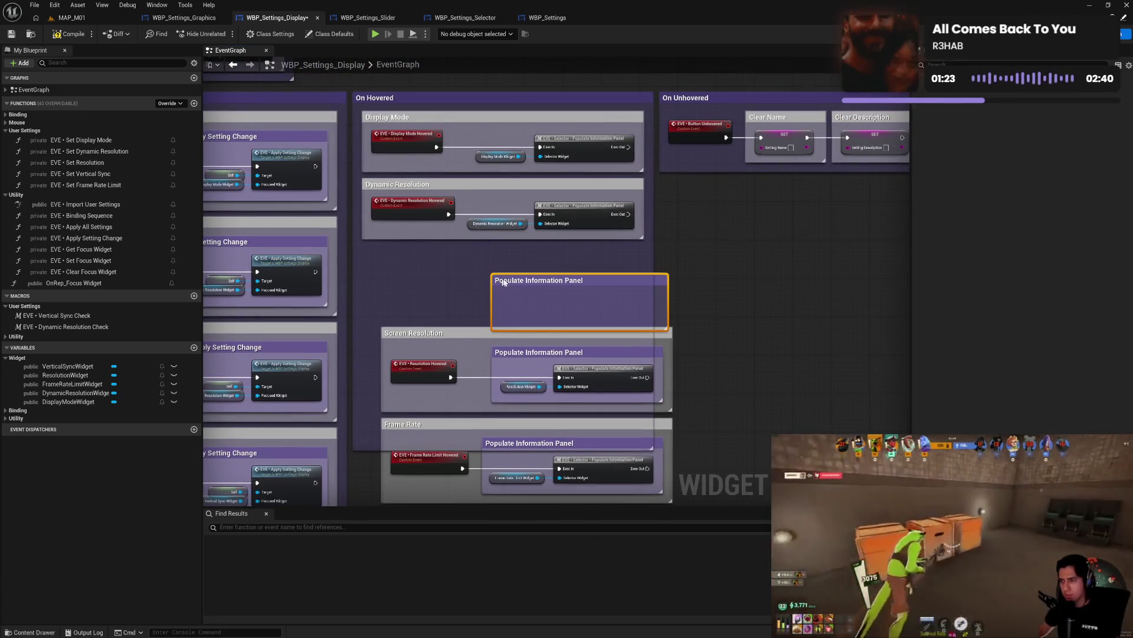
- Place the pasted purple comment over the Dynamic Resolution populate nodes
double_click(531, 280)
click(580, 305)
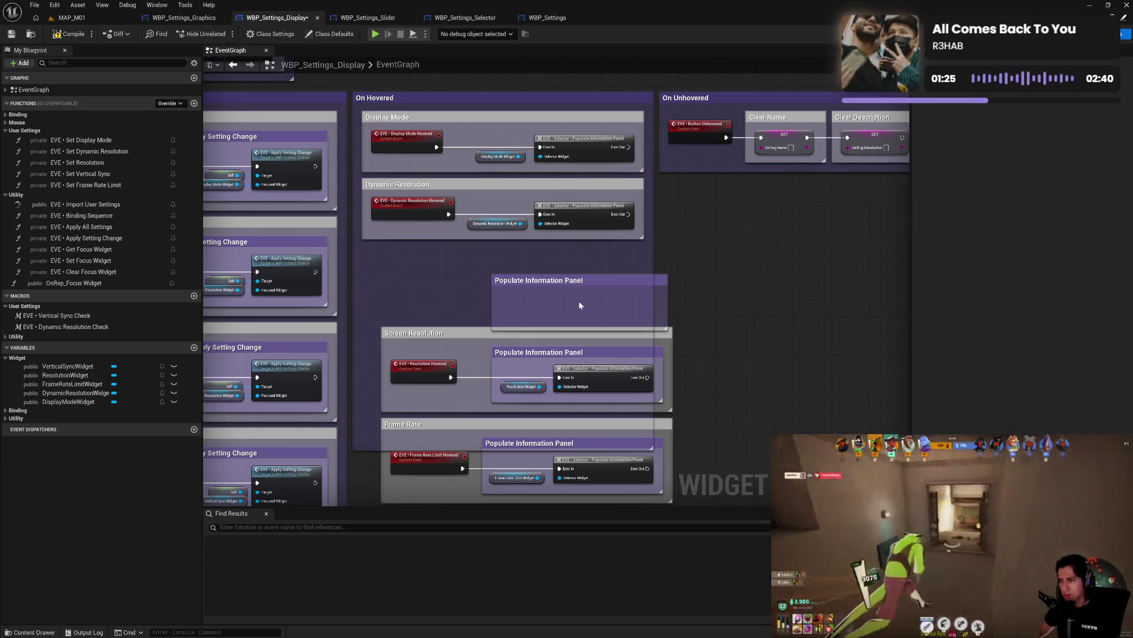
mouse_move(594, 284)
mouse_down()
mouse_move(539, 225)
mouse_move(575, 282)
mouse_up()
click(505, 205)
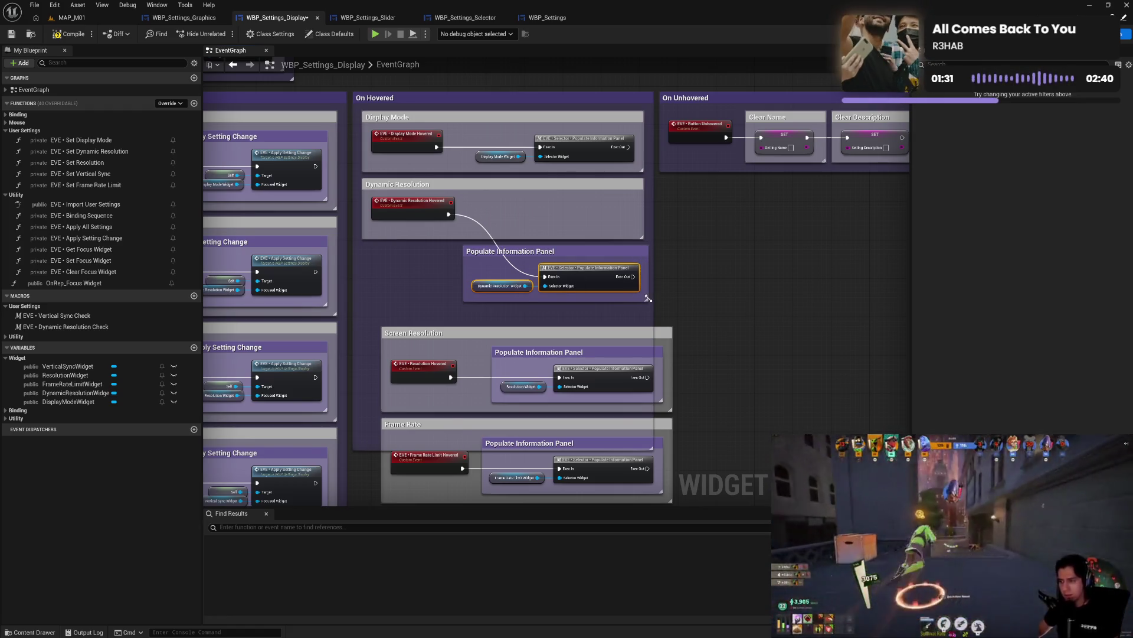
drag(524, 254, 532, 207)
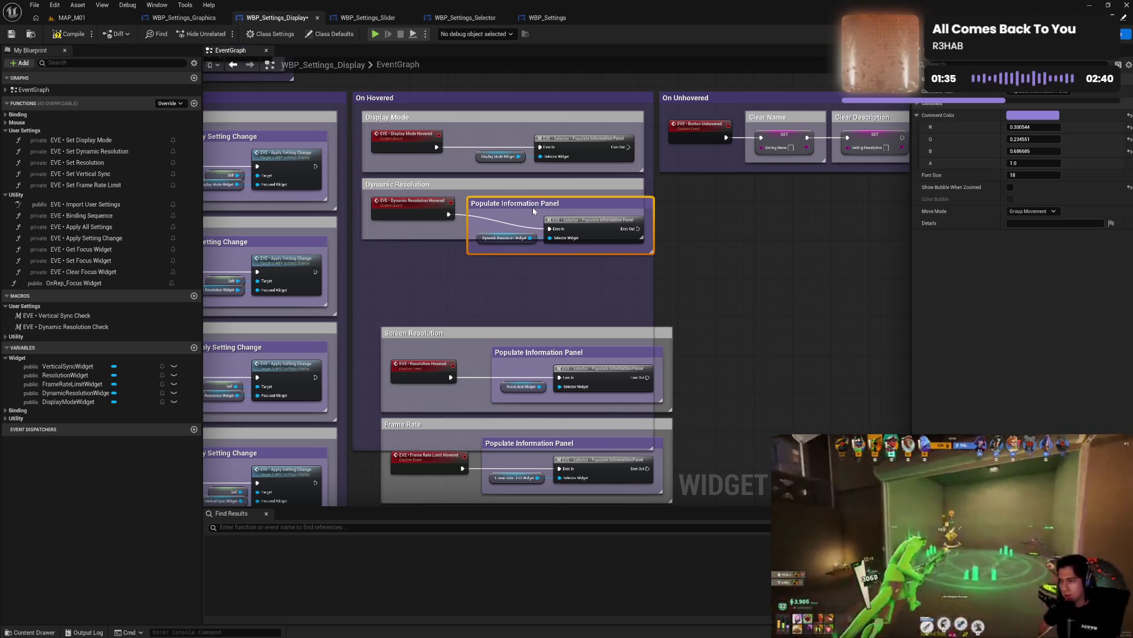
- Resize the Dynamic Resolution group and stack it directly above Screen Resolution
drag(455, 239, 459, 262)
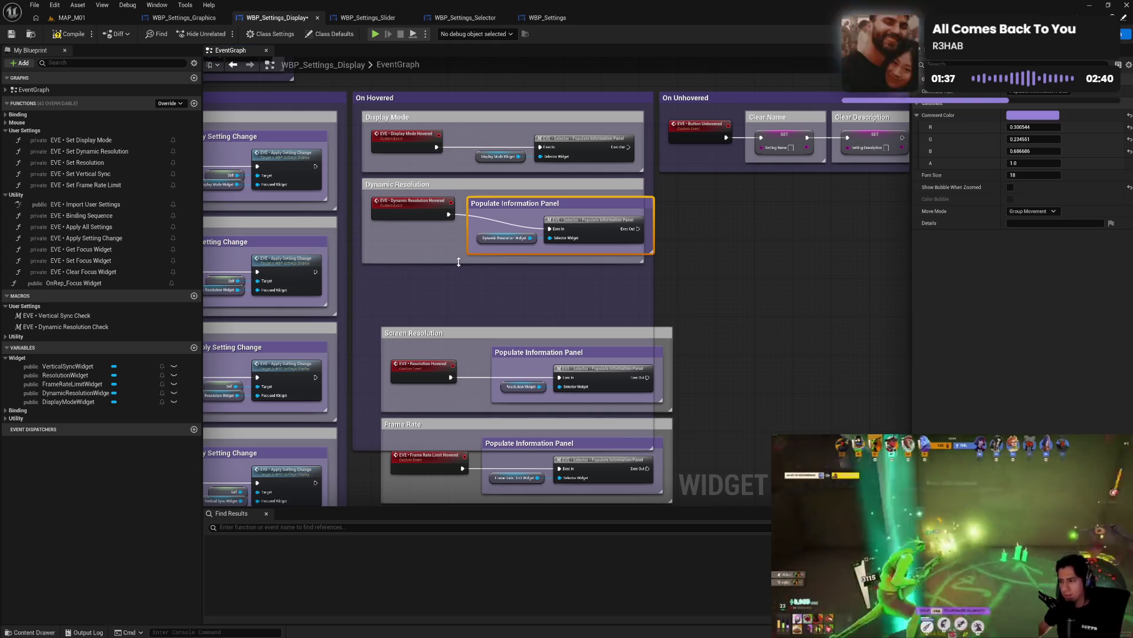
drag(644, 258, 662, 258)
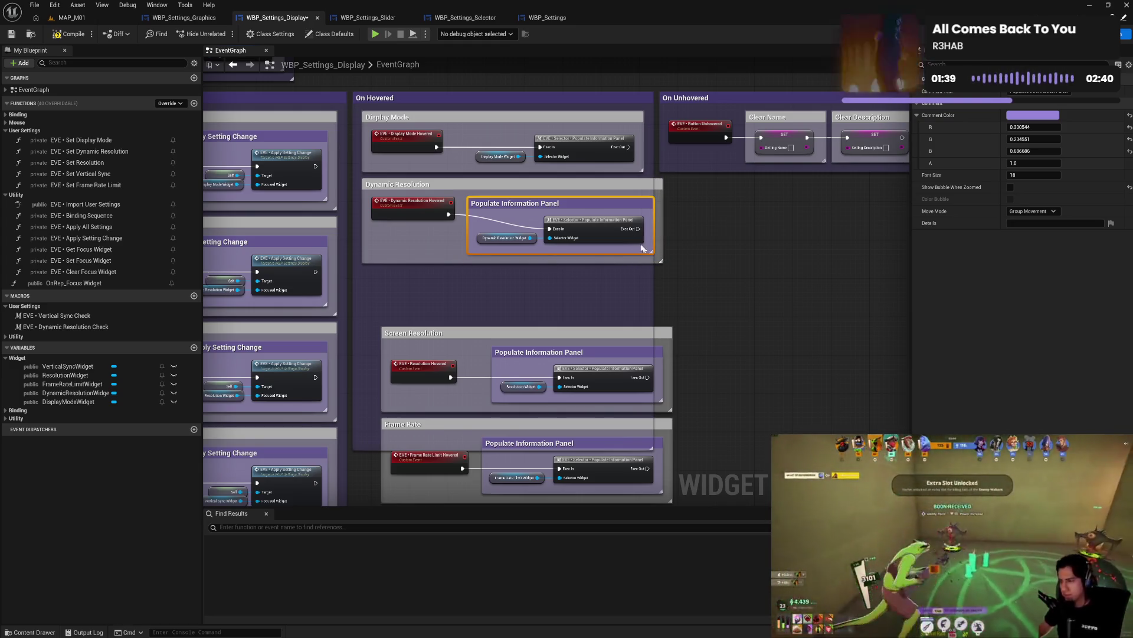
drag(421, 216, 420, 230)
mouse_move(439, 188)
mouse_down()
mouse_move(451, 242)
mouse_move(464, 246)
mouse_up()
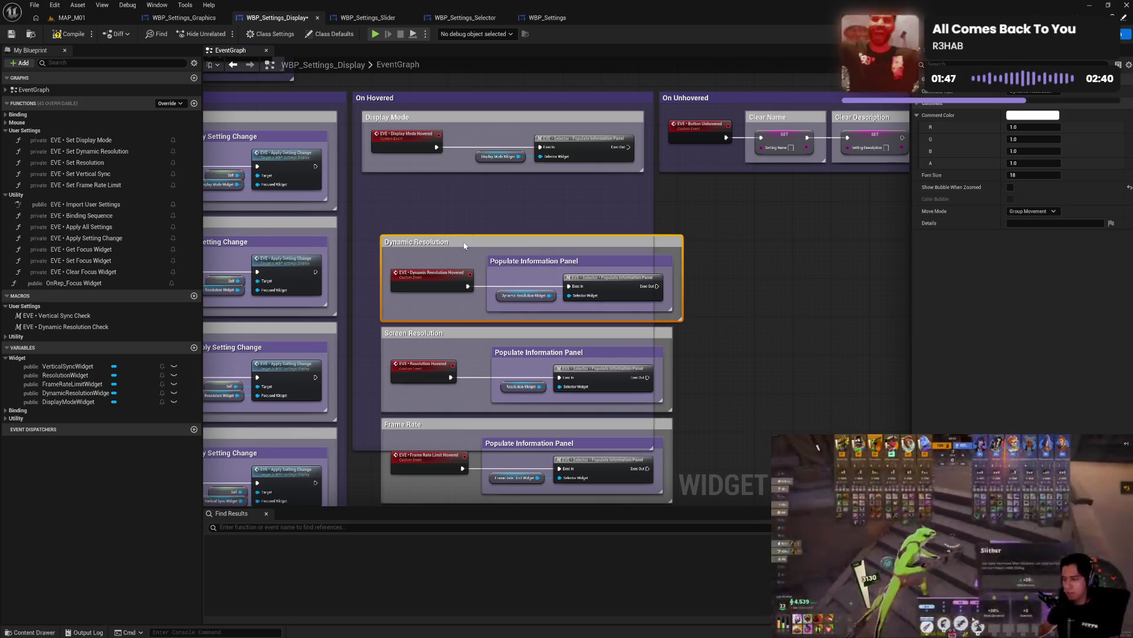
scroll(489, 343, down, 3)
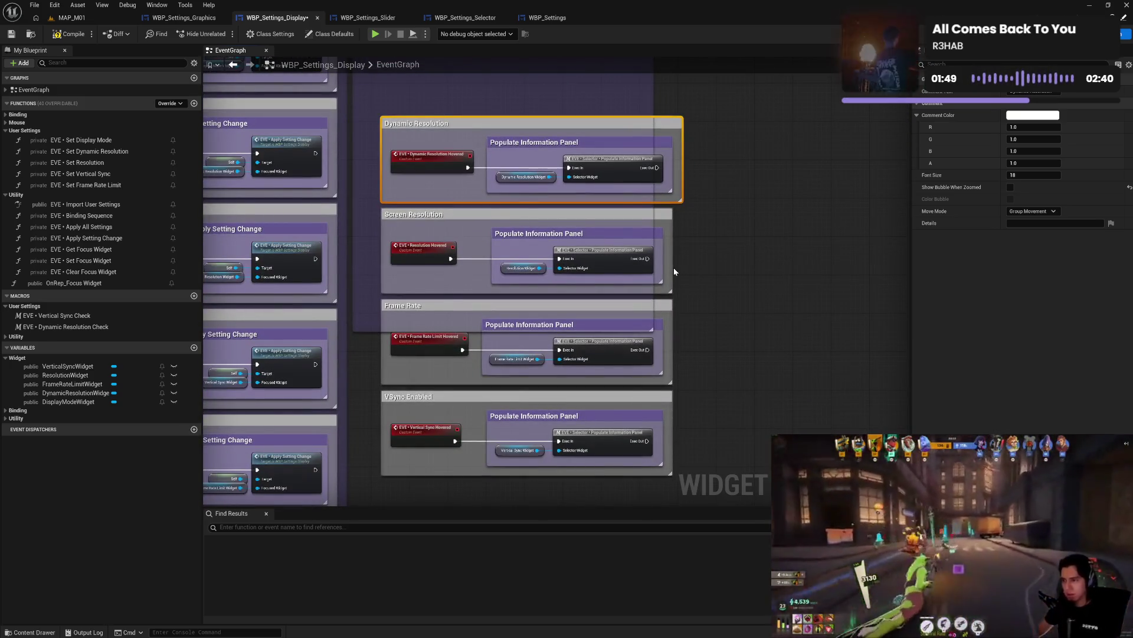
- Widen the Screen Resolution, Frame Rate and VSync Enabled boxes to matching widths
drag(676, 267, 658, 237)
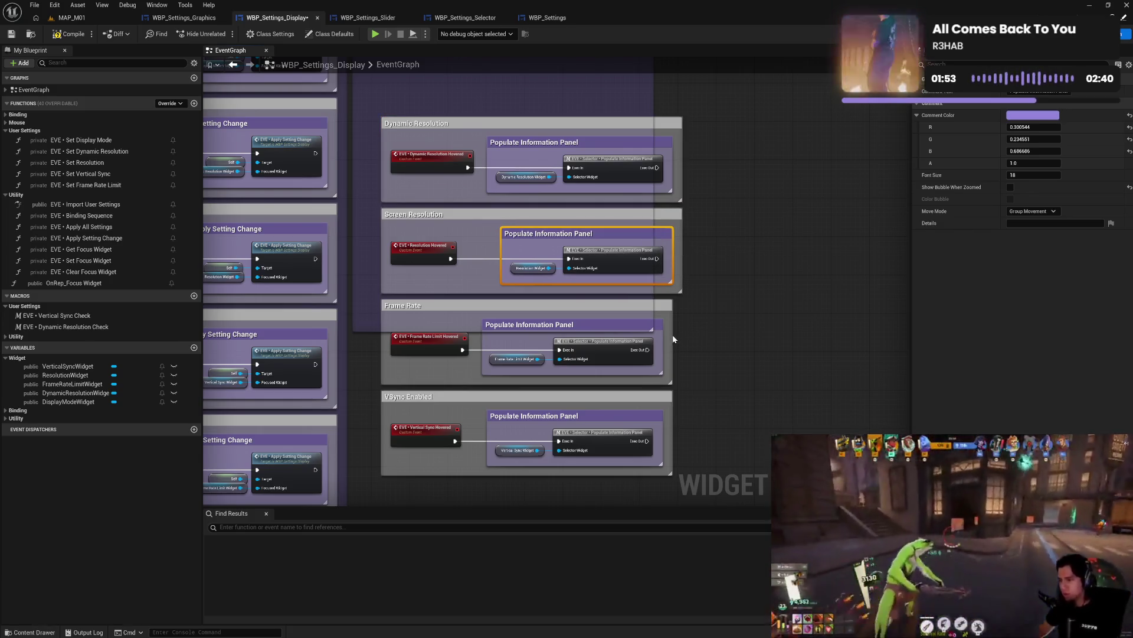
drag(673, 335, 645, 329)
drag(671, 416, 679, 416)
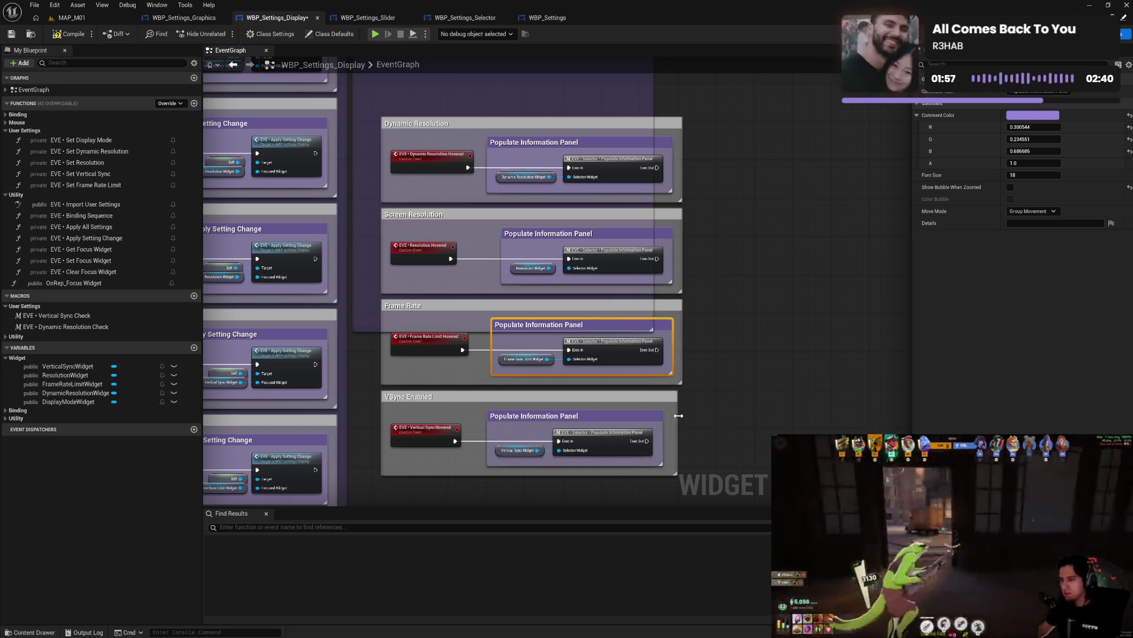
click(649, 418)
click(748, 356)
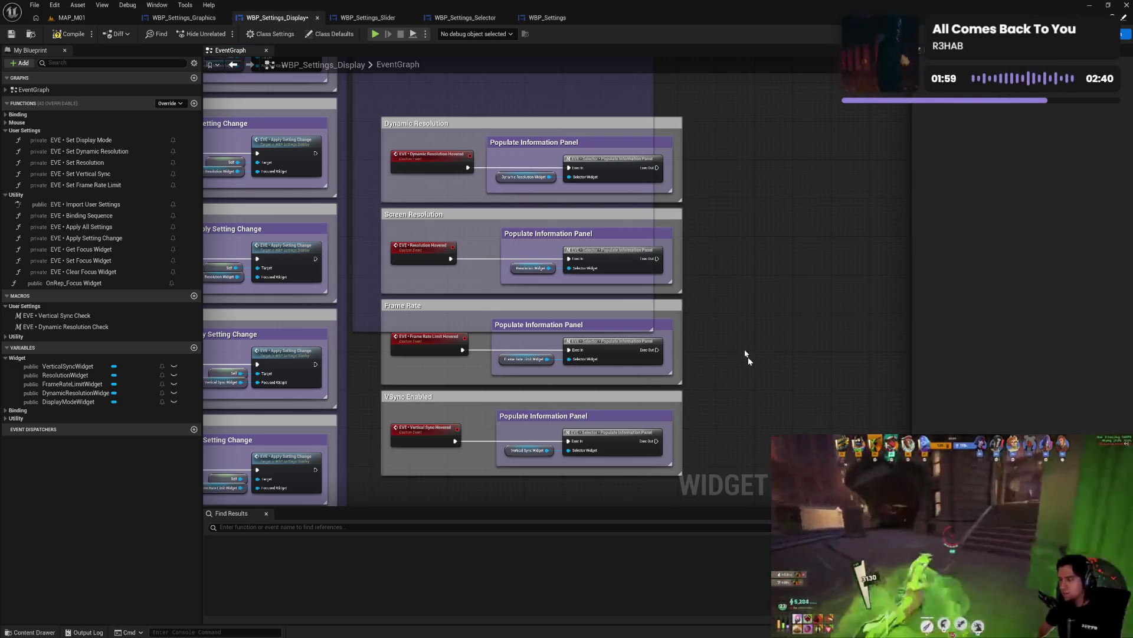
drag(749, 356, 565, 286)
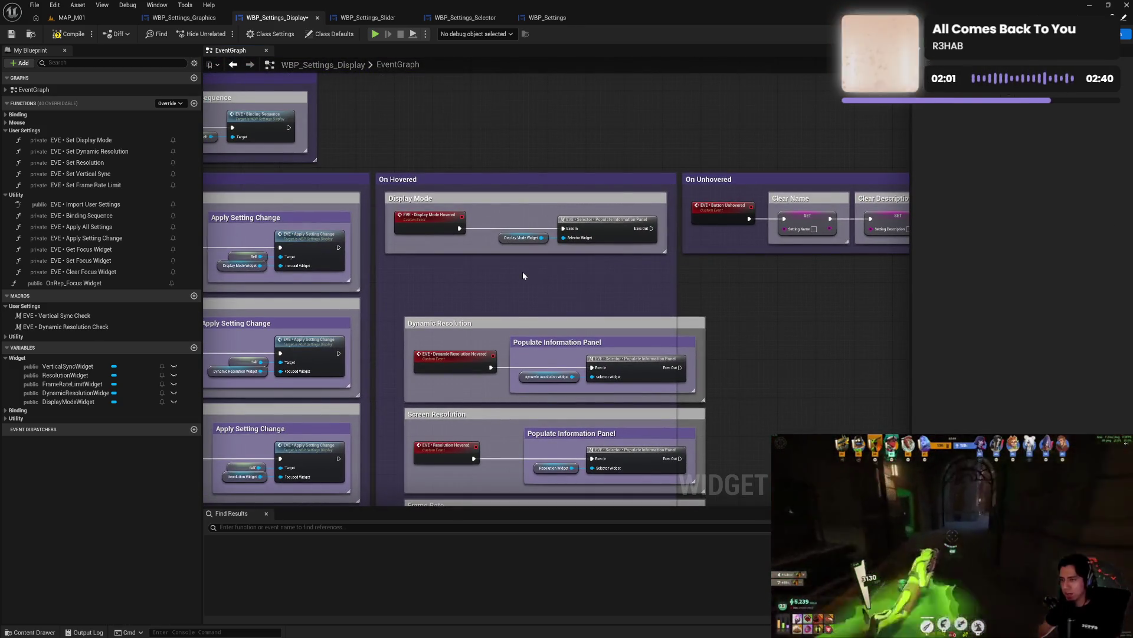
- Wrap the Display Mode panel nodes in a pasted purple Populate Information Panel comment
key(ctrl+v)
drag(615, 278, 588, 272)
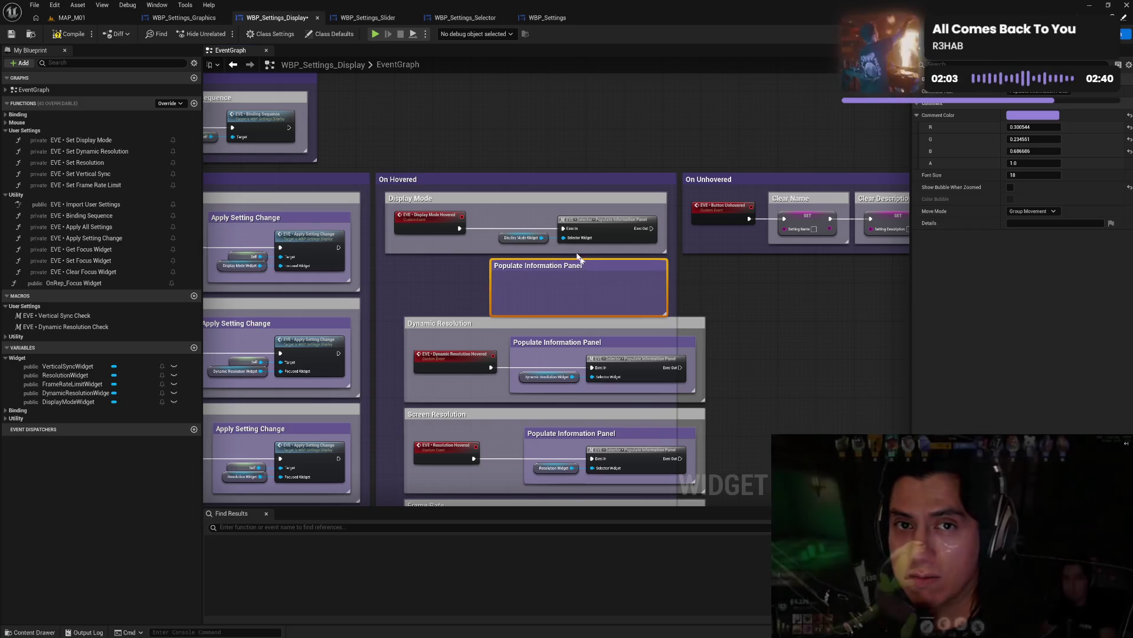
mouse_move(527, 232)
mouse_down()
mouse_move(591, 244)
mouse_move(593, 298)
mouse_move(585, 219)
mouse_up()
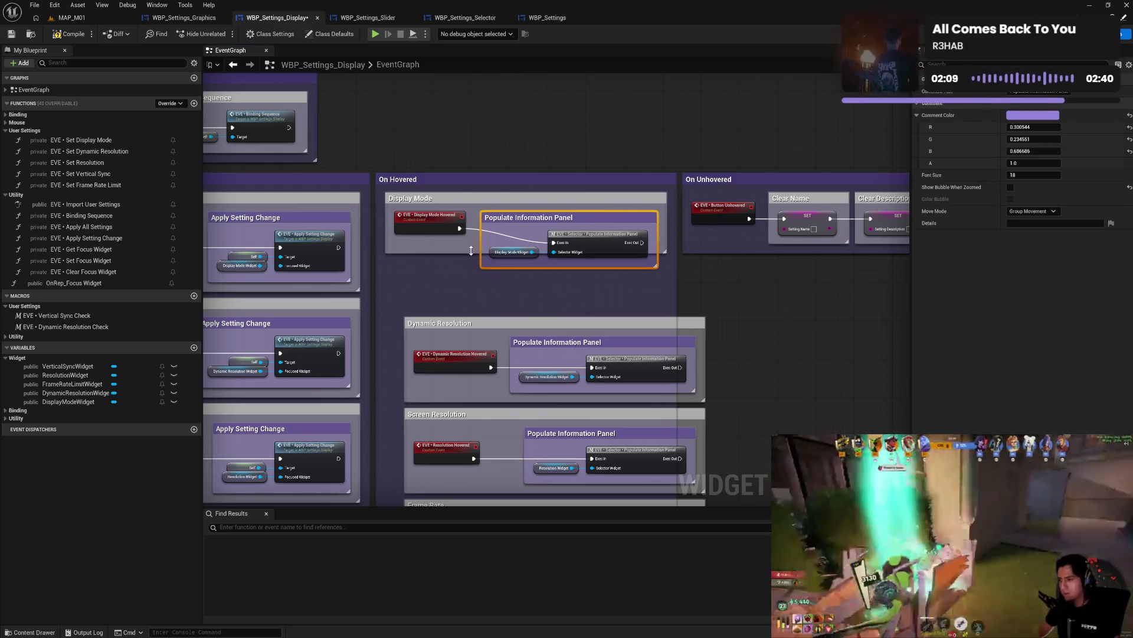
mouse_move(471, 250)
mouse_down()
mouse_move(473, 287)
mouse_move(474, 276)
mouse_up()
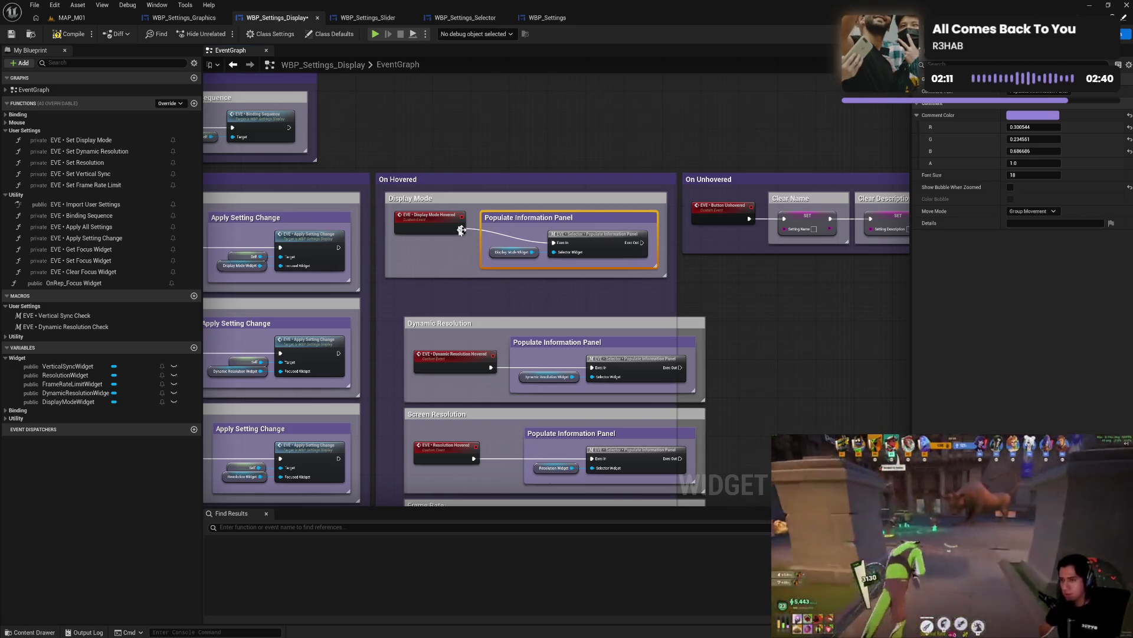
drag(431, 228, 432, 243)
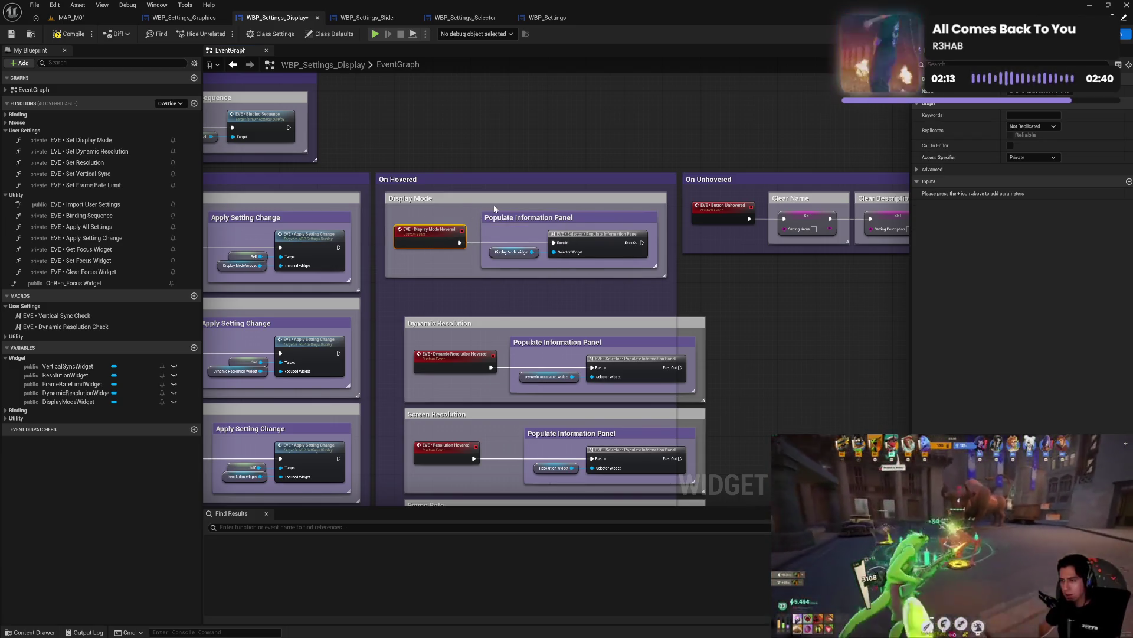
drag(494, 200, 513, 233)
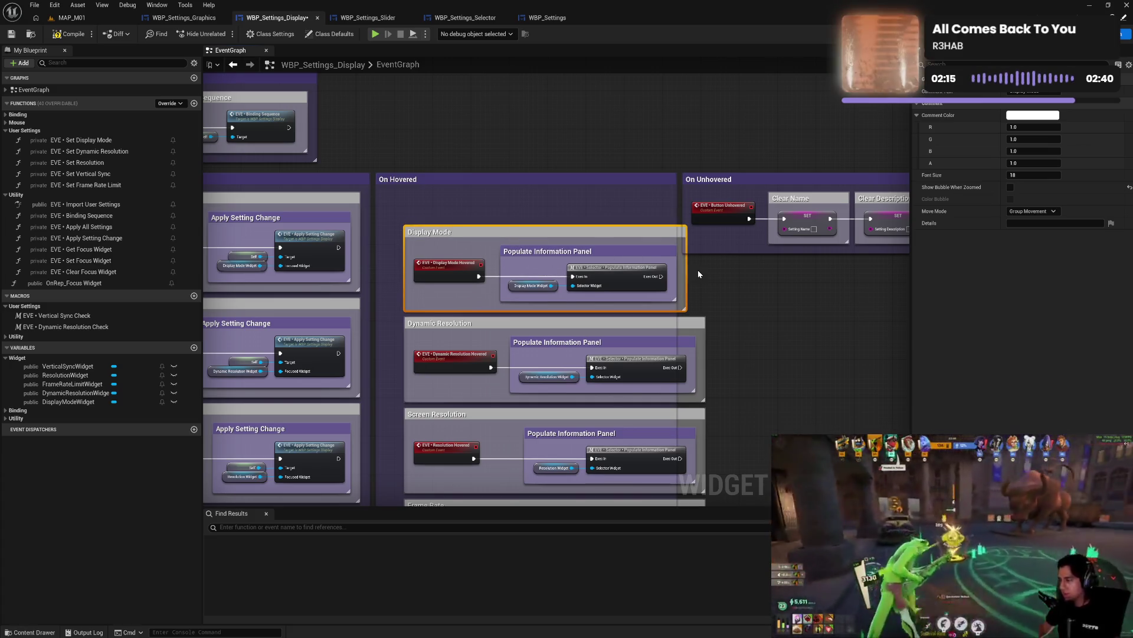
drag(683, 280, 706, 283)
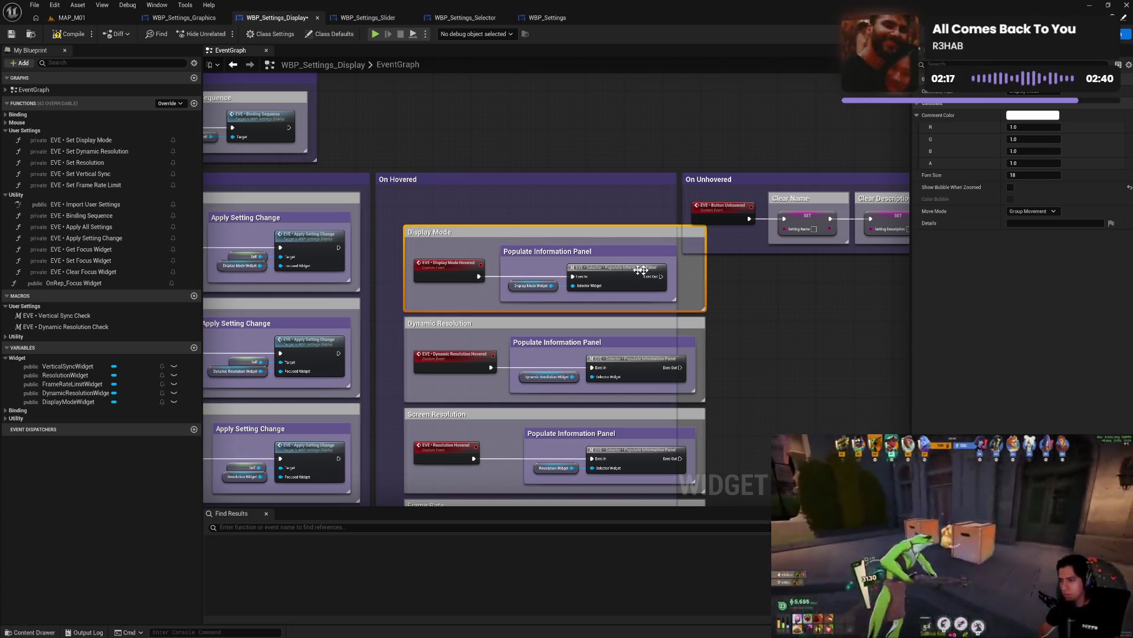
drag(611, 253, 629, 254)
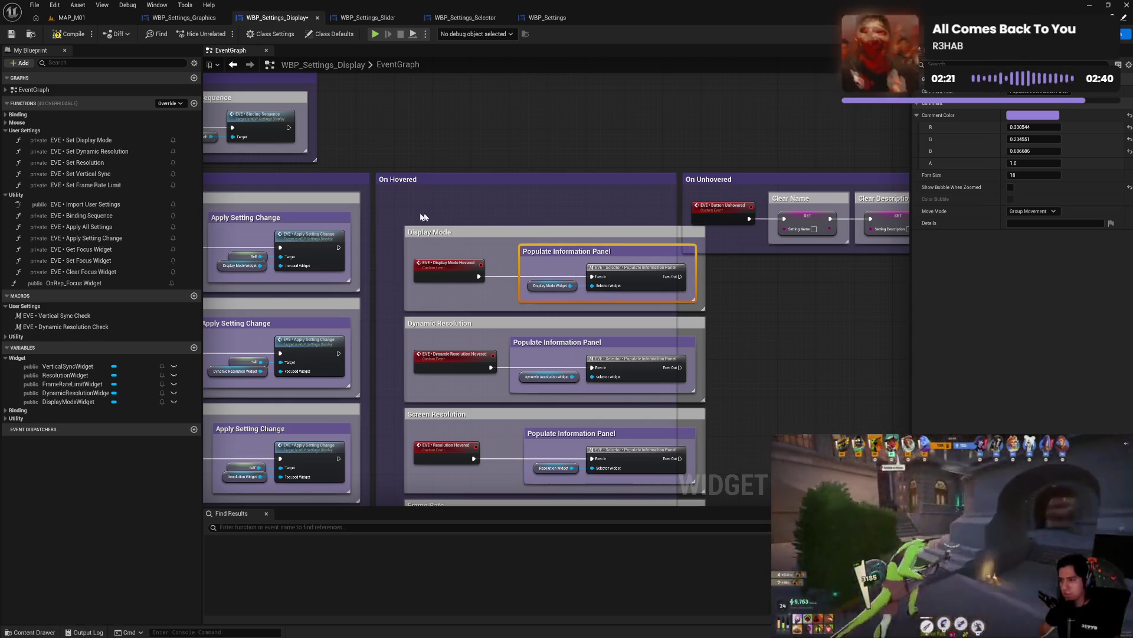
- Align the setting boxes under Display Mode, extend the On Hovered comment around them, and shift On Unhovered right
mouse_move(397, 218)
mouse_down()
mouse_move(406, 520)
mouse_move(408, 468)
mouse_up()
scroll(470, 315, up, 5)
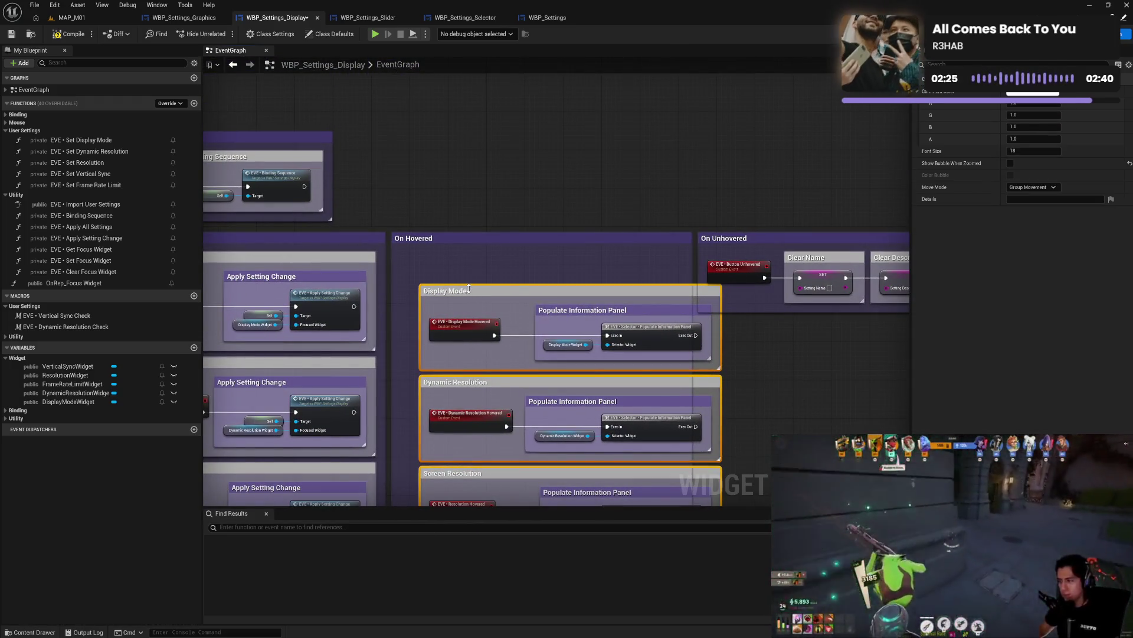
drag(473, 291, 455, 261)
scroll(708, 366, down, 3)
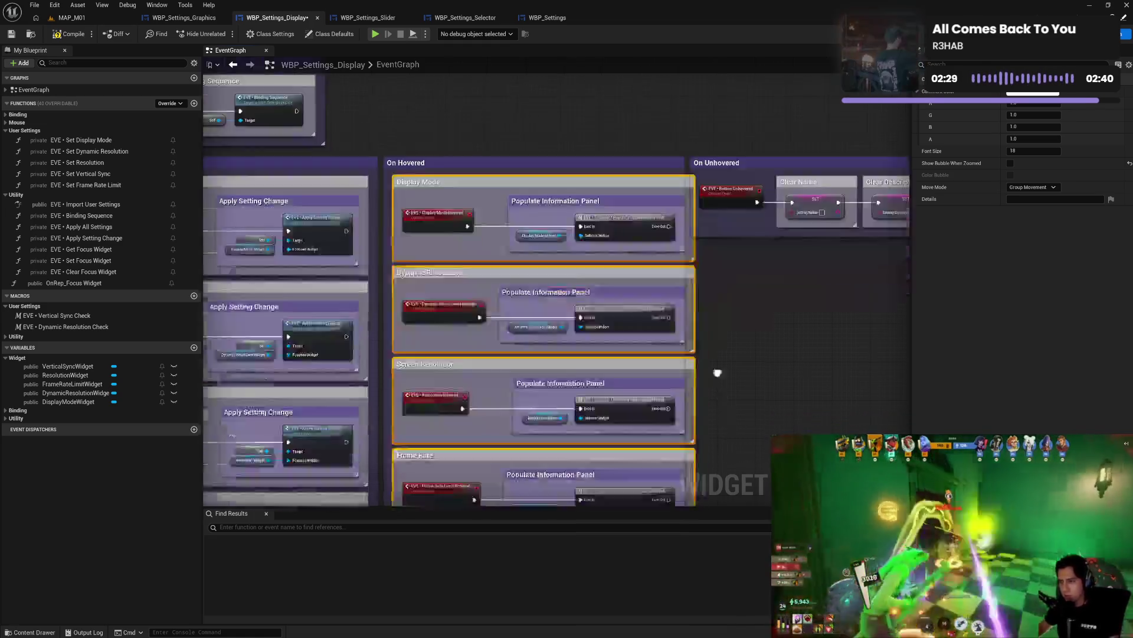
drag(381, 314, 392, 435)
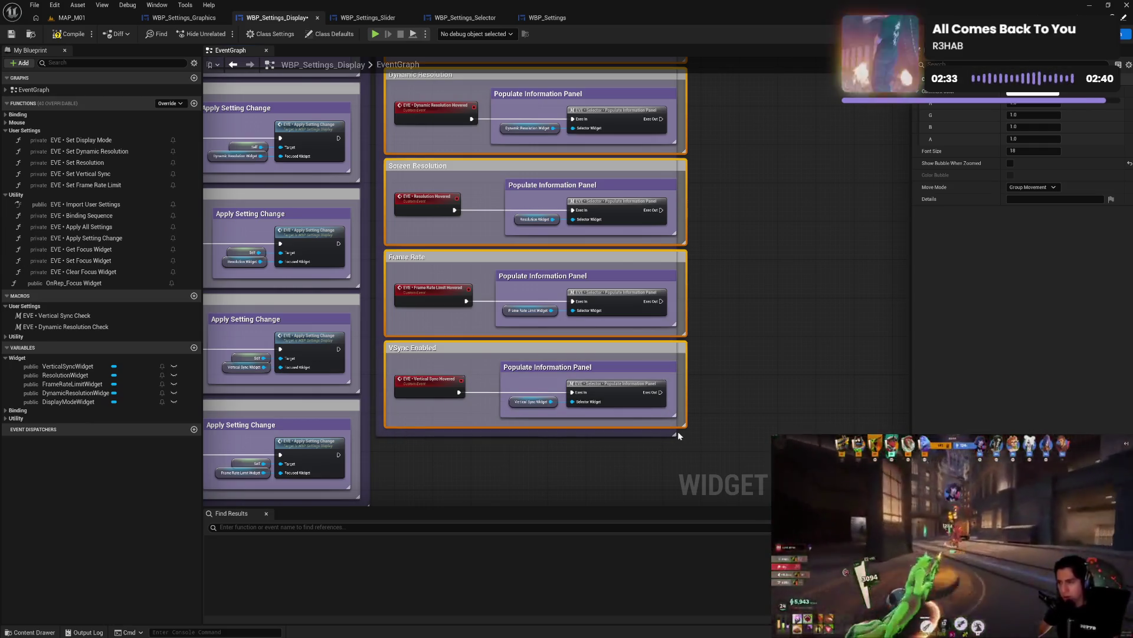
drag(679, 432, 696, 434)
scroll(696, 434, up, 4)
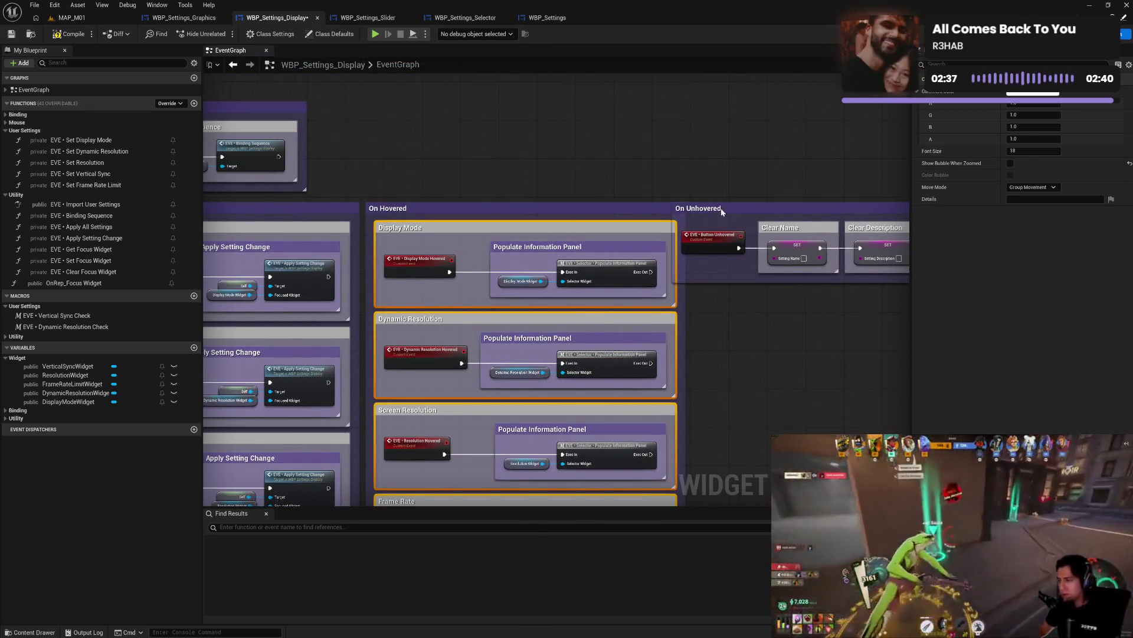
drag(721, 208, 740, 209)
click(719, 336)
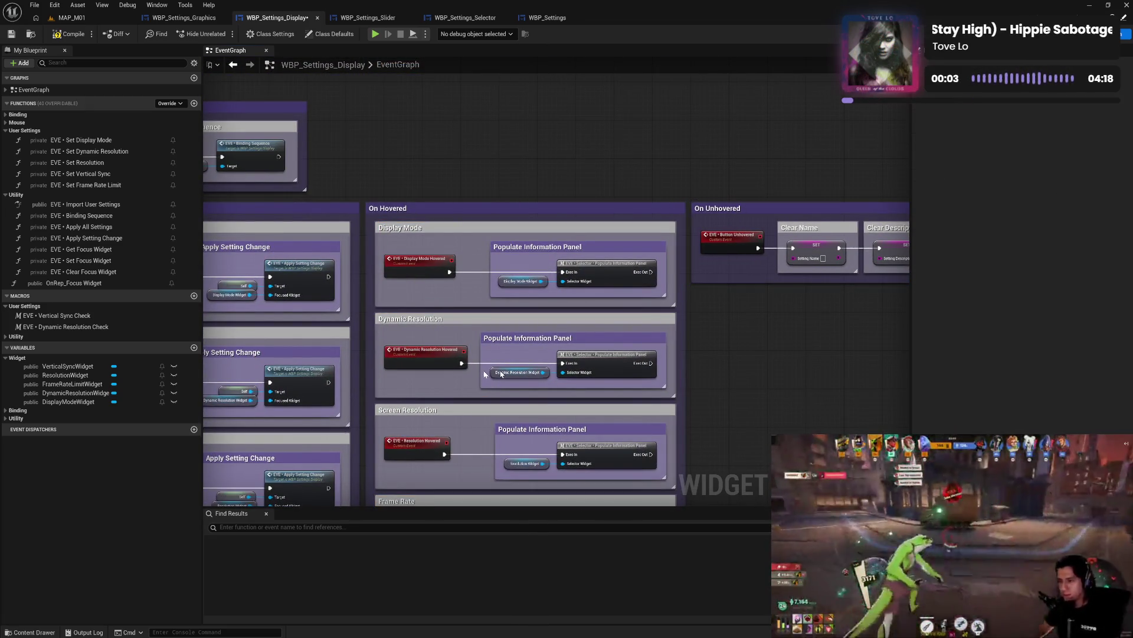
- Compile WBP_Settings_Display, collapse User Settings, and switch to the WBP_Settings_Graphics blueprint
drag(564, 325, 676, 277)
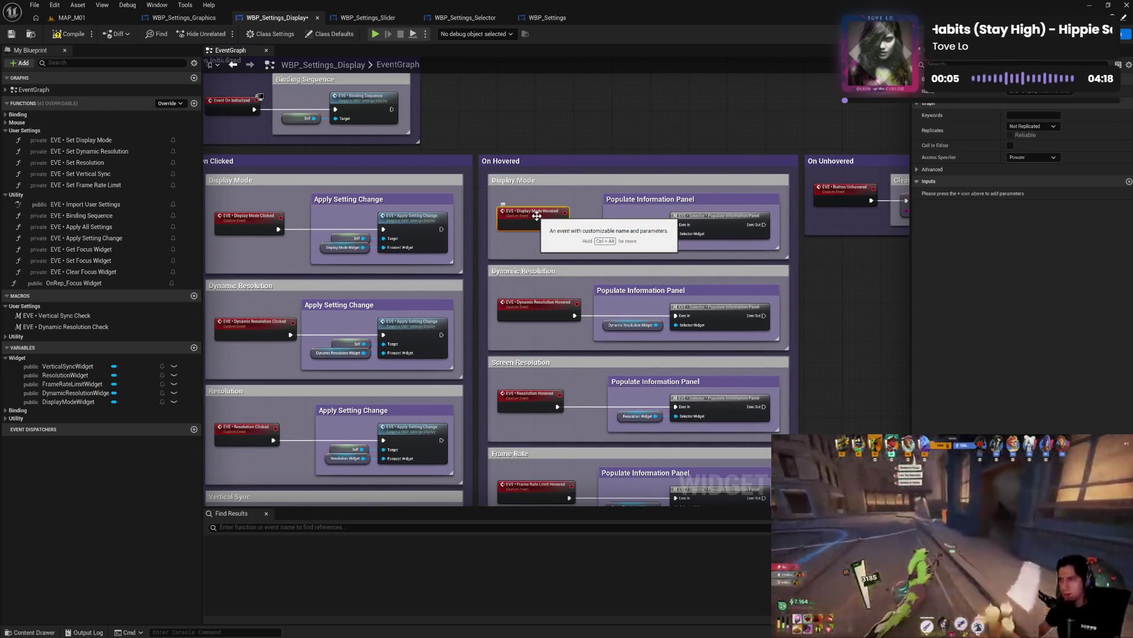
click(533, 306)
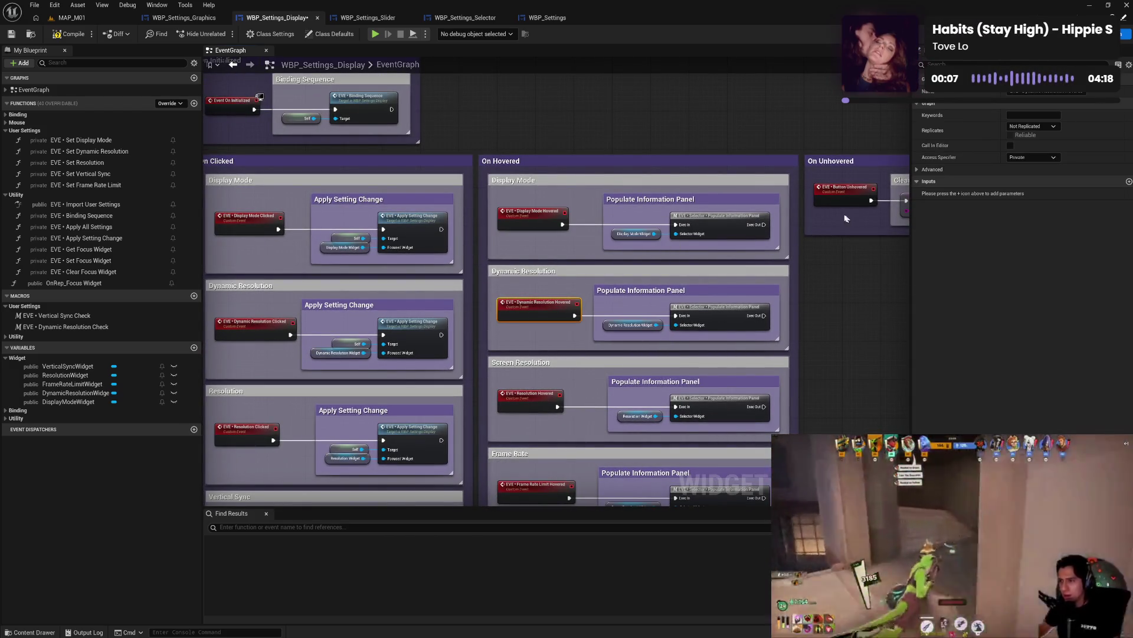
click(846, 192)
mouse_move(232, 97)
mouse_down()
mouse_move(535, 193)
mouse_move(411, 306)
mouse_move(395, 115)
mouse_move(374, 218)
mouse_up()
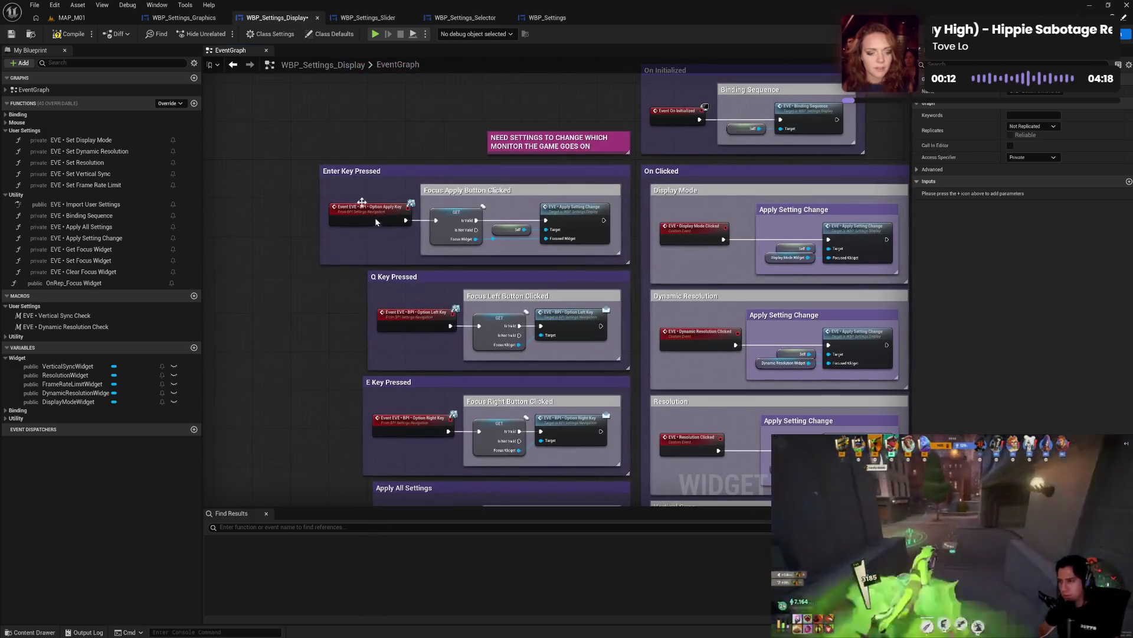
click(79, 37)
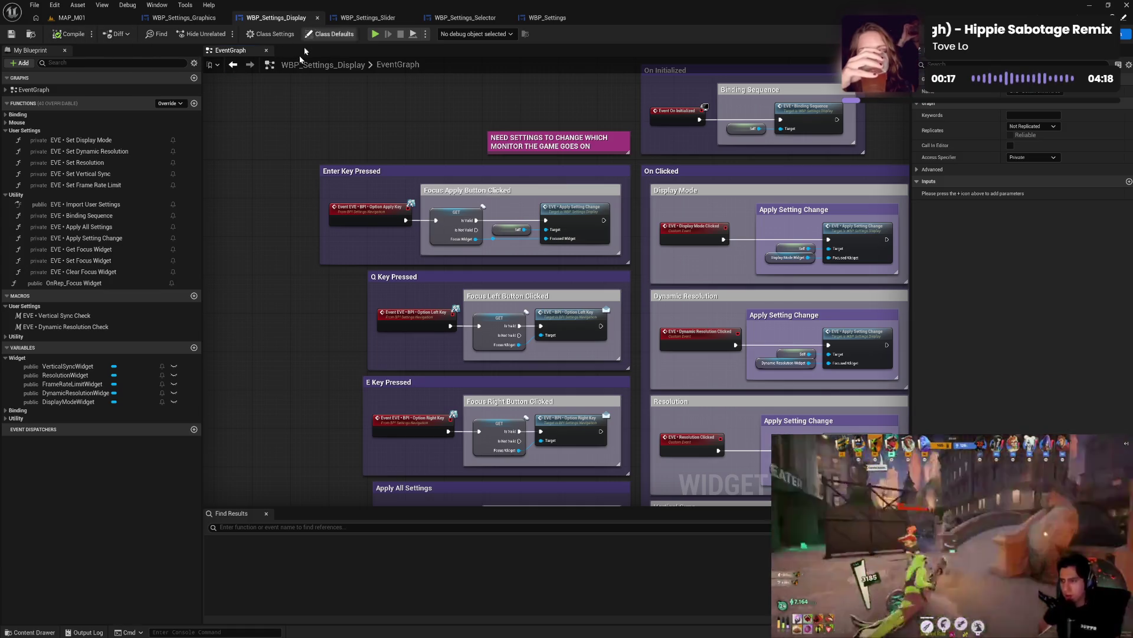
click(5, 131)
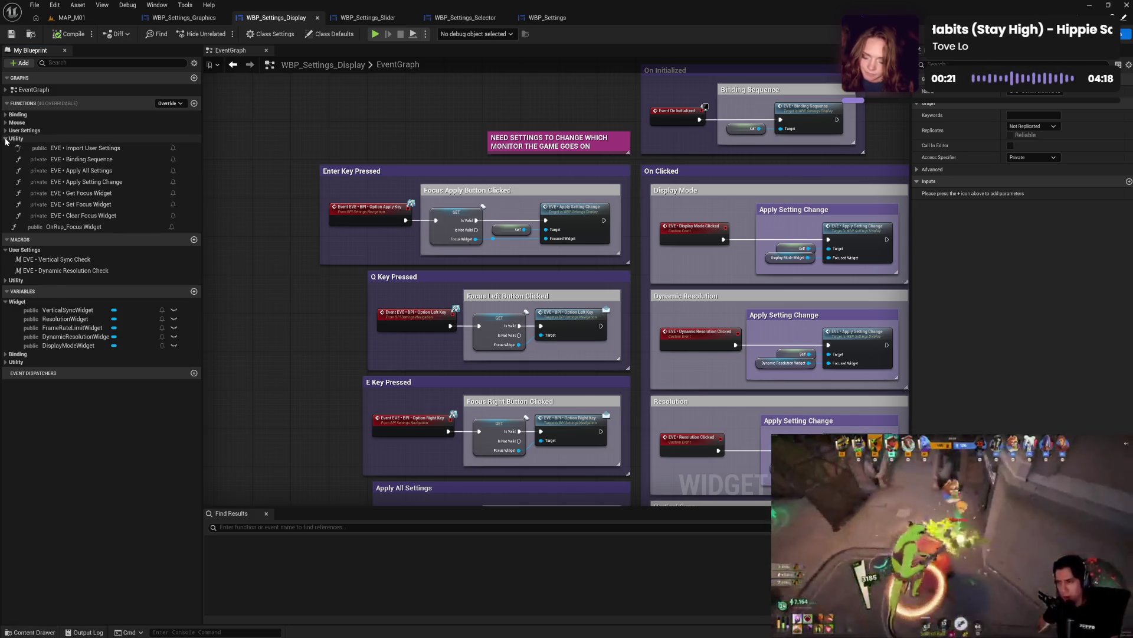
click(184, 18)
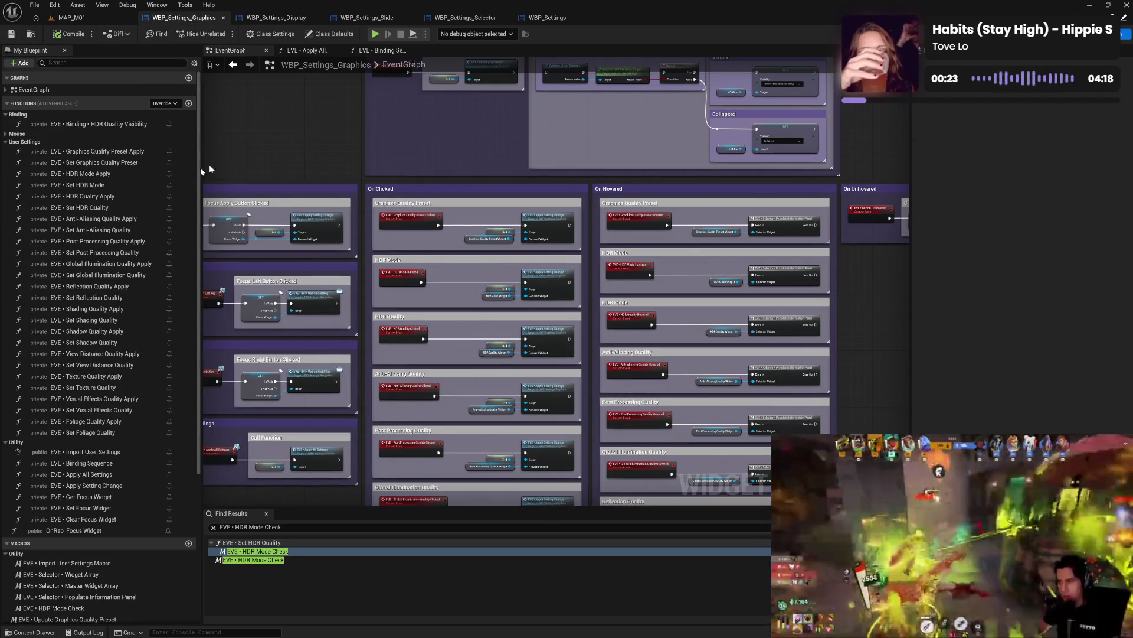
- Delete the Graphics Quality Preset, HDR Mode, HDR Quality, Anti-Aliasing, Post Processing, Global Illumination, Reflection and Shading Apply functions
click(145, 152)
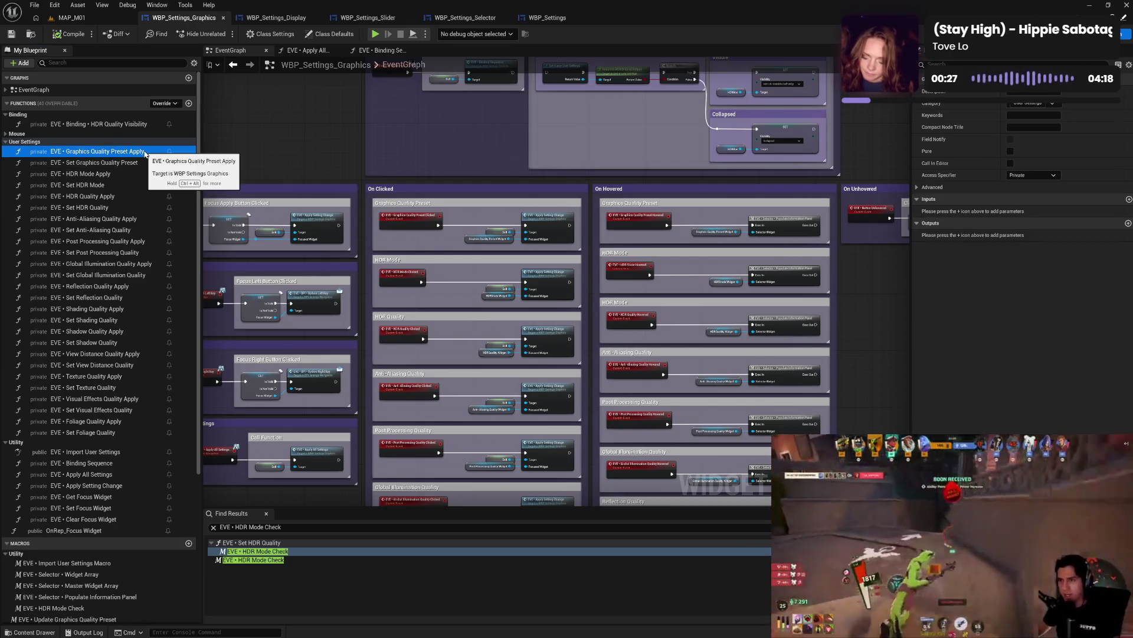
key(Delete)
click(131, 164)
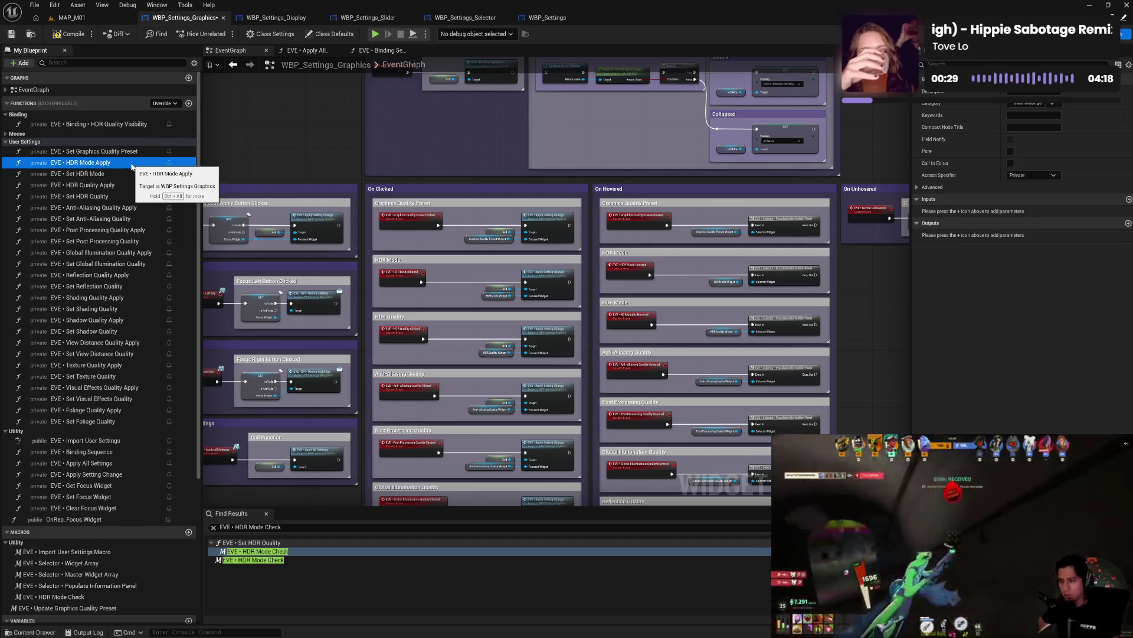
key(Delete)
click(128, 173)
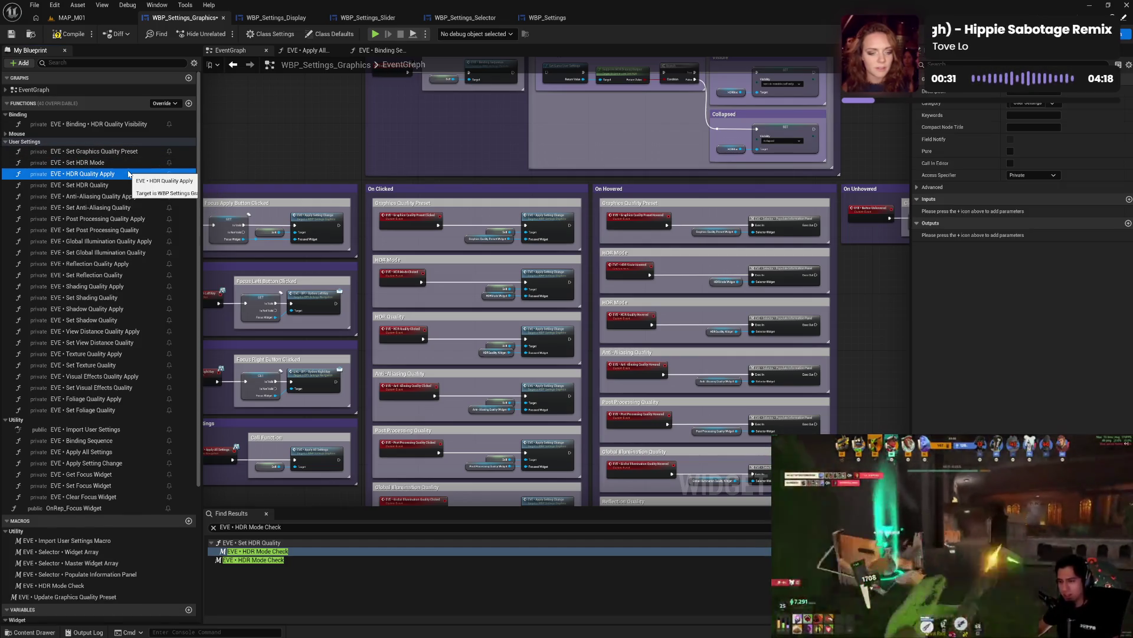
key(Delete)
click(135, 185)
key(Delete)
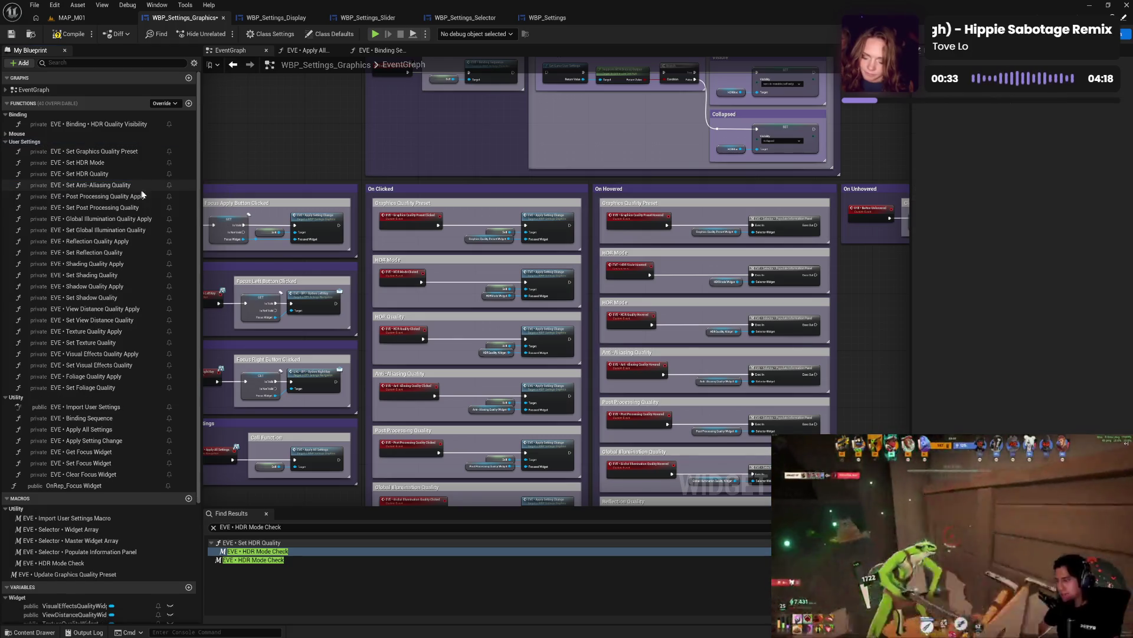
click(141, 195)
key(Delete)
click(146, 207)
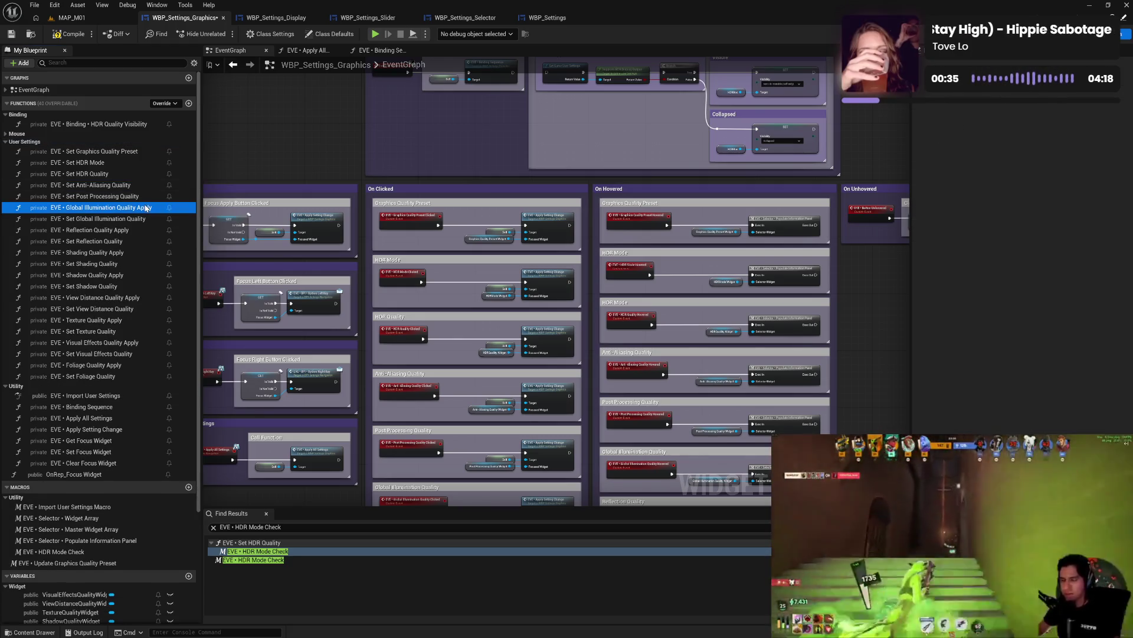
key(Delete)
click(142, 219)
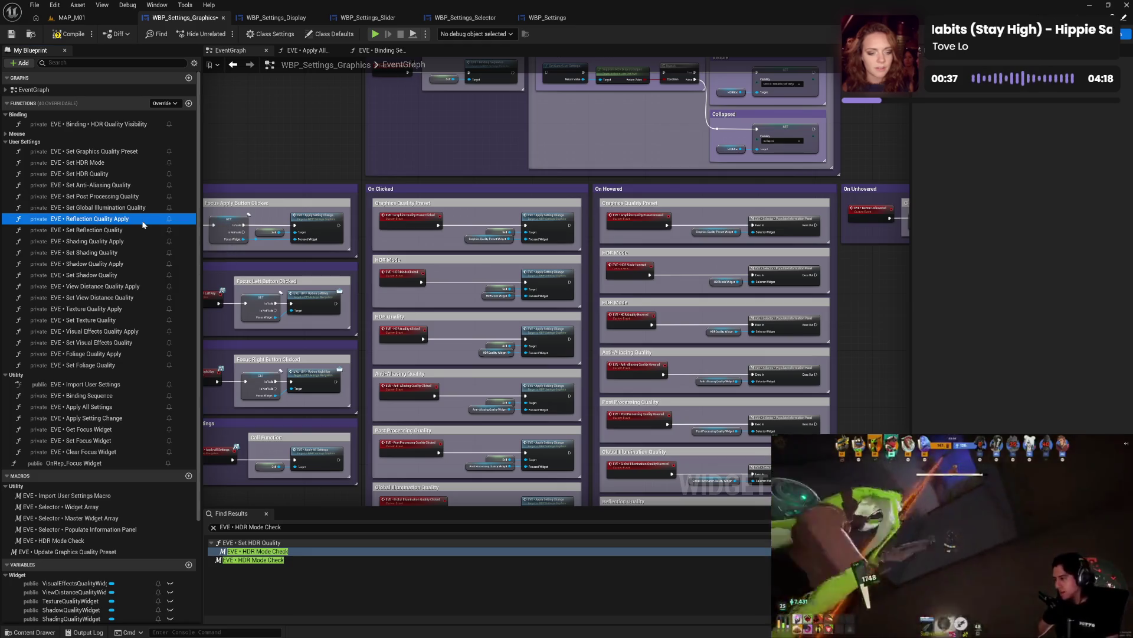
key(Delete)
click(140, 229)
key(Delete)
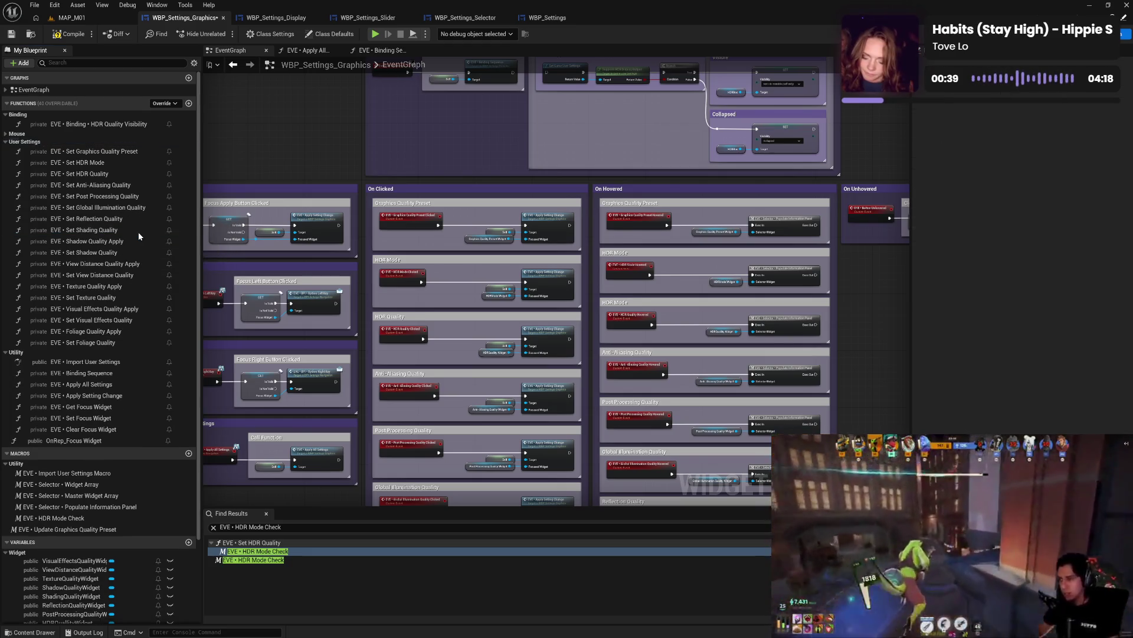
- Delete the Shadow, View Distance, Texture, Visual Effects and Foliage Quality Apply functions
click(139, 238)
key(Delete)
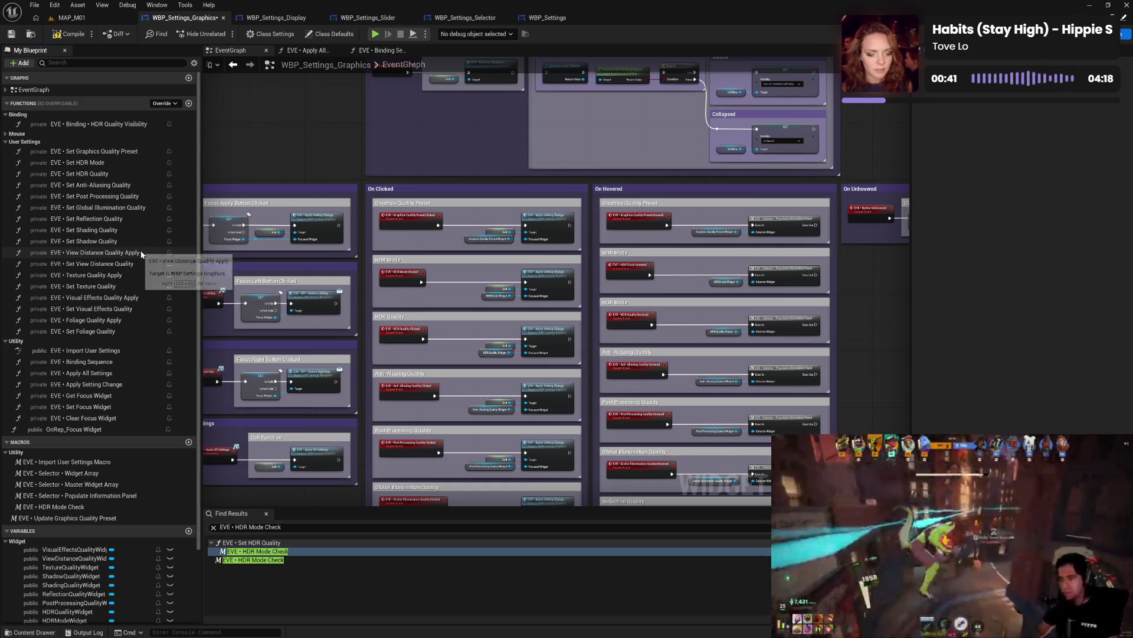
click(141, 254)
key(Delete)
click(140, 263)
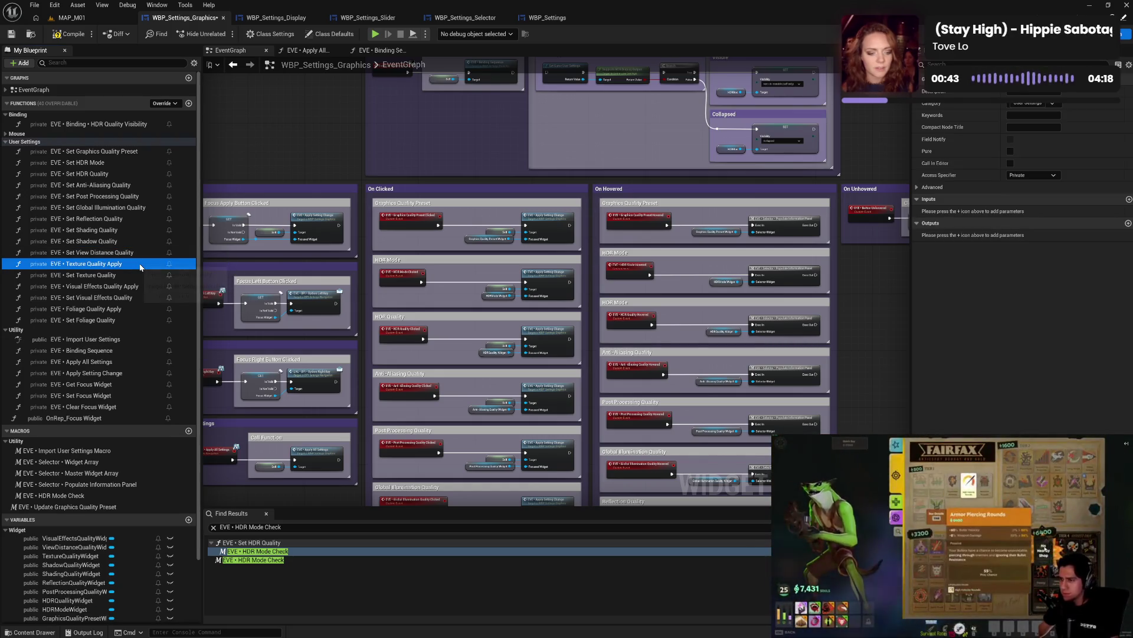
key(Delete)
click(148, 275)
key(Delete)
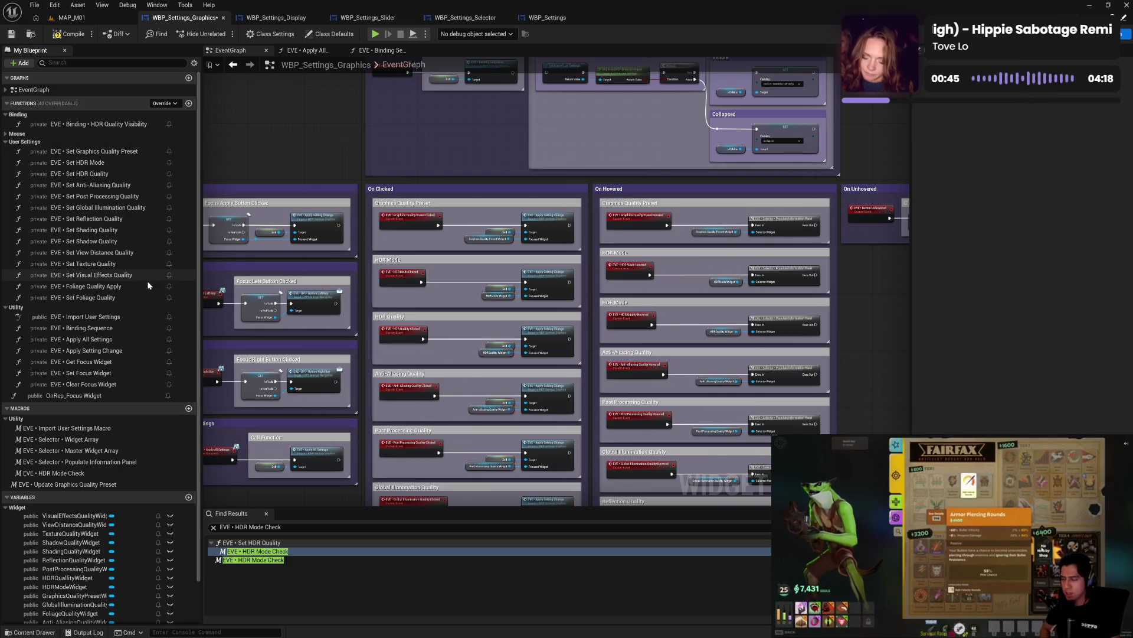
click(147, 287)
key(Delete)
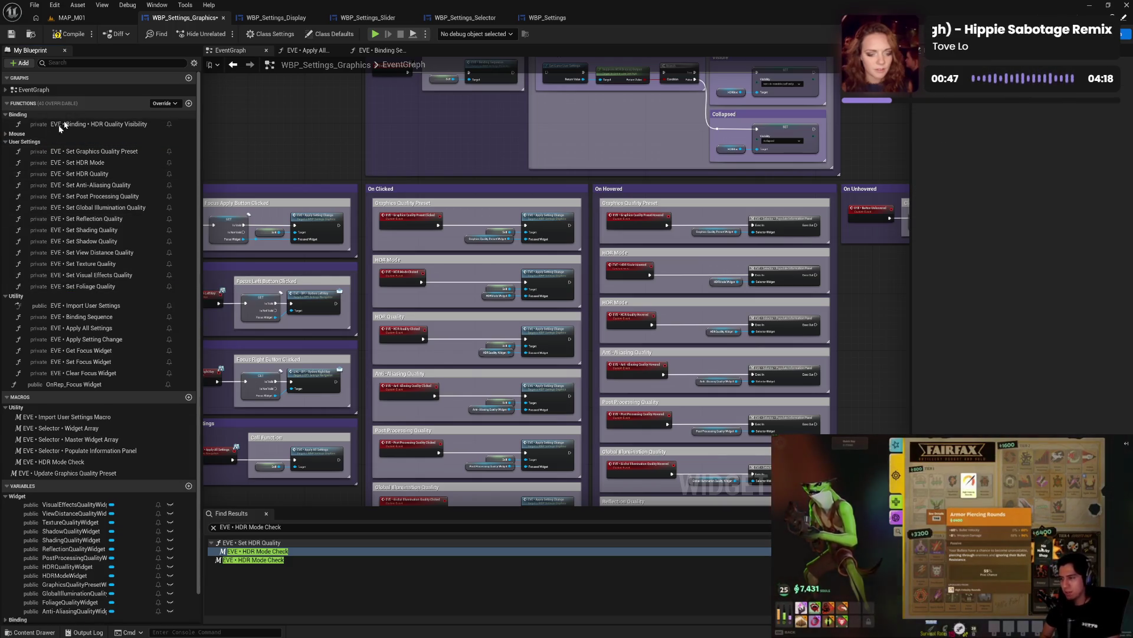
- Collapse the User Settings and Utility categories and save WBP_Settings_Graphics
click(7, 141)
click(7, 150)
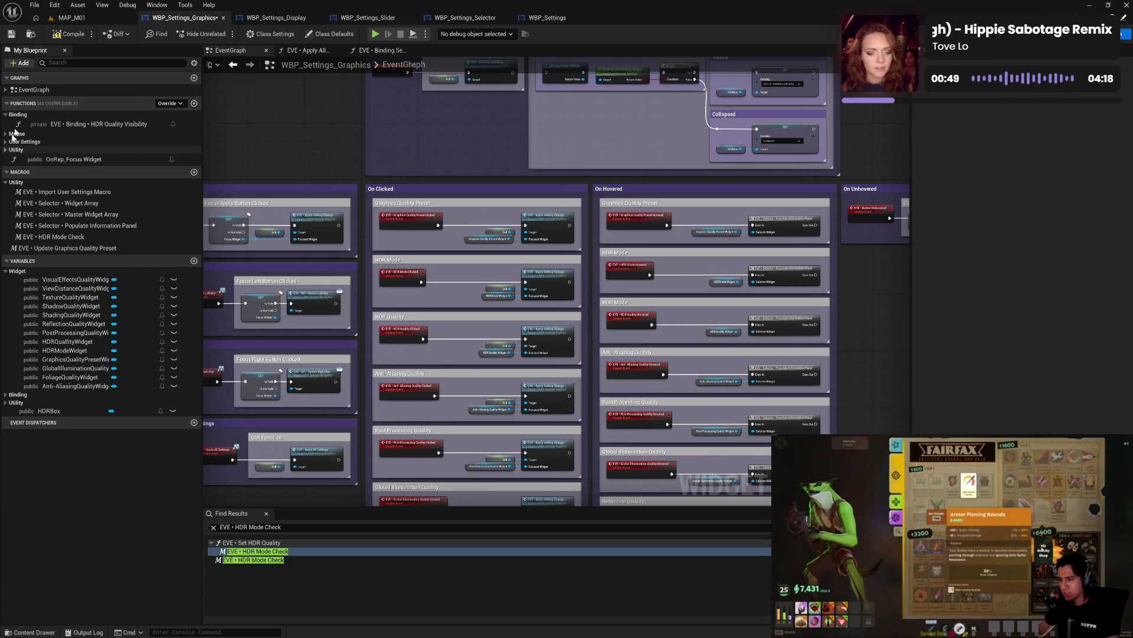
key(ctrl+s)
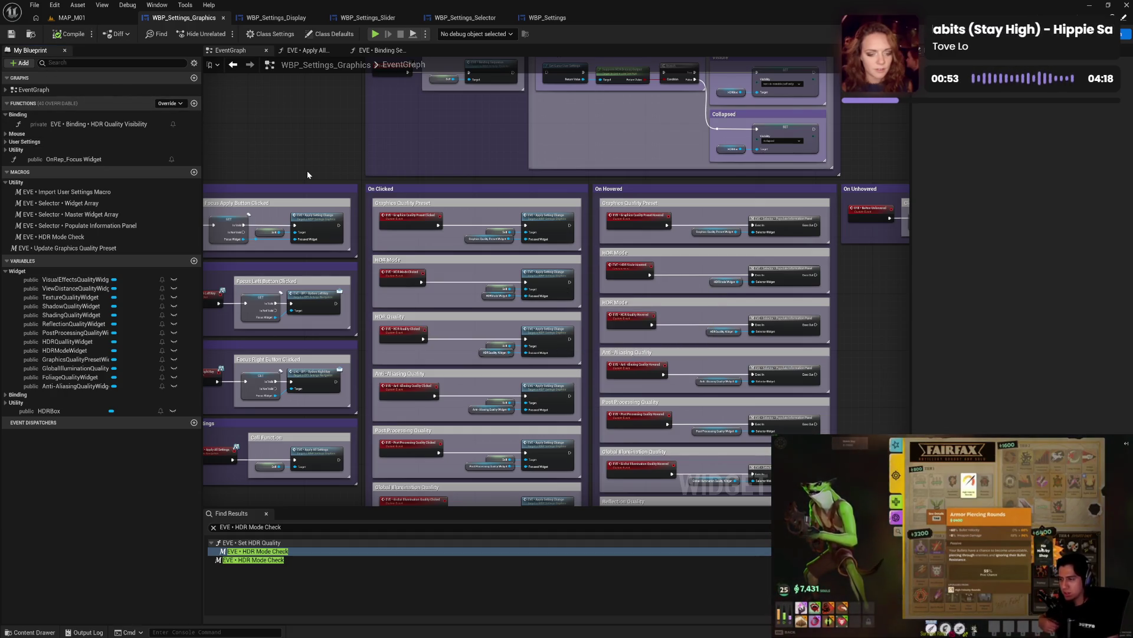
- Review the Graphics EventGraph and its Apply All Settings function, then return to WBP_Settings_Display
mouse_move(357, 302)
mouse_down()
mouse_move(420, 290)
mouse_move(293, 395)
mouse_move(349, 394)
mouse_up()
mouse_move(405, 306)
mouse_down()
mouse_move(636, 146)
mouse_move(573, 109)
mouse_move(527, 250)
mouse_move(580, 279)
mouse_up()
click(316, 51)
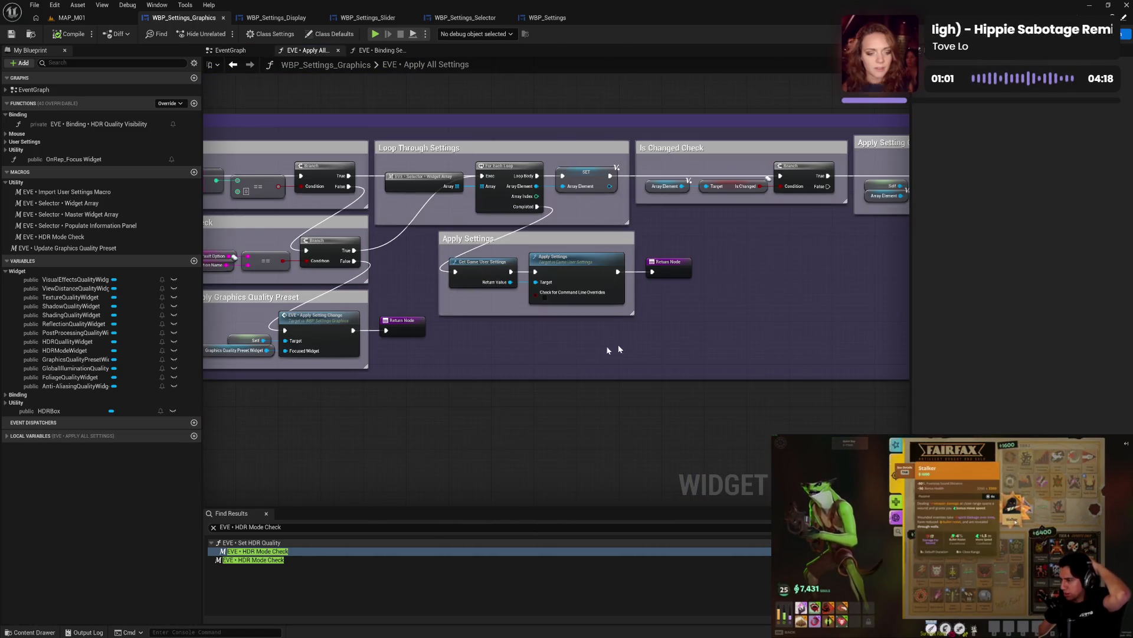
mouse_move(612, 347)
mouse_down()
mouse_move(473, 331)
mouse_move(698, 329)
mouse_up()
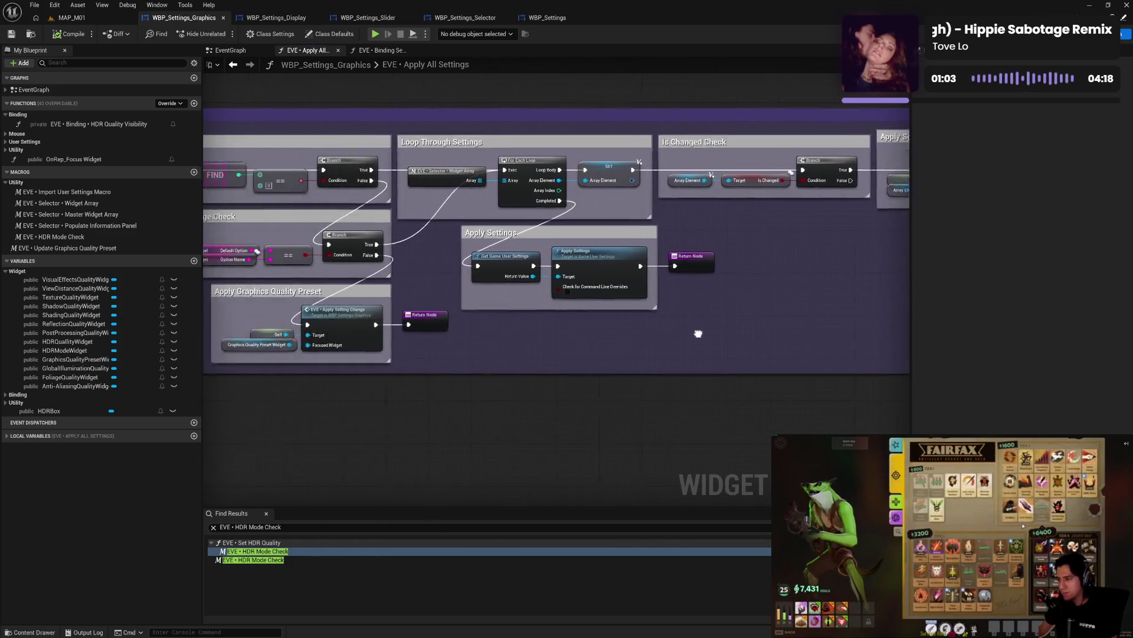
mouse_move(541, 329)
mouse_down()
mouse_move(821, 335)
mouse_move(655, 329)
mouse_move(658, 302)
mouse_up()
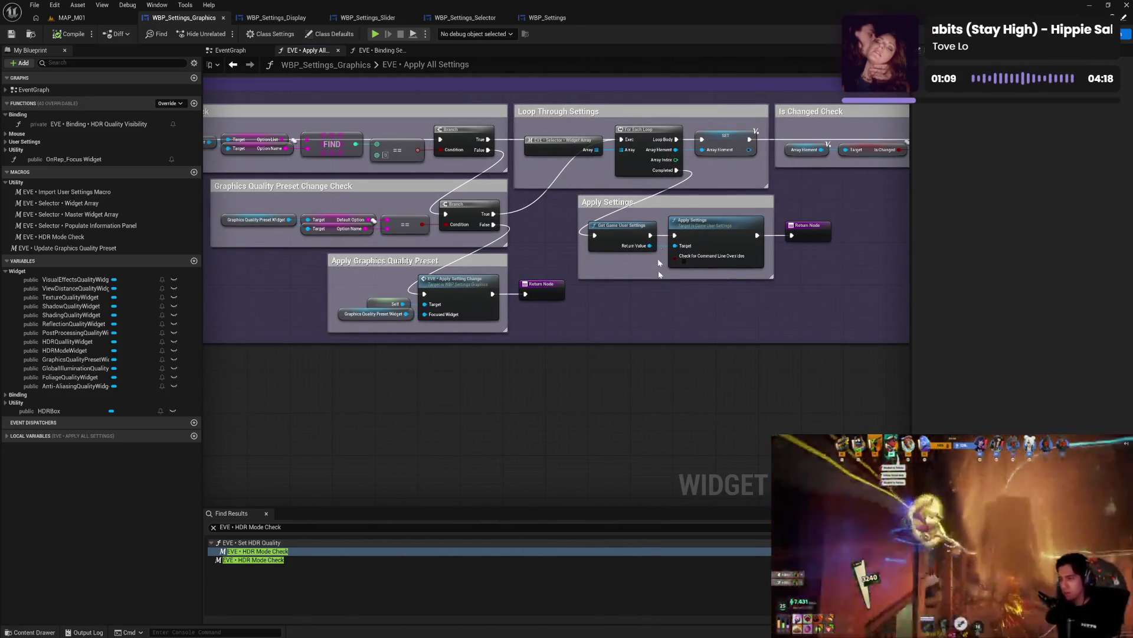
click(268, 22)
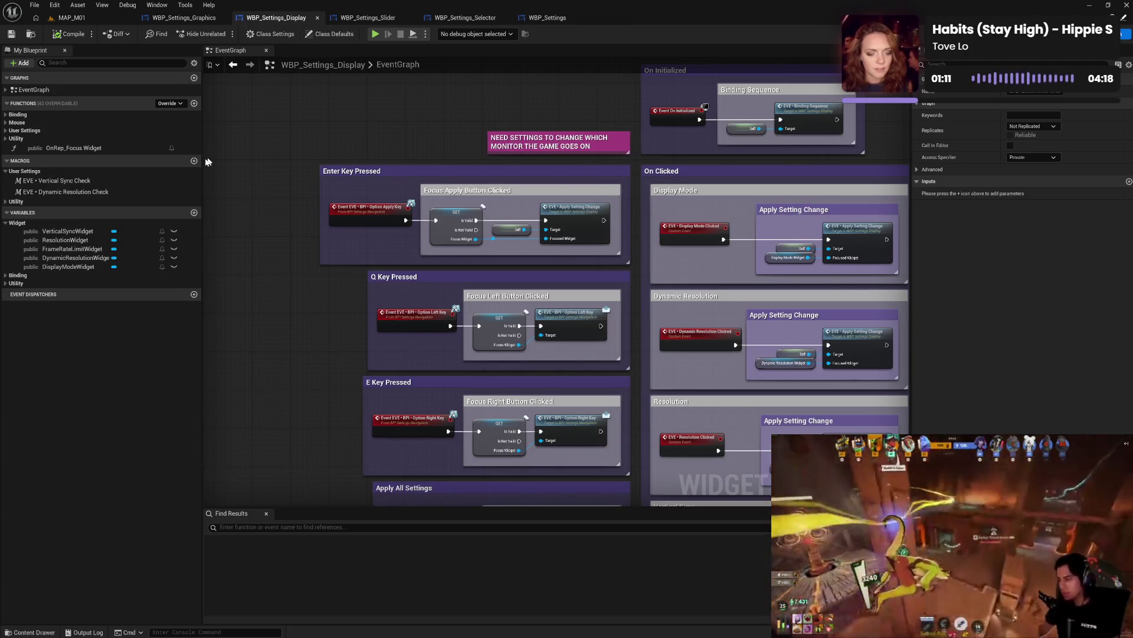
- Compare the Apply All Settings graphs of the Display and Graphics widgets side by side
click(16, 138)
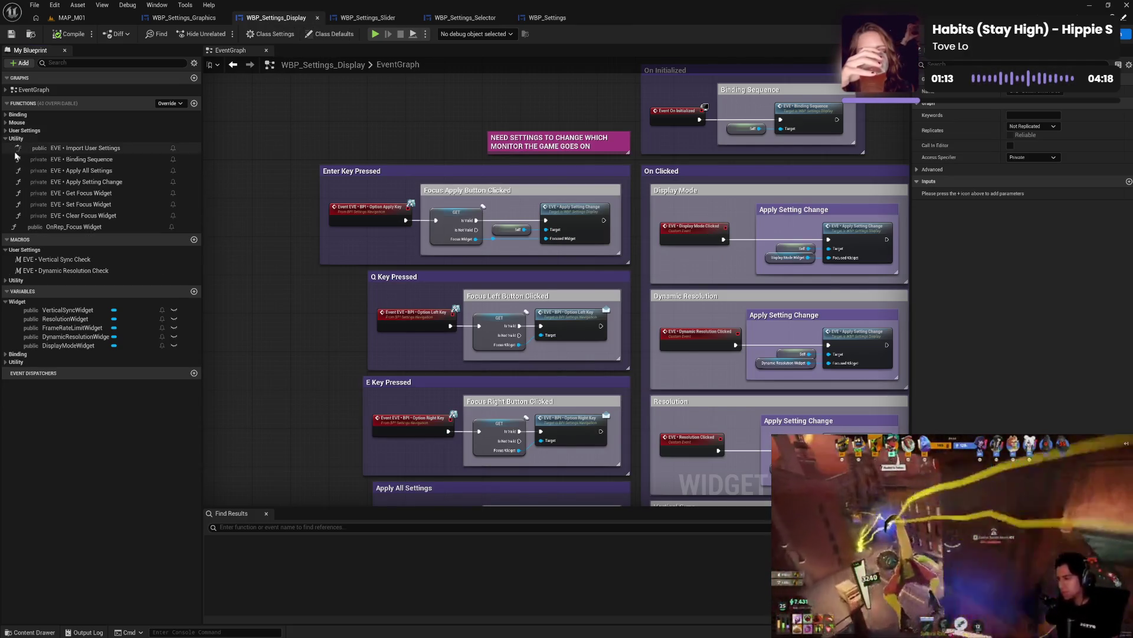
double_click(71, 171)
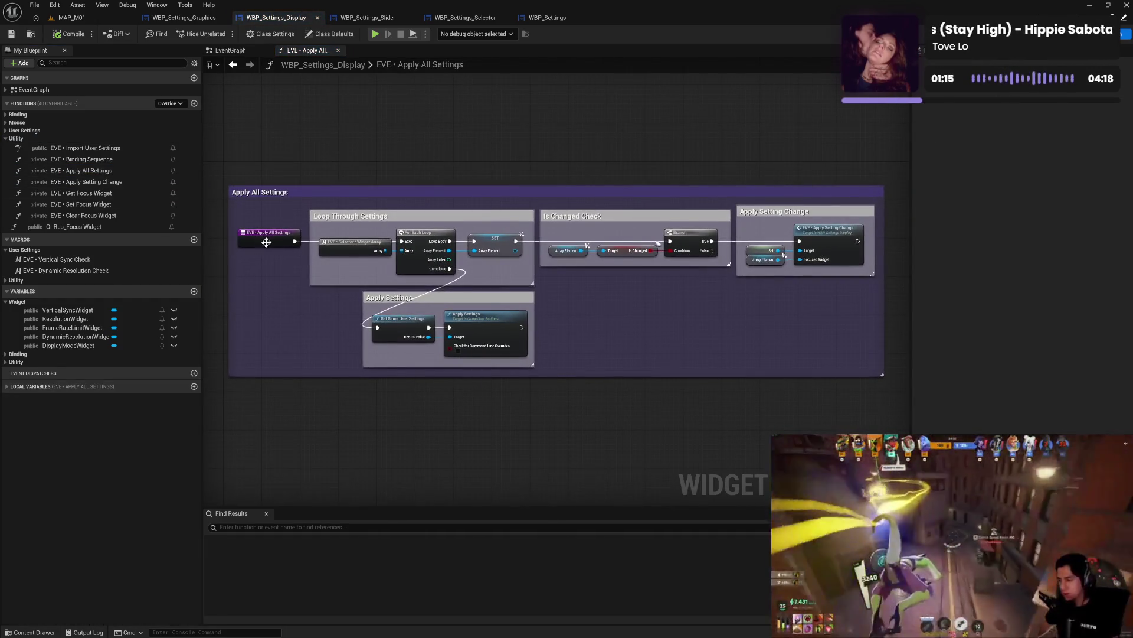
click(183, 19)
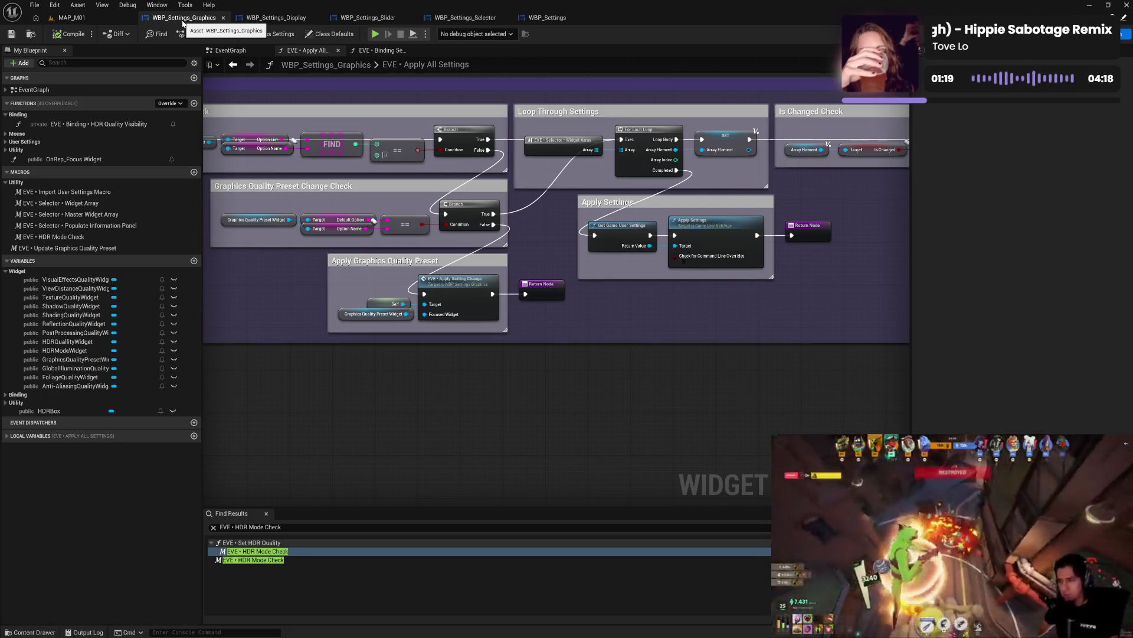
mouse_move(400, 224)
mouse_down()
mouse_move(626, 267)
mouse_move(575, 257)
mouse_up()
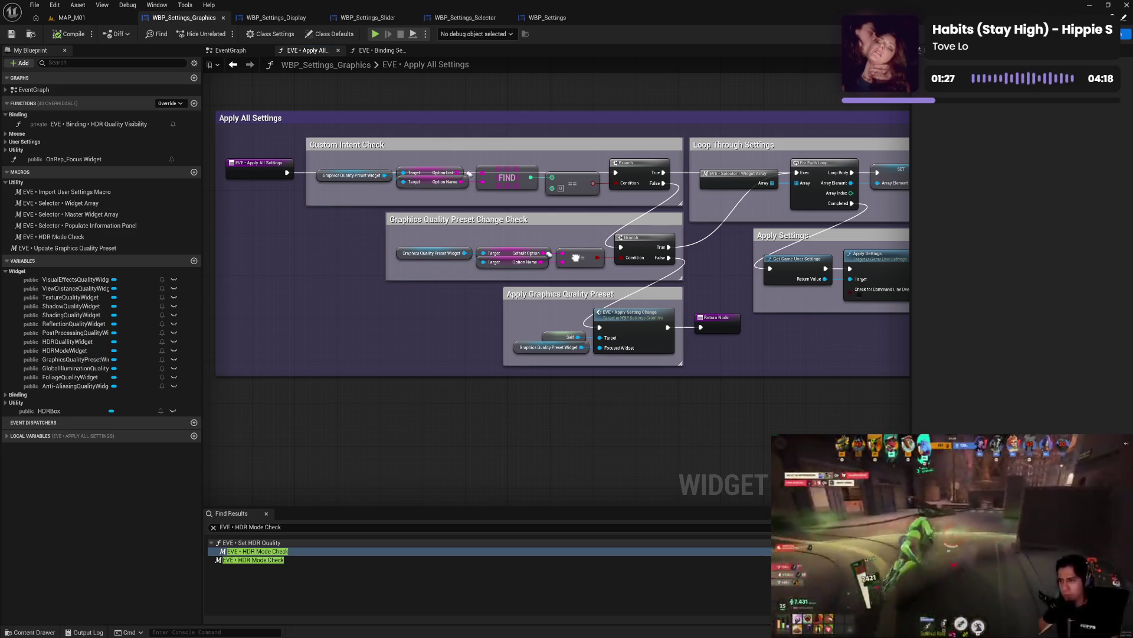
drag(575, 258, 366, 256)
mouse_move(653, 309)
mouse_down()
mouse_move(533, 324)
mouse_move(364, 316)
mouse_move(430, 316)
mouse_up()
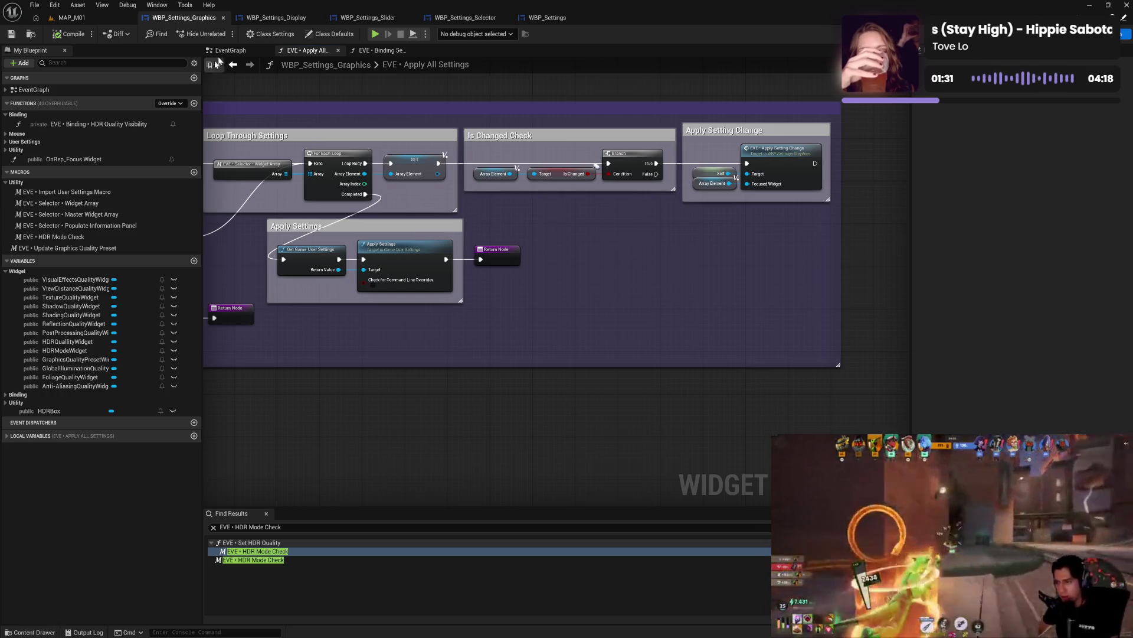
click(274, 19)
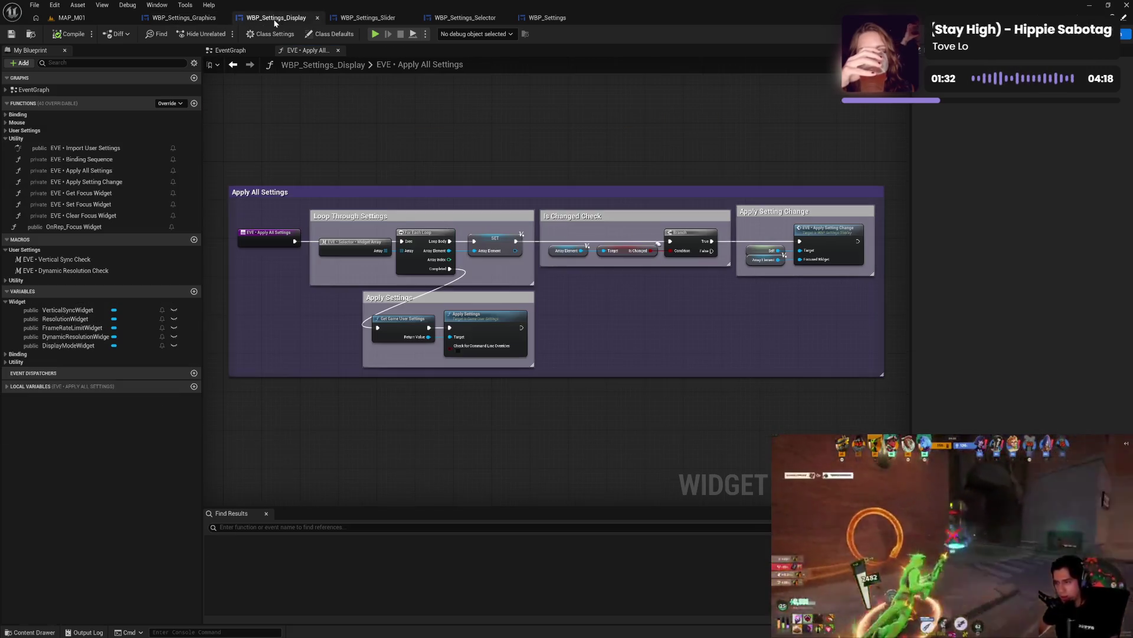
click(188, 21)
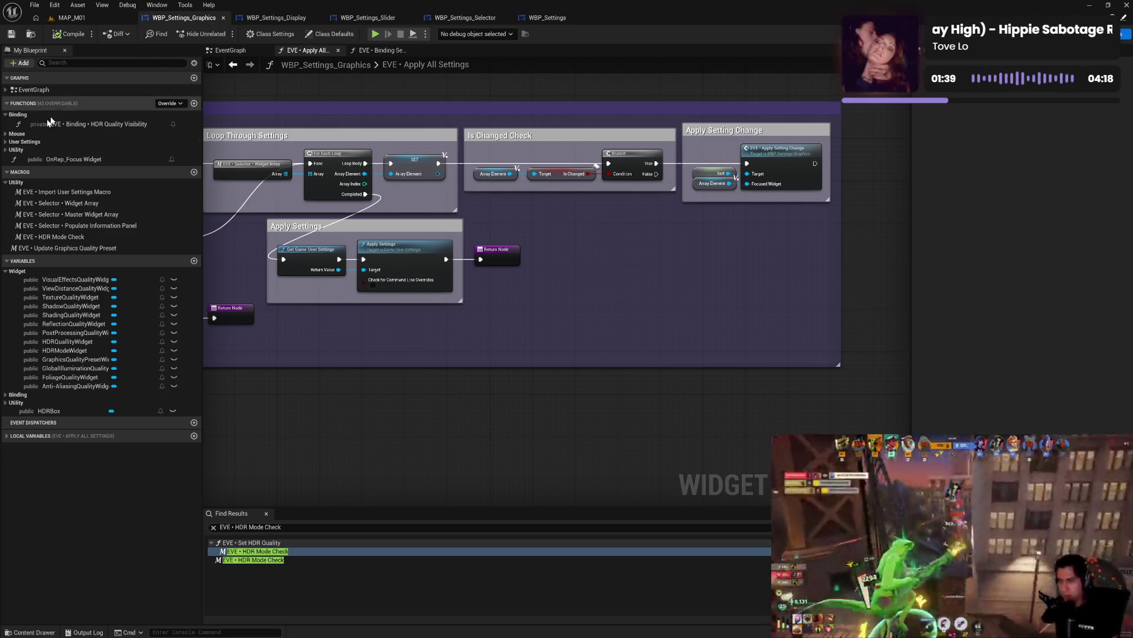
- Expand User Settings in the Graphics widget and bring up the Set HDR Mode function's context actions
click(5, 151)
click(6, 150)
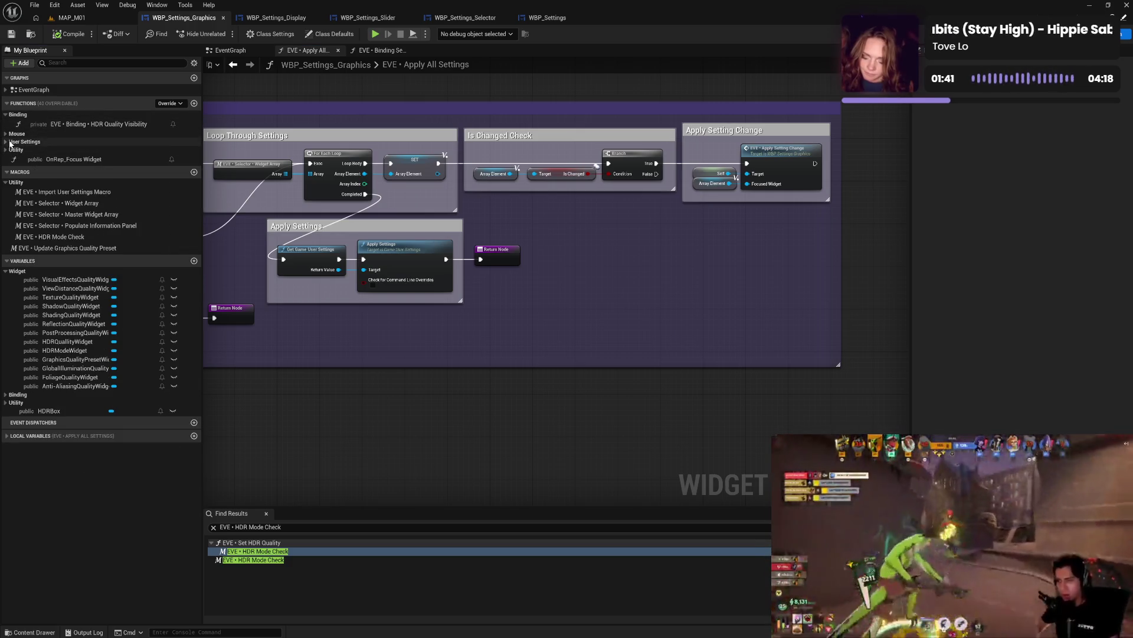
click(8, 142)
click(104, 152)
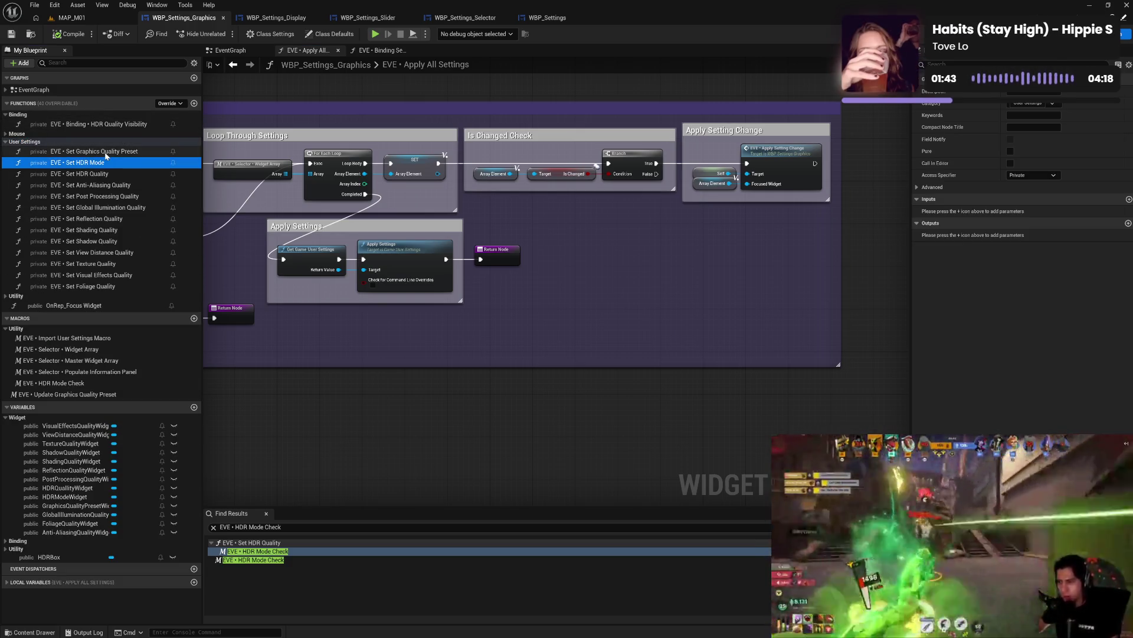
right_click(108, 154)
right_click(81, 164)
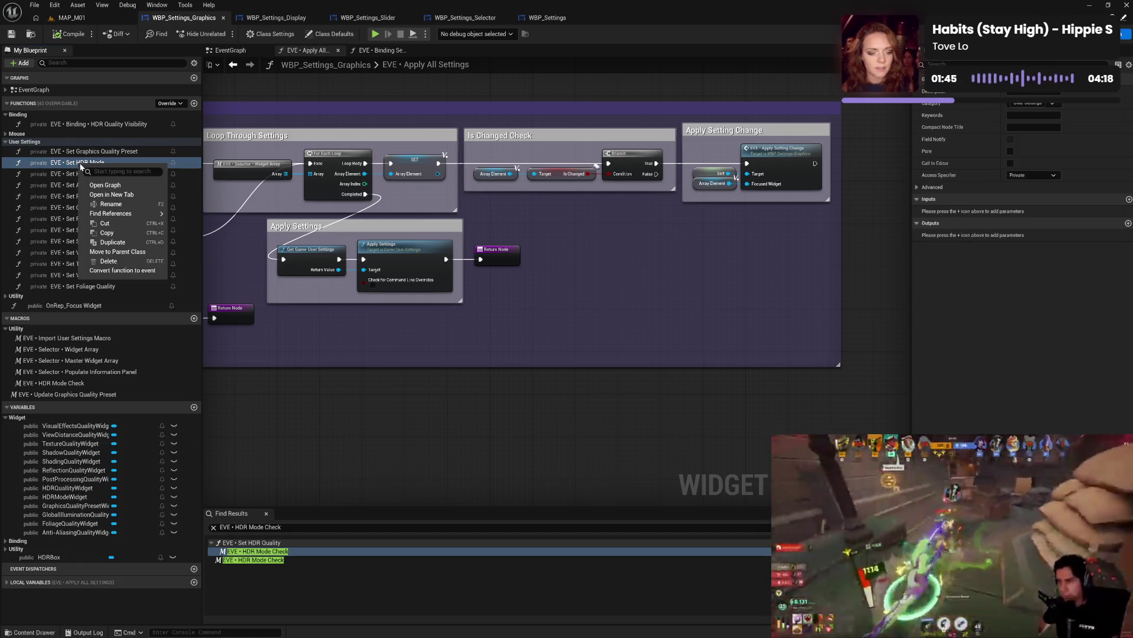
- Find references to the Graphics widget's Set HDR Mode and Set Shading Quality functions
mouse_move(130, 218)
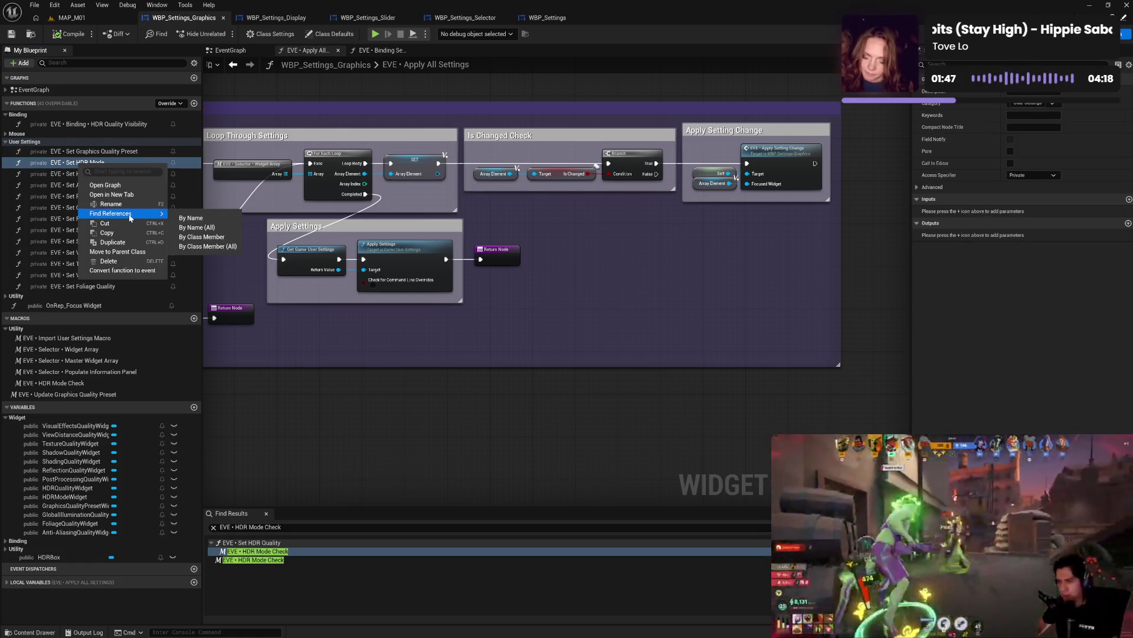
click(212, 237)
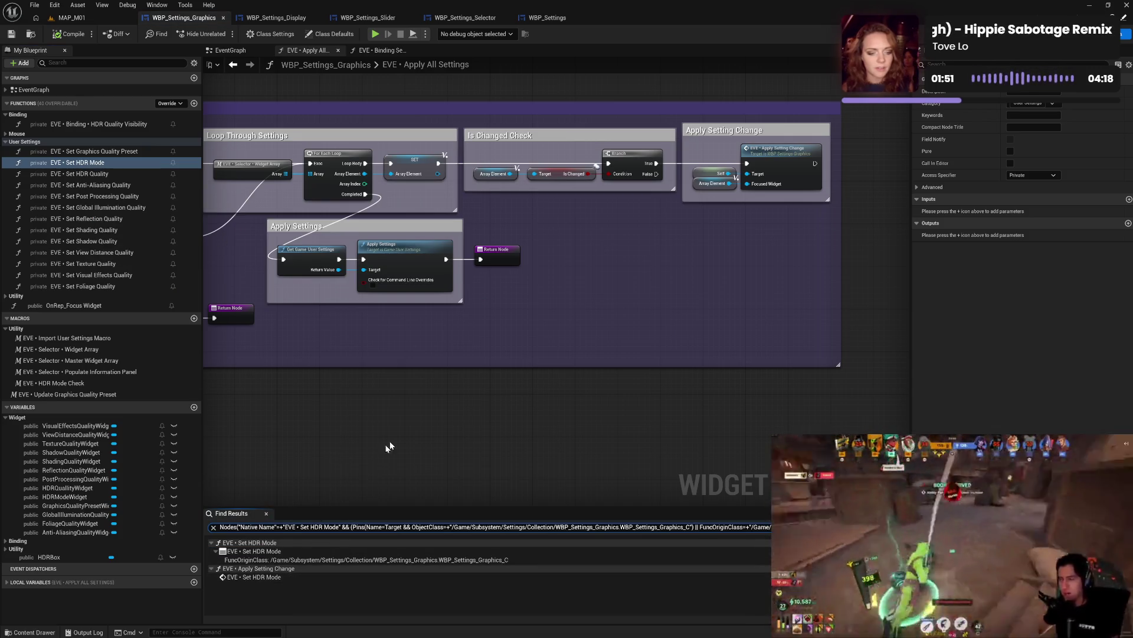
right_click(102, 232)
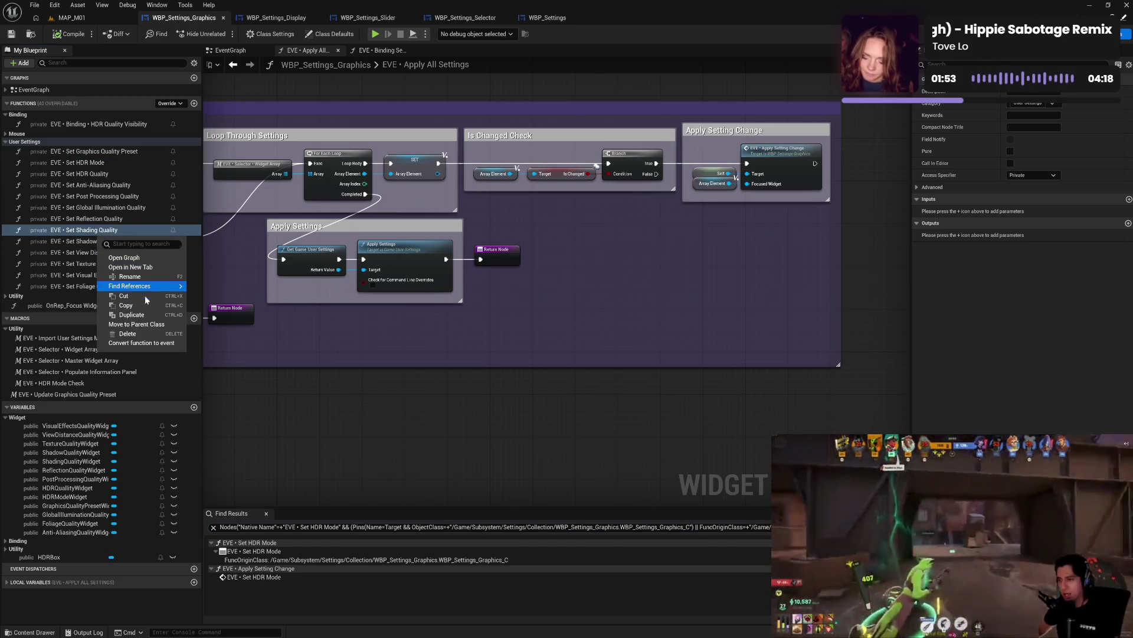
mouse_move(156, 288)
click(226, 319)
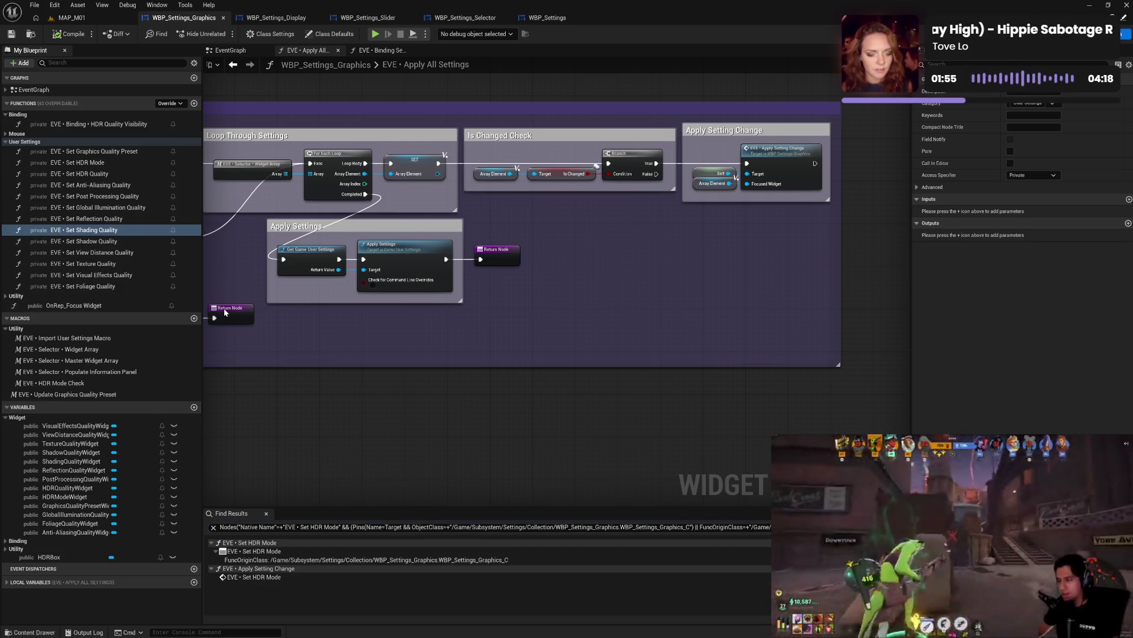
- In the Display widget, find references to Set Dynamic Resolution and Set Frame Rate Limit, then close Apply All Settings
click(276, 18)
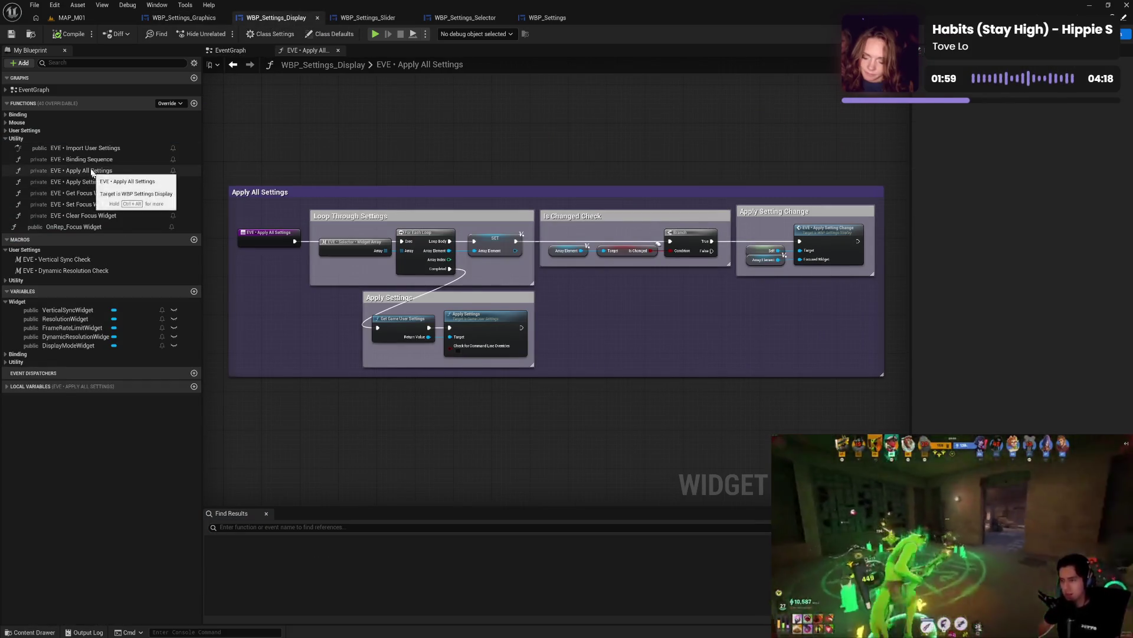
click(6, 130)
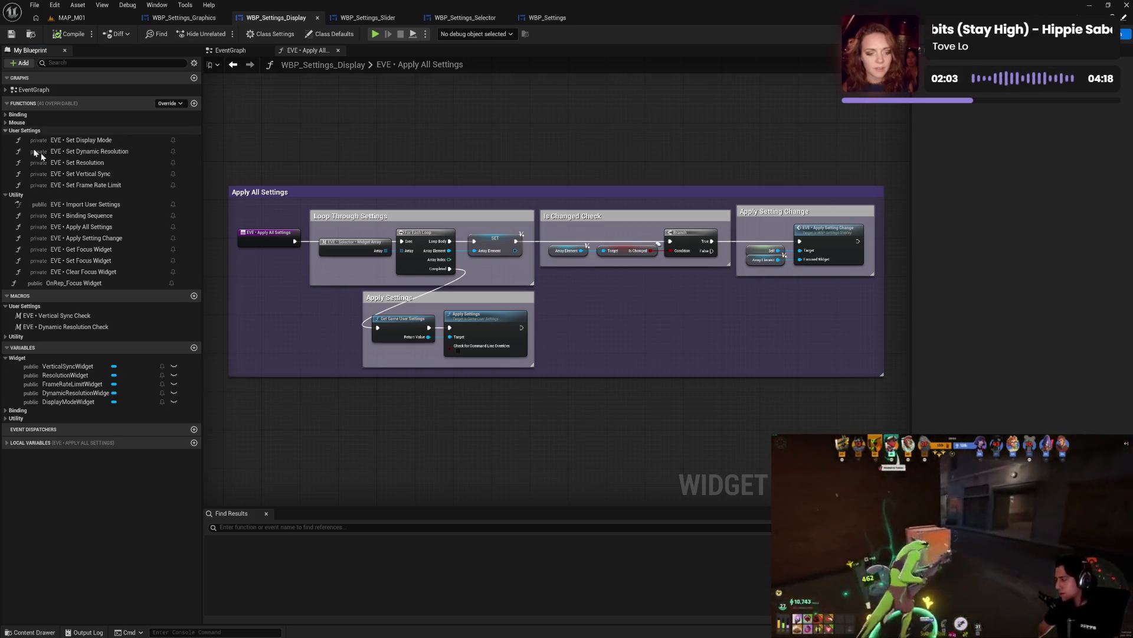
right_click(108, 153)
mouse_move(150, 209)
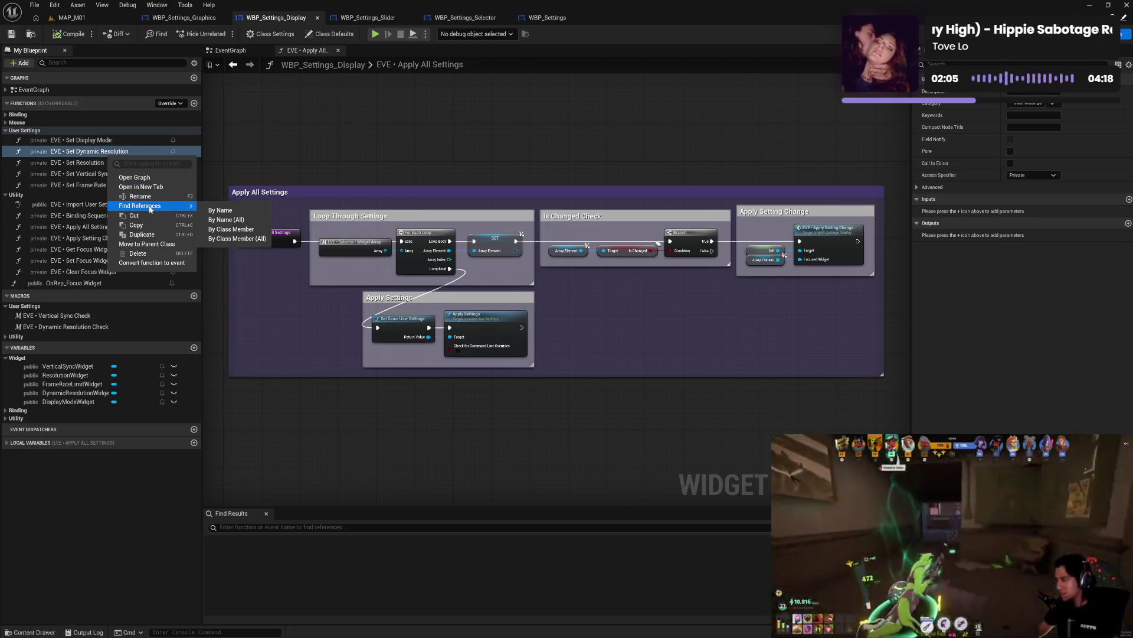
click(238, 230)
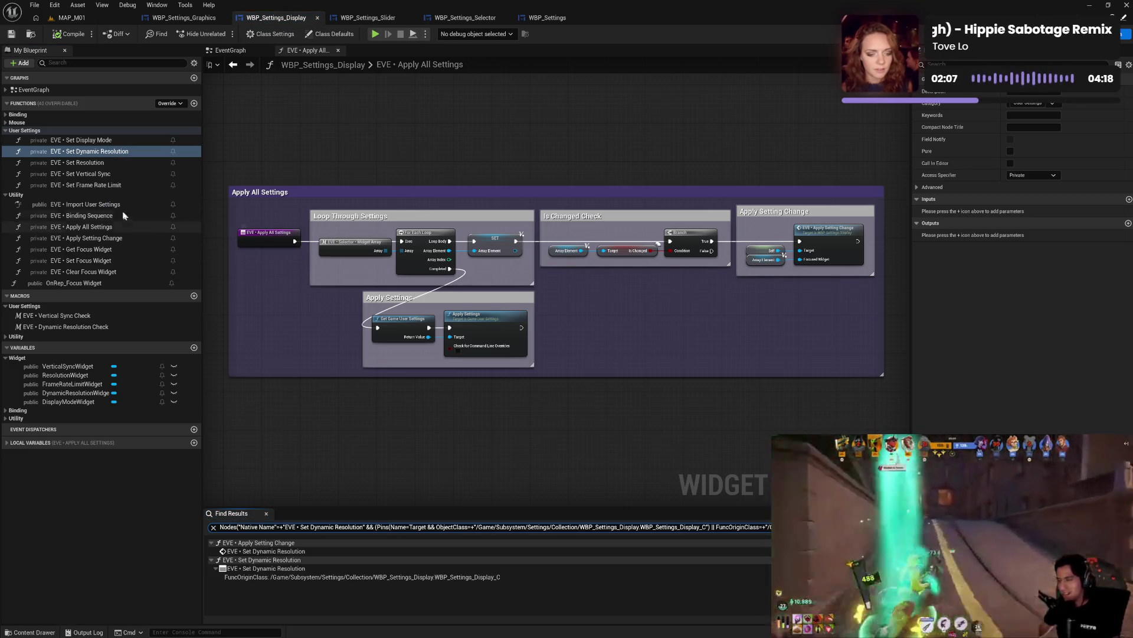
right_click(98, 184)
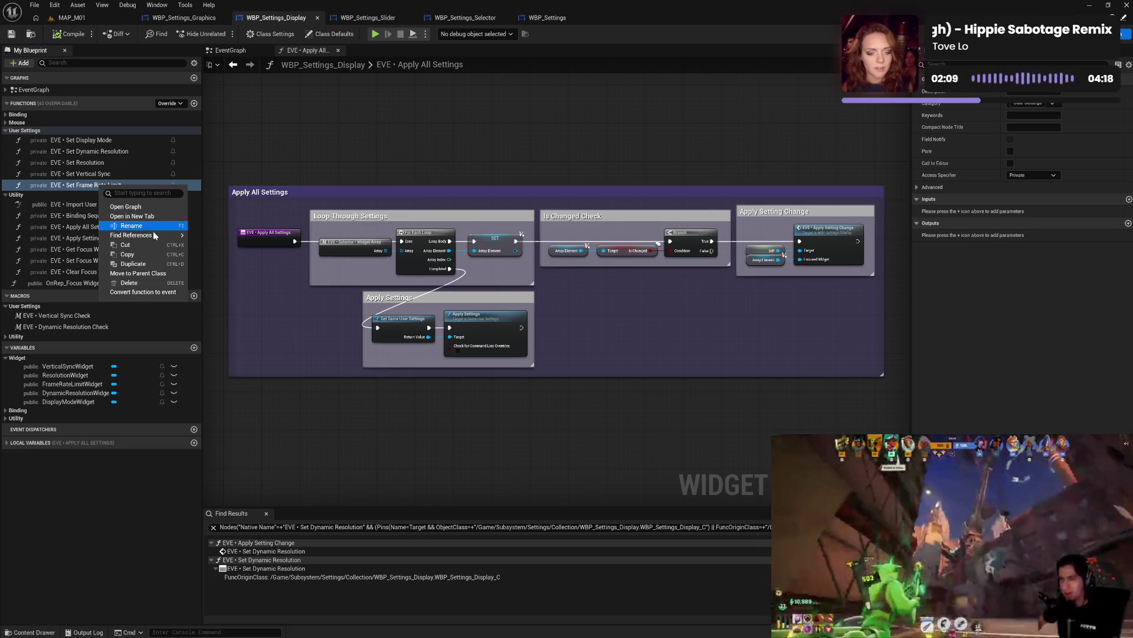
mouse_move(154, 233)
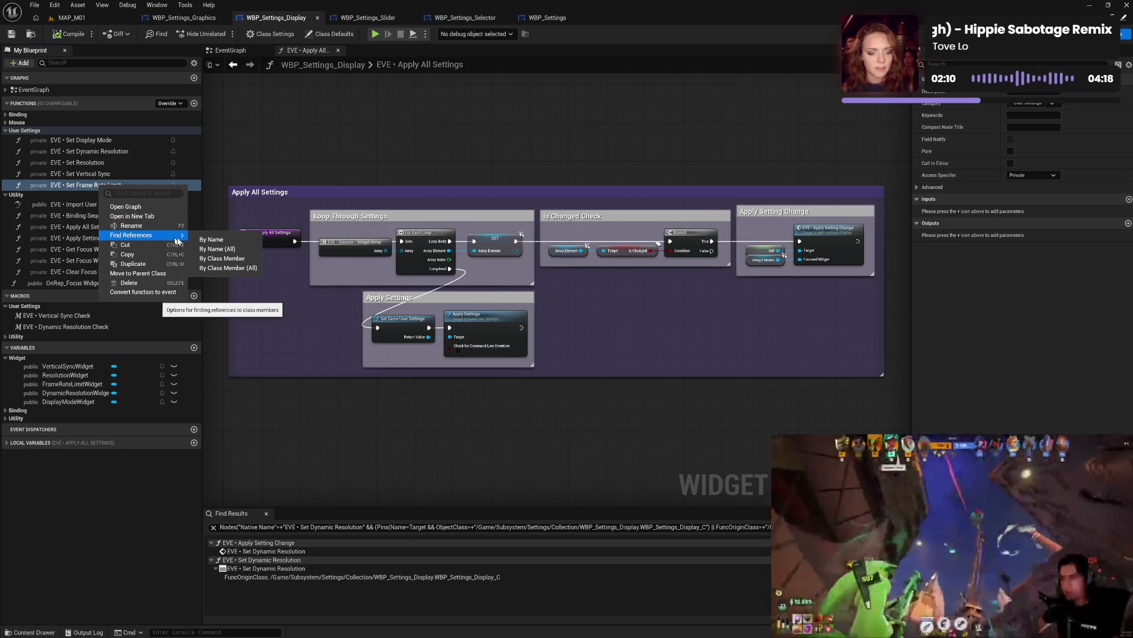
click(232, 260)
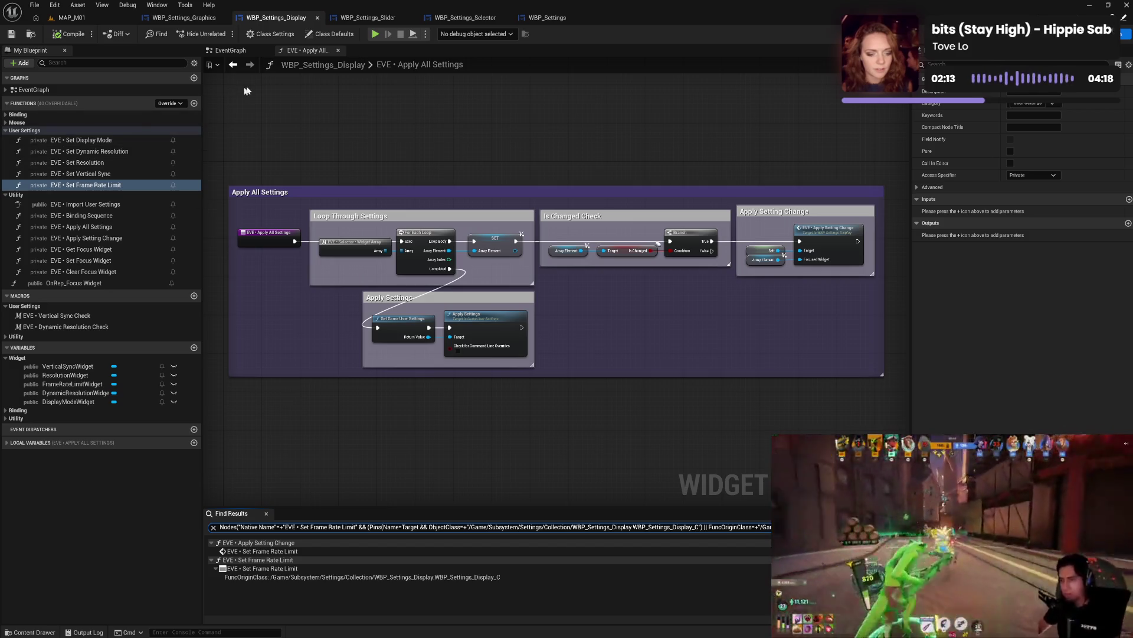
click(339, 51)
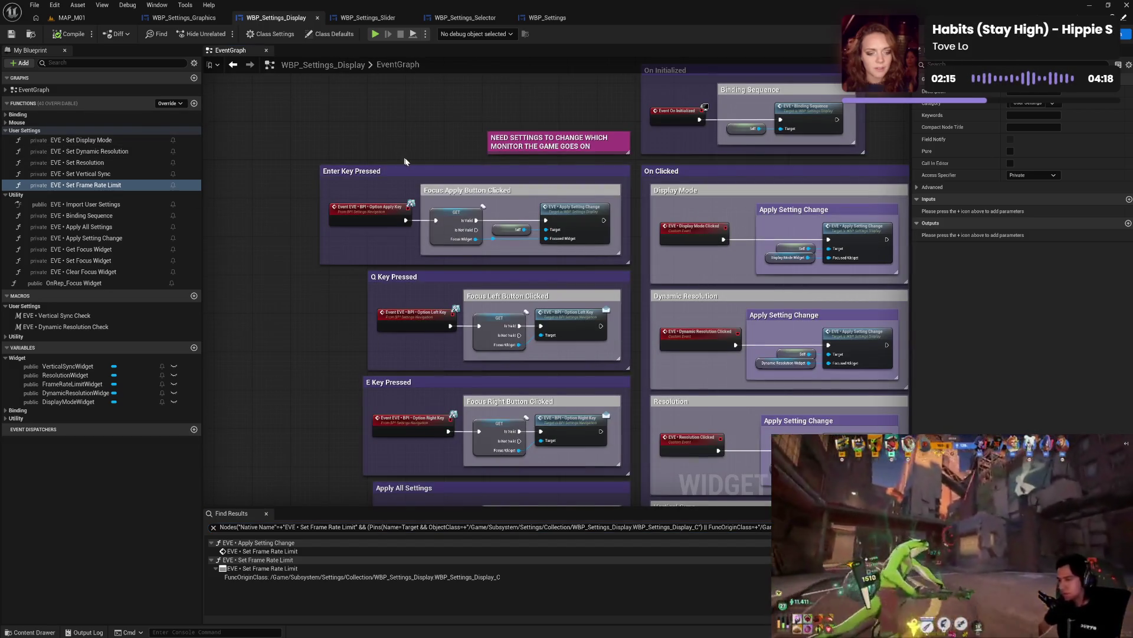
- Nudge the Dynamic Resolution, Display Mode, Resolution and Vertical Sync Apply Setting Change comments right into line
mouse_move(607, 298)
mouse_down()
mouse_move(531, 269)
mouse_move(491, 294)
mouse_move(446, 273)
mouse_up()
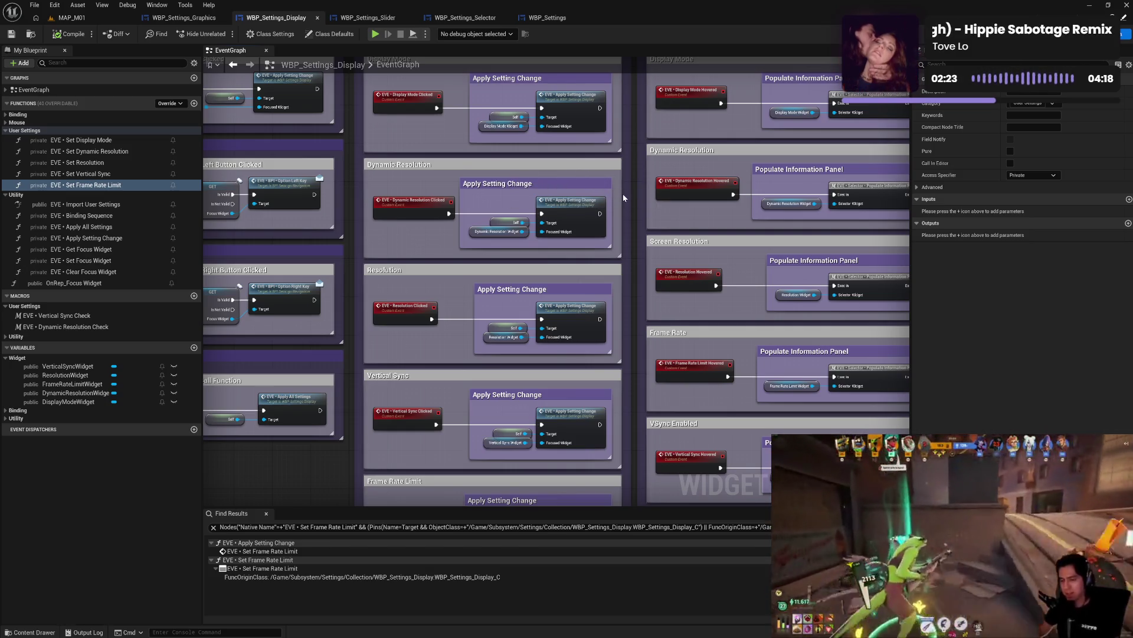
drag(621, 194, 593, 185)
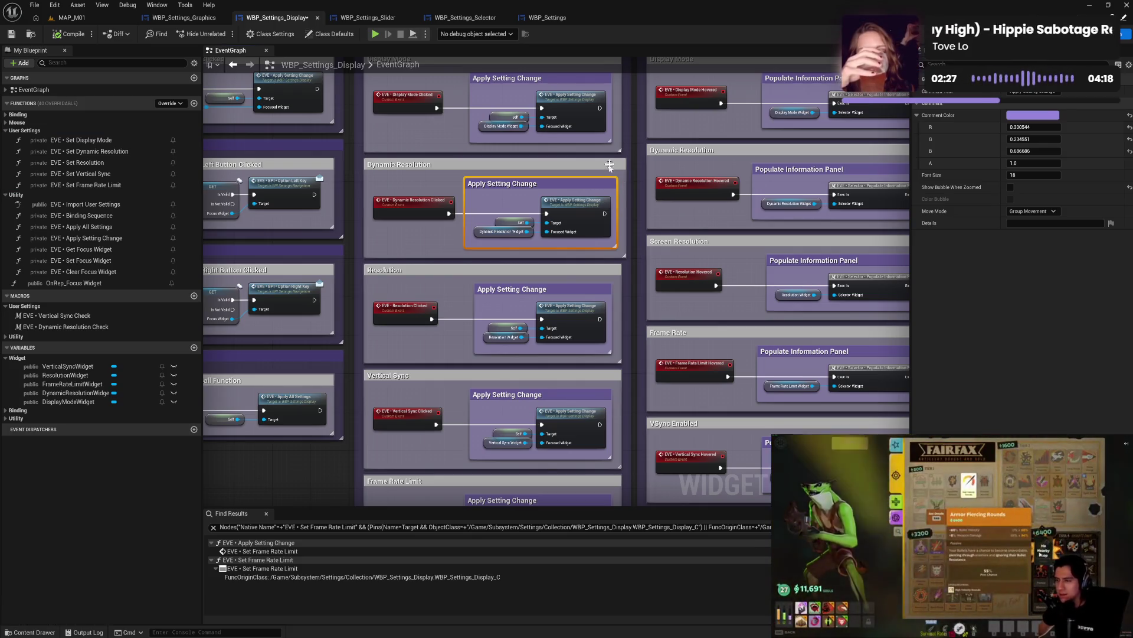
drag(617, 139, 623, 139)
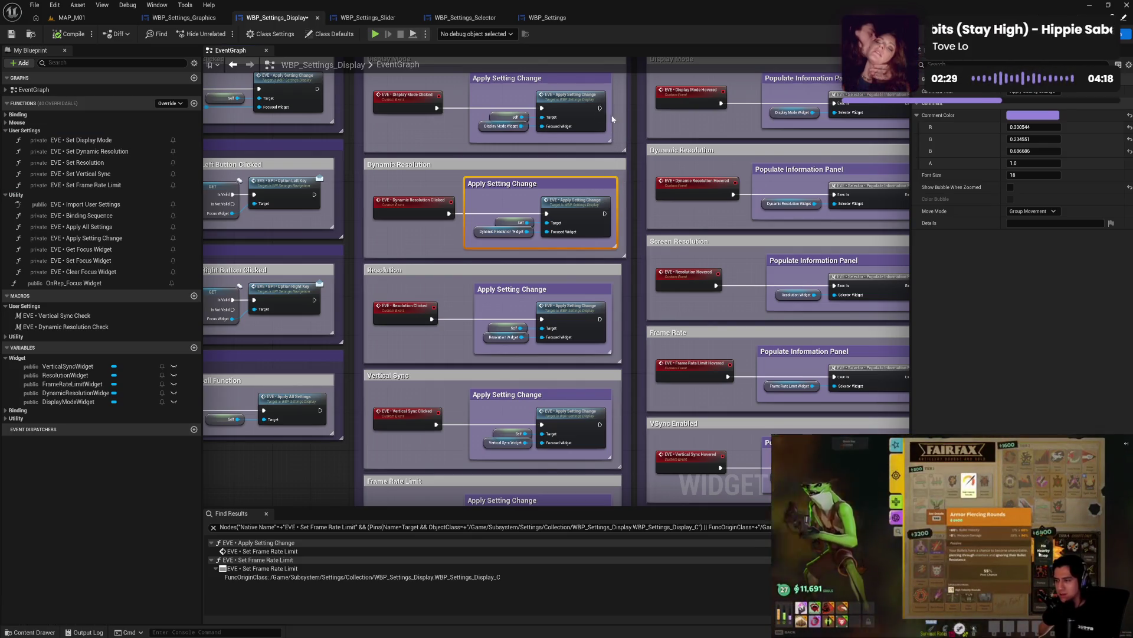
scroll(603, 129, up, 2)
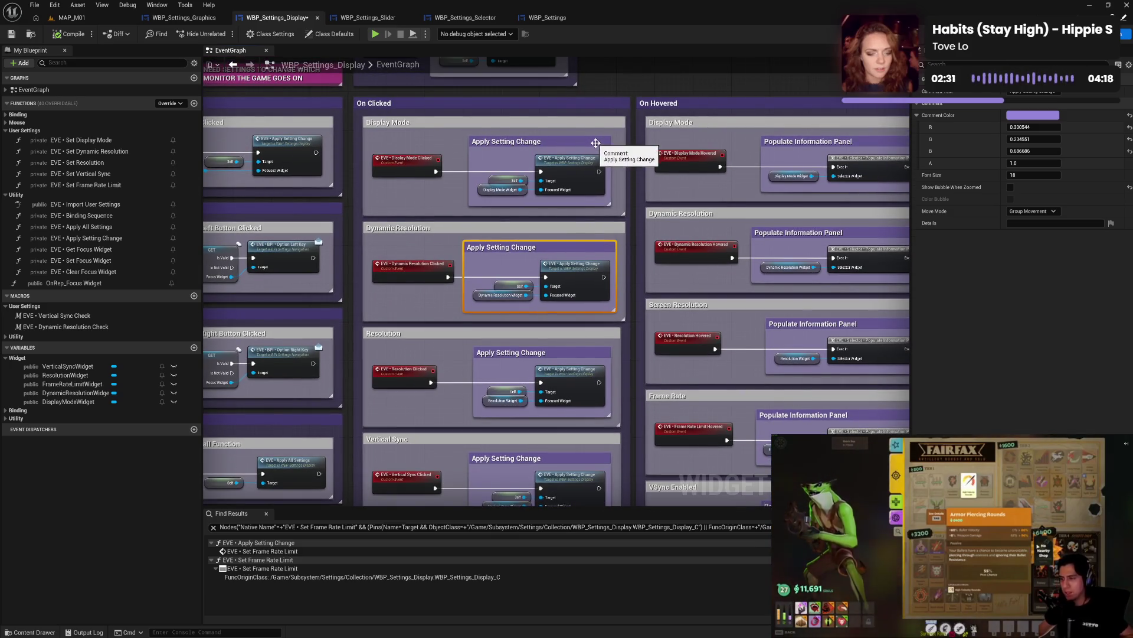
drag(596, 142, 601, 147)
scroll(639, 252, down, 4)
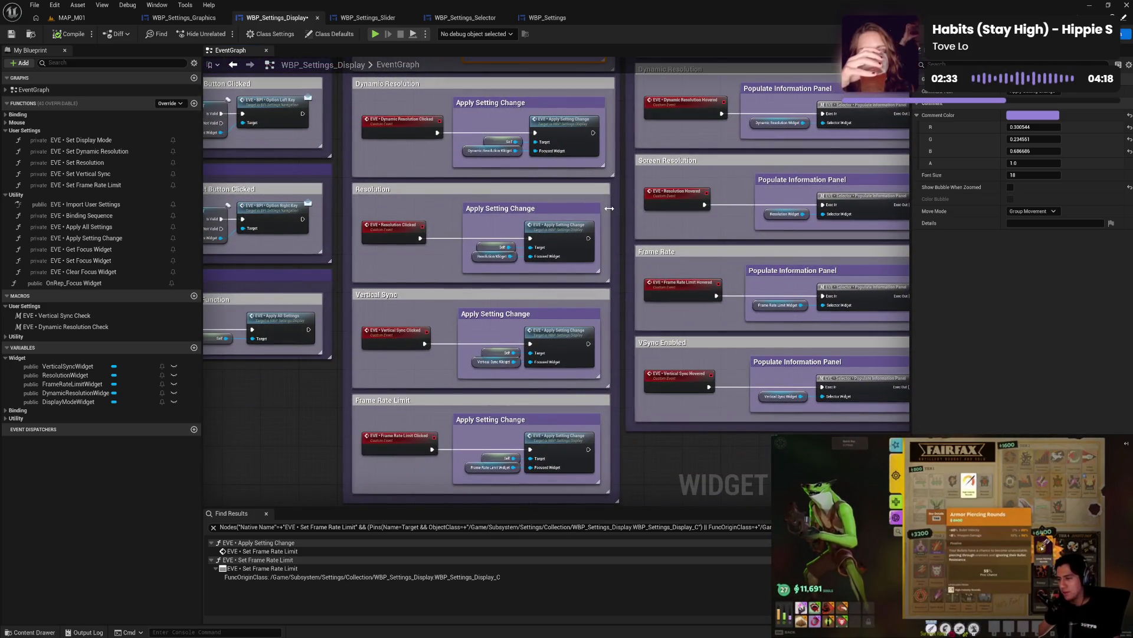
drag(576, 210, 583, 212)
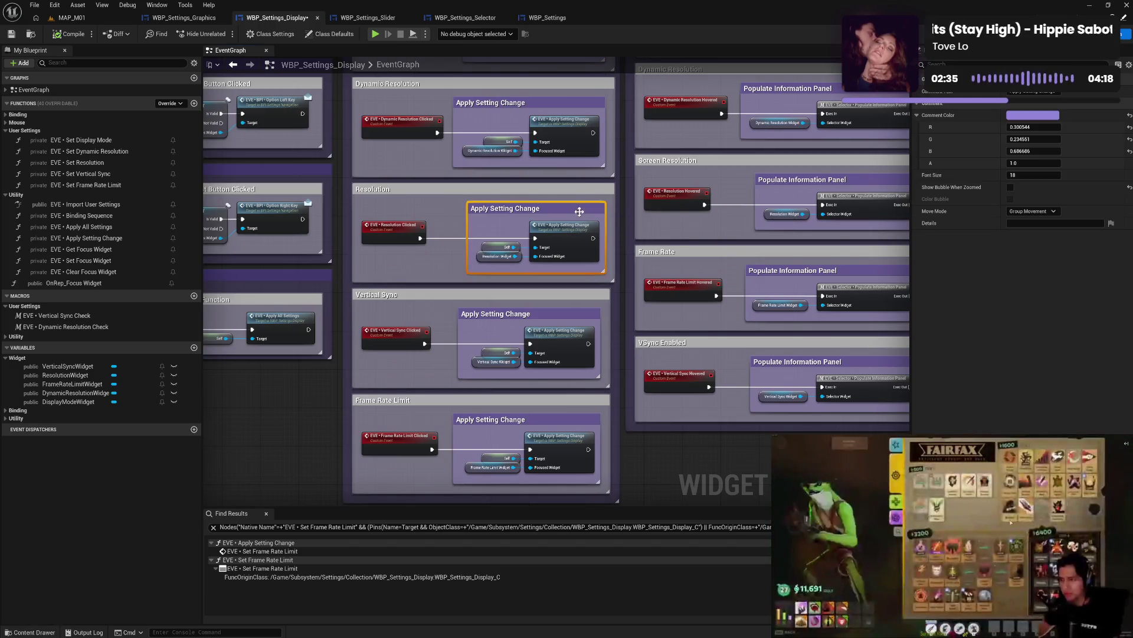
scroll(583, 213, down, 2)
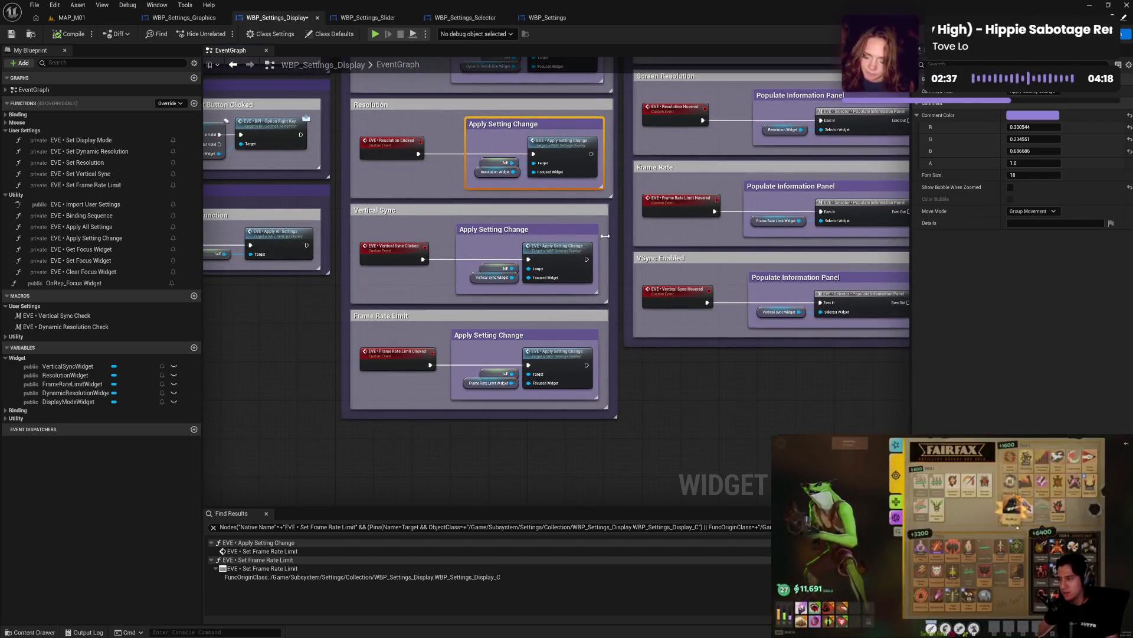
drag(579, 233, 582, 232)
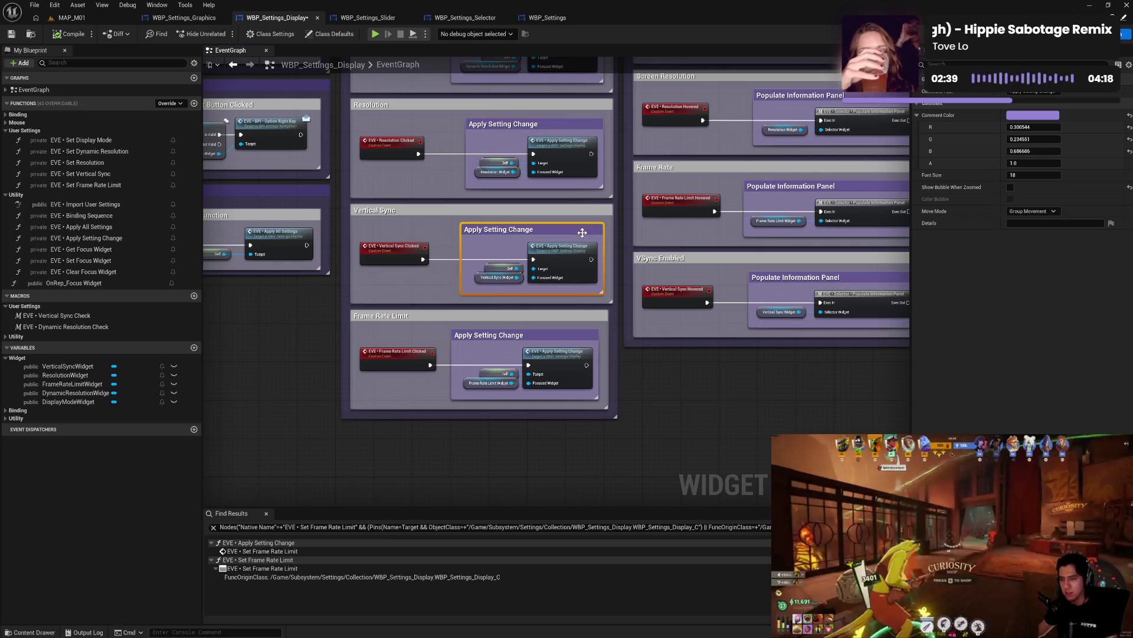
- Shift the Frame Rate Limit comment right, save the Display blueprint, and go to the Graphics blueprint
click(594, 339)
drag(595, 338, 626, 335)
scroll(700, 214, up, 5)
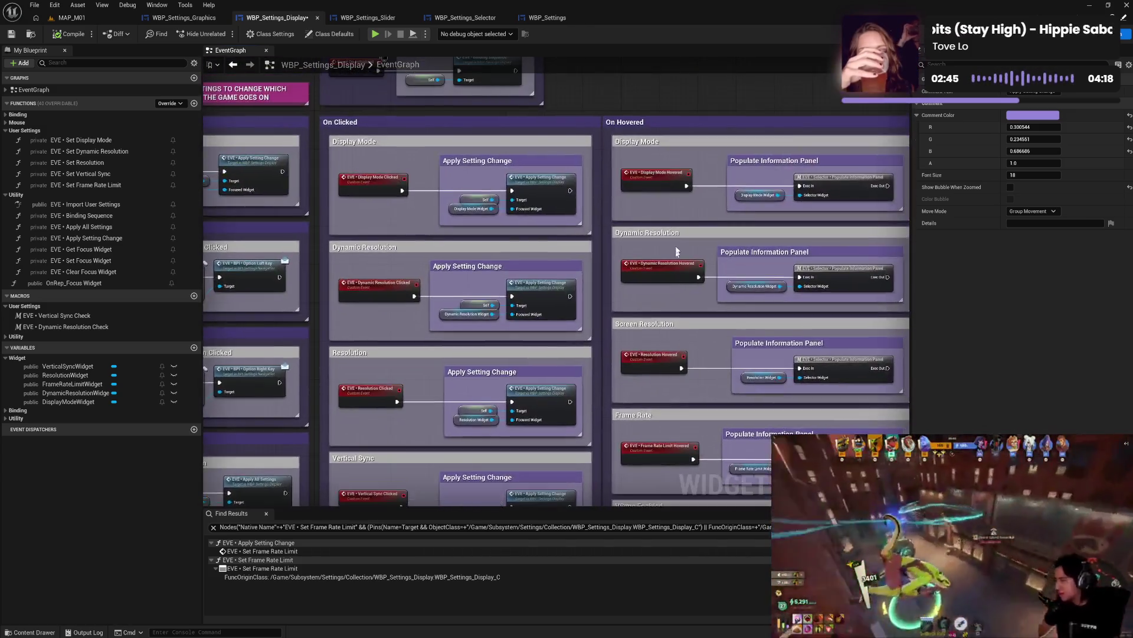
click(615, 201)
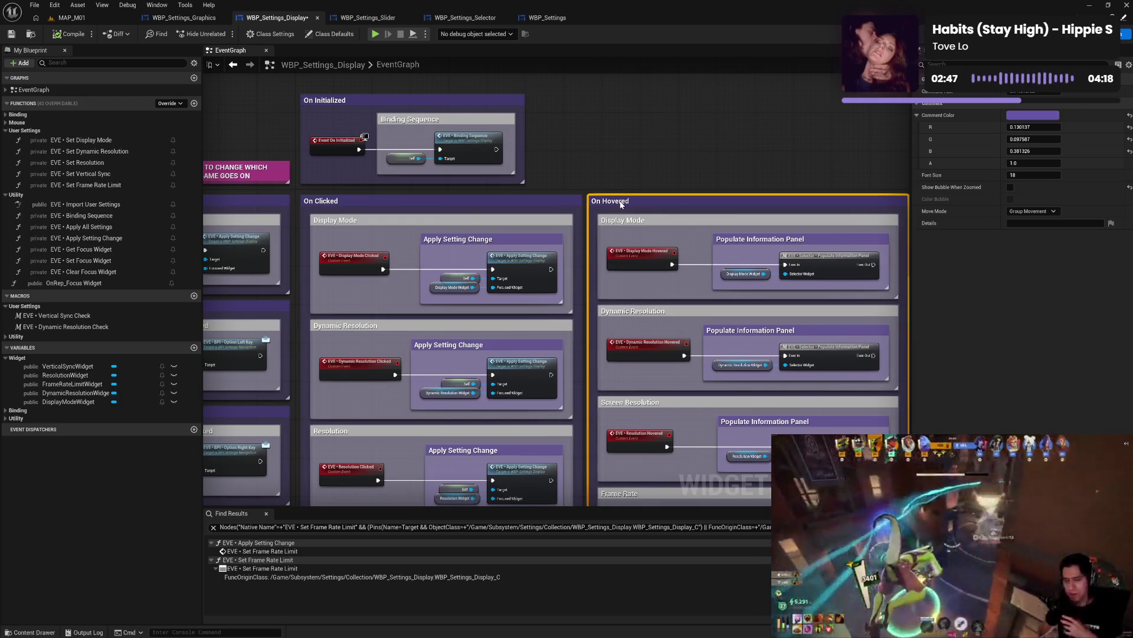
key(Home)
scroll(652, 192, down, 3)
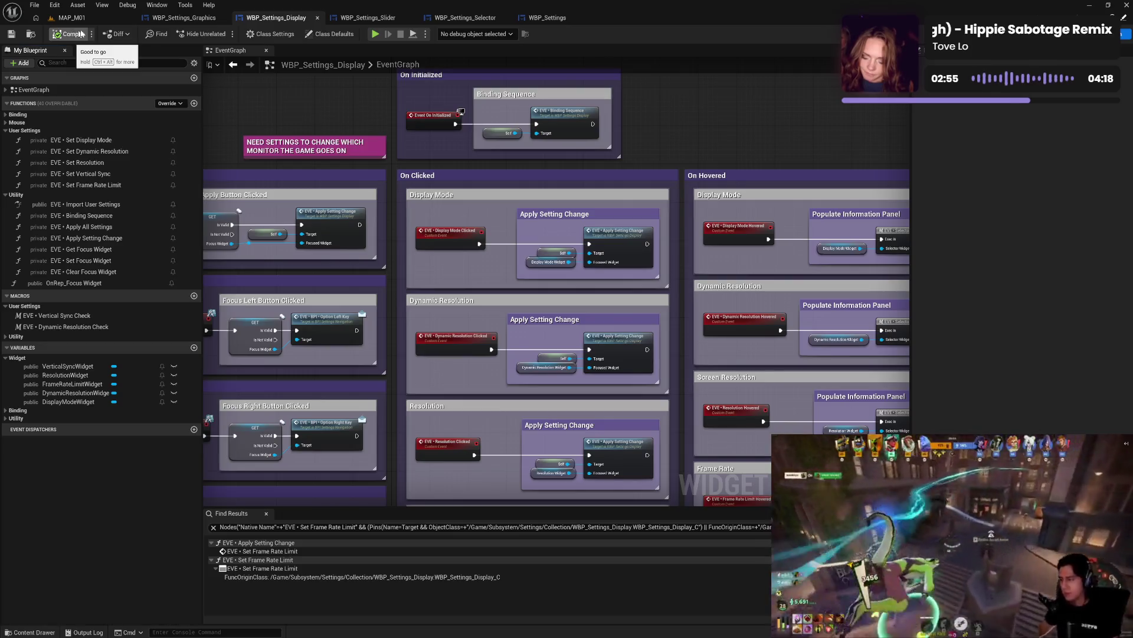
click(183, 18)
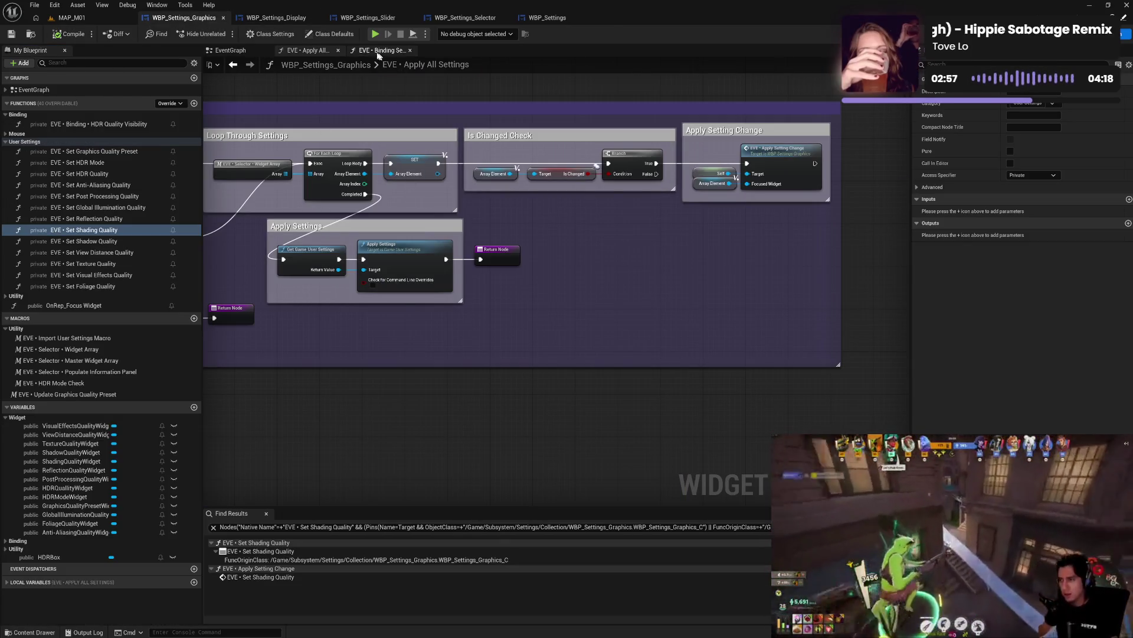
- Close the Graphics blueprint's Apply All Settings and Binding Sequence graphs
click(339, 52)
drag(363, 77, 481, 256)
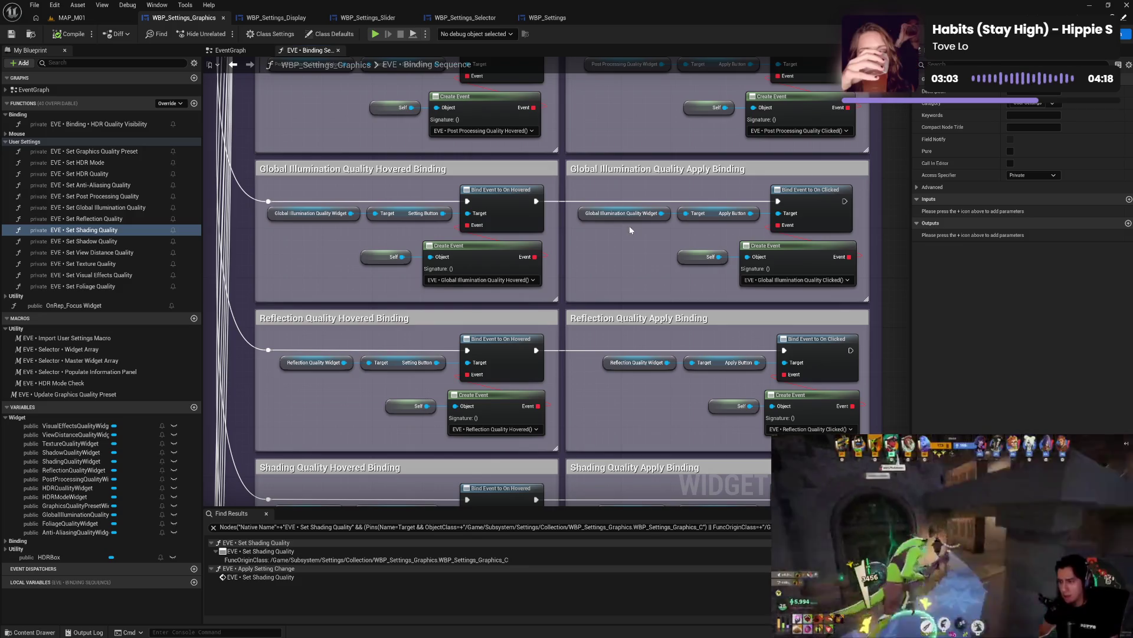
click(337, 50)
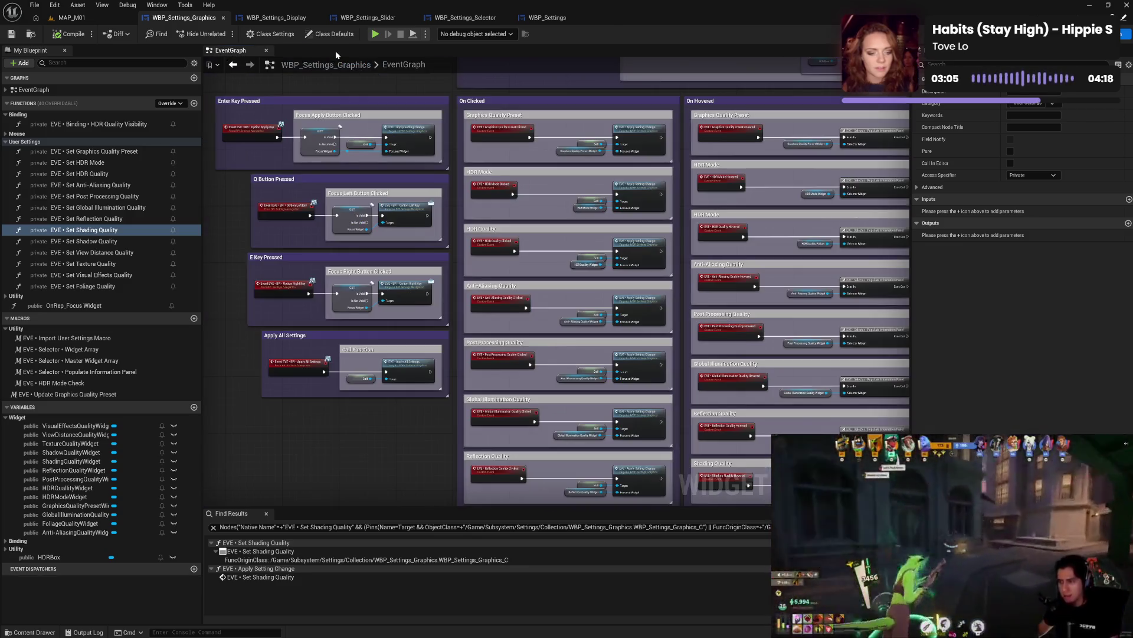
- Pan across the Graphics event graph's quality-setting blocks and show the blueprint's Class Settings
mouse_move(679, 247)
mouse_down()
mouse_move(533, 251)
mouse_move(533, 286)
mouse_move(369, 291)
mouse_move(440, 283)
mouse_move(555, 155)
mouse_up()
drag(590, 282, 589, 211)
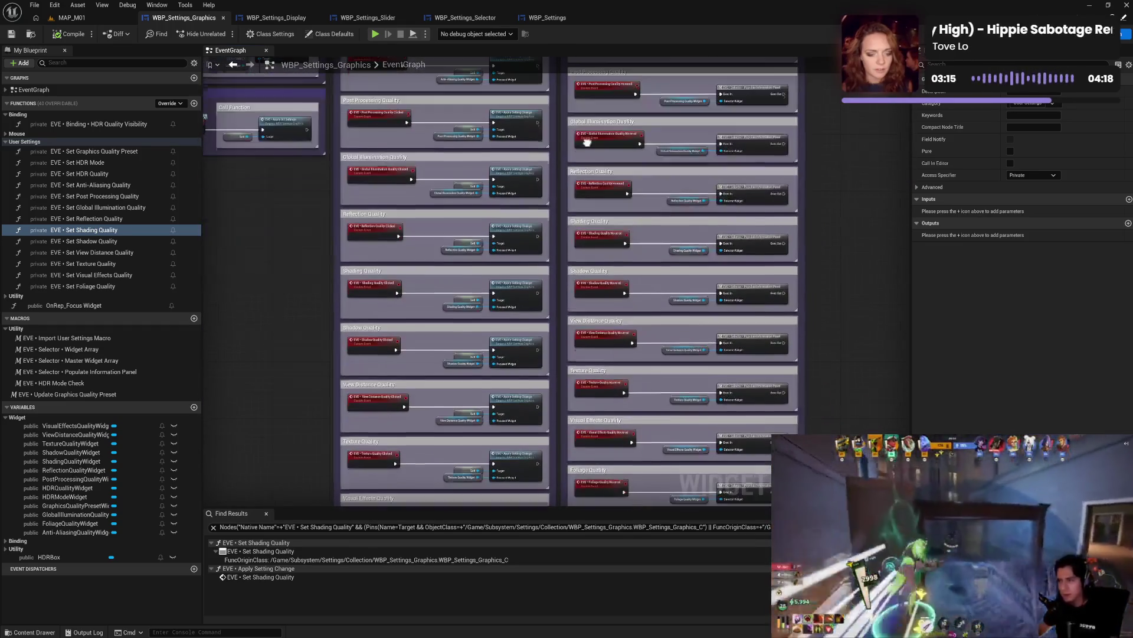
drag(589, 282, 590, 151)
mouse_move(576, 232)
mouse_down()
mouse_move(579, 175)
mouse_move(584, 233)
mouse_up()
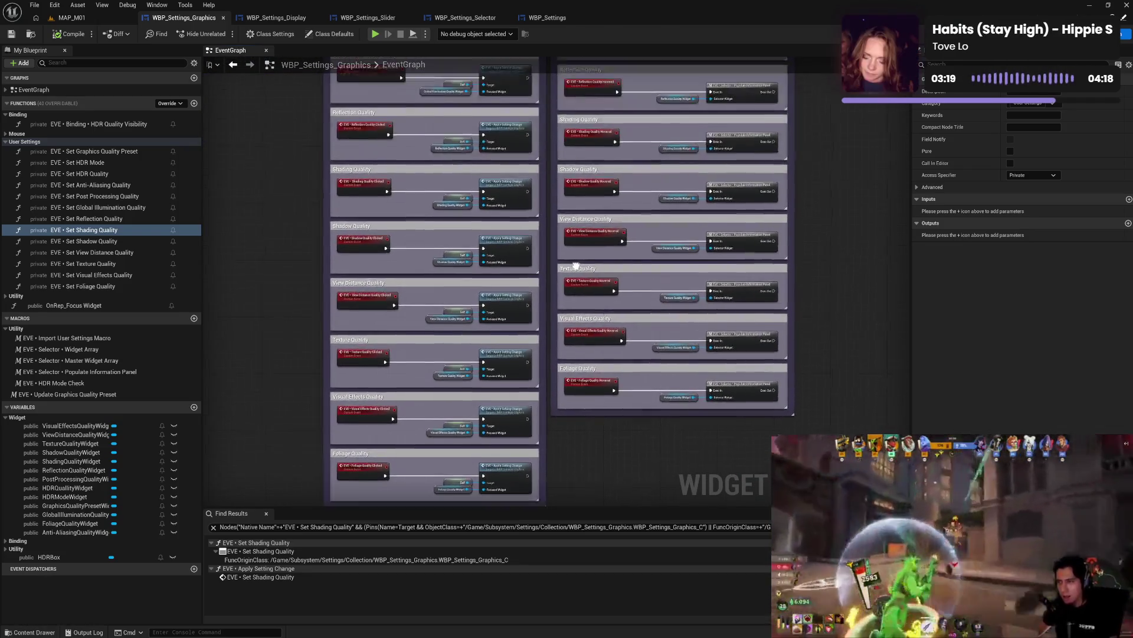
drag(583, 188, 564, 353)
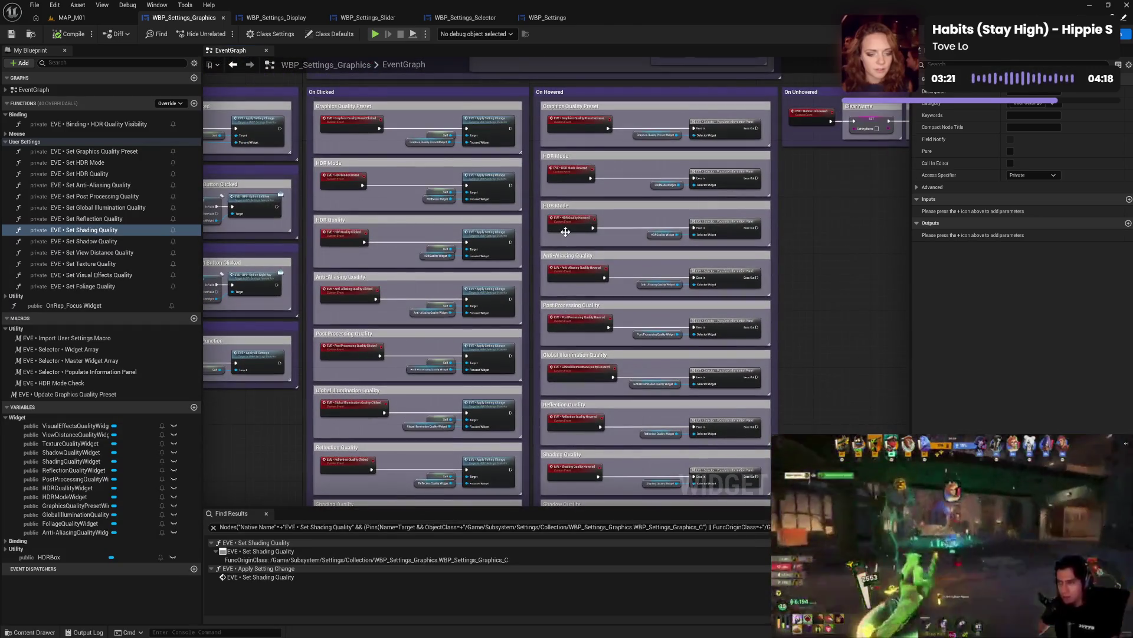
mouse_move(565, 232)
mouse_down()
mouse_move(574, 310)
mouse_move(587, 318)
mouse_up()
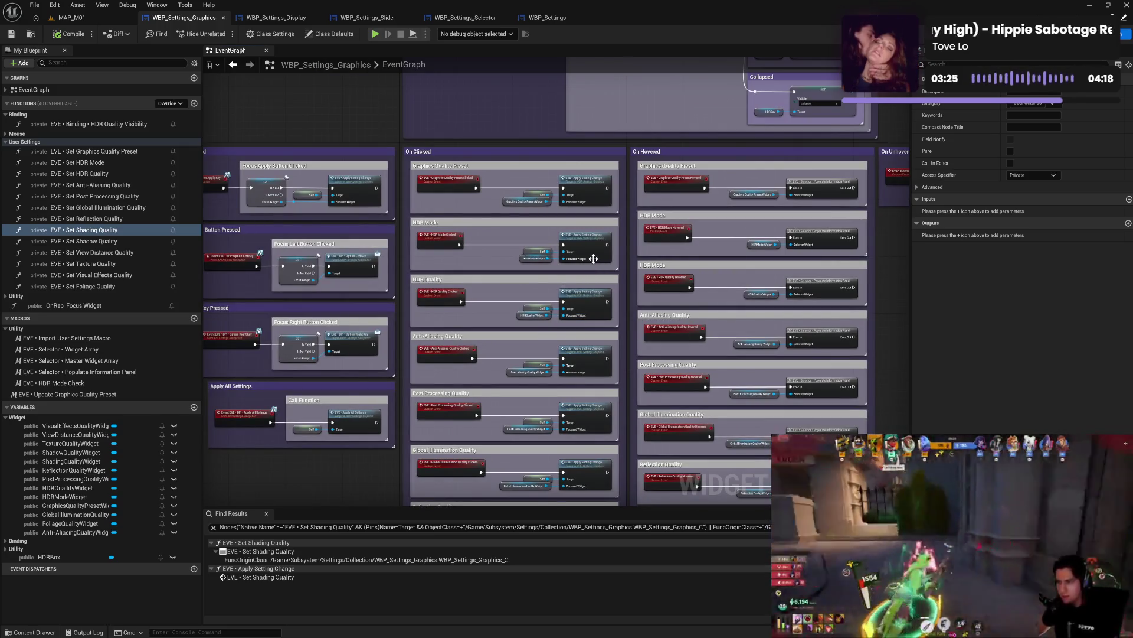
click(273, 33)
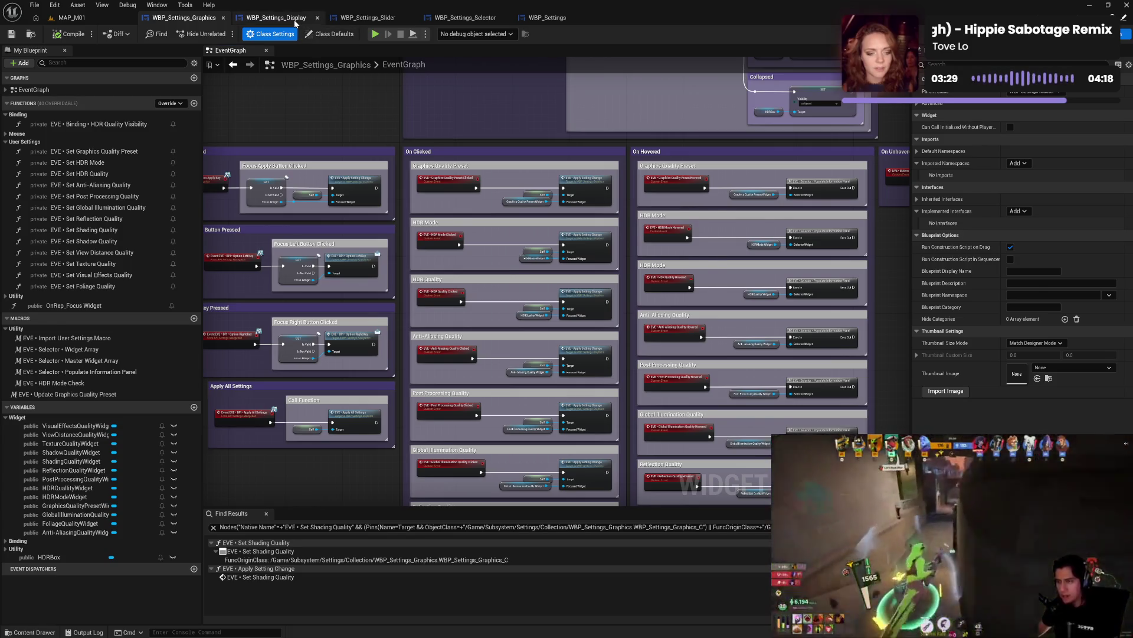
- Move the Display graph's Apply All Settings event and Call Function comment slightly up-right, then return to Graphics
click(275, 18)
scroll(576, 298, up, 5)
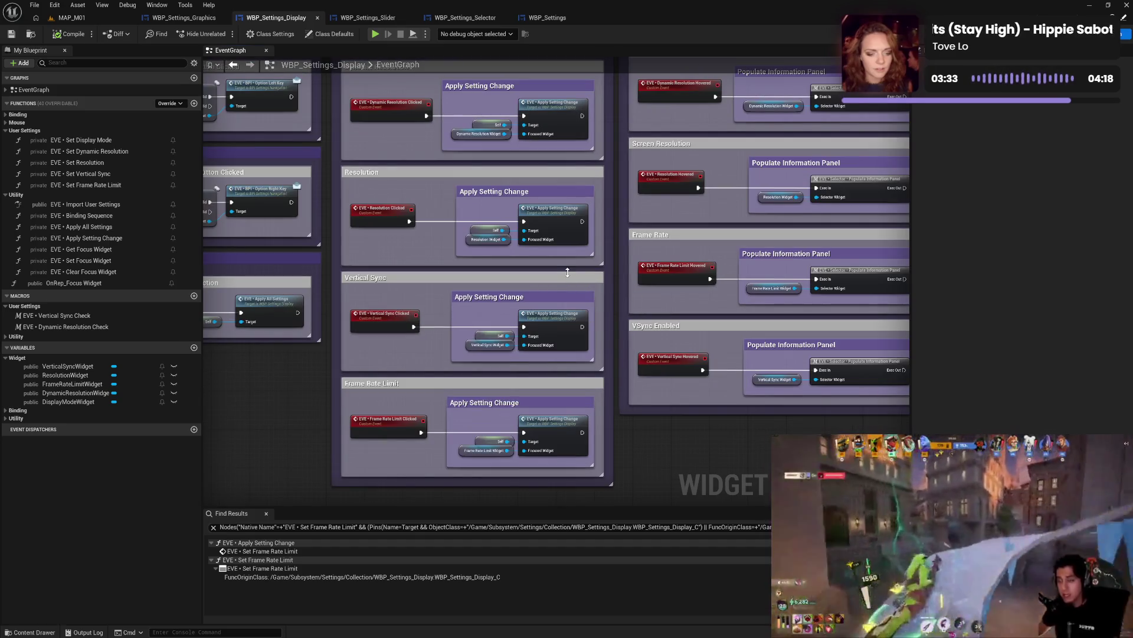
mouse_move(673, 228)
mouse_down()
mouse_move(662, 402)
mouse_move(641, 253)
mouse_up()
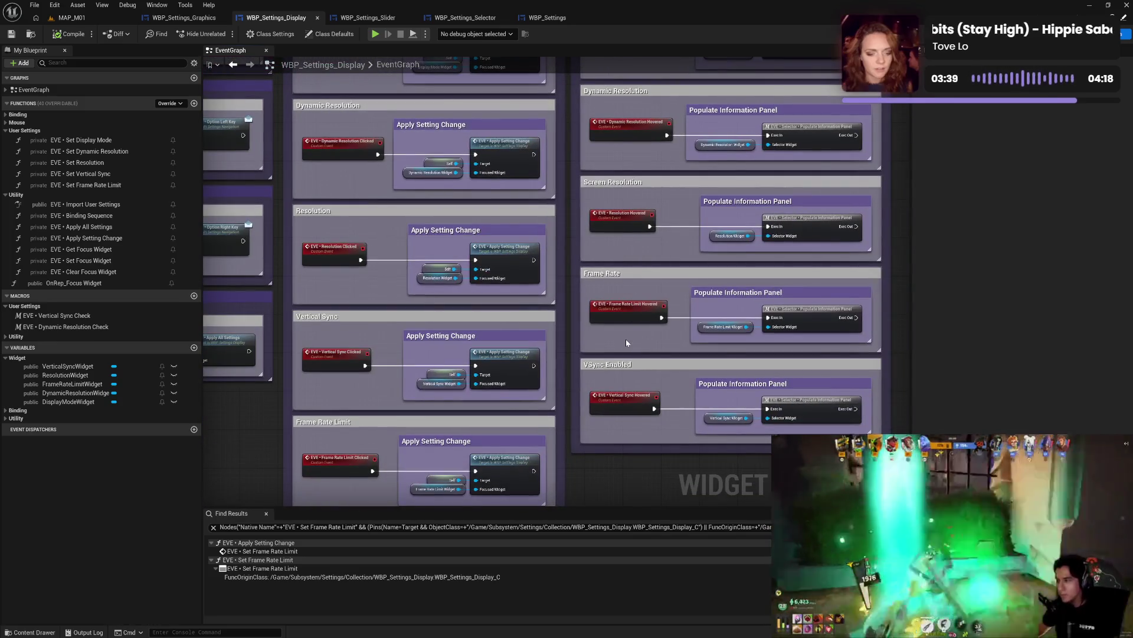
drag(444, 285, 649, 284)
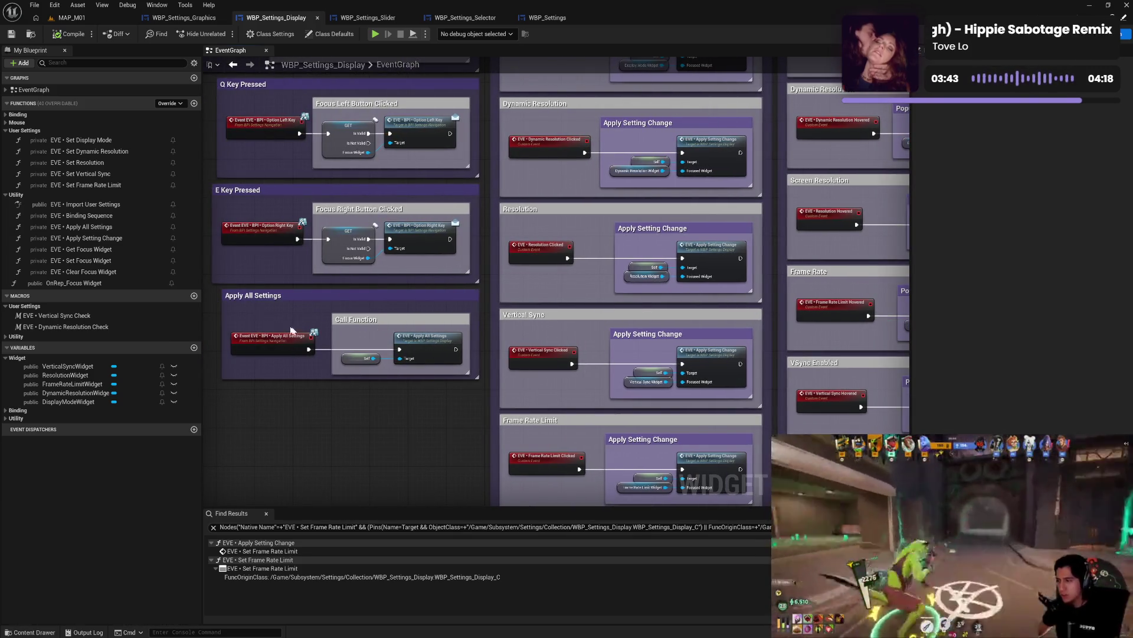
drag(291, 330, 459, 387)
drag(435, 326, 436, 321)
click(419, 423)
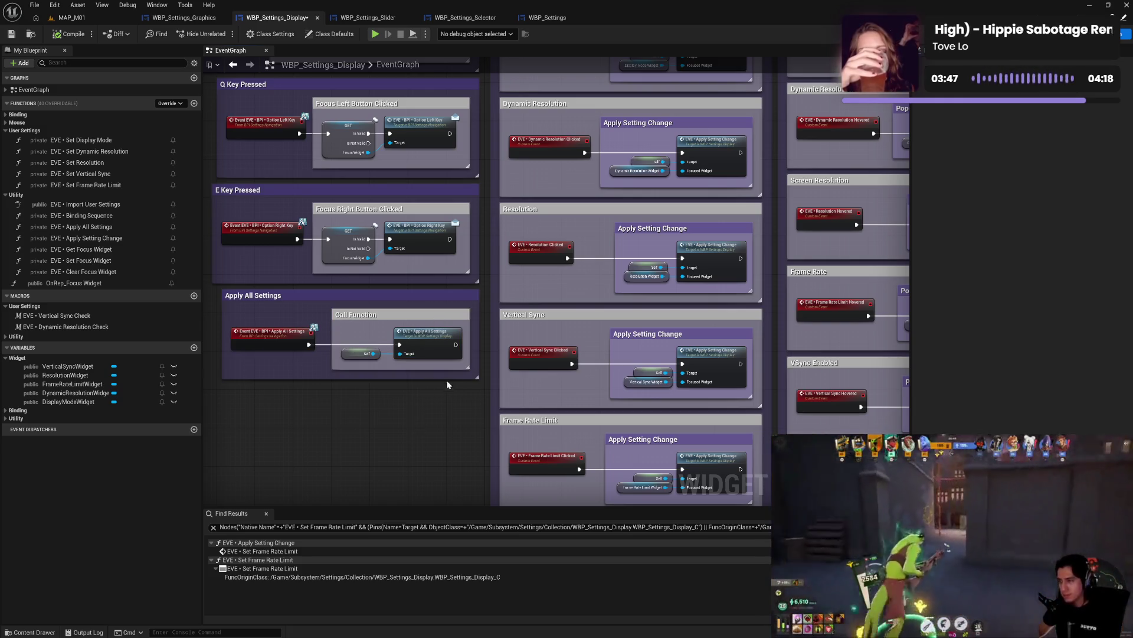
drag(791, 273, 697, 287)
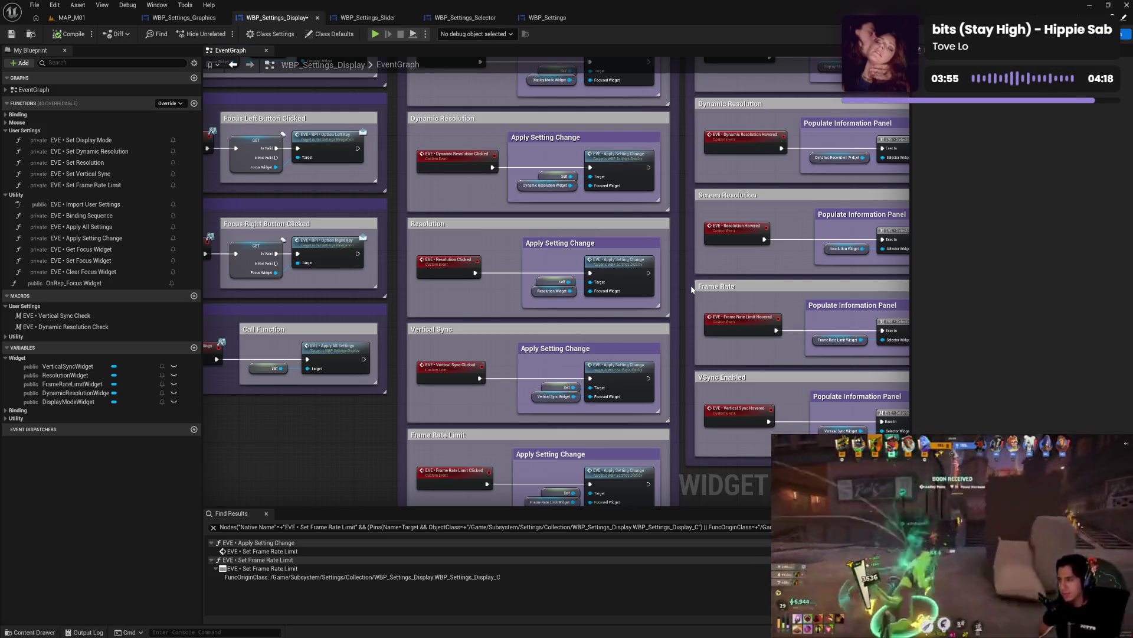
click(196, 18)
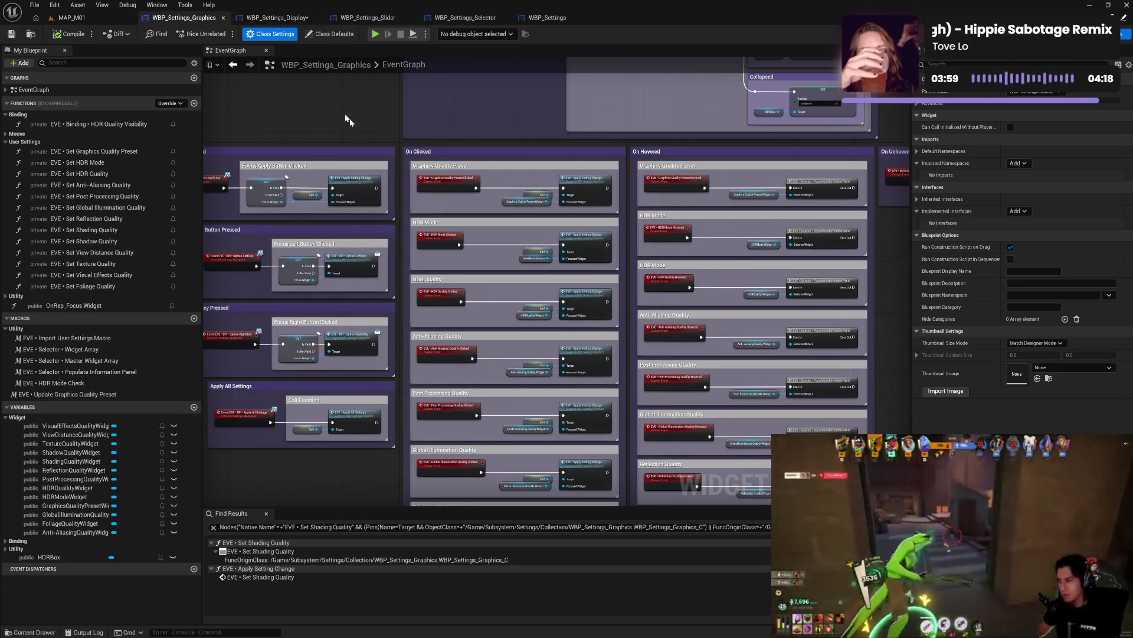
mouse_move(595, 280)
mouse_down()
mouse_move(538, 240)
mouse_move(519, 119)
mouse_up()
mouse_move(508, 378)
mouse_down()
mouse_move(501, 142)
mouse_move(519, 448)
mouse_up()
mouse_move(549, 59)
mouse_down()
mouse_move(566, 223)
mouse_move(592, 225)
mouse_up()
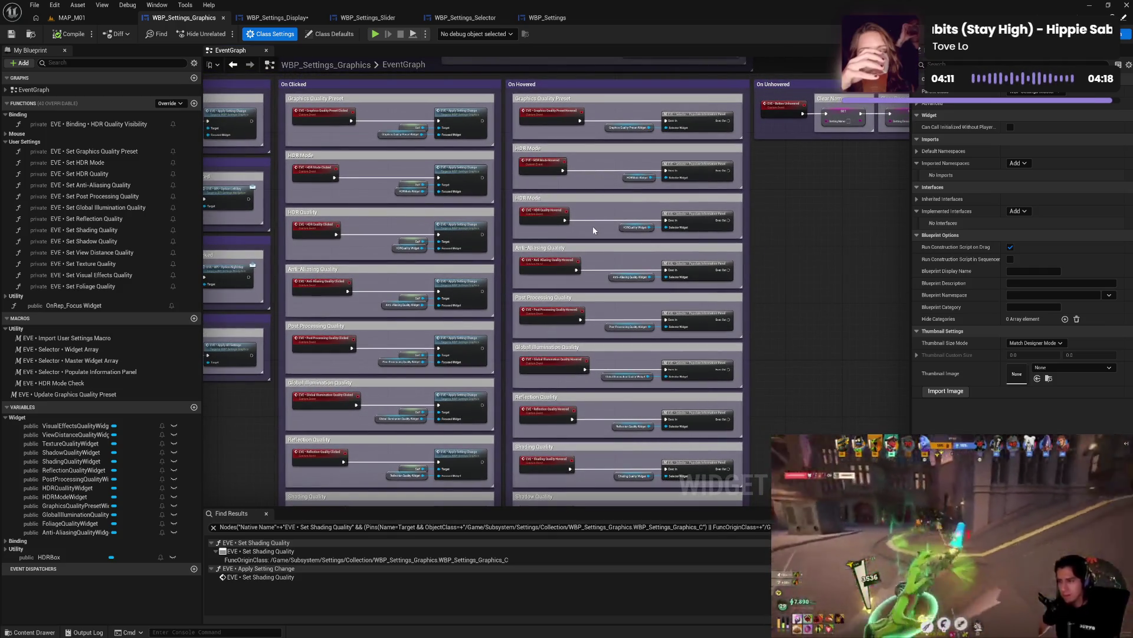
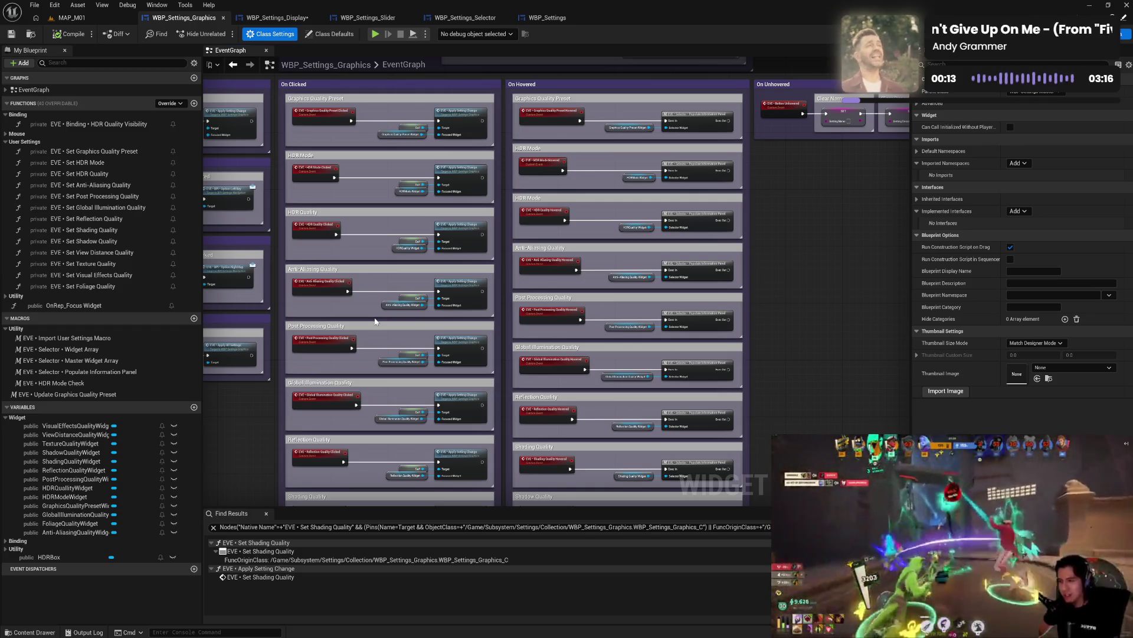
- Survey the WBP_Settings_Display graph layout for reference, then return to WBP_Settings_Graphics
click(276, 17)
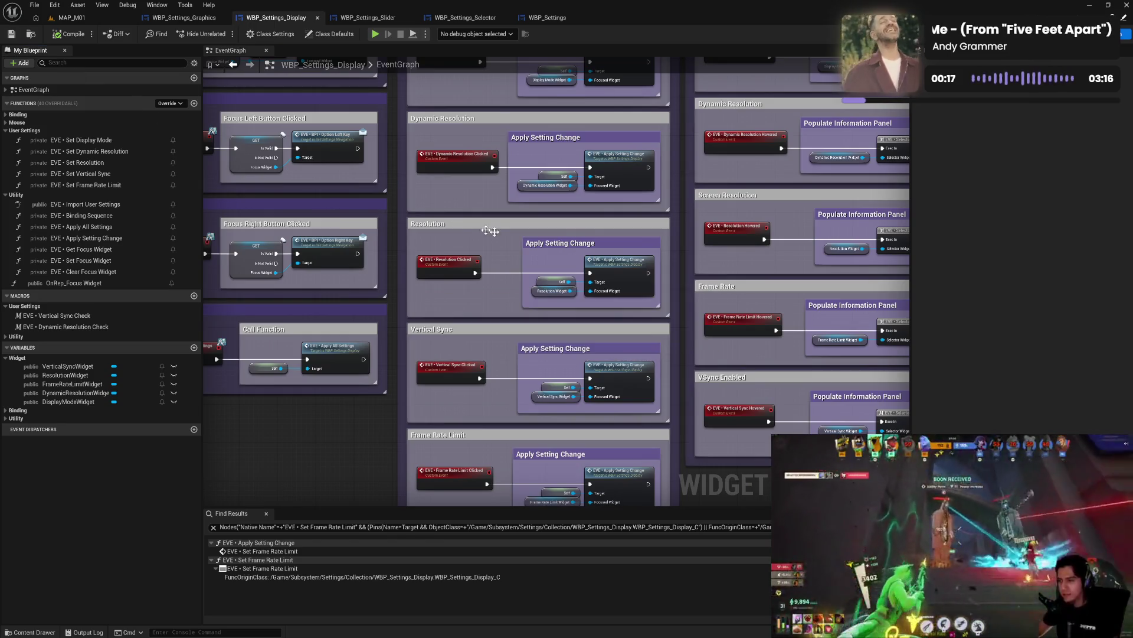
scroll(595, 249, down, 5)
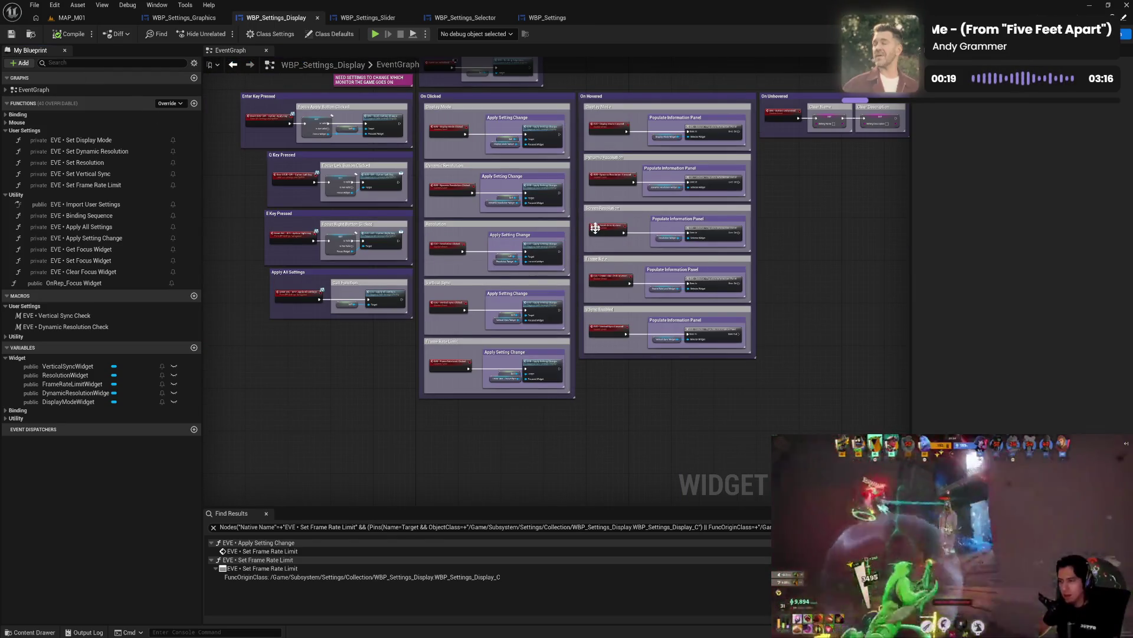
mouse_move(606, 278)
mouse_down()
mouse_move(601, 237)
mouse_move(607, 296)
mouse_up()
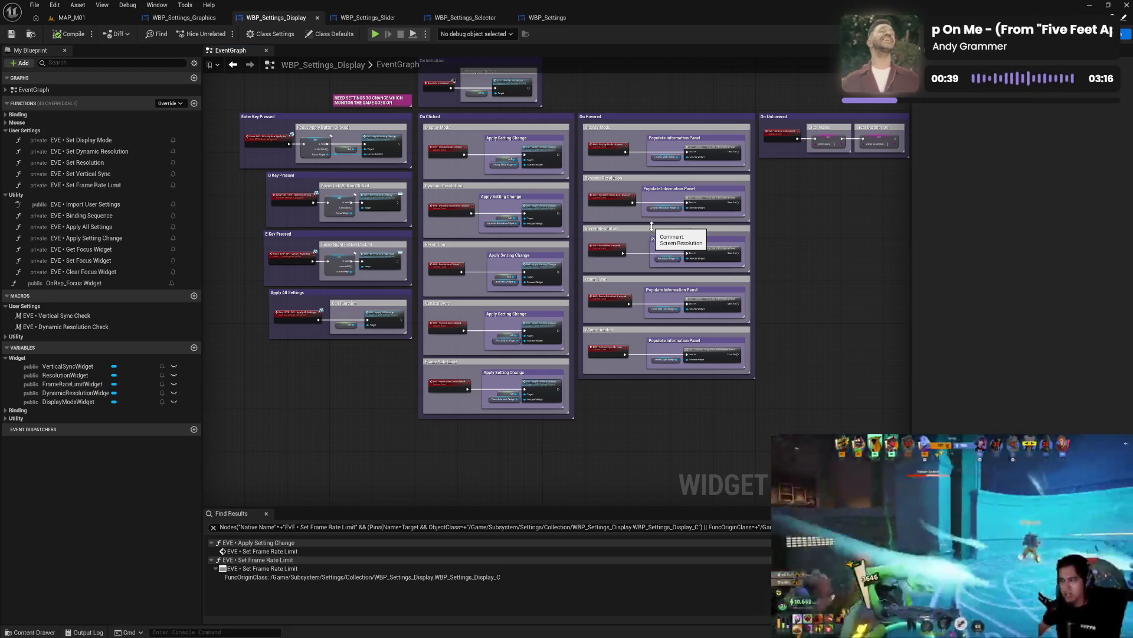
mouse_move(652, 226)
mouse_down()
mouse_move(639, 248)
mouse_move(633, 218)
mouse_move(627, 260)
mouse_move(605, 217)
mouse_move(605, 258)
mouse_up()
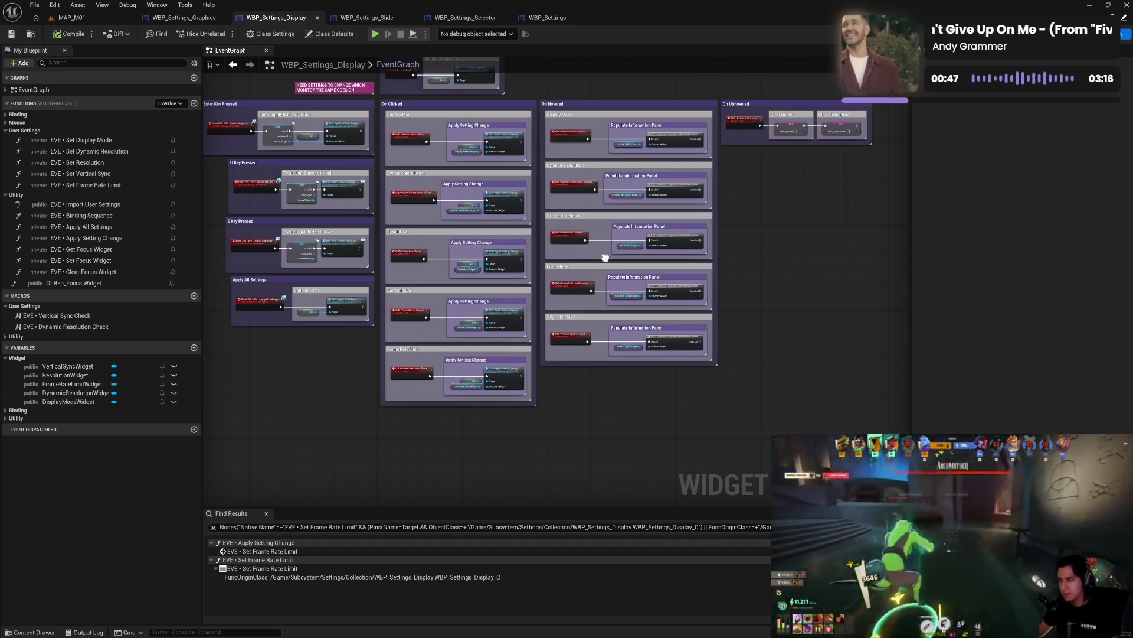
drag(605, 258, 578, 269)
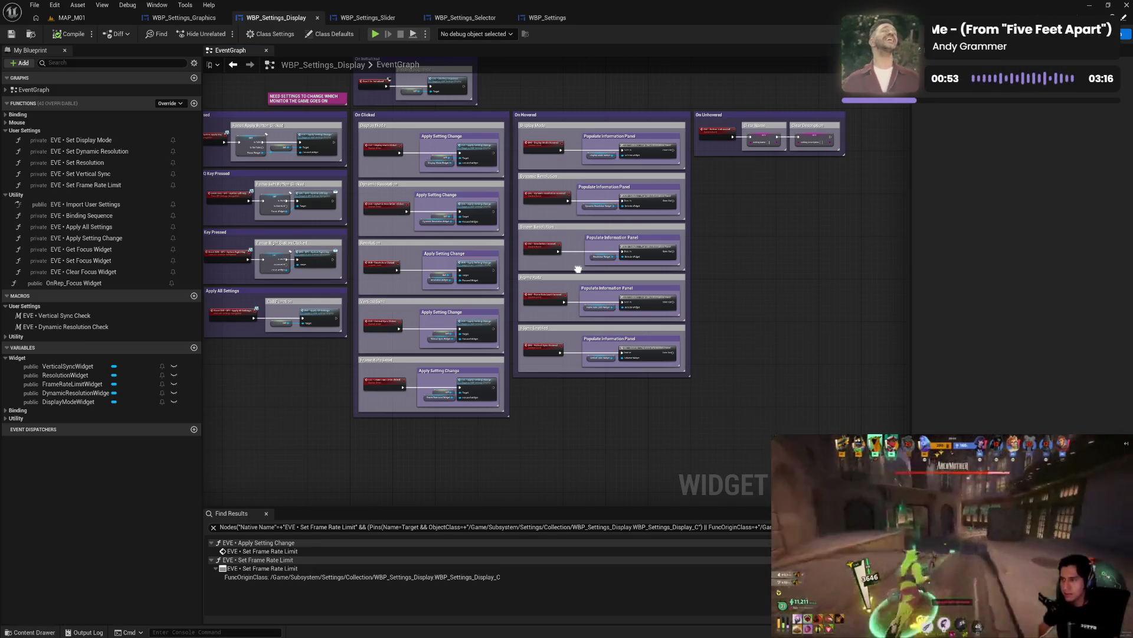
drag(578, 270, 594, 268)
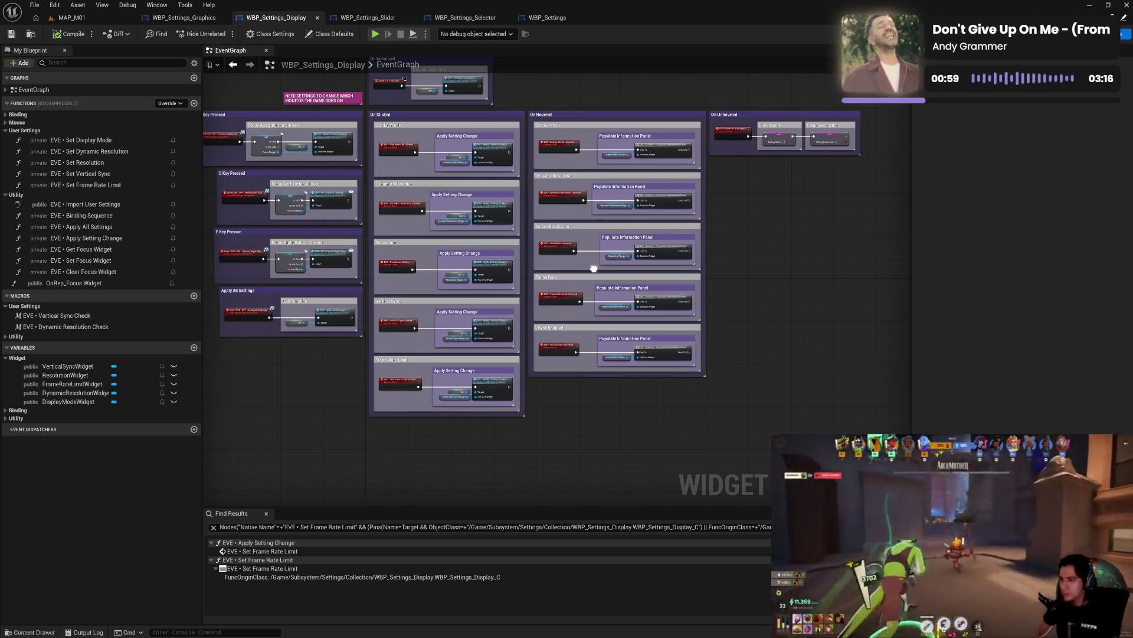
drag(594, 269, 618, 260)
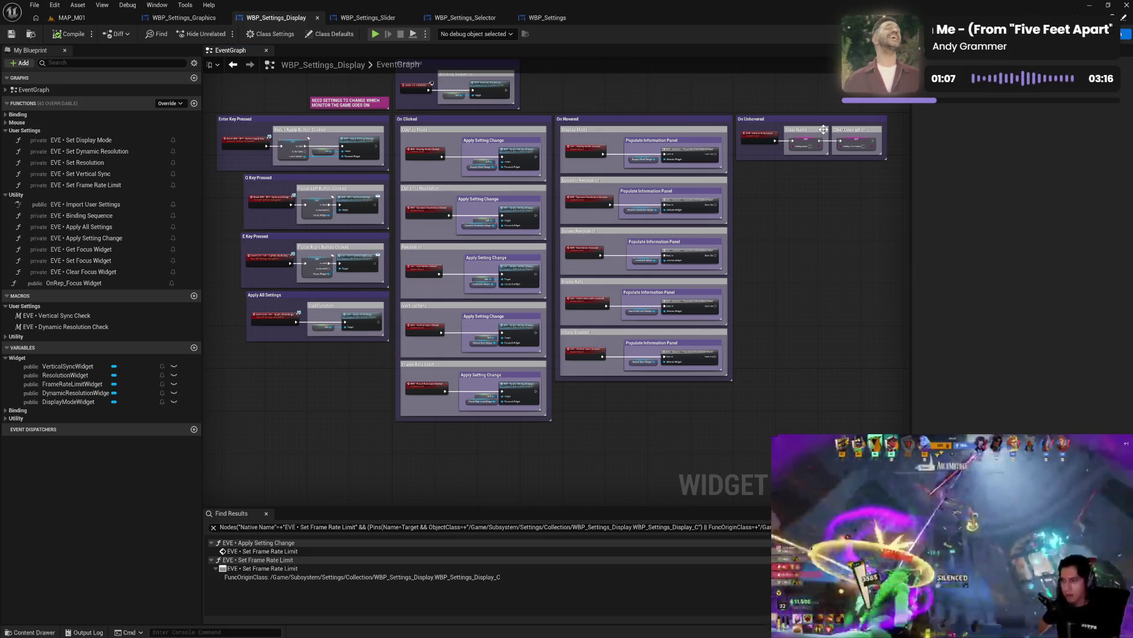
click(184, 17)
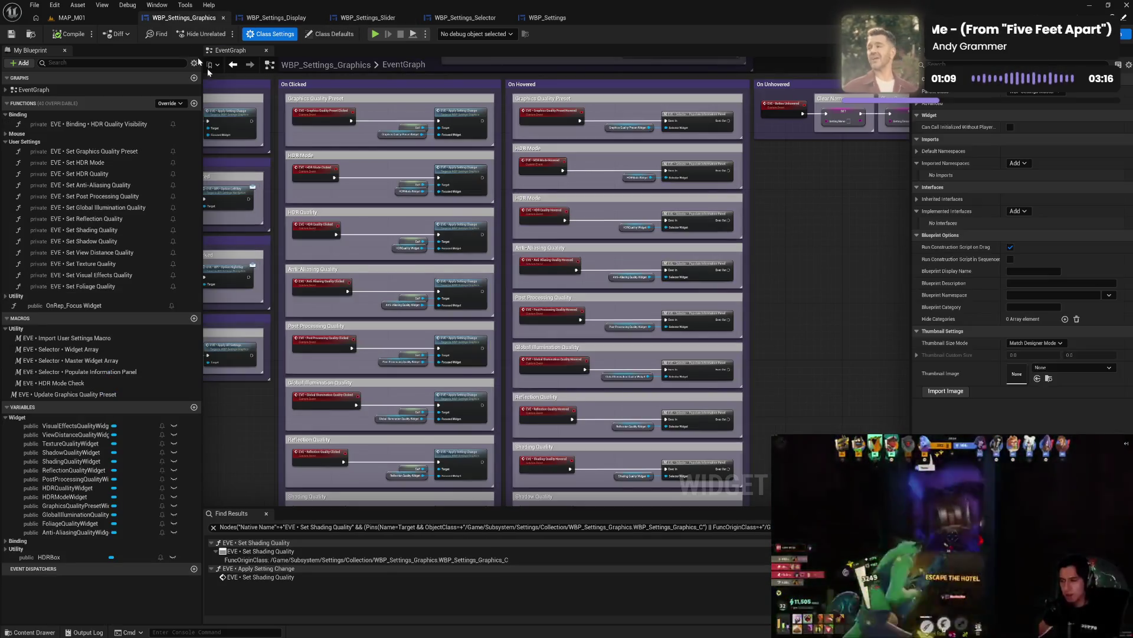
scroll(468, 399, down, 7)
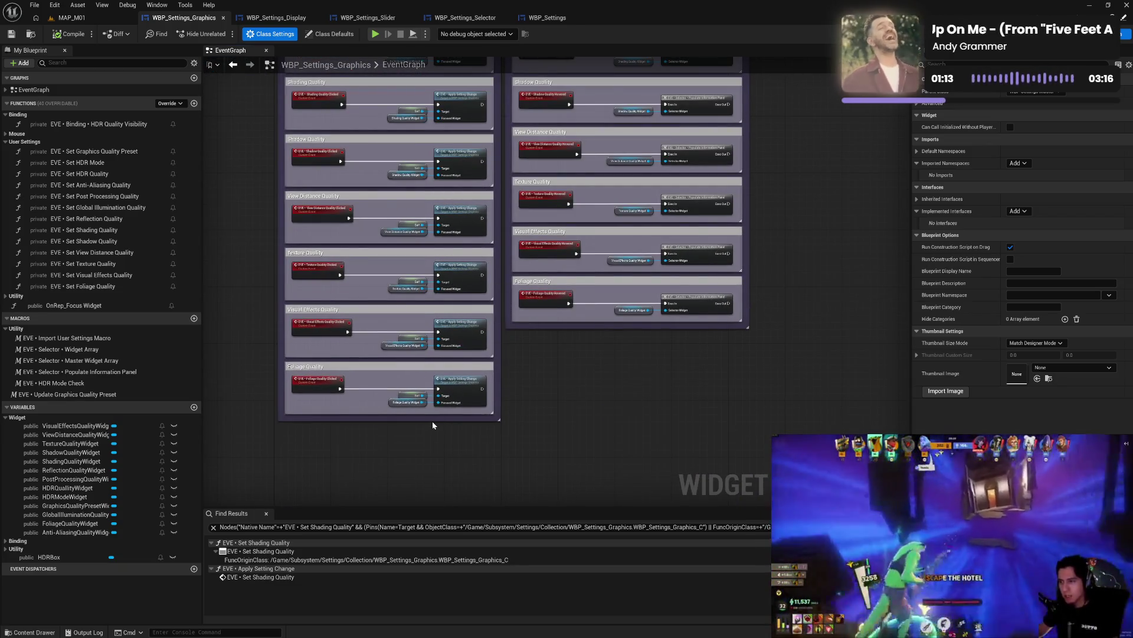
click(274, 18)
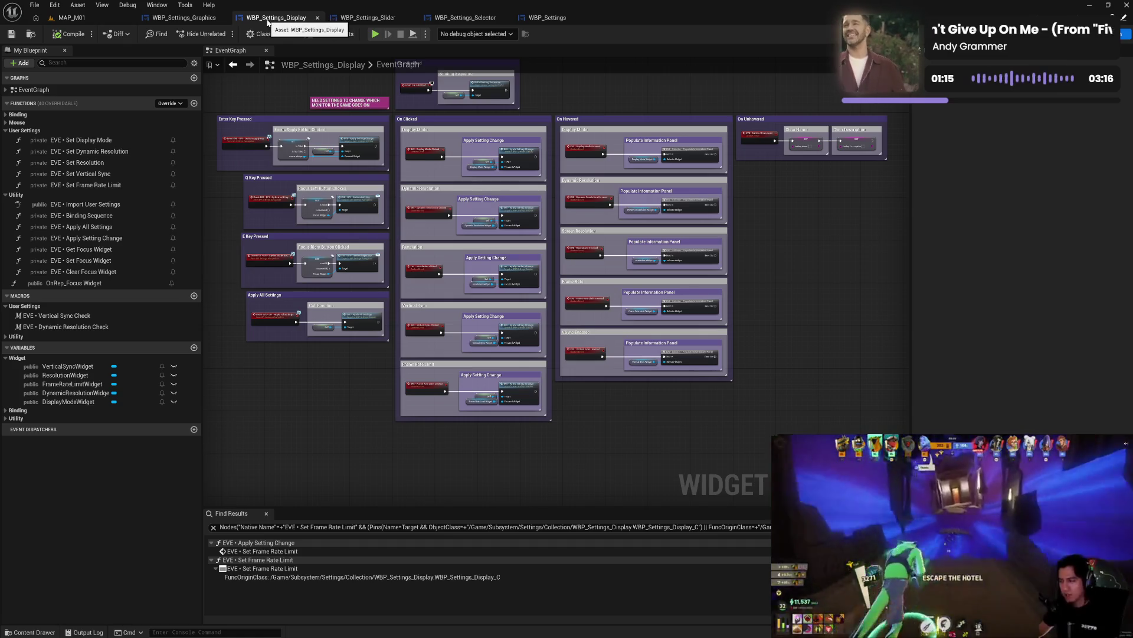
click(174, 19)
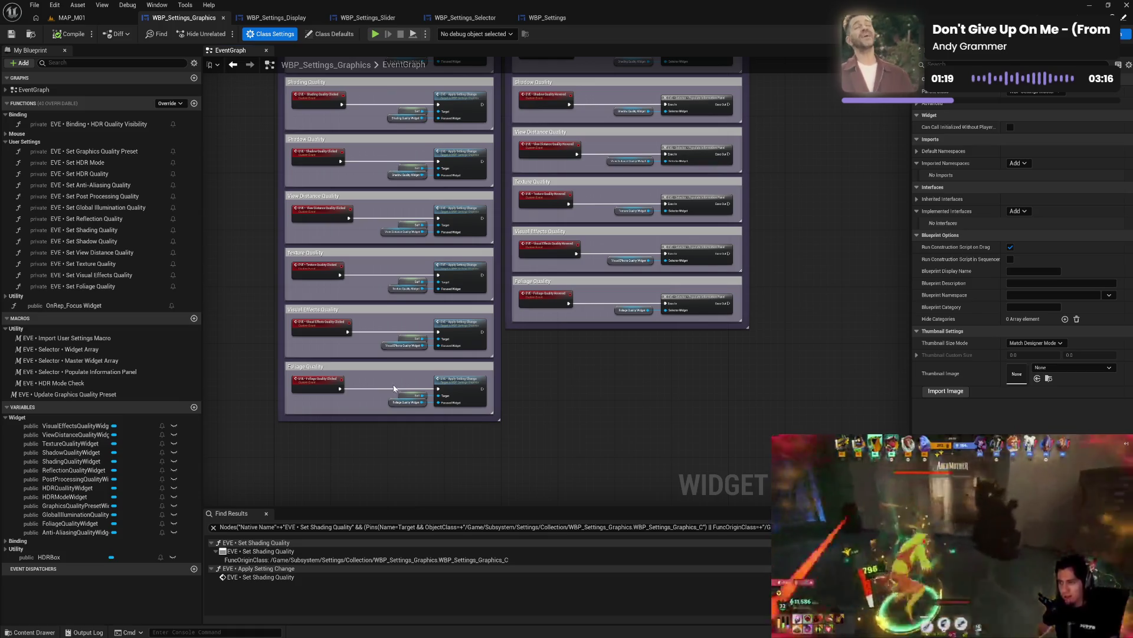
- Wrap the Foliage Quality apply nodes in a comment titled 'Apply Setting Change'
drag(397, 381, 482, 442)
drag(498, 263, 499, 293)
text(cApply Setting Change)
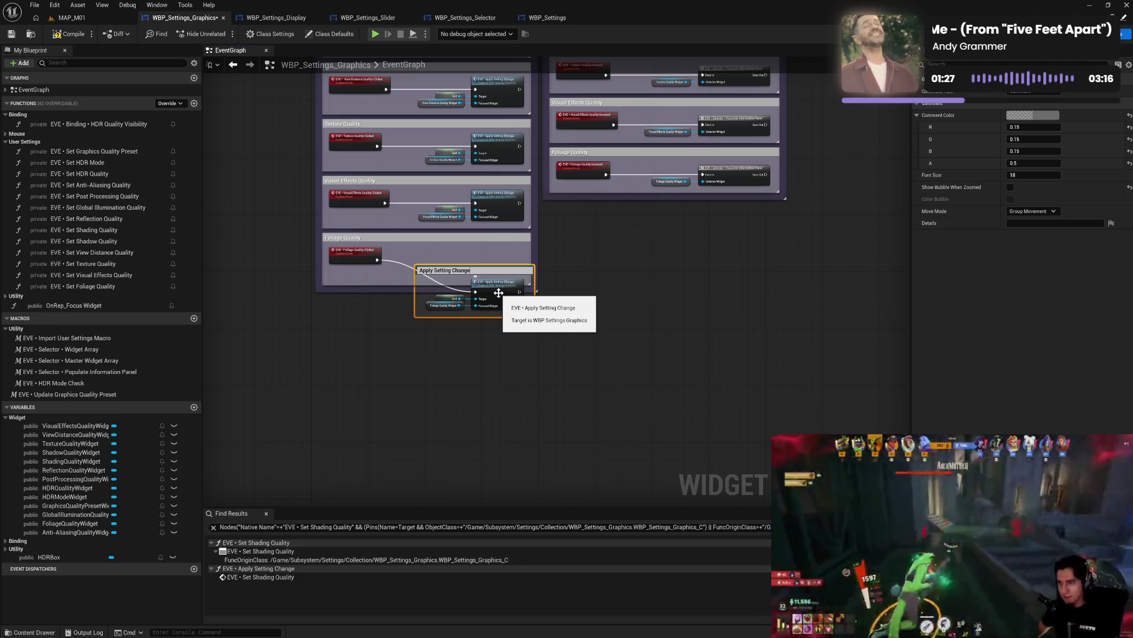
text(Change)
key(Return)
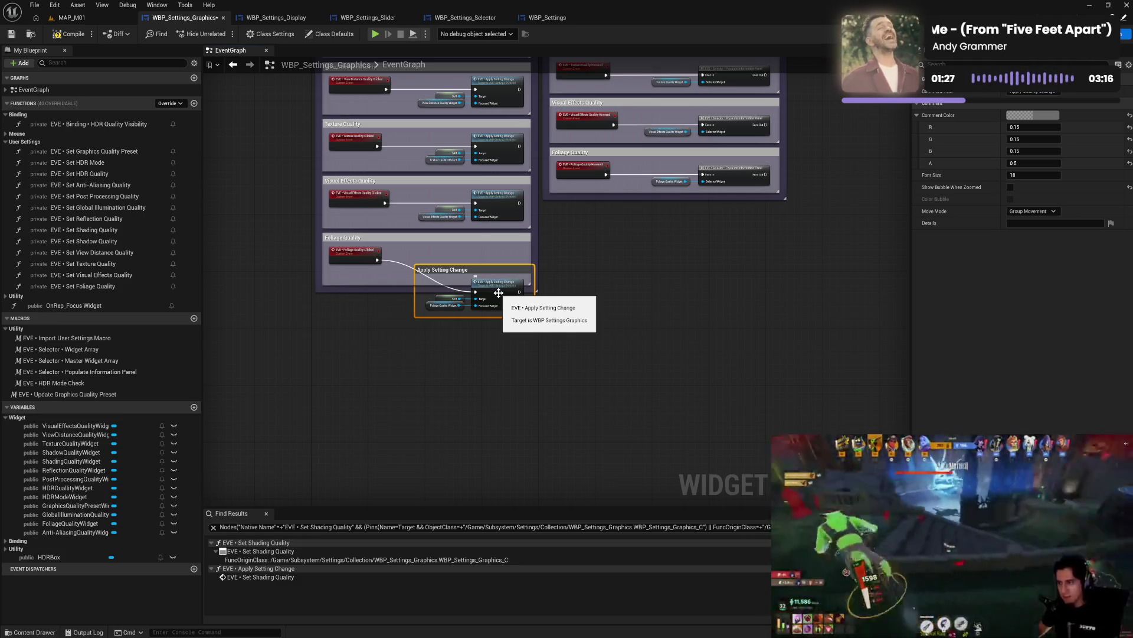
scroll(411, 309, up, 2)
drag(417, 297, 424, 297)
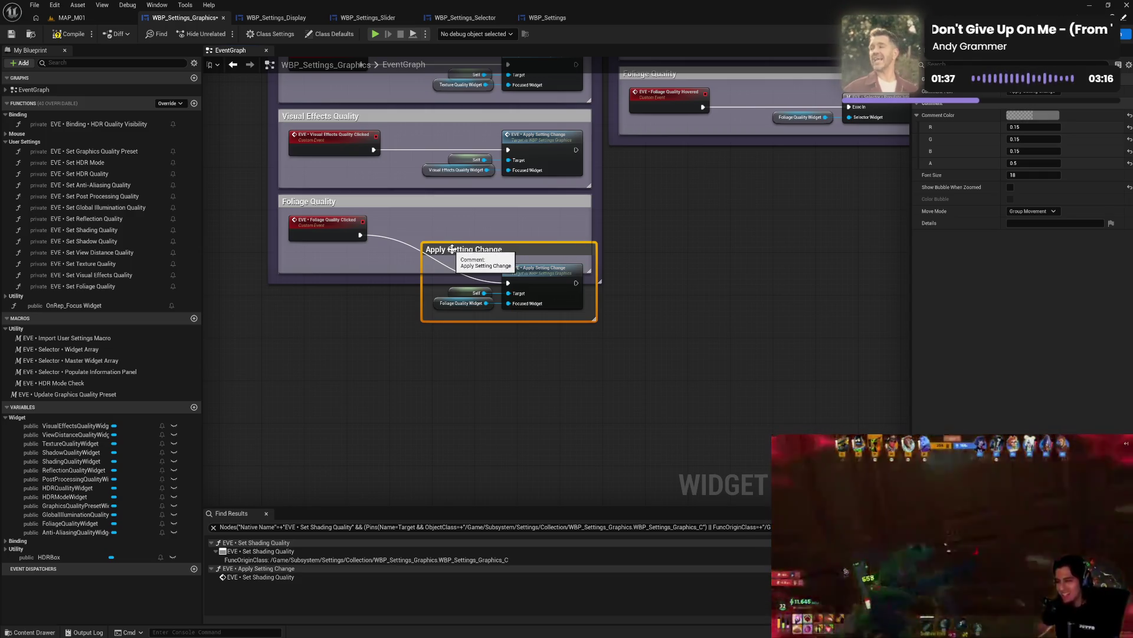
- Resize the Foliage Quality comment and reposition its Clicked event around the nested comment
mouse_move(336, 228)
mouse_down()
mouse_move(378, 276)
mouse_move(325, 298)
mouse_move(326, 336)
mouse_up()
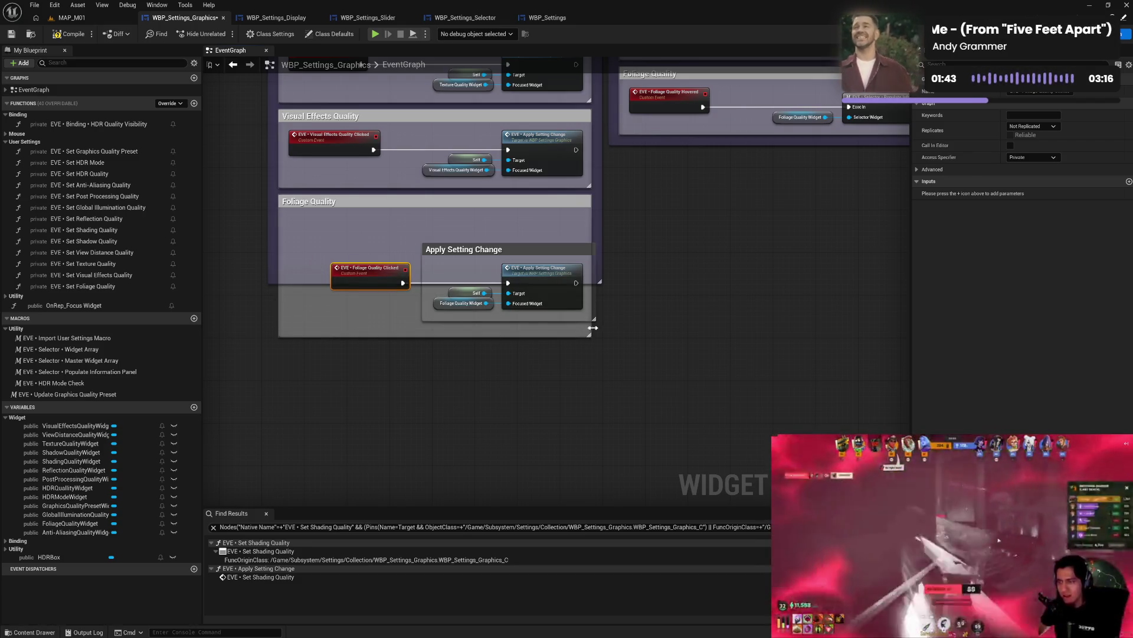
drag(593, 328, 604, 327)
drag(545, 193, 542, 219)
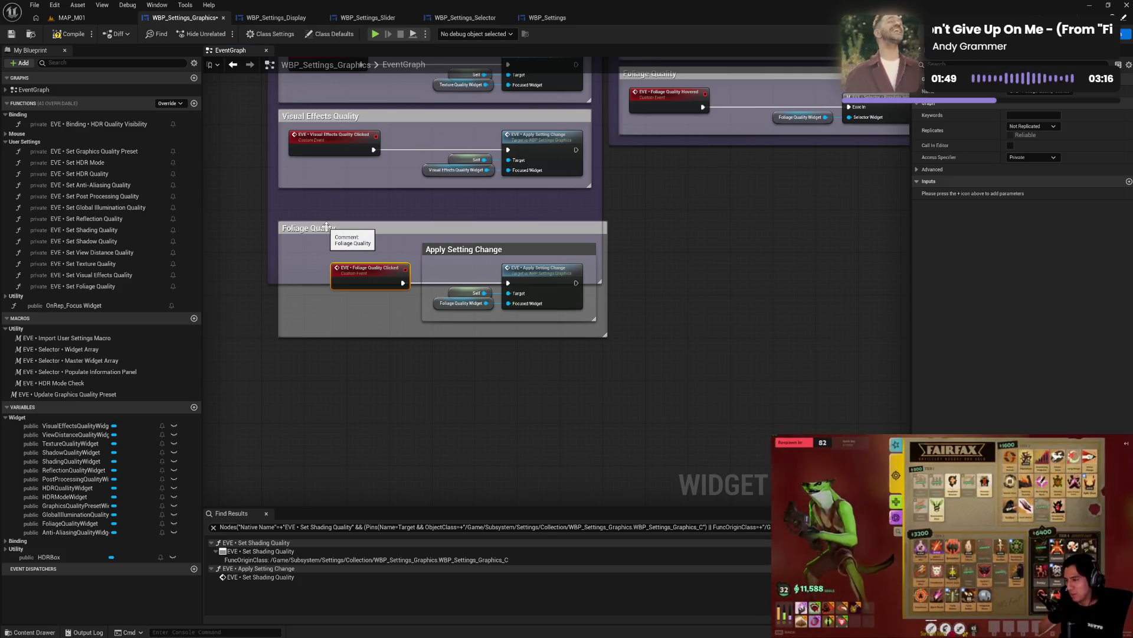
drag(327, 228, 328, 234)
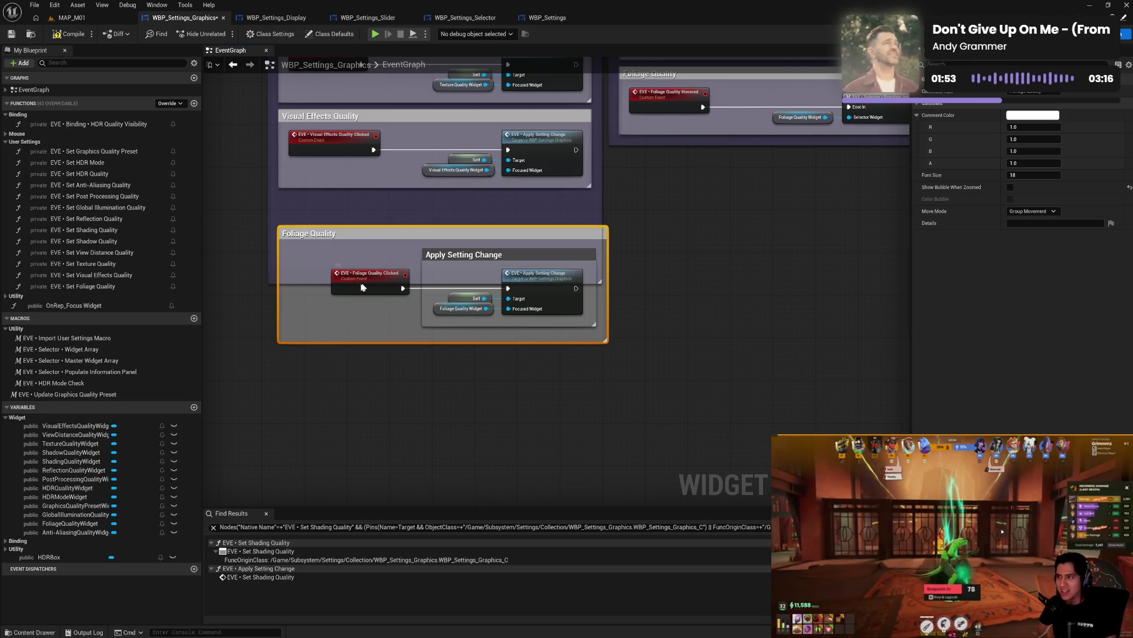
drag(361, 288, 324, 282)
click(552, 260)
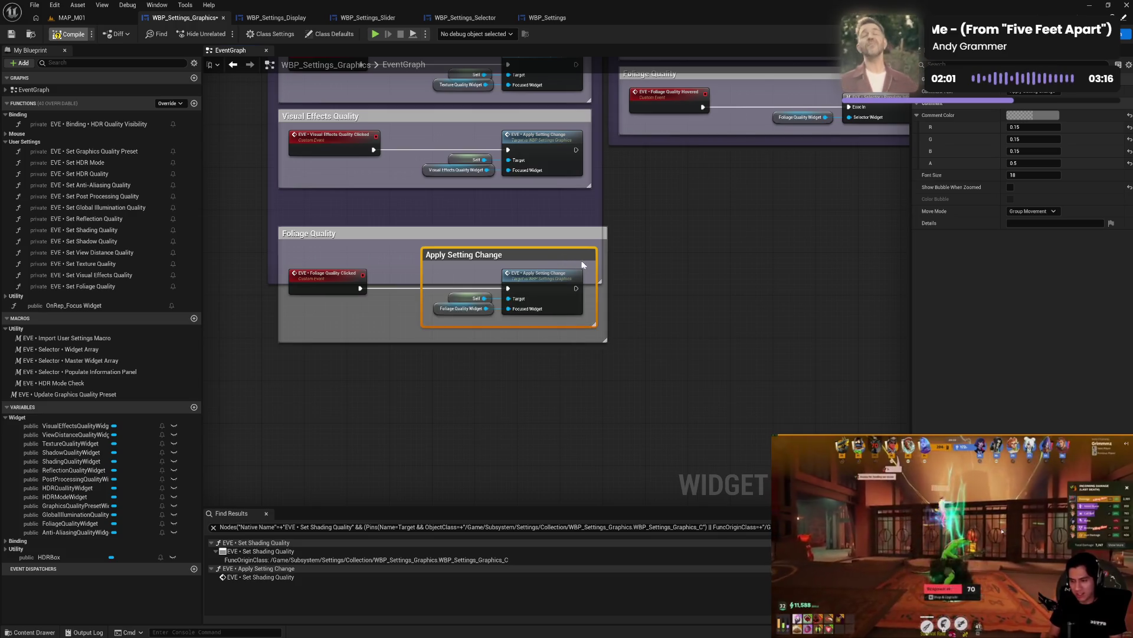
drag(579, 260, 557, 258)
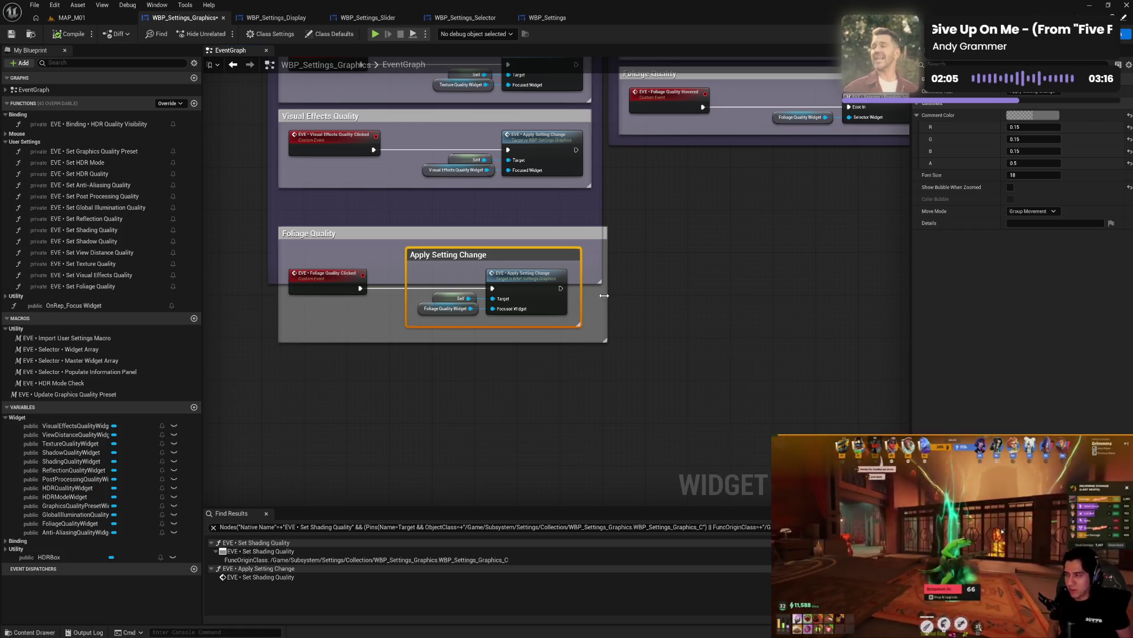
drag(604, 296, 589, 298)
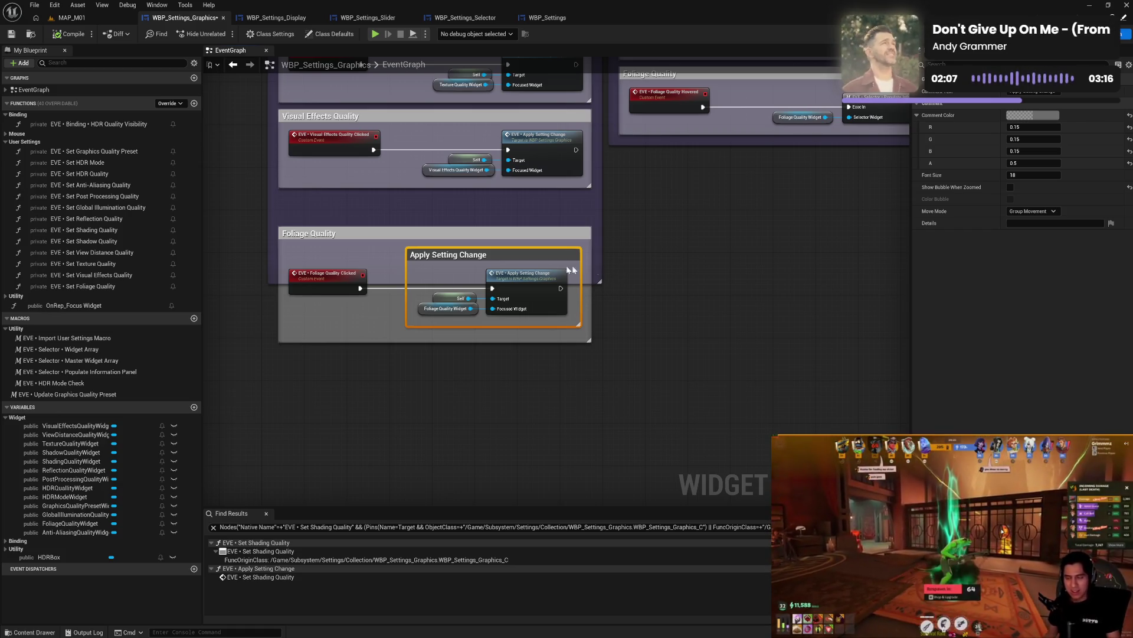
click(375, 258)
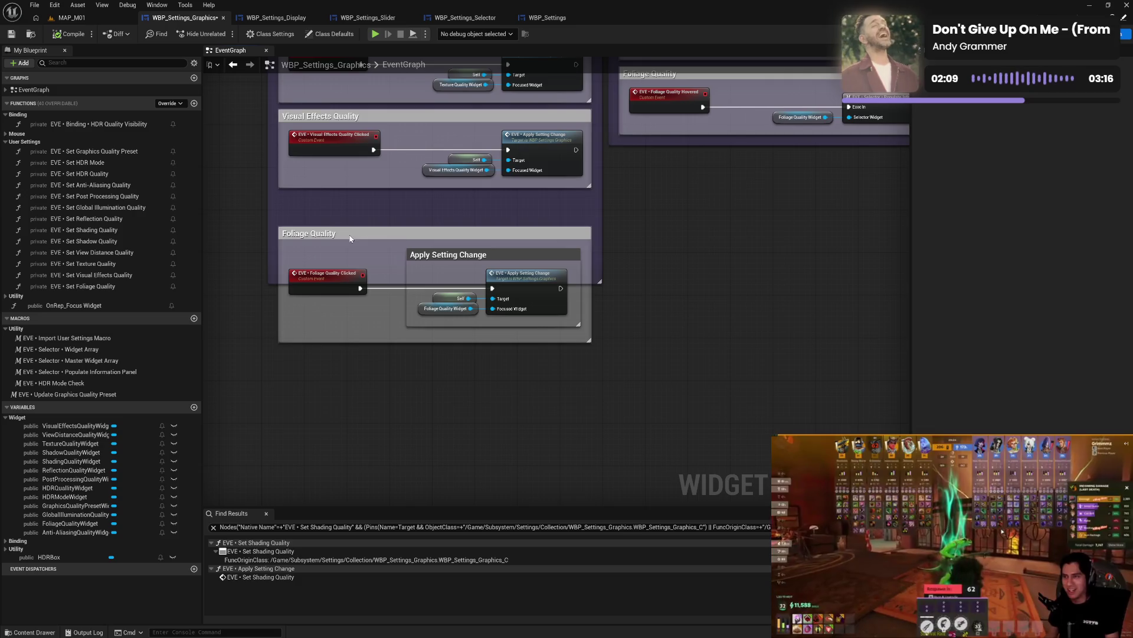
drag(349, 235, 353, 320)
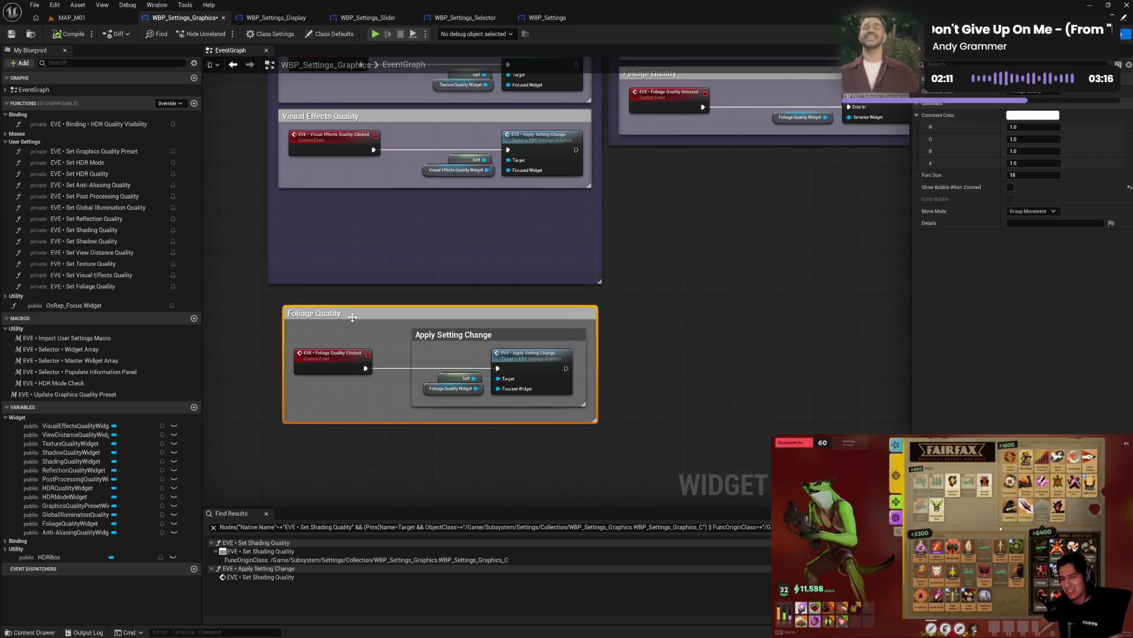
- Set the Apply Setting Change comment colour to purple
click(467, 344)
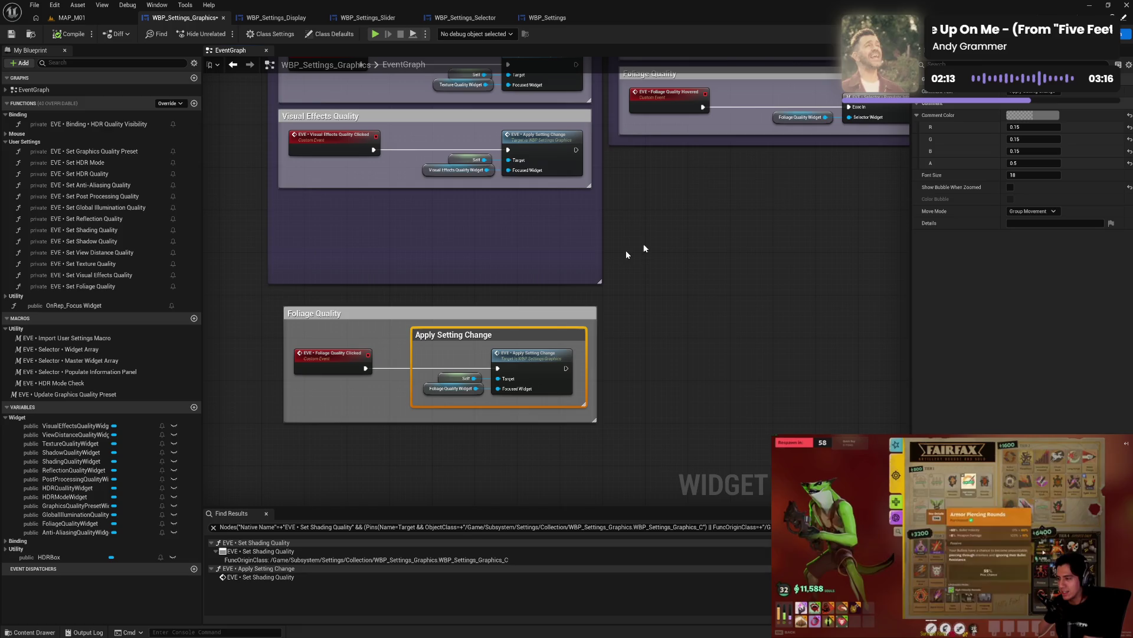
click(1012, 117)
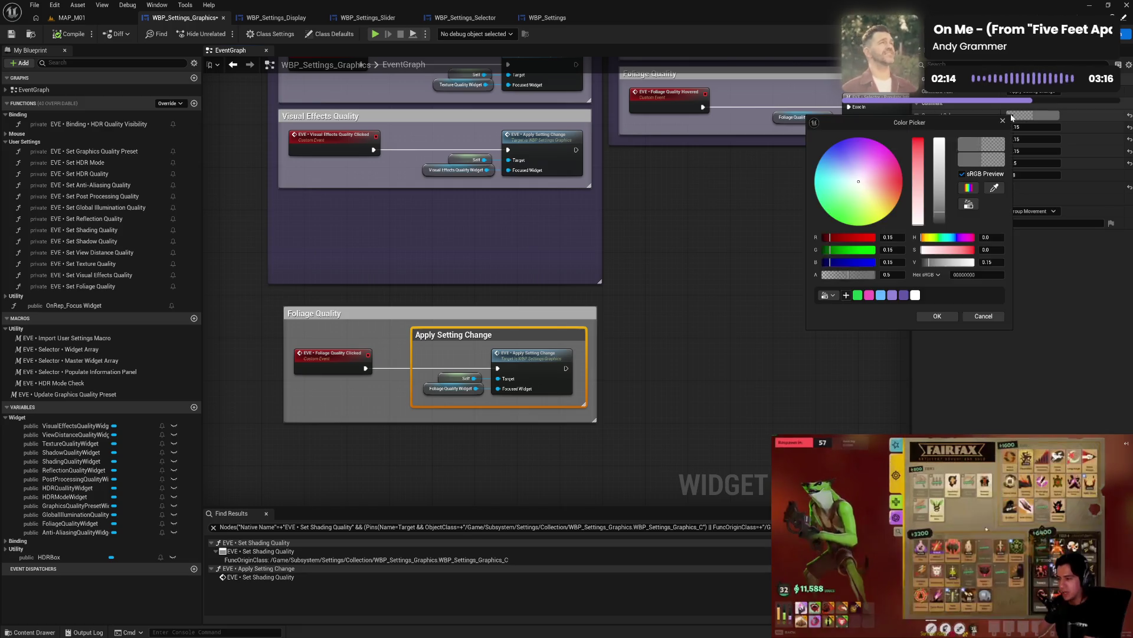
click(891, 295)
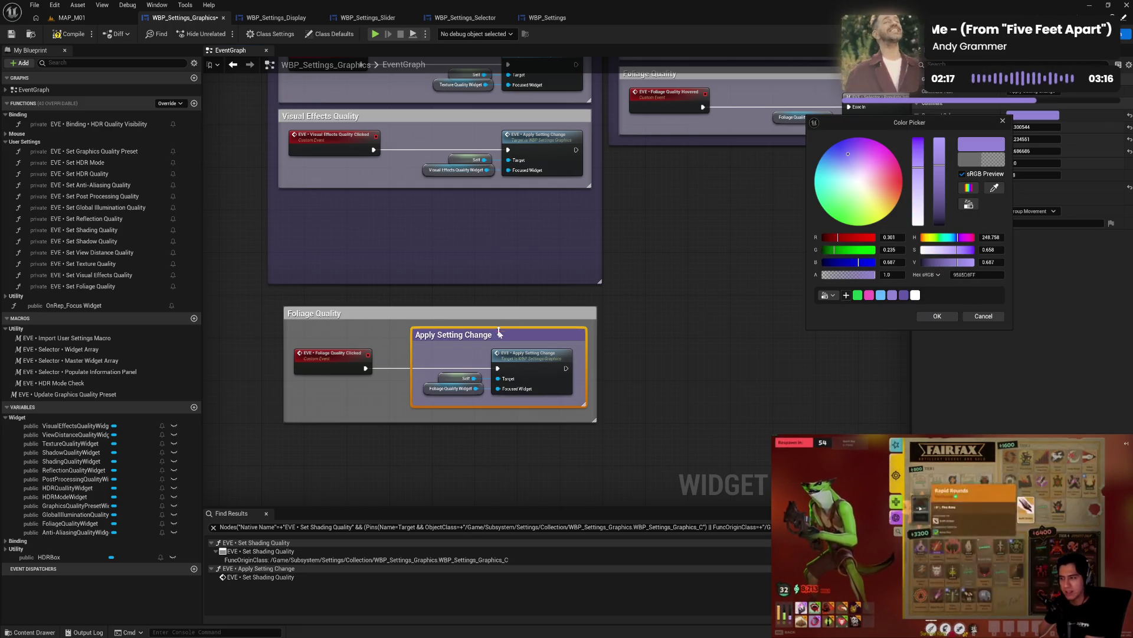
click(652, 329)
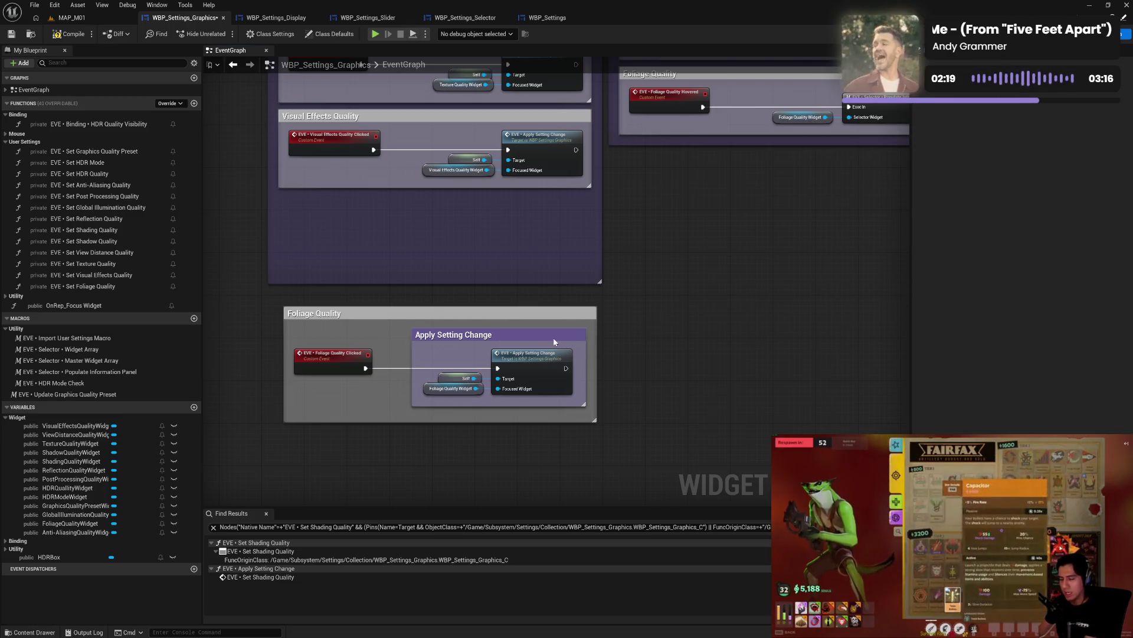
- Duplicate the purple comment and place the copy in the Visual Effects Quality group
click(555, 342)
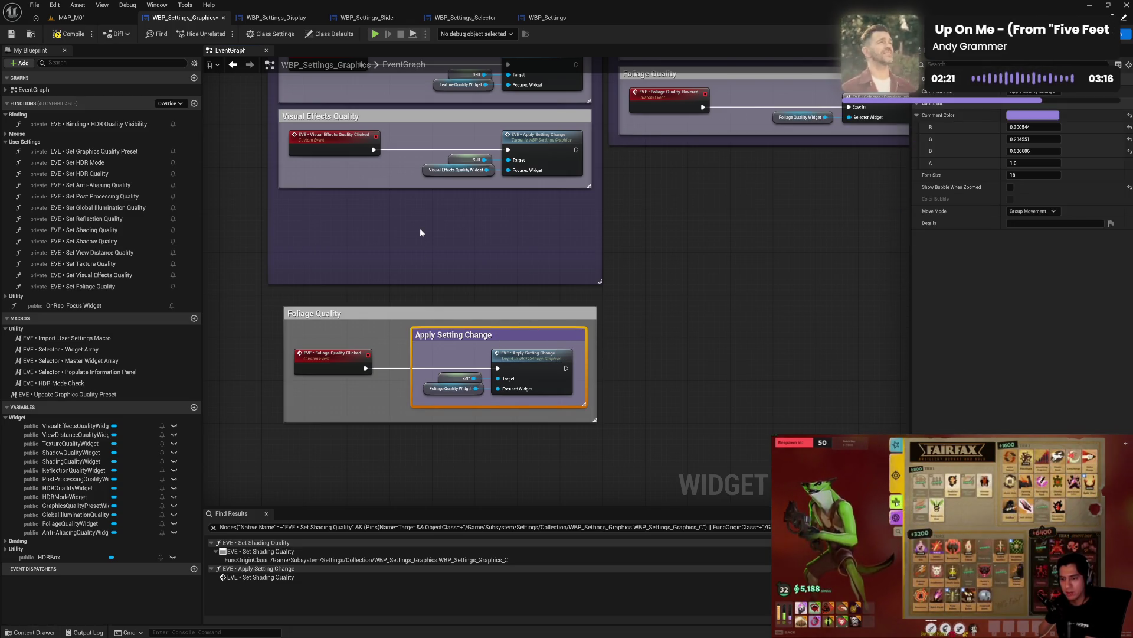
key(ctrl+d)
drag(448, 233, 443, 194)
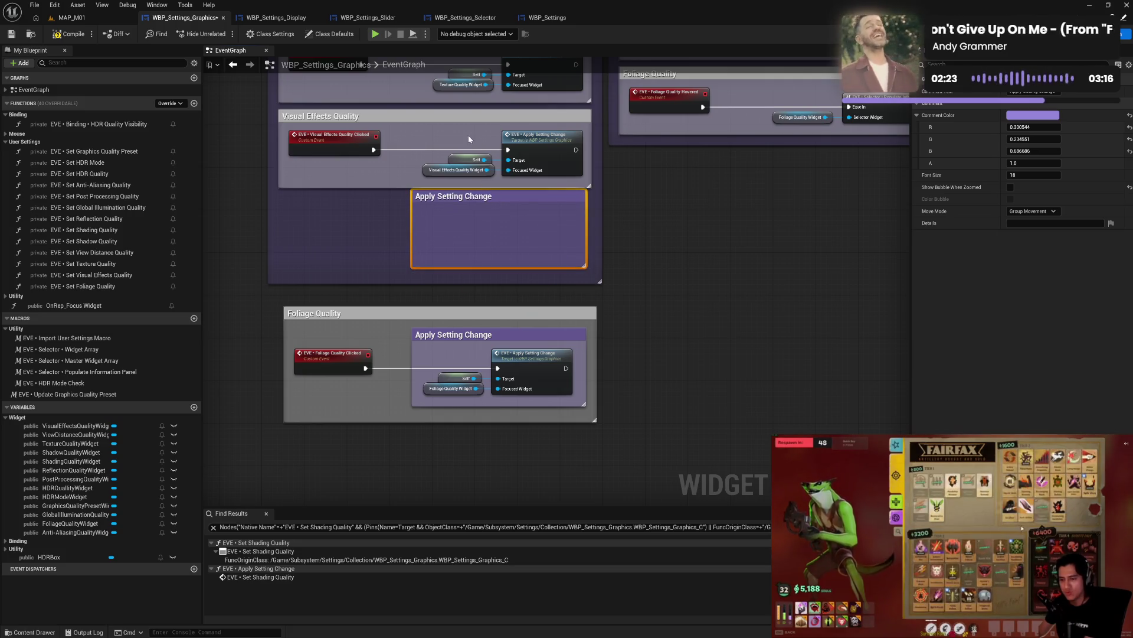
- Fit the Visual Effects apply nodes into the copied comment and stack Visual Effects Quality above Foliage
drag(407, 121, 590, 272)
mouse_move(458, 142)
mouse_down()
mouse_move(448, 137)
mouse_move(467, 171)
mouse_move(526, 177)
mouse_move(471, 182)
mouse_up()
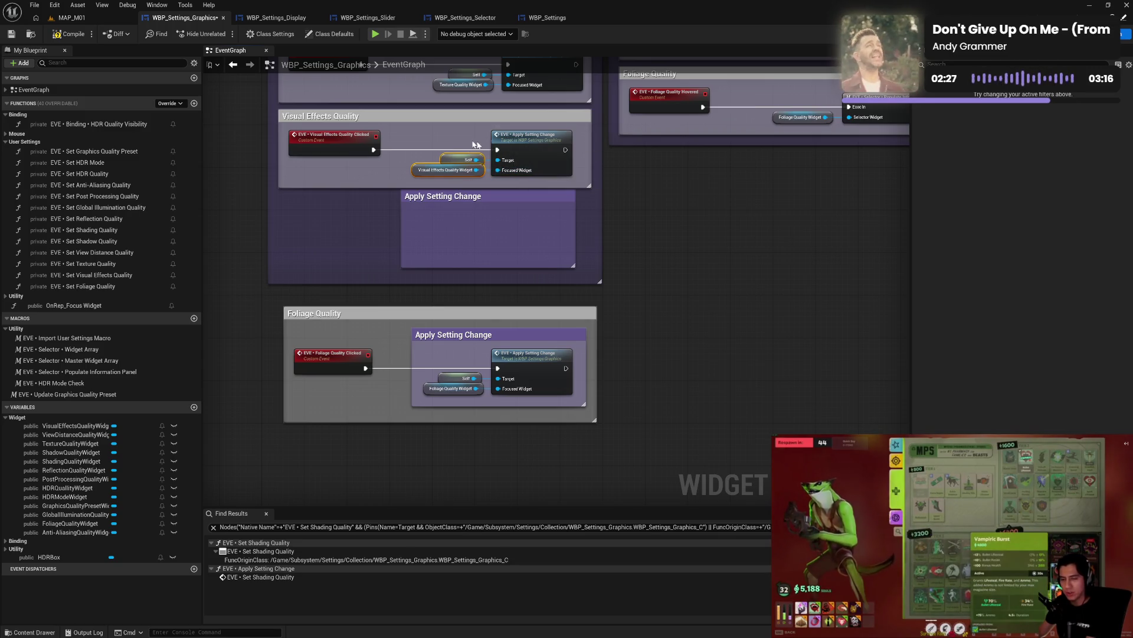
mouse_move(453, 139)
mouse_down()
mouse_move(523, 173)
mouse_move(532, 229)
mouse_move(580, 205)
mouse_move(565, 138)
mouse_up()
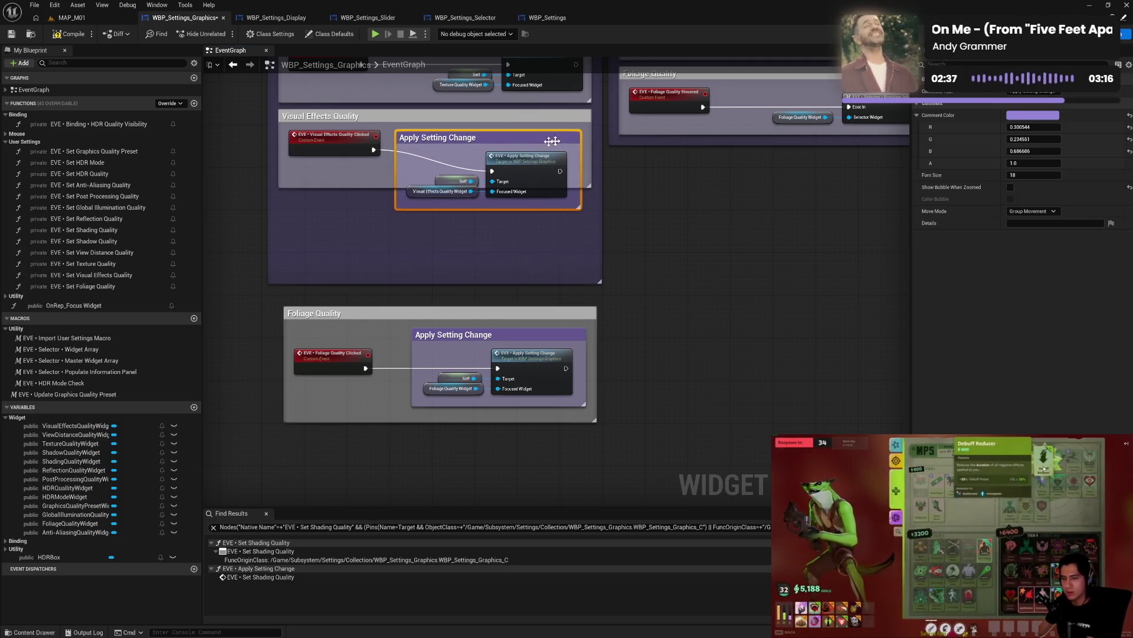
mouse_move(351, 146)
mouse_down()
mouse_move(345, 166)
mouse_move(366, 218)
mouse_up()
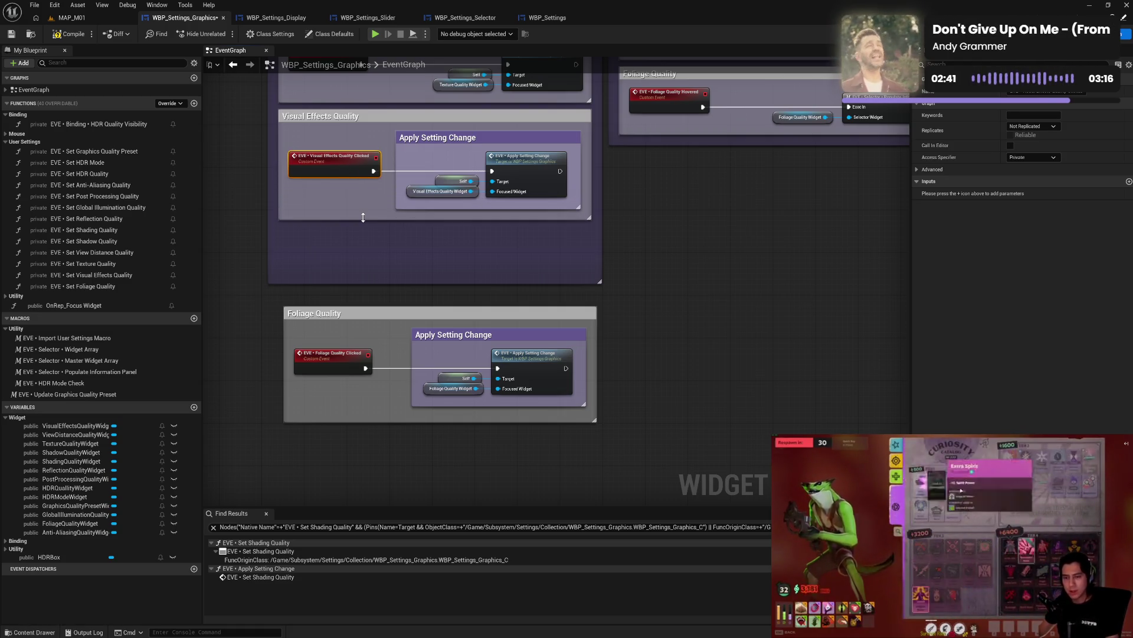
drag(418, 121, 423, 202)
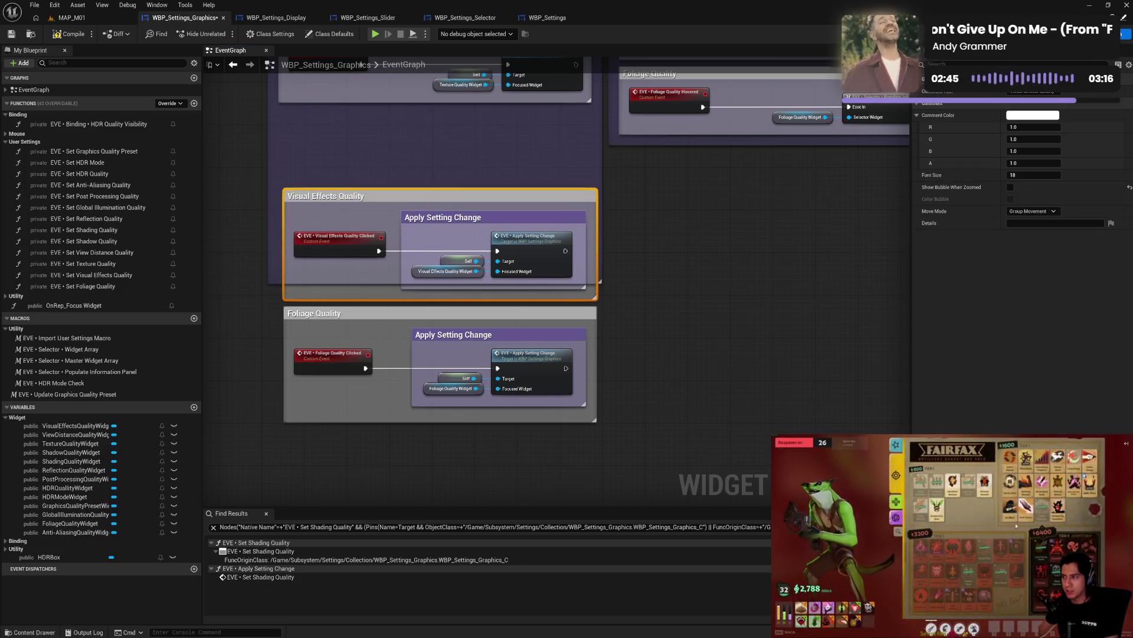
- Paste an Apply Setting Change comment around the Texture Quality apply nodes
mouse_move(436, 139)
mouse_down()
mouse_move(448, 246)
mouse_move(475, 211)
mouse_up()
key(ctrl+v)
mouse_move(475, 173)
mouse_down()
mouse_move(541, 215)
mouse_move(539, 251)
mouse_up()
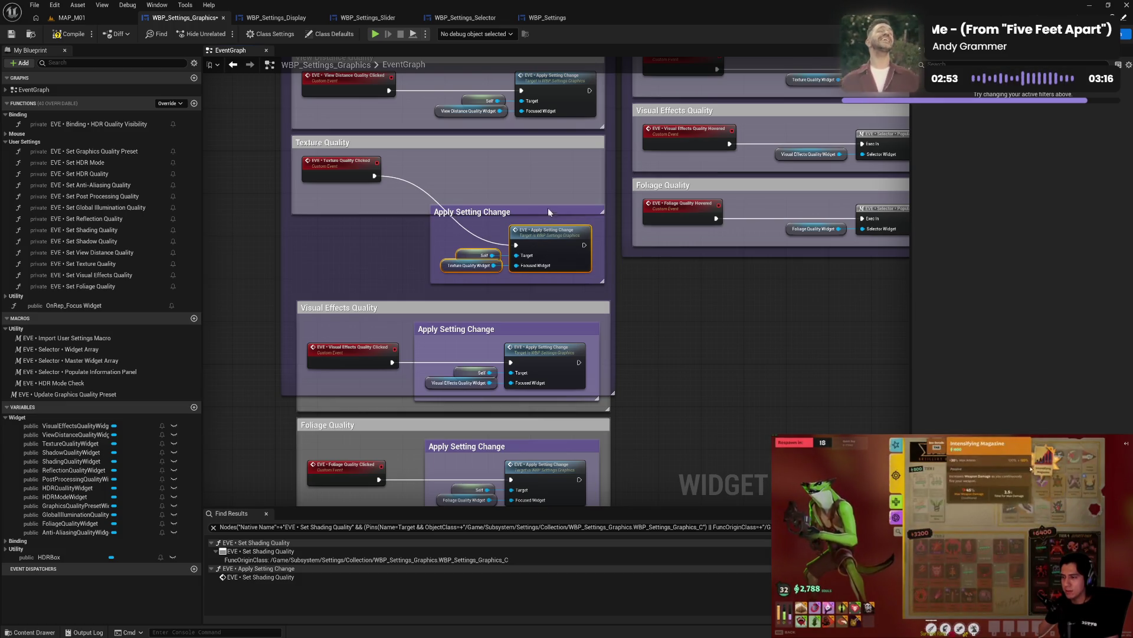
- Enlarge the Texture Quality comment downward and lower its Clicked event to align
drag(548, 207, 540, 190)
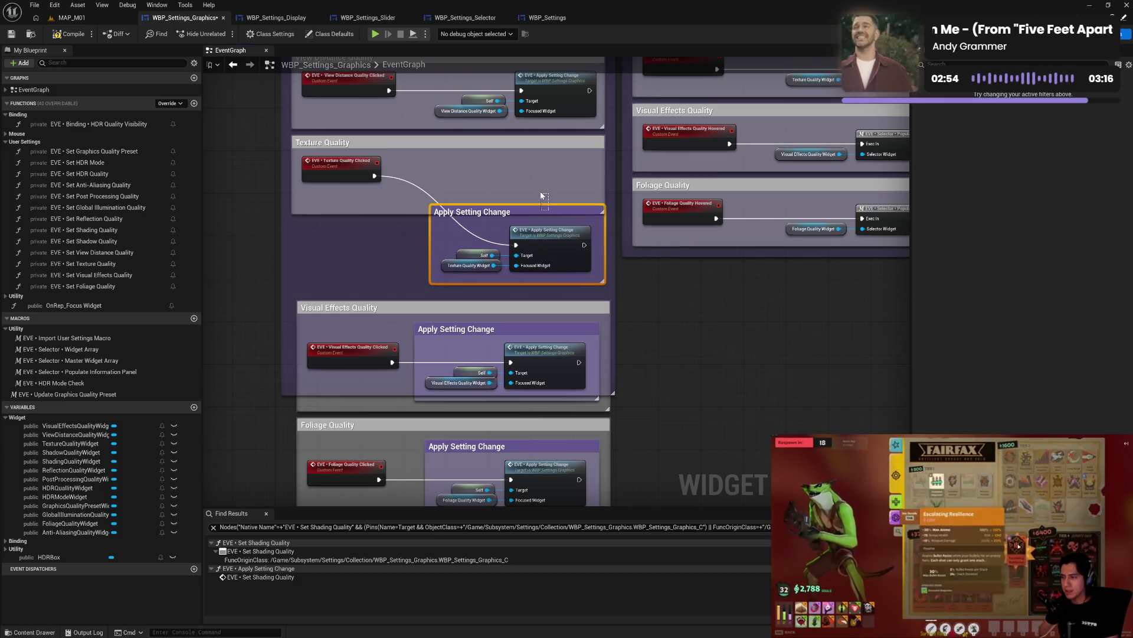
double_click(437, 212)
drag(419, 212, 424, 293)
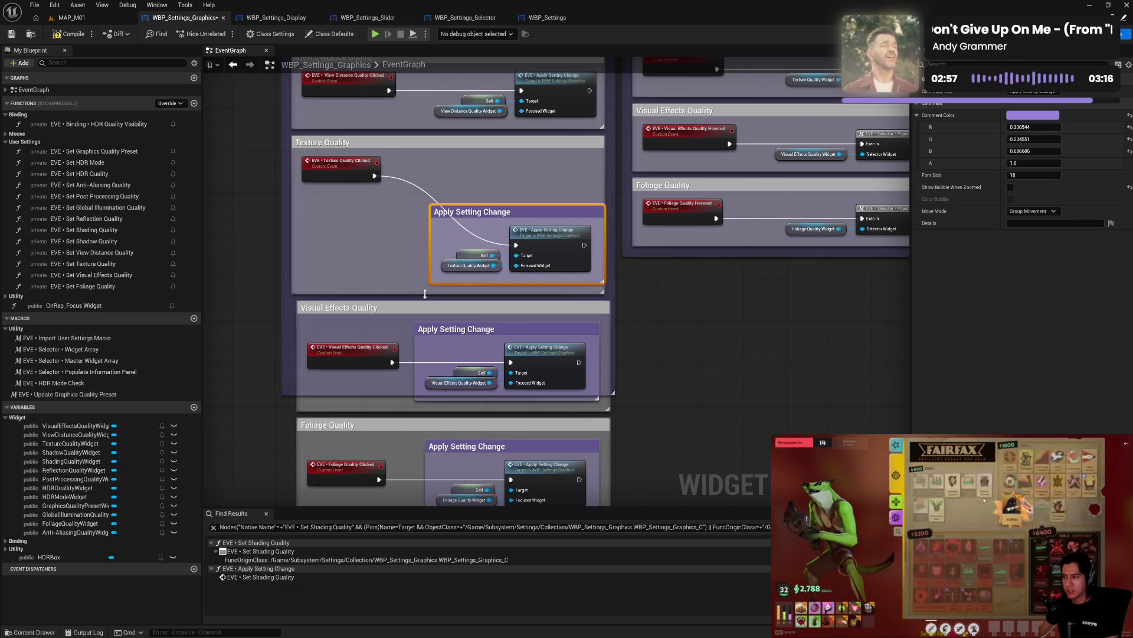
click(545, 138)
drag(545, 137, 544, 184)
drag(334, 174, 336, 239)
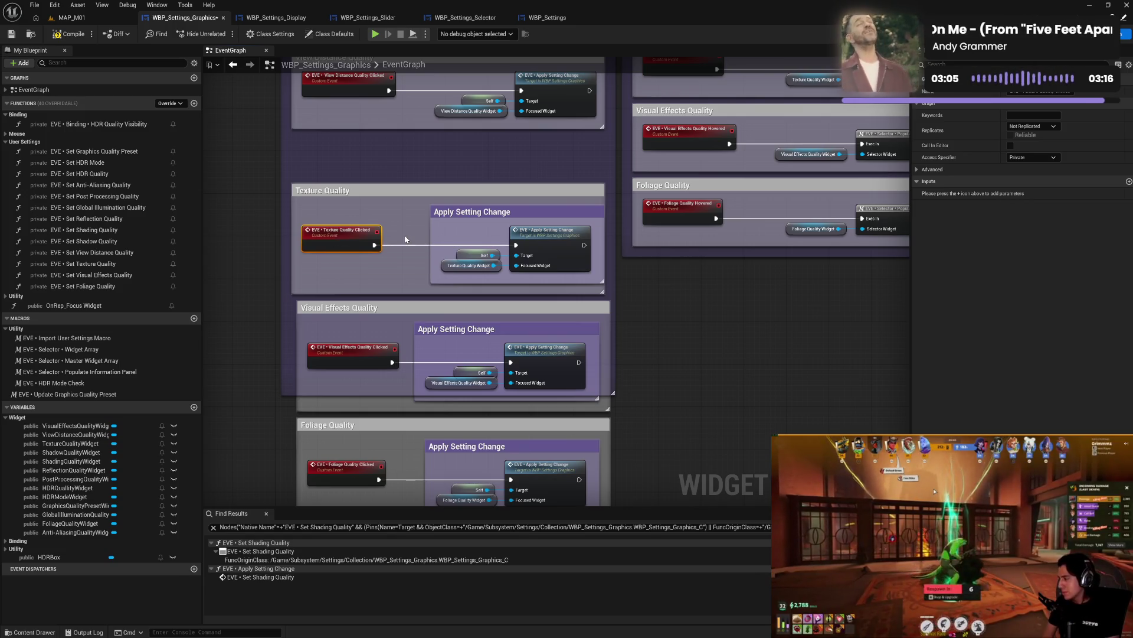
drag(460, 194, 464, 196)
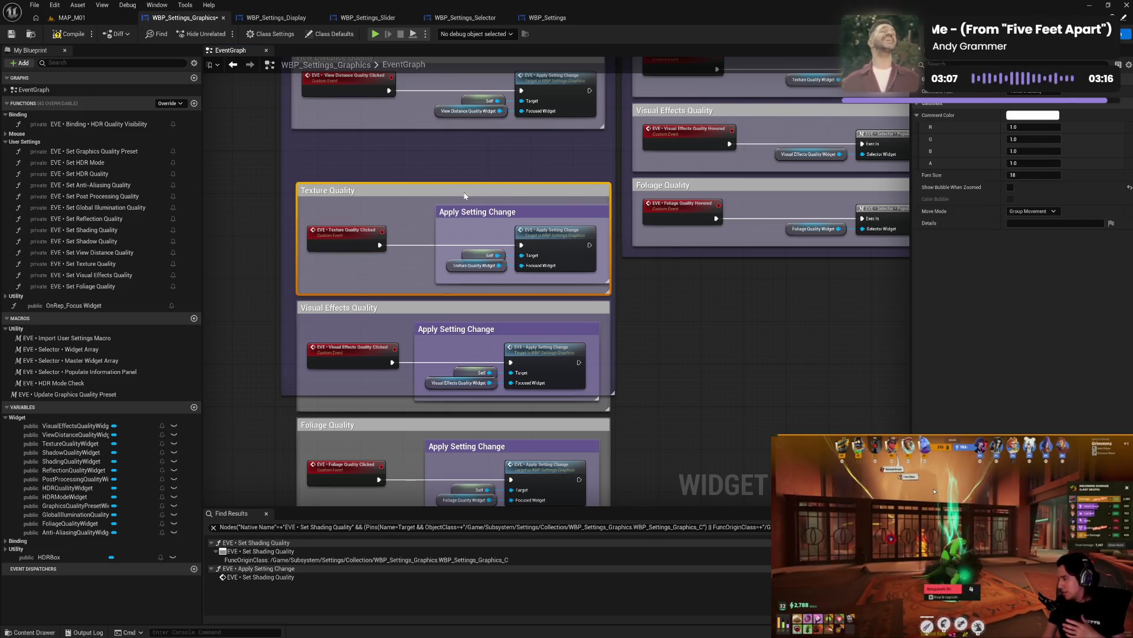
- Save and compile the blueprint, nudge the inner comment, and select the three stacked groups
click(490, 214)
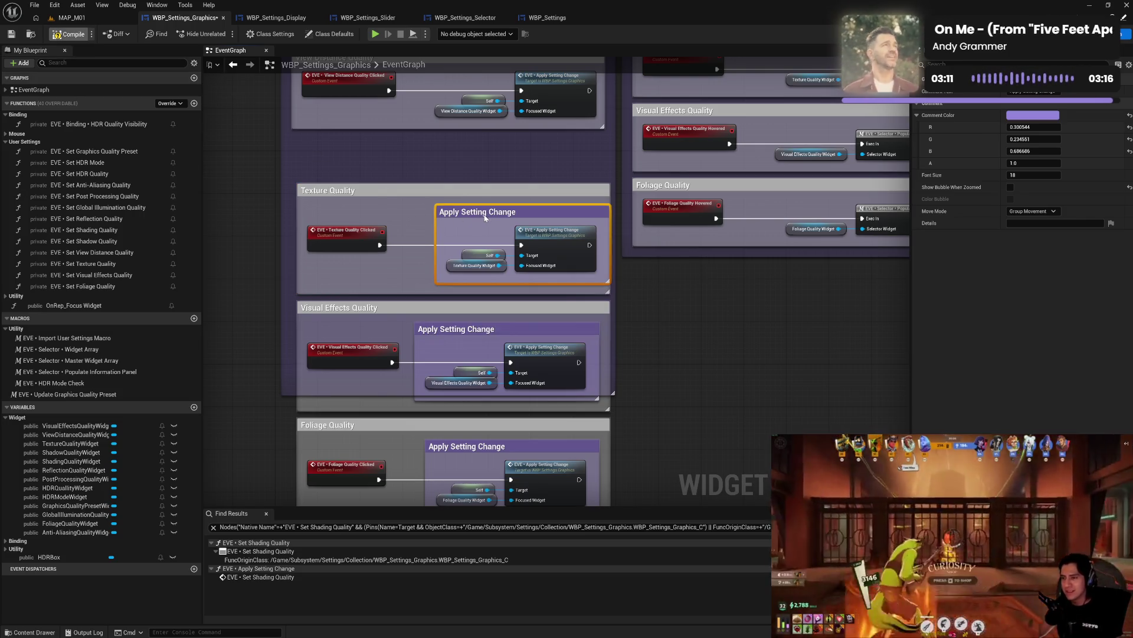
key(ctrl+s)
drag(512, 215, 505, 212)
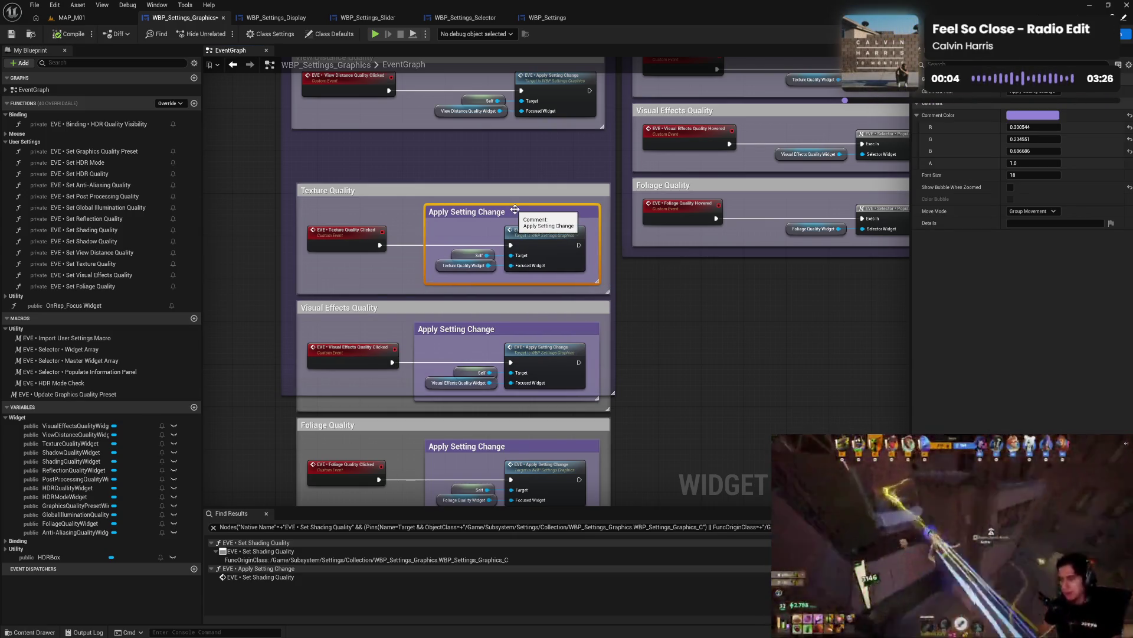
mouse_move(306, 174)
mouse_down()
mouse_move(608, 413)
mouse_move(587, 442)
mouse_move(614, 398)
mouse_up()
drag(680, 440, 696, 510)
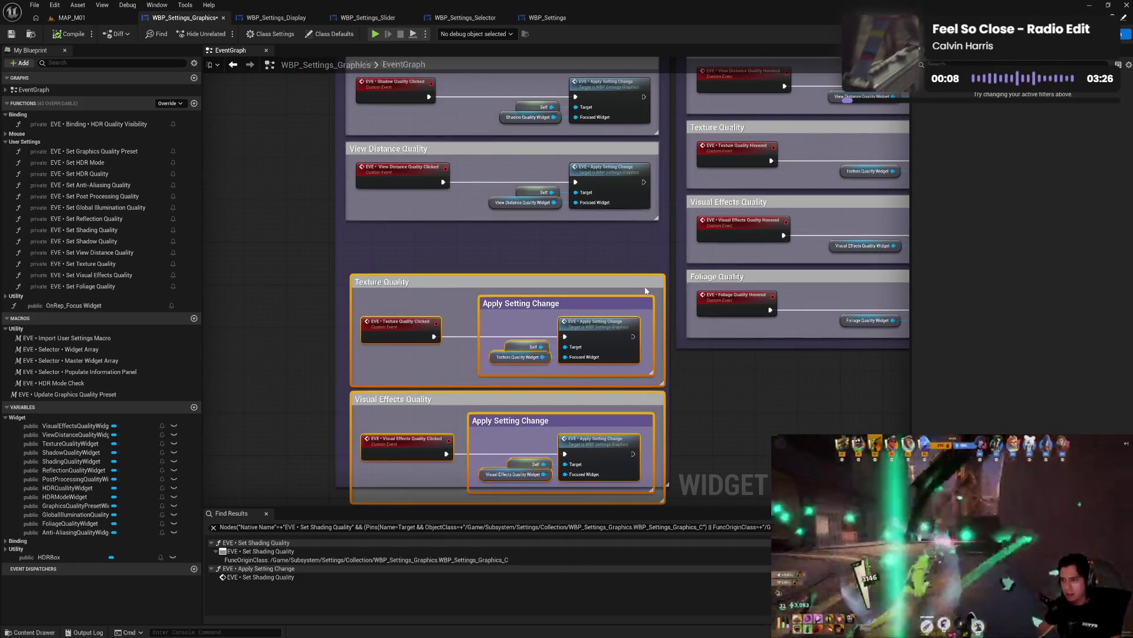
- Move the Texture and Visual Effects Quality groups left and down
mouse_move(647, 291)
mouse_down()
mouse_move(196, 275)
mouse_move(458, 284)
mouse_move(512, 256)
mouse_up()
drag(607, 265, 589, 349)
click(687, 353)
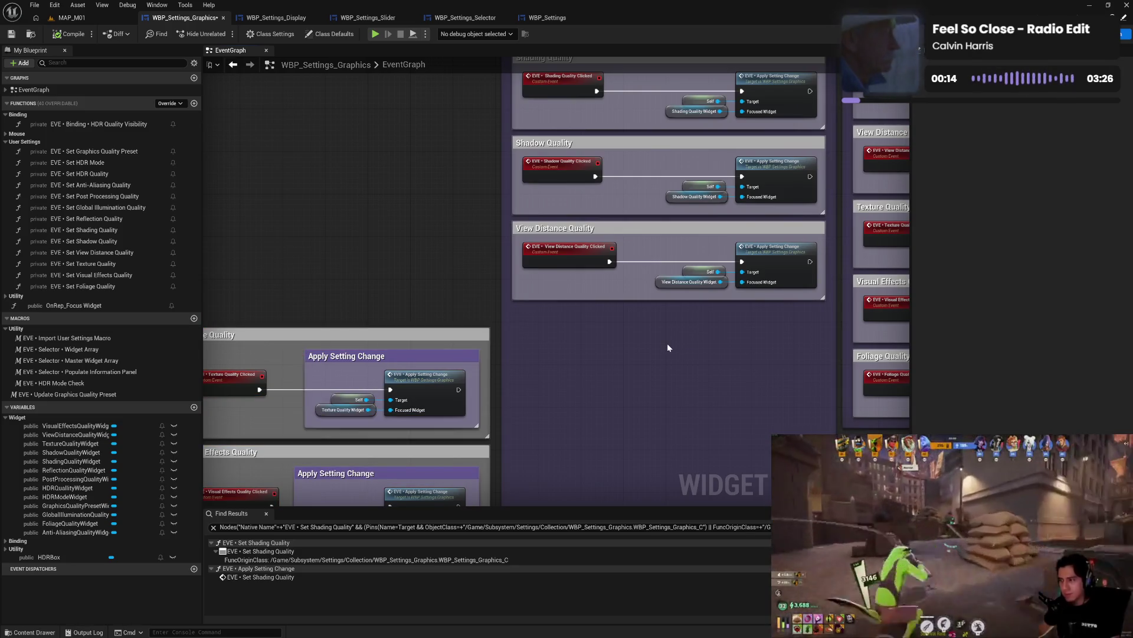
- Wrap View Distance Quality's apply nodes in an Apply Setting Change comment and move it left
key(ctrl+v)
drag(718, 352, 680, 315)
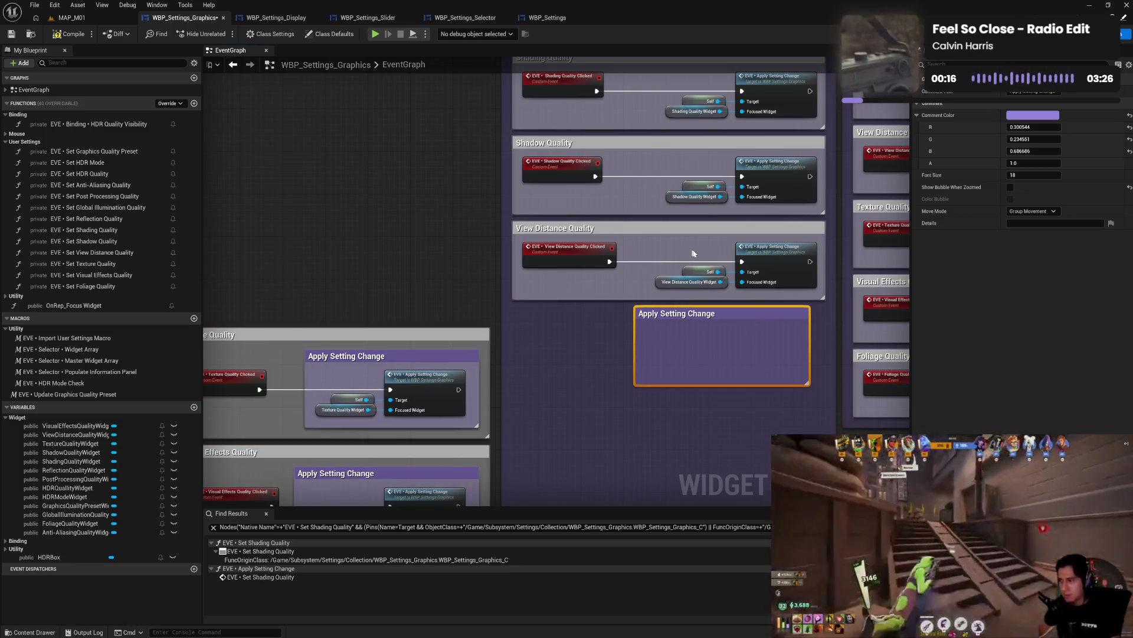
mouse_move(693, 254)
mouse_down()
mouse_move(780, 278)
mouse_move(763, 316)
mouse_move(769, 343)
mouse_up()
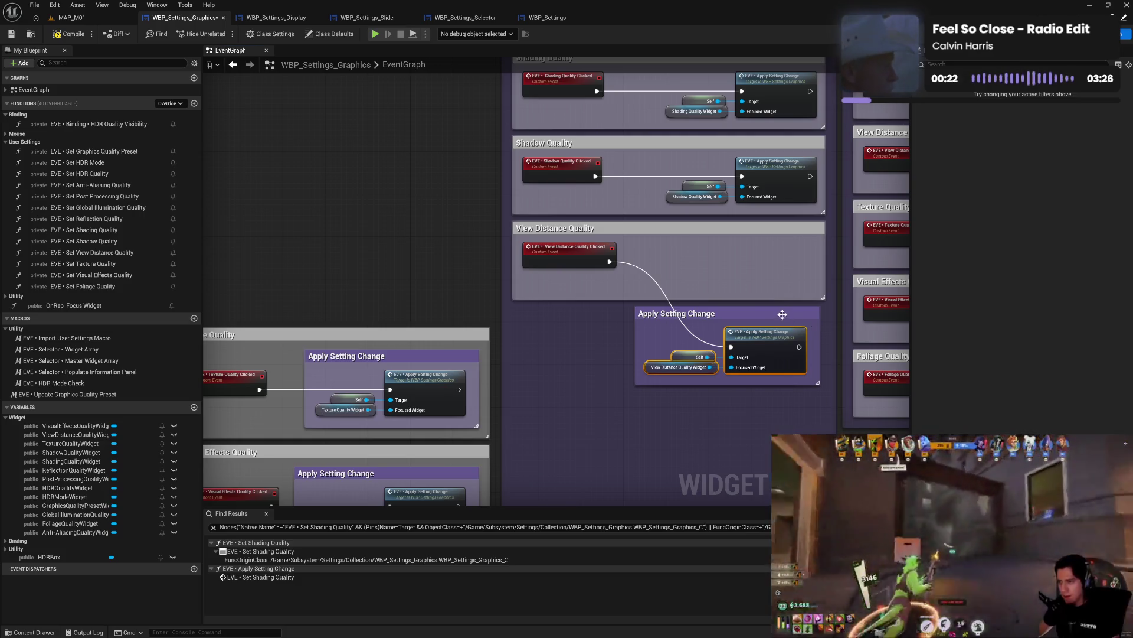
drag(782, 314, 777, 252)
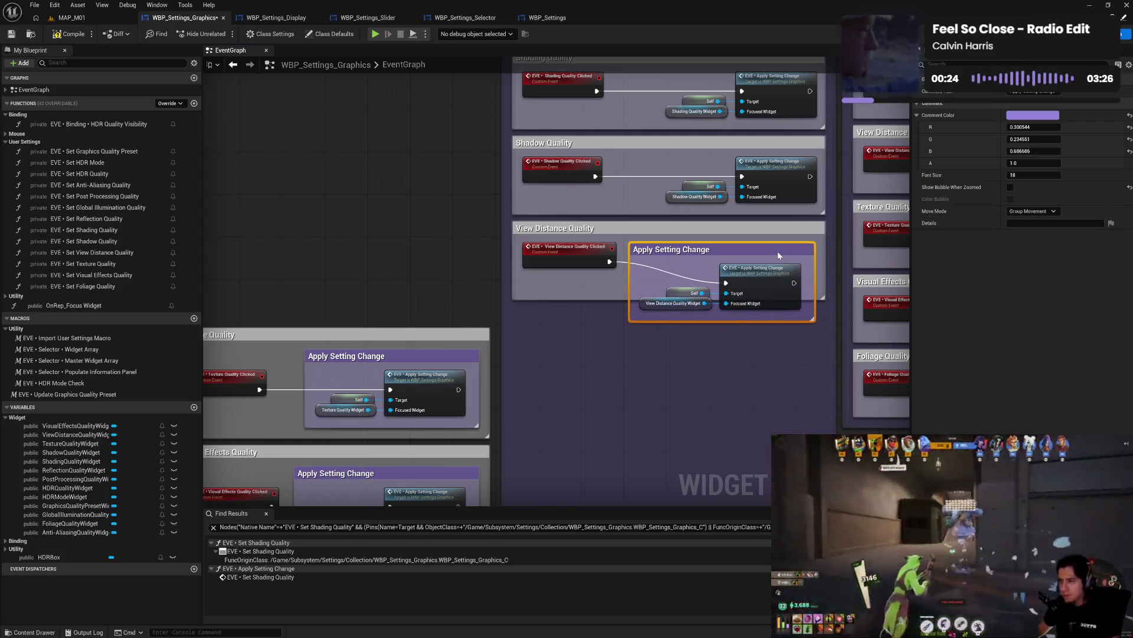
drag(613, 301, 615, 332)
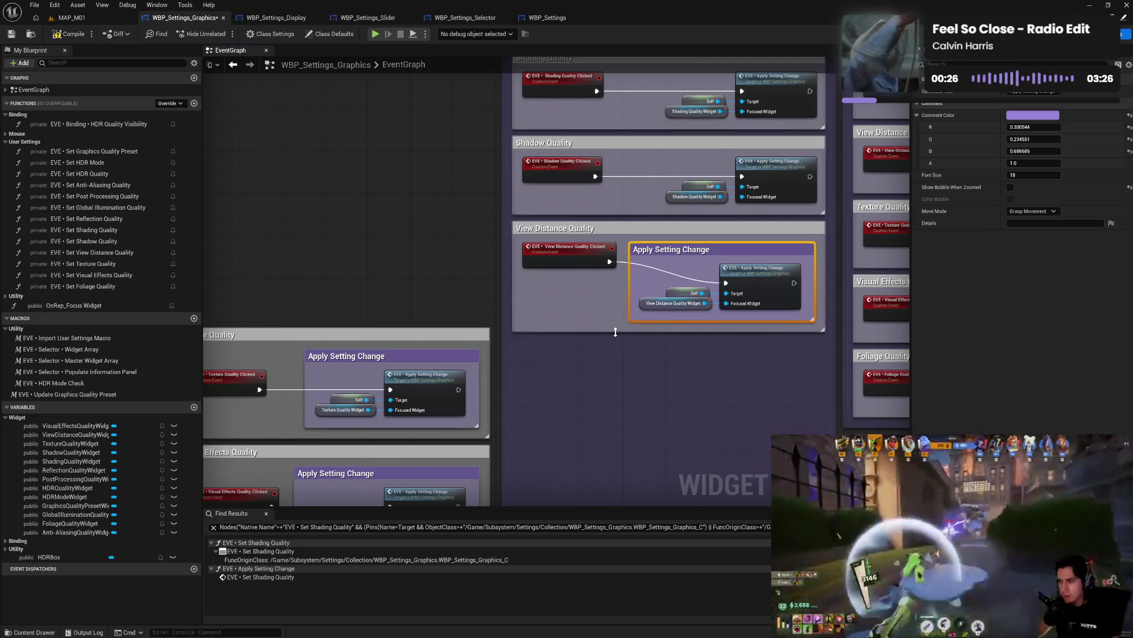
drag(578, 265, 576, 283)
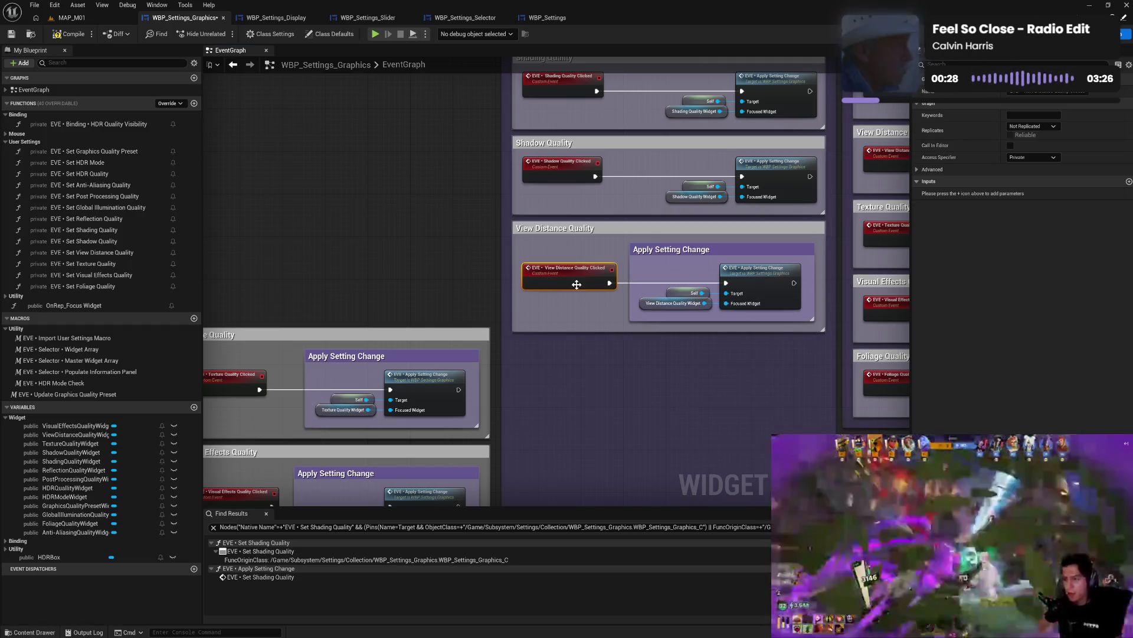
mouse_move(727, 232)
mouse_down()
mouse_move(615, 207)
mouse_move(423, 208)
mouse_move(392, 222)
mouse_up()
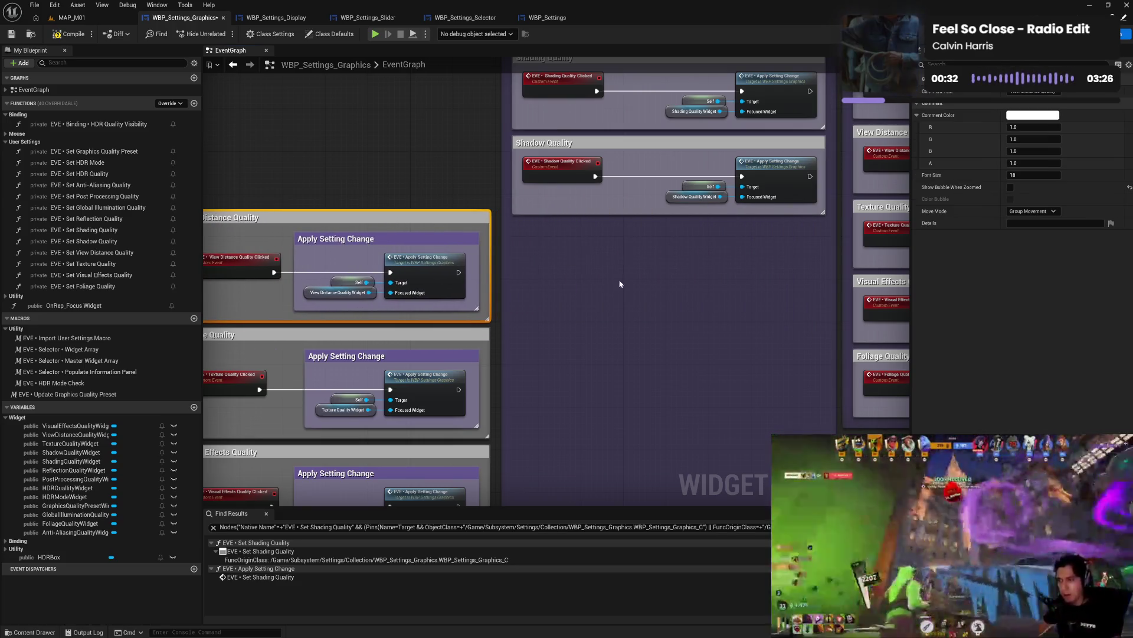
- Nest Shadow Quality's apply nodes in an Apply Setting Change comment and stack it above View Distance
drag(620, 284, 593, 349)
key(ctrl+v)
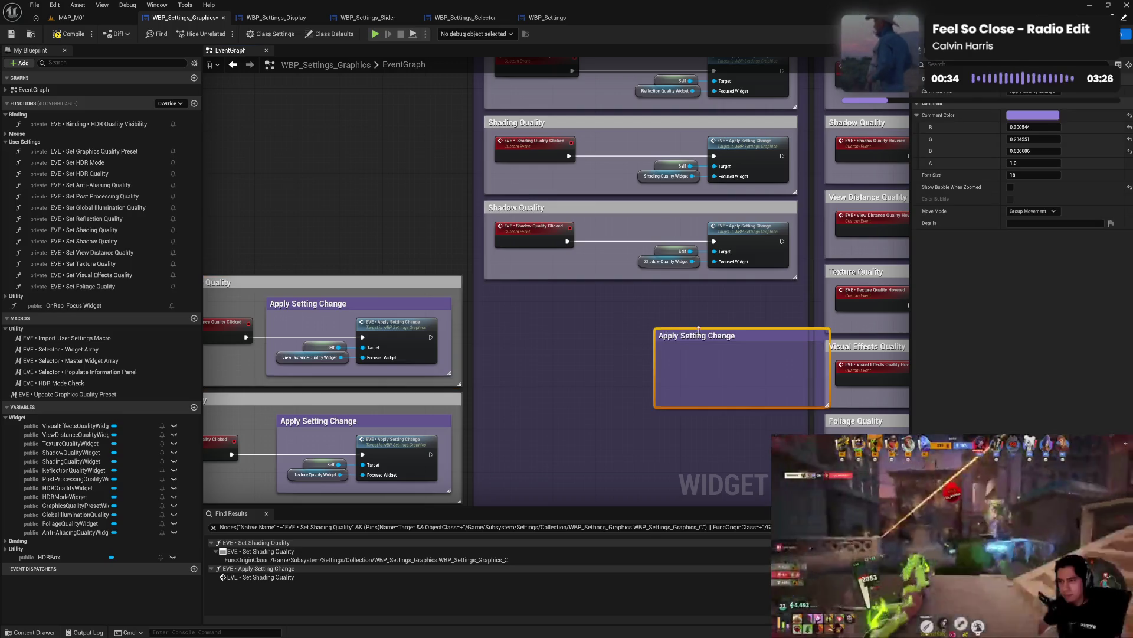
drag(730, 334, 684, 290)
drag(669, 243, 792, 273)
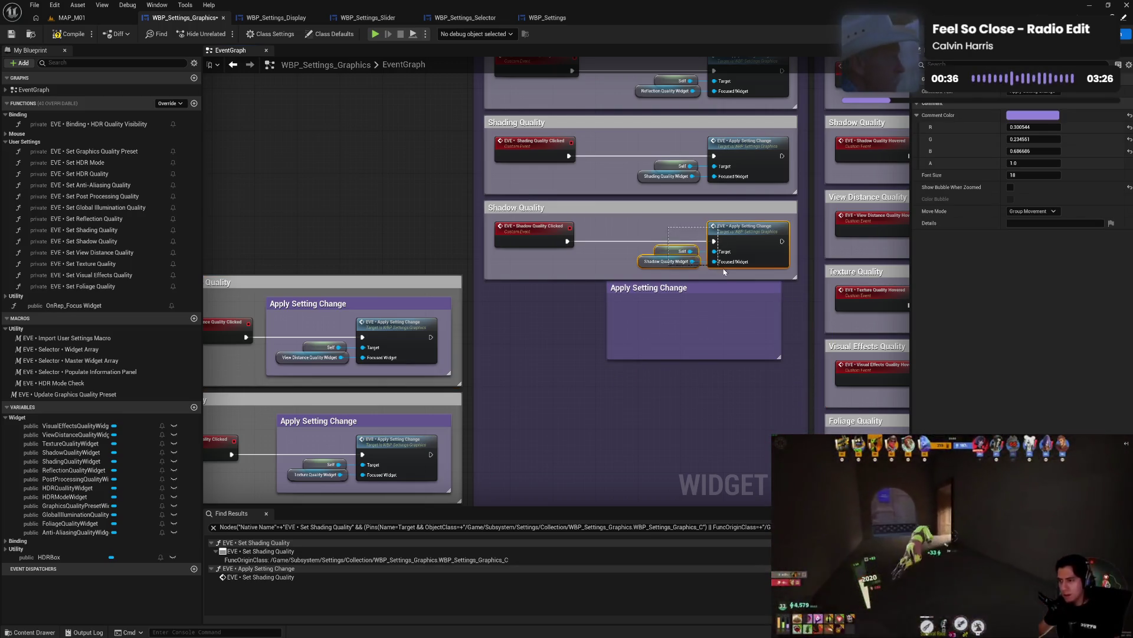
mouse_move(753, 240)
mouse_down()
mouse_move(718, 306)
mouse_move(731, 320)
mouse_move(716, 235)
mouse_up()
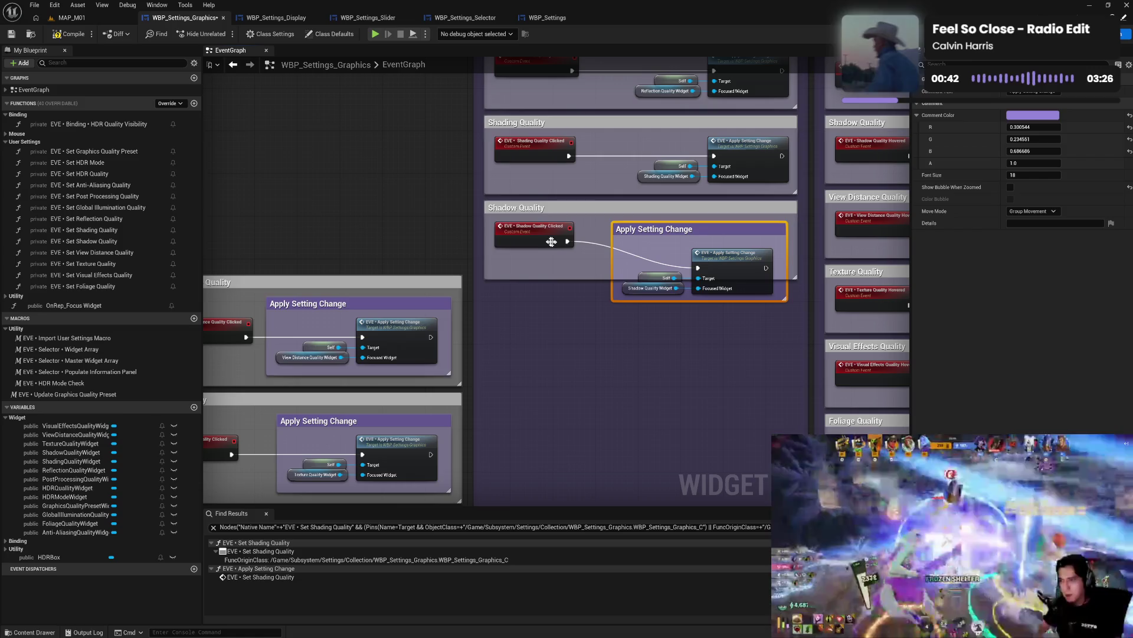
drag(547, 243, 548, 269)
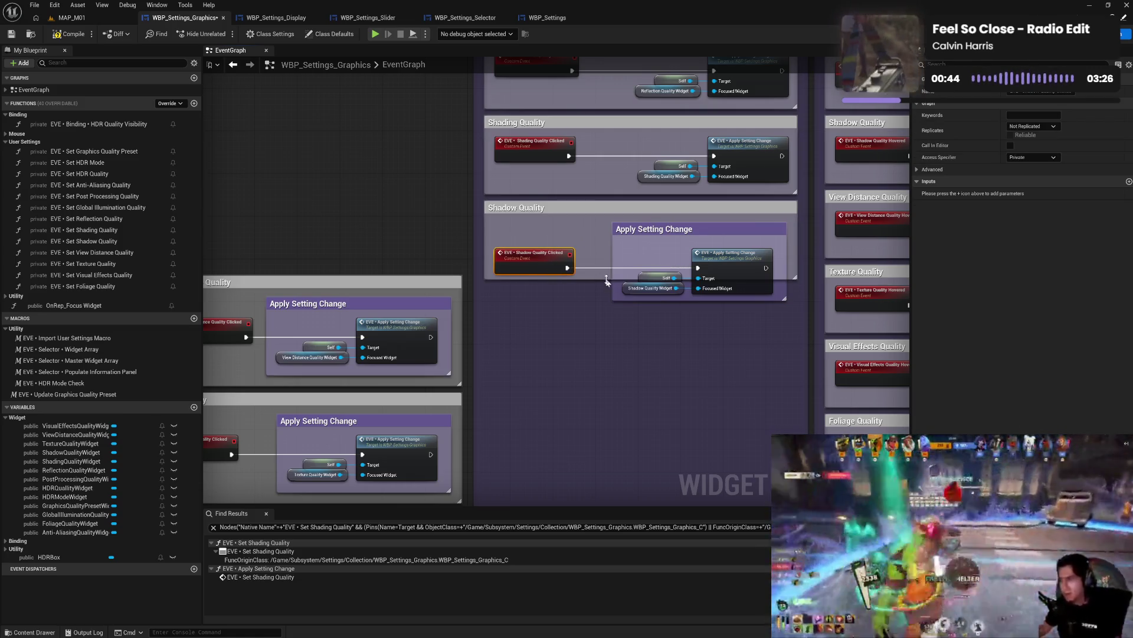
drag(604, 293, 602, 312)
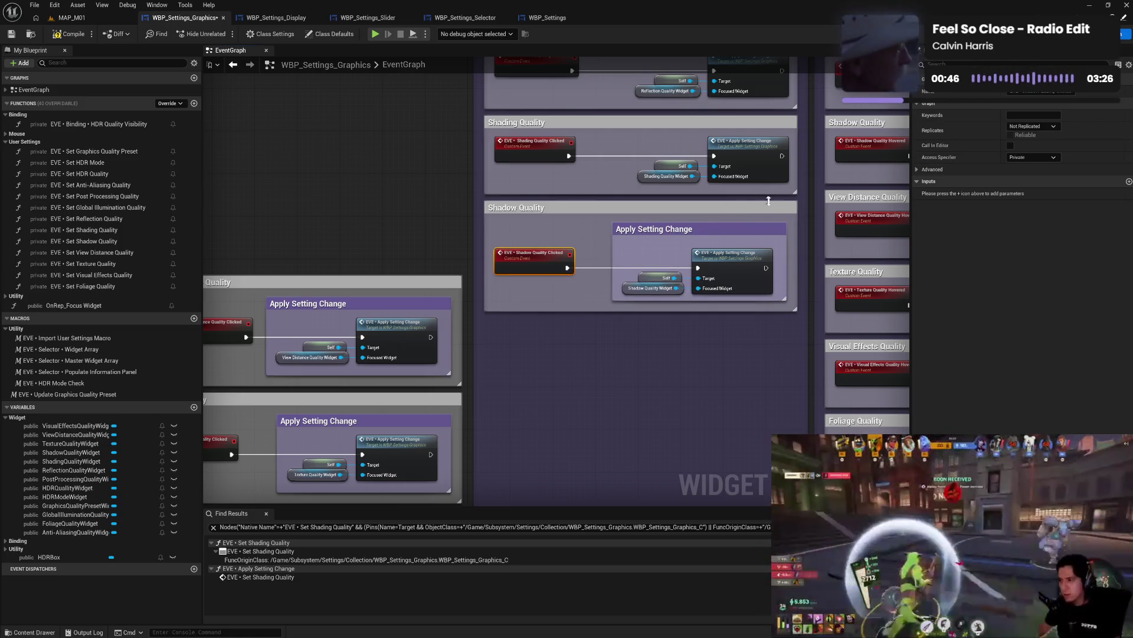
drag(773, 206, 677, 188)
drag(459, 166, 448, 169)
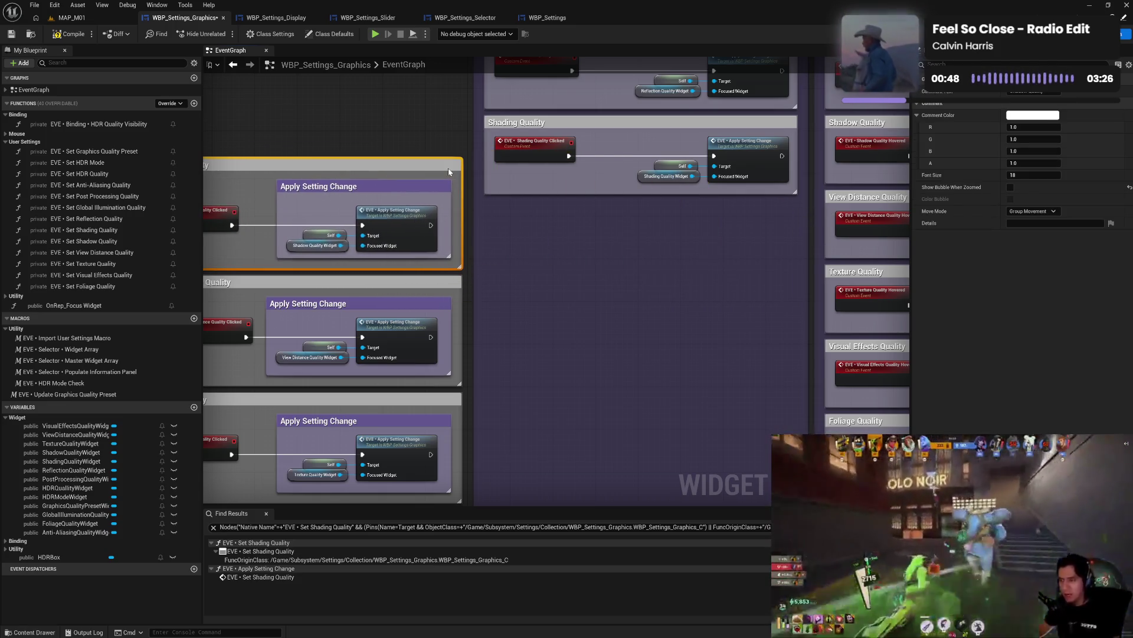
- Nest Shading Quality's apply nodes in an Apply Setting Change comment and align its Clicked event
key(ctrl+c)
key(ctrl+v)
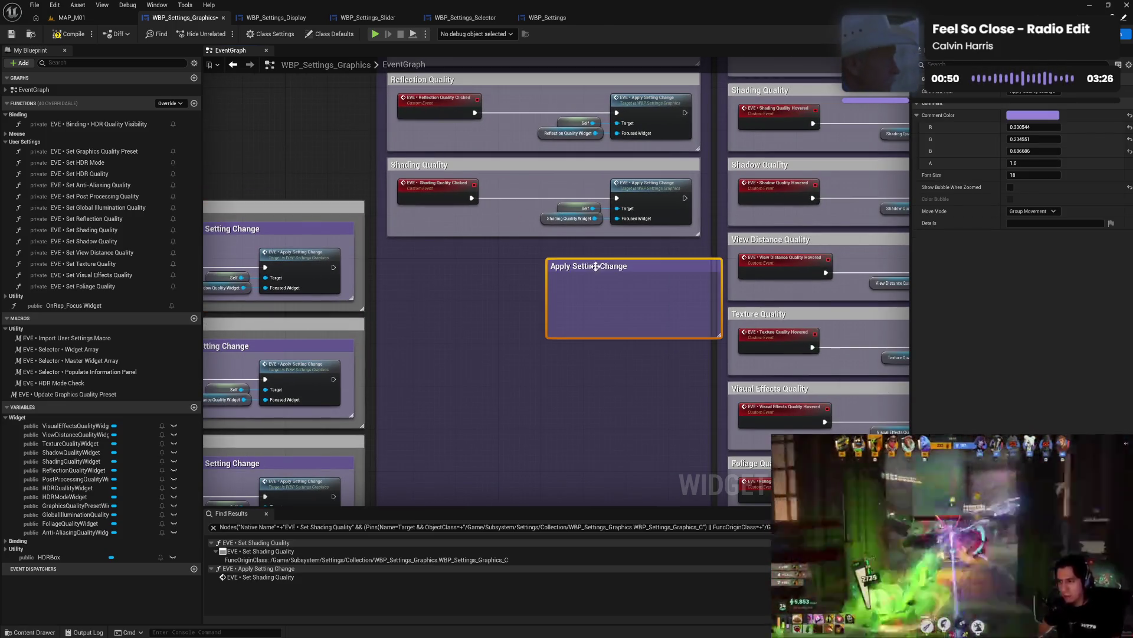
drag(622, 266, 587, 251)
mouse_move(559, 184)
mouse_down()
mouse_move(696, 227)
mouse_move(633, 260)
mouse_move(630, 281)
mouse_up()
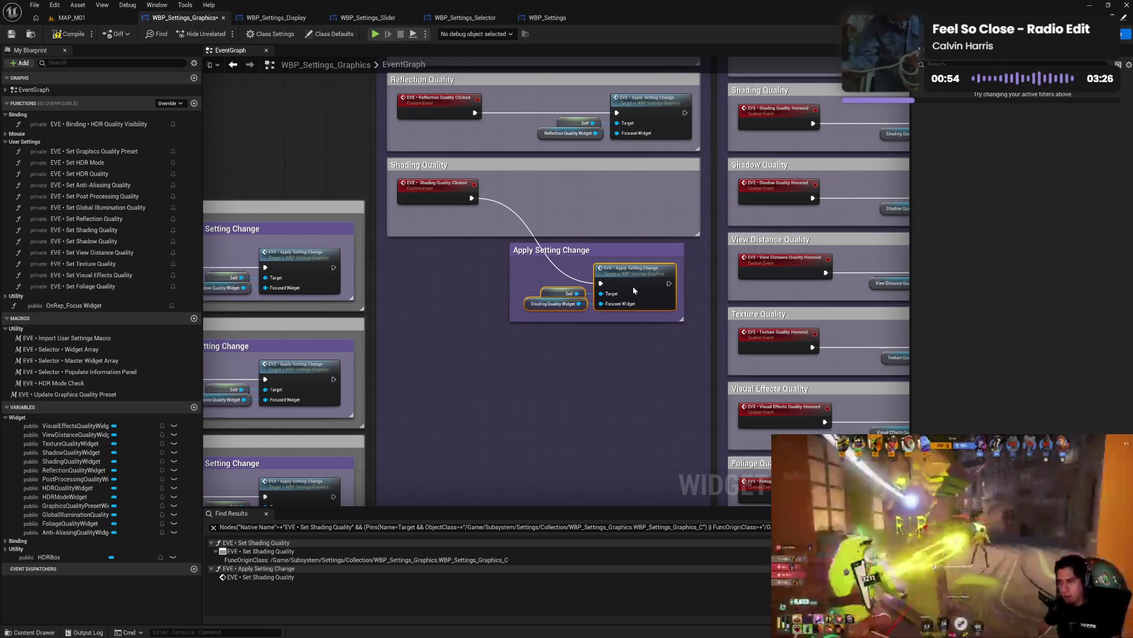
drag(612, 244, 618, 182)
click(579, 246)
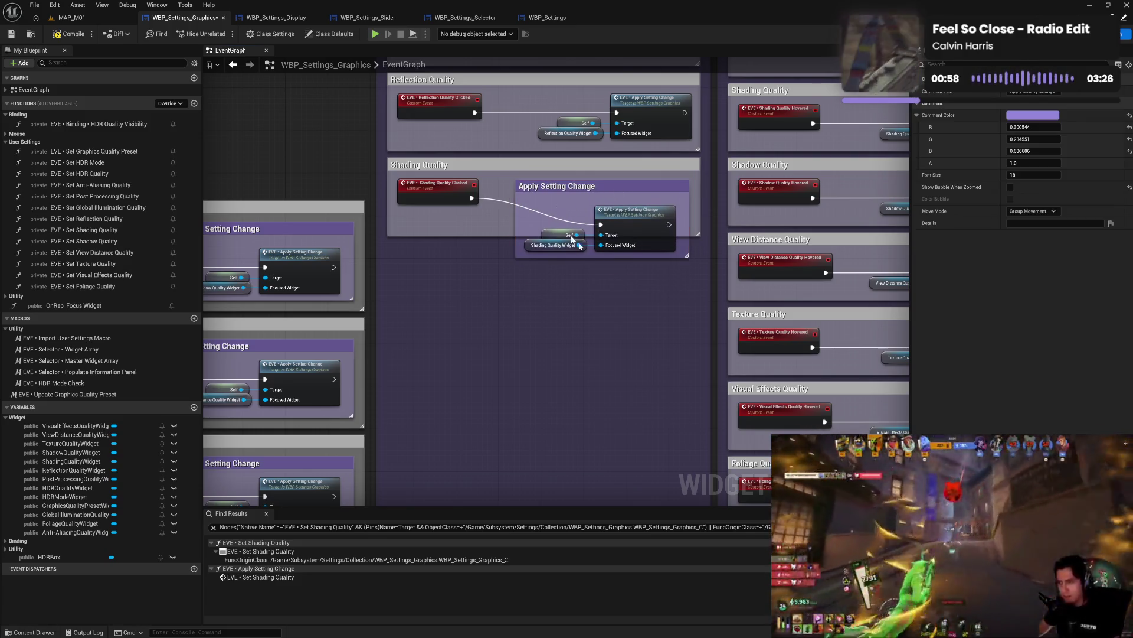
drag(580, 246, 519, 200)
drag(637, 224, 638, 218)
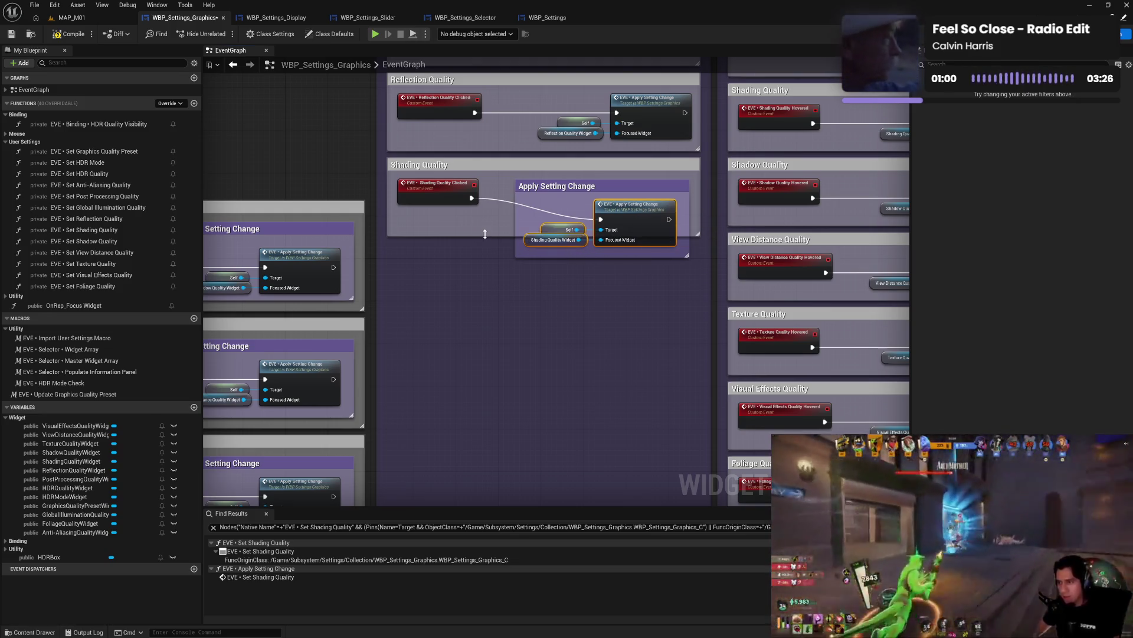
drag(485, 234, 489, 267)
drag(446, 191, 448, 212)
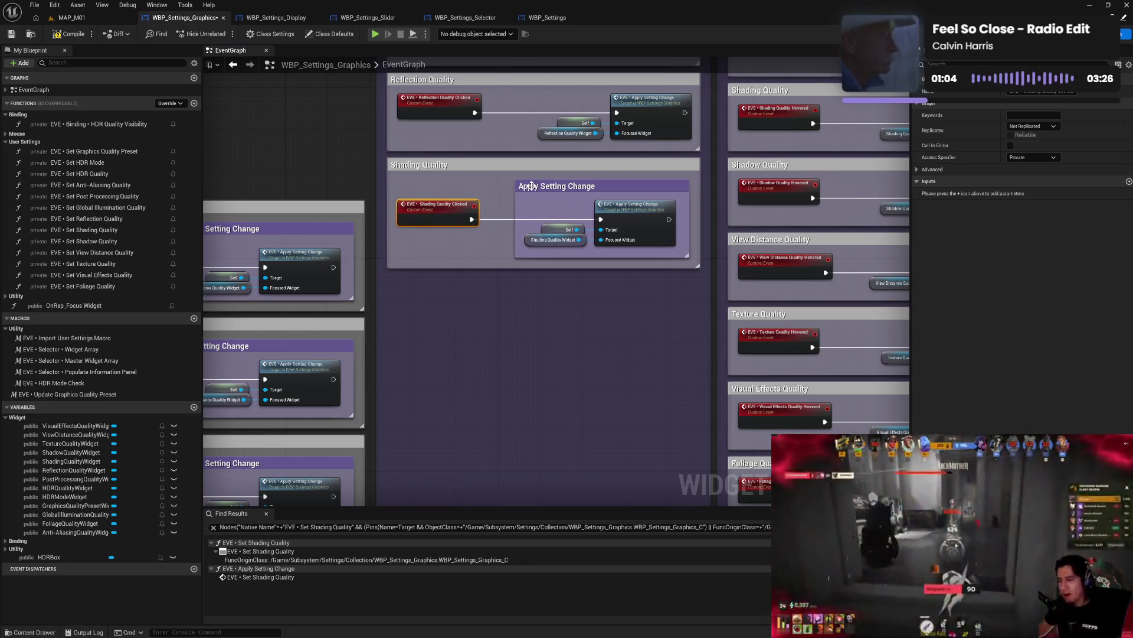
mouse_move(597, 176)
mouse_down()
mouse_move(673, 176)
mouse_move(727, 230)
mouse_move(412, 150)
mouse_up()
drag(648, 272, 568, 285)
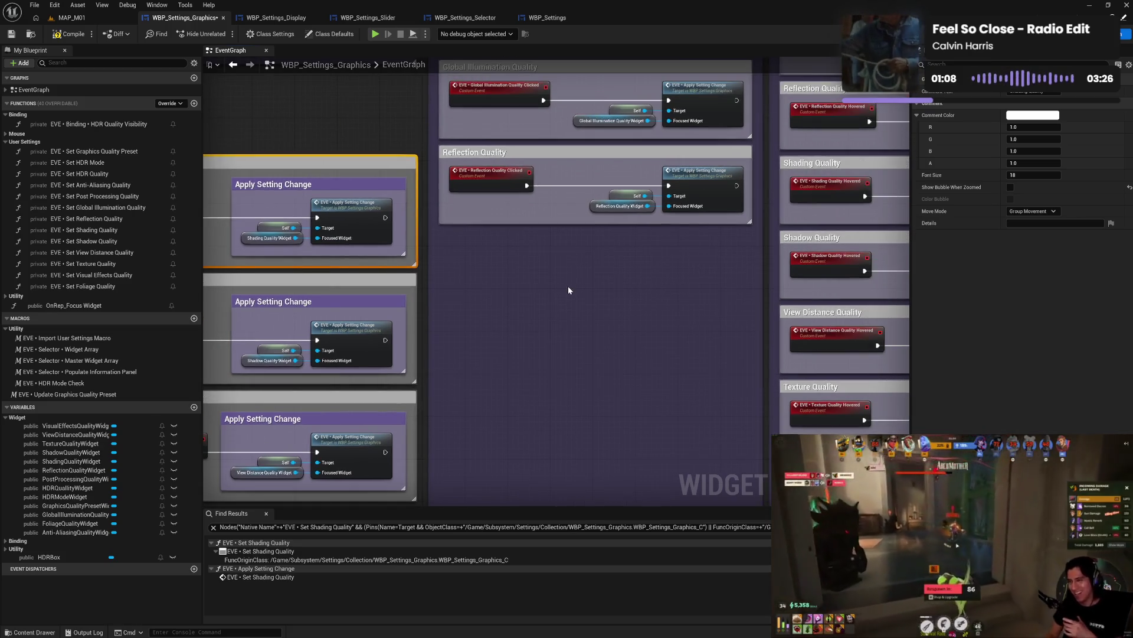
- Wrap Reflection Quality's apply nodes in an Apply Setting Change comment and enlarge the group
key(ctrl+v)
drag(649, 293, 629, 255)
mouse_move(627, 179)
mouse_down()
mouse_move(698, 229)
mouse_move(673, 288)
mouse_move(691, 177)
mouse_up()
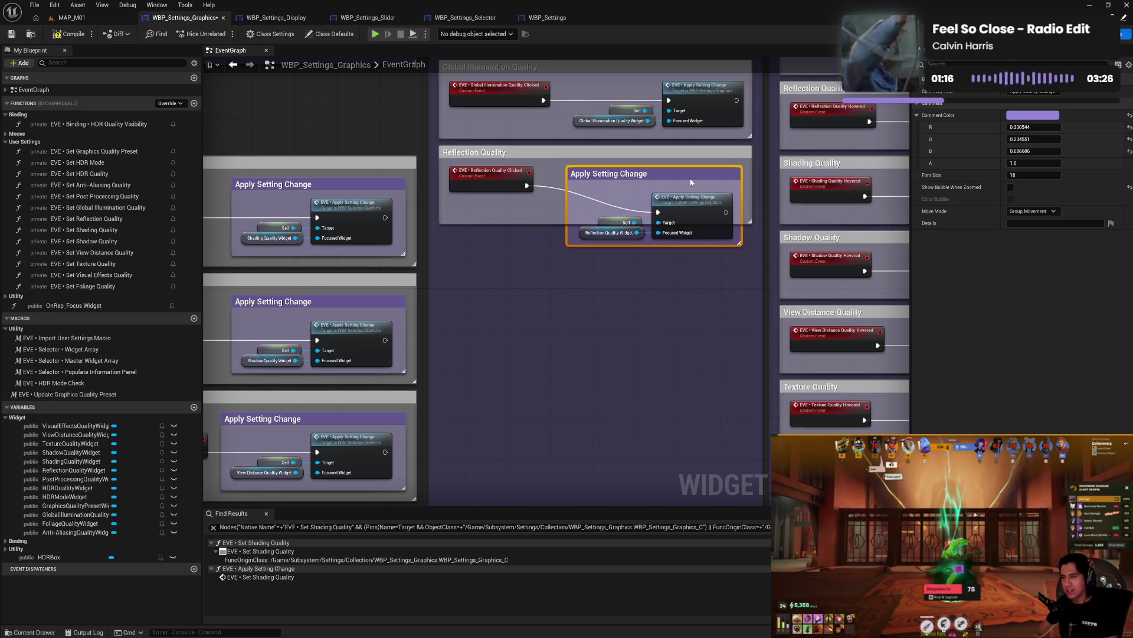
drag(528, 223, 529, 256)
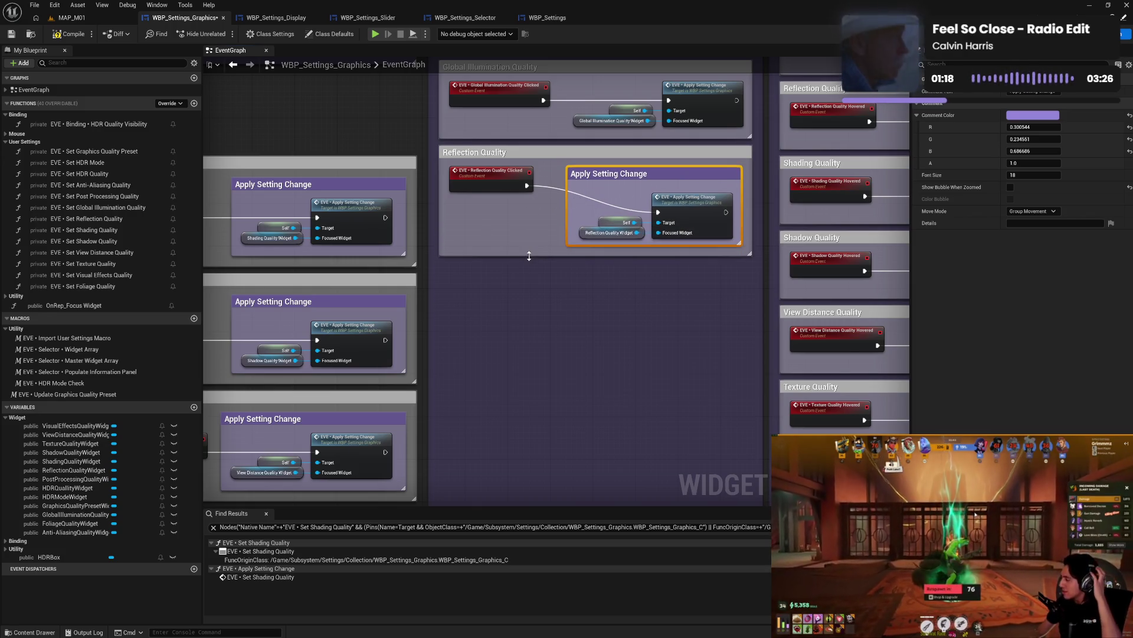
drag(508, 187, 506, 213)
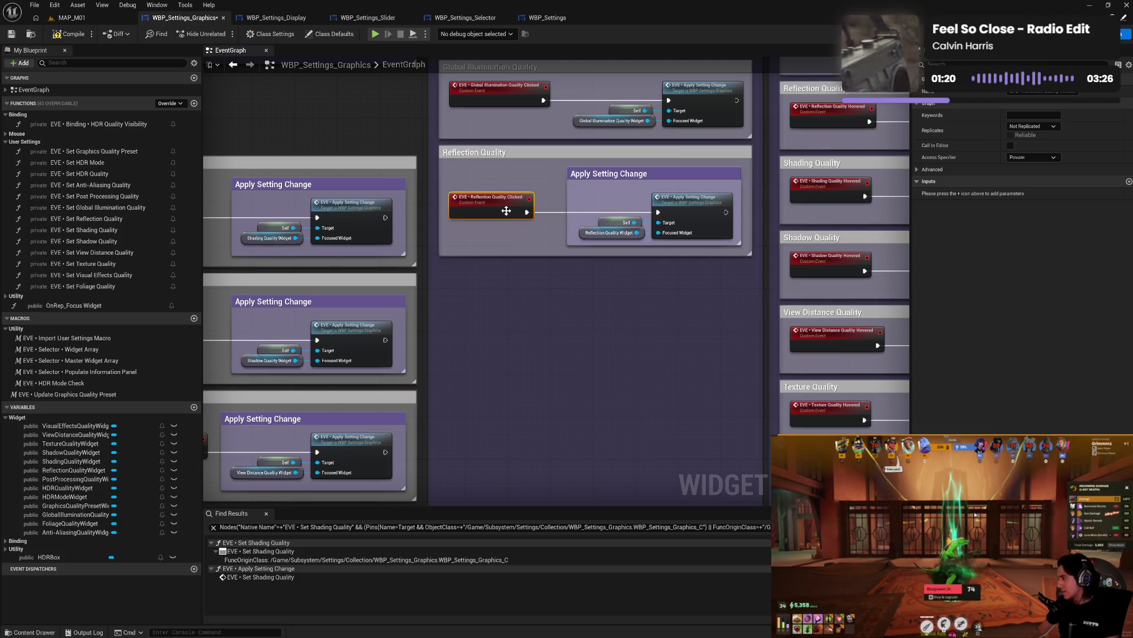
- Stack Reflection Quality above Shading Quality, undo a stray group move, and paste another comment
drag(523, 176, 671, 235)
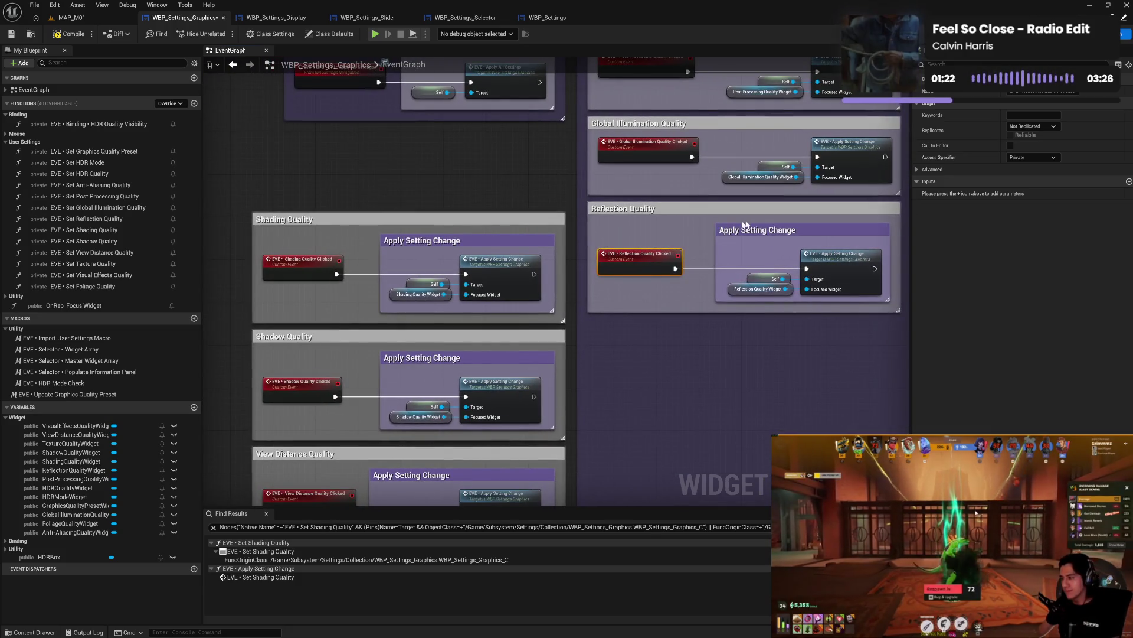
mouse_move(838, 215)
mouse_down()
mouse_move(505, 125)
mouse_move(841, 219)
mouse_up()
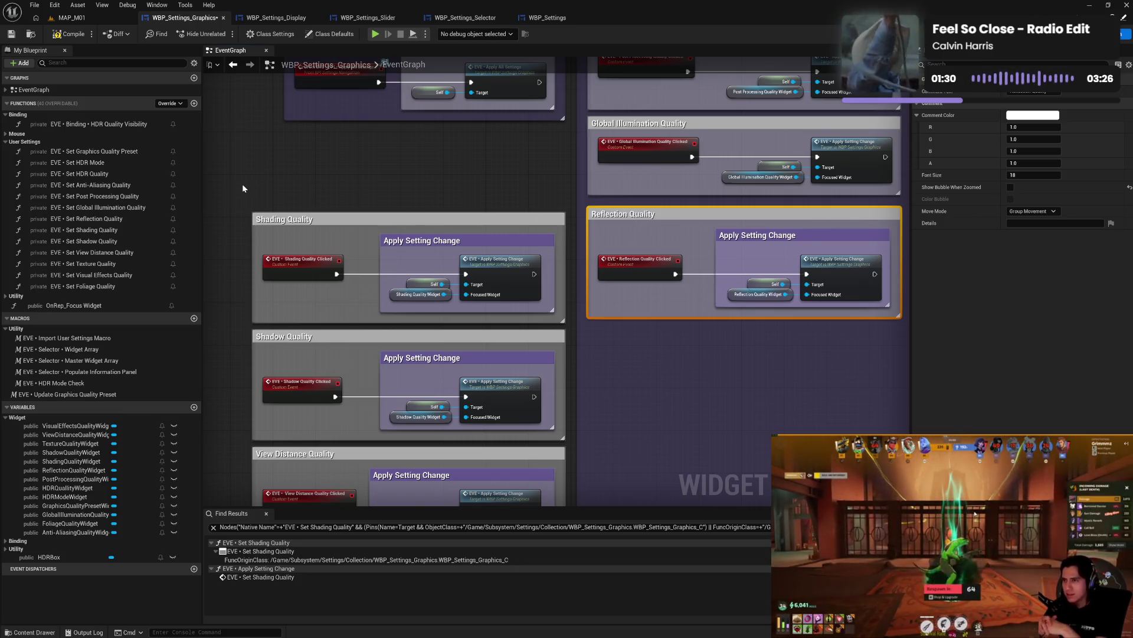
mouse_move(243, 186)
mouse_down()
mouse_move(256, 529)
mouse_move(270, 458)
mouse_up()
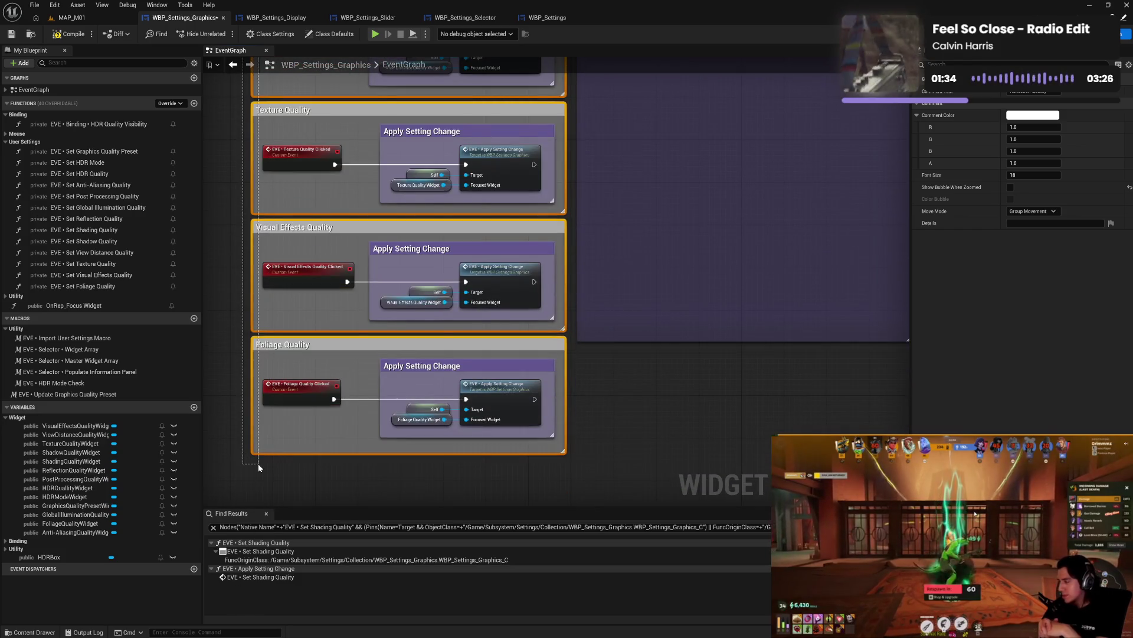
drag(623, 190, 687, 562)
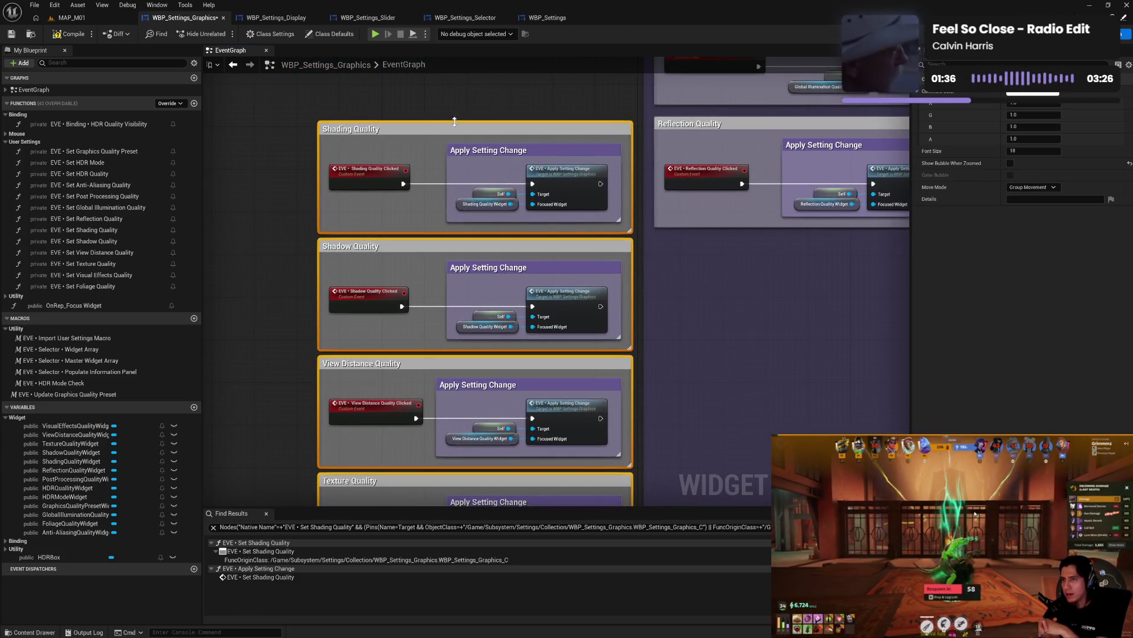
mouse_move(436, 130)
mouse_down()
mouse_move(575, 228)
mouse_move(774, 244)
mouse_up()
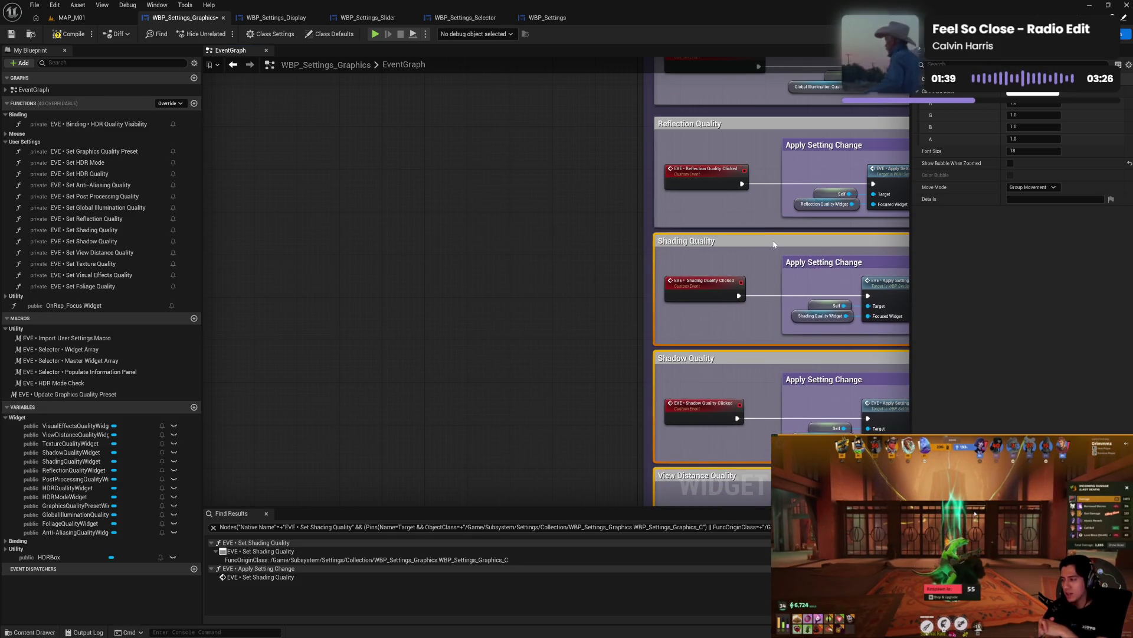
ctrl+click(725, 129)
mouse_move(860, 132)
mouse_down()
mouse_move(569, 244)
mouse_move(500, 413)
mouse_move(532, 406)
mouse_up()
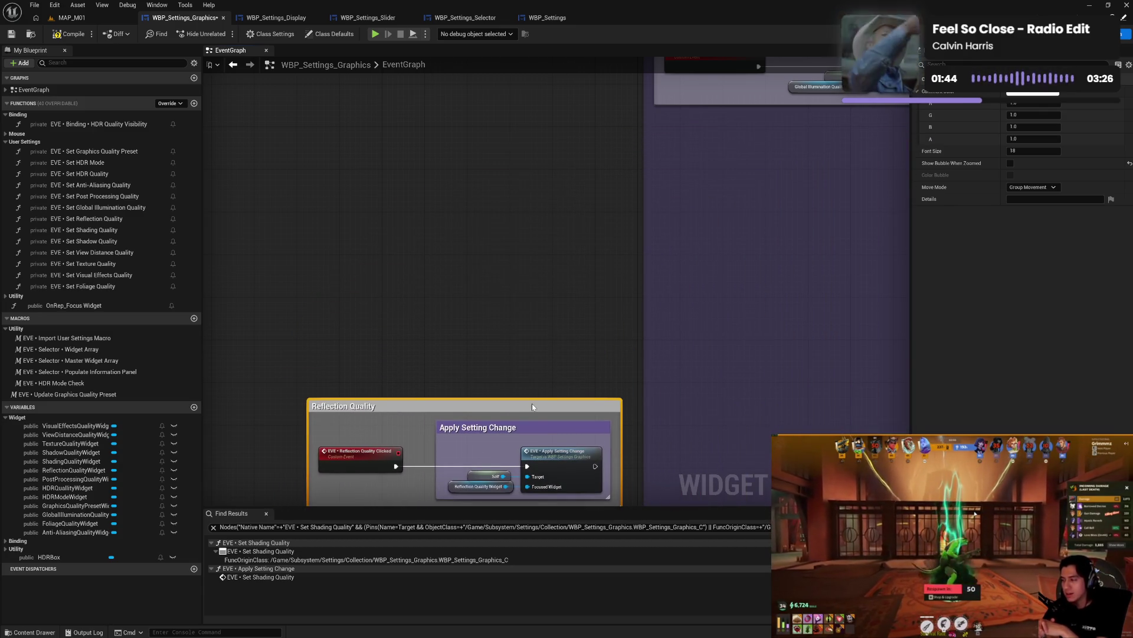
key(ctrl+z)
key(ctrl+v)
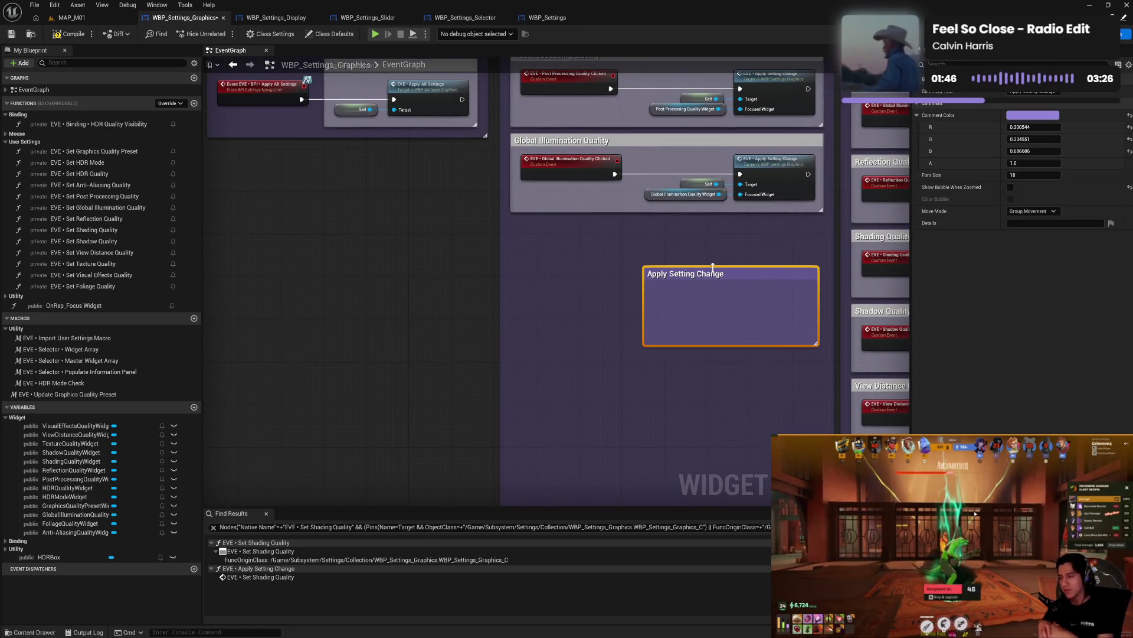
- Wrap Global Illumination Quality's apply nodes in the comment and stack it above Reflection Quality
drag(716, 273, 697, 241)
mouse_move(694, 161)
mouse_down()
mouse_move(782, 183)
mouse_move(750, 270)
mouse_up()
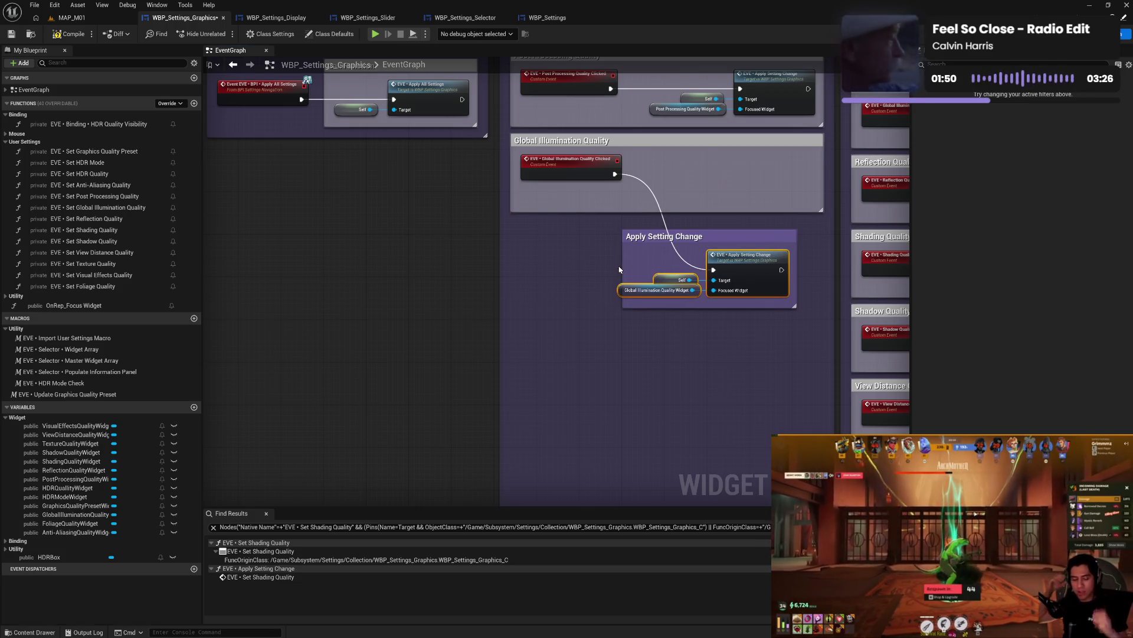
drag(621, 270, 610, 271)
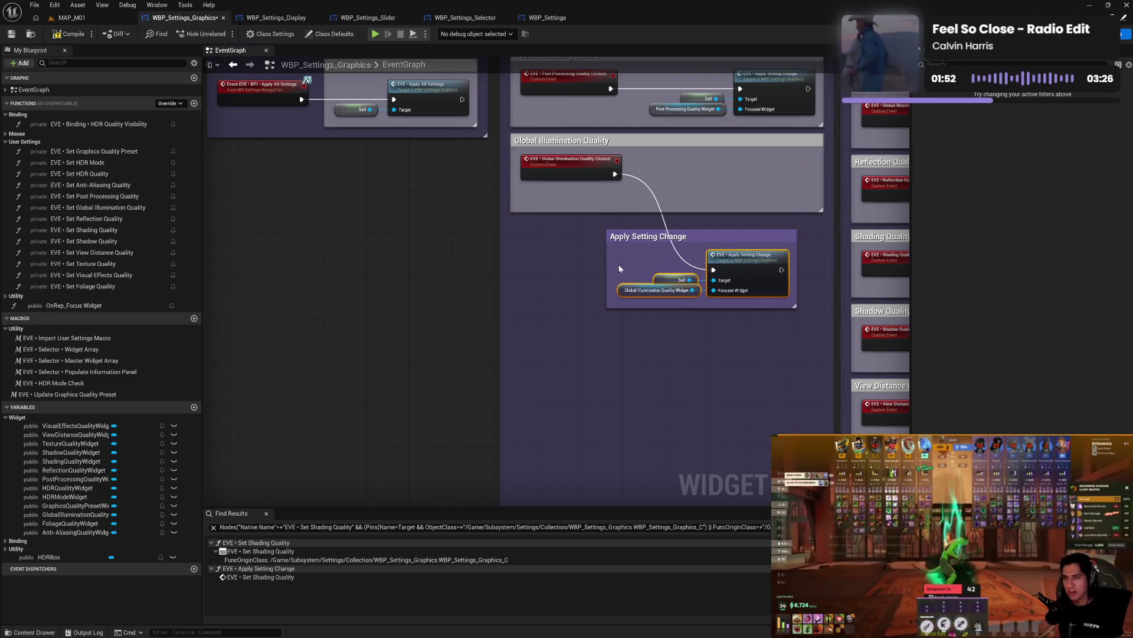
mouse_move(680, 239)
mouse_down()
mouse_move(726, 160)
mouse_move(705, 163)
mouse_up()
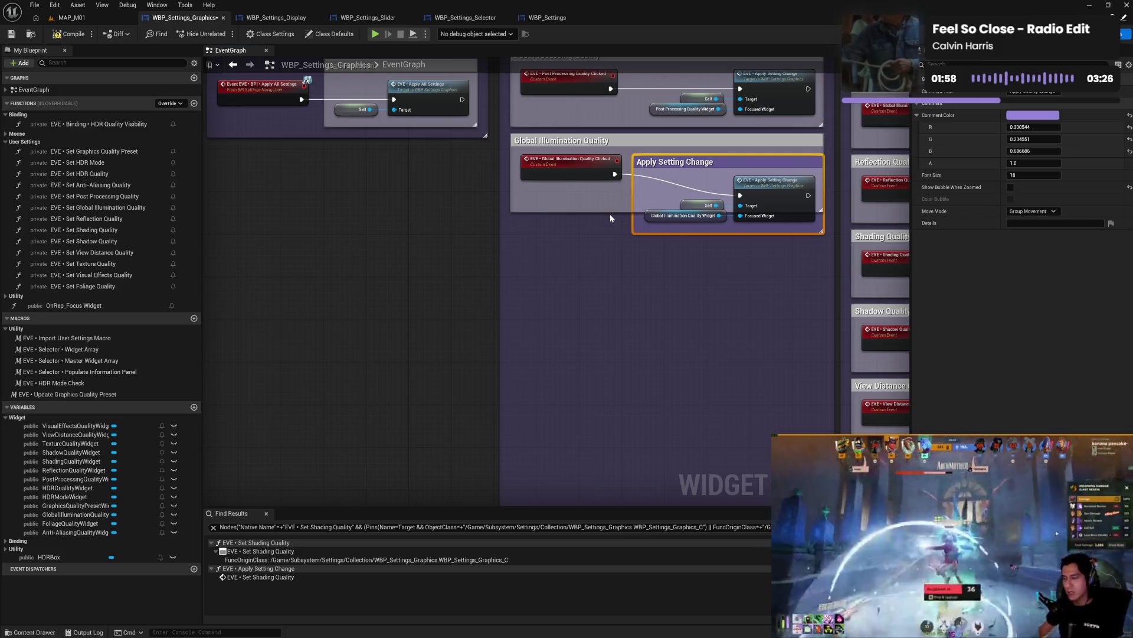
drag(611, 211, 611, 243)
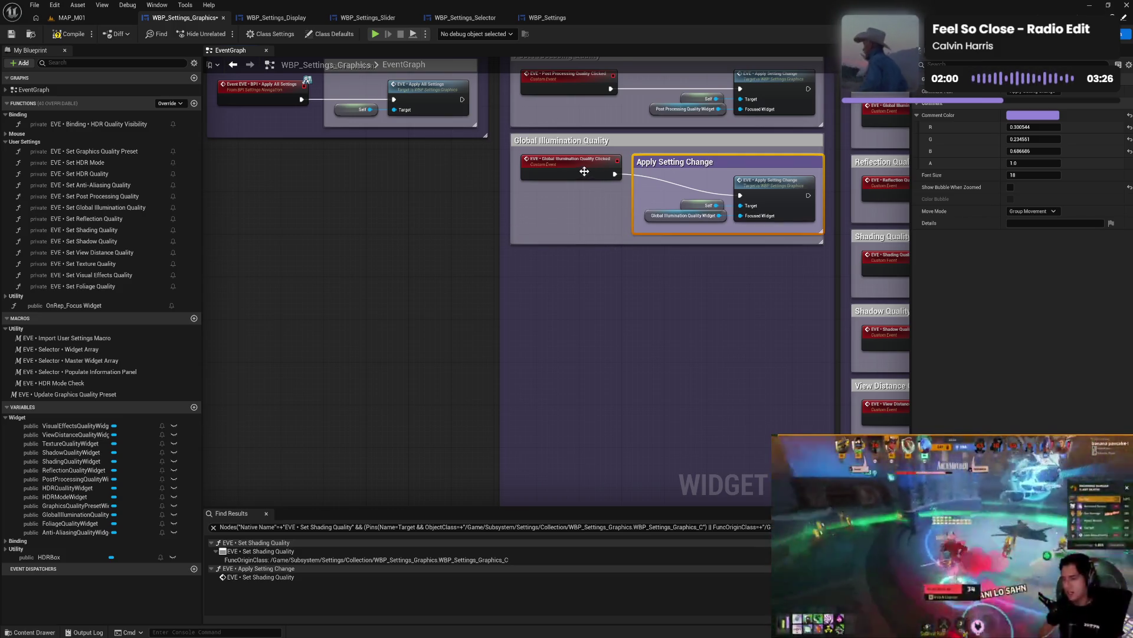
drag(584, 171, 584, 192)
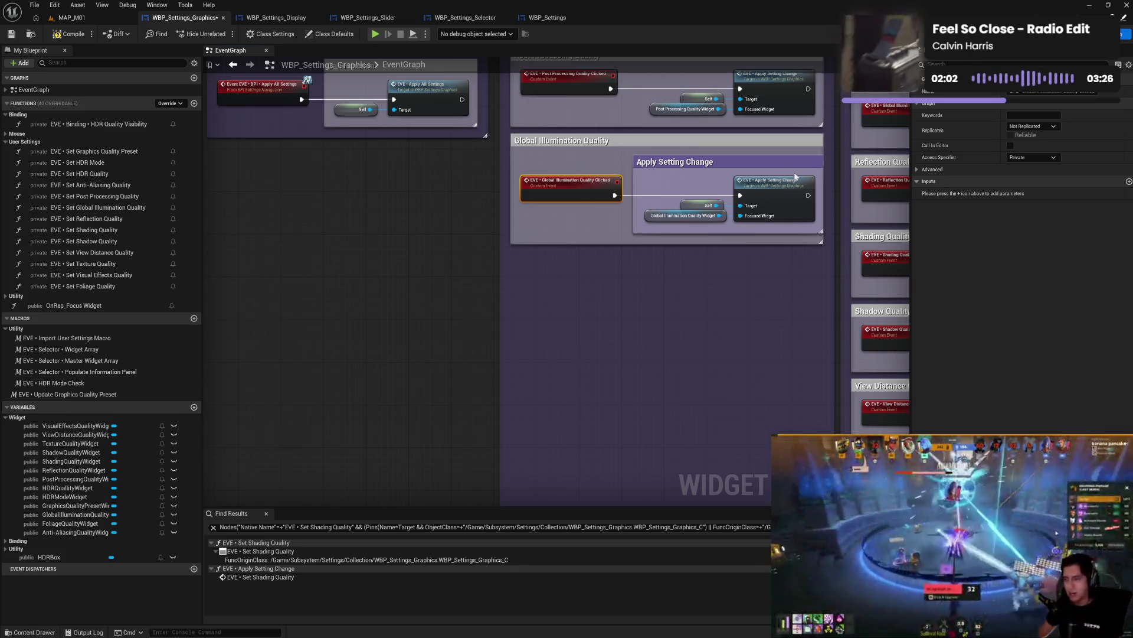
mouse_move(799, 150)
mouse_down()
mouse_move(574, 204)
mouse_move(428, 260)
mouse_up()
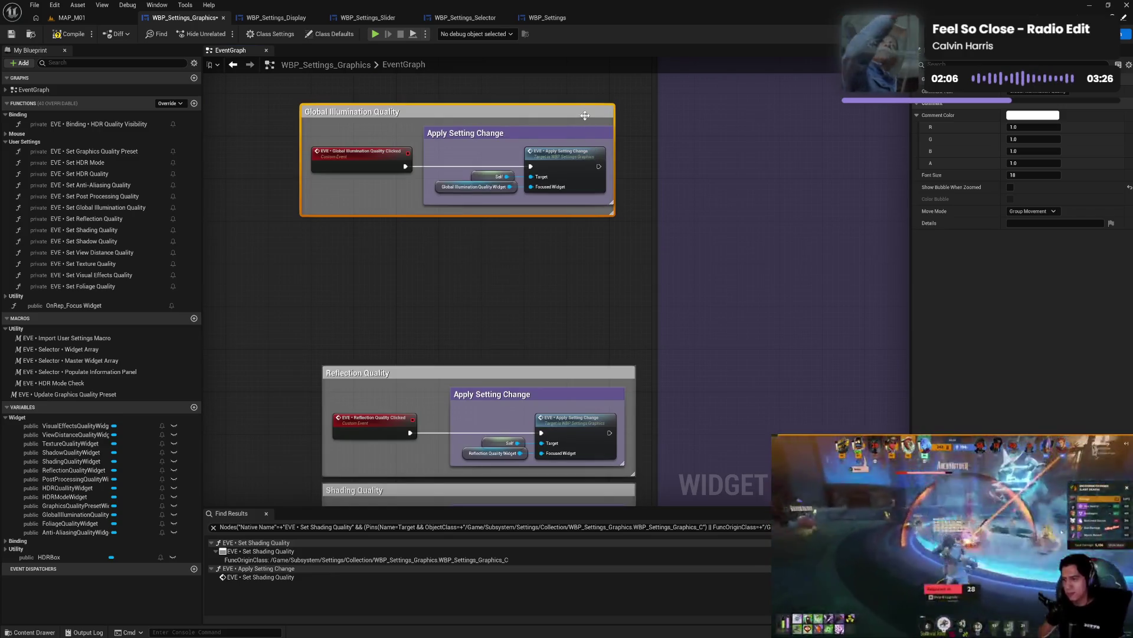
mouse_move(586, 118)
mouse_down()
mouse_move(603, 174)
mouse_move(605, 264)
mouse_move(642, 268)
mouse_move(648, 294)
mouse_move(620, 283)
mouse_move(649, 294)
mouse_move(615, 281)
mouse_move(652, 261)
mouse_up()
- Widen the Shadow and View Distance groups and align the Reflection, Shadow and View Distance inner comments
scroll(657, 397, down, 4)
click(610, 284)
scroll(652, 291, down, 4)
scroll(661, 370, down, 5)
drag(578, 238, 589, 239)
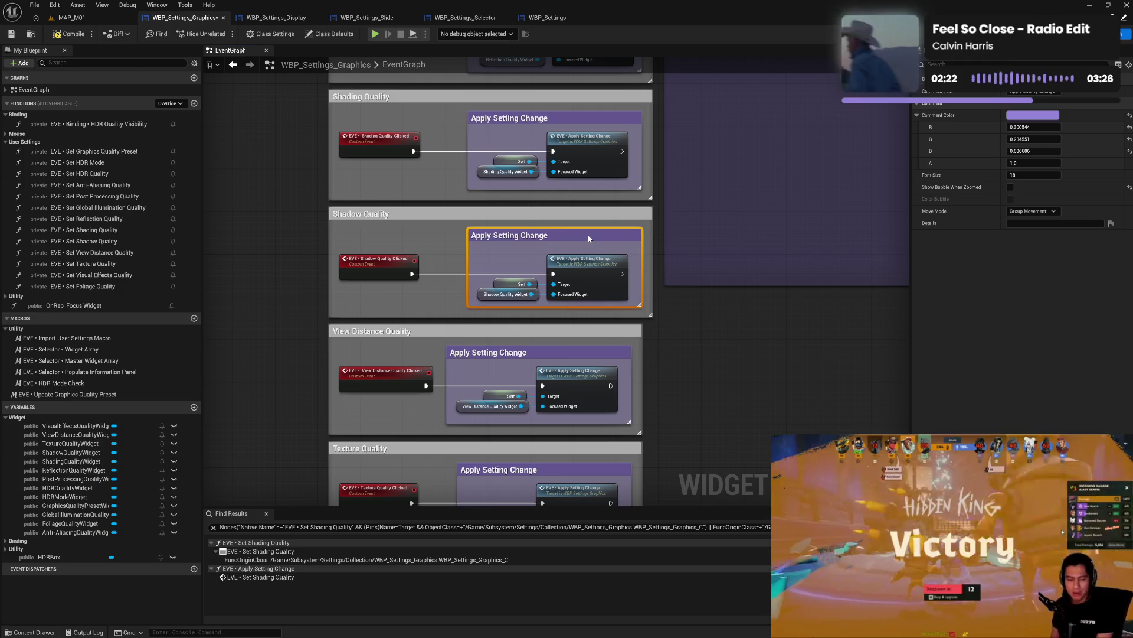
mouse_move(643, 388)
mouse_down()
mouse_move(664, 385)
mouse_move(654, 384)
mouse_up()
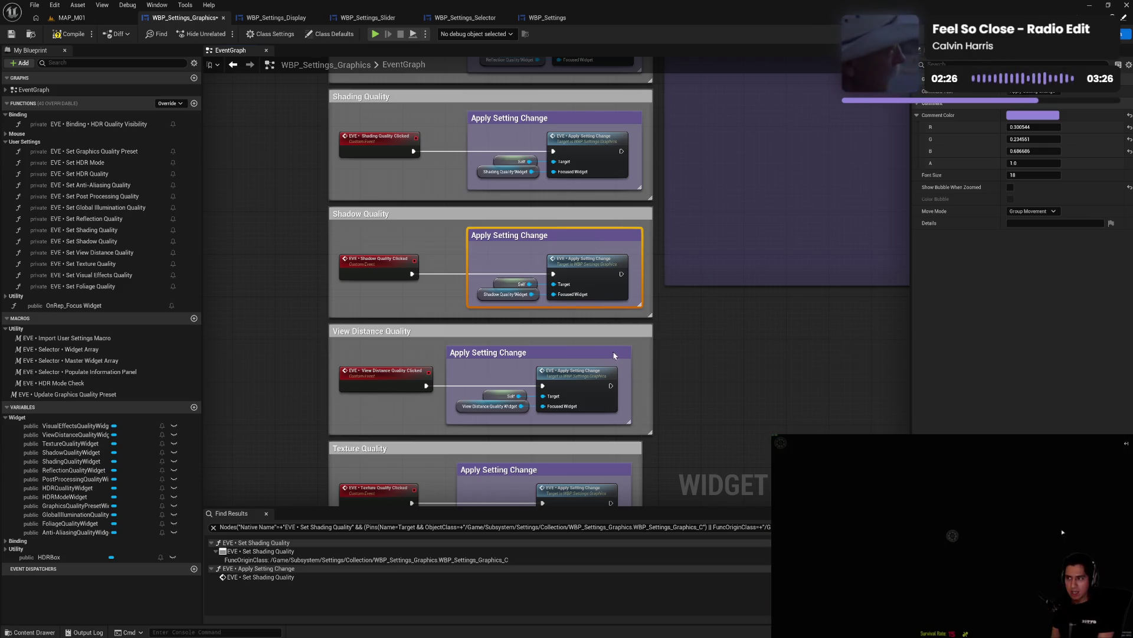
drag(609, 353, 619, 353)
- Shift the Texture, Visual Effects and Foliage inner comments right so they line up
scroll(698, 465, down, 5)
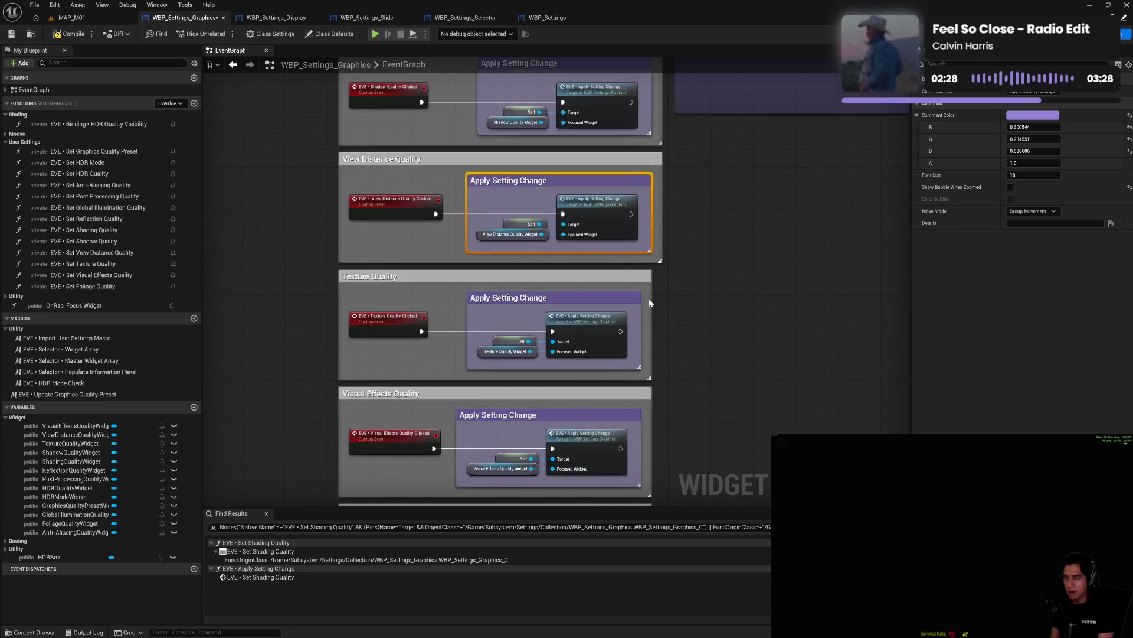
drag(625, 299, 636, 300)
scroll(708, 343, down, 2)
scroll(707, 344, down, 1)
drag(651, 379, 662, 380)
drag(620, 307, 668, 317)
scroll(695, 424, down, 3)
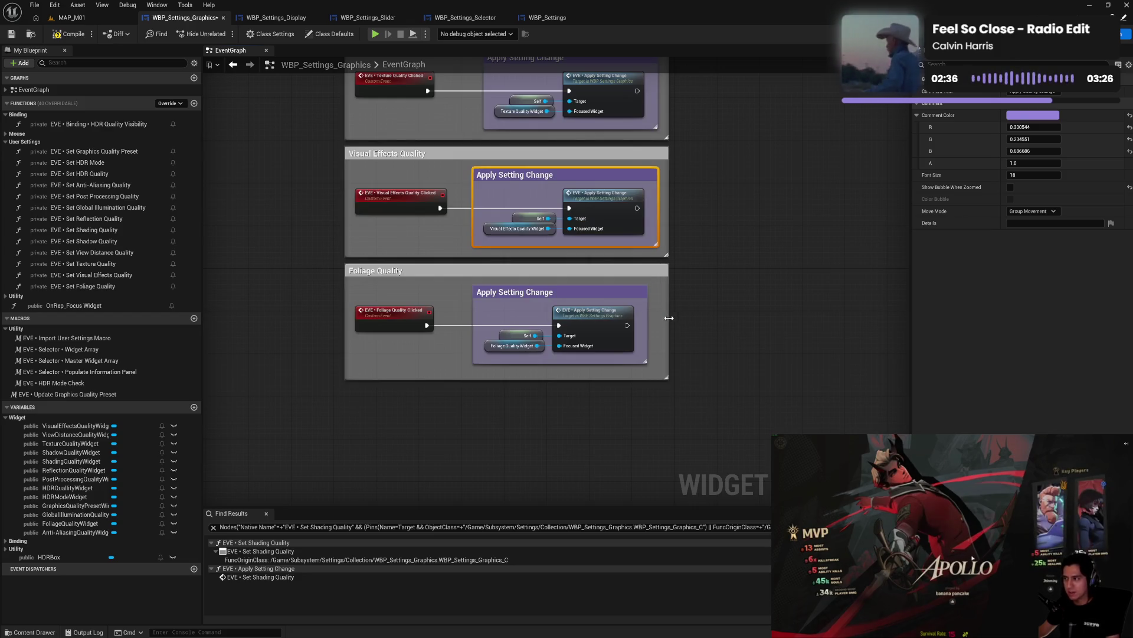
drag(620, 288, 632, 289)
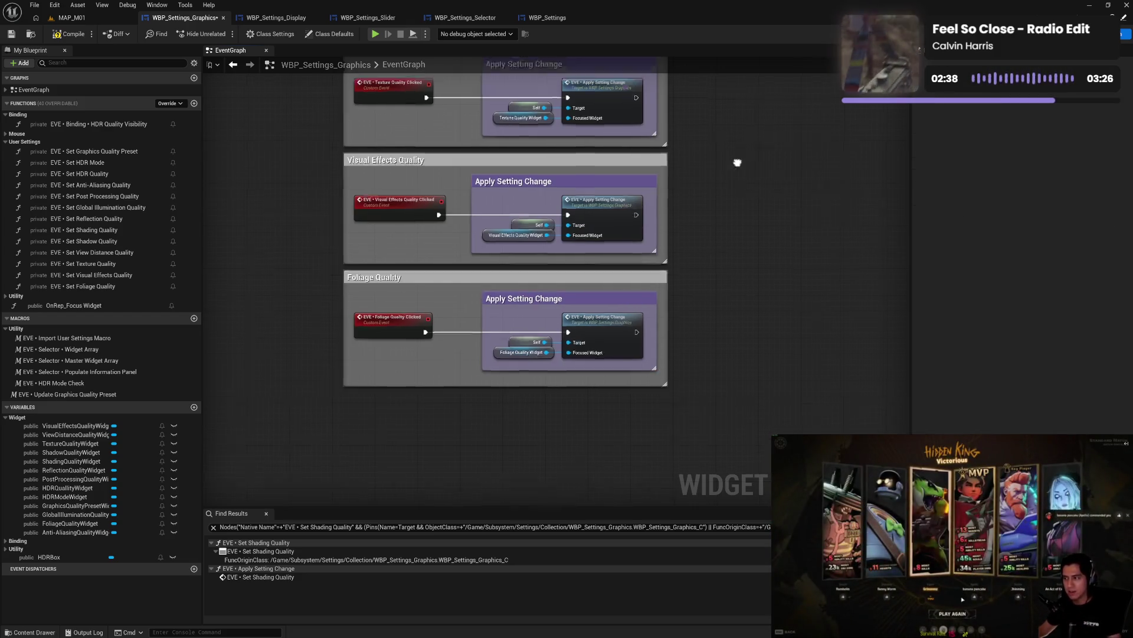
mouse_move(737, 162)
mouse_down()
mouse_move(733, 203)
mouse_move(764, 235)
mouse_move(587, 390)
mouse_up()
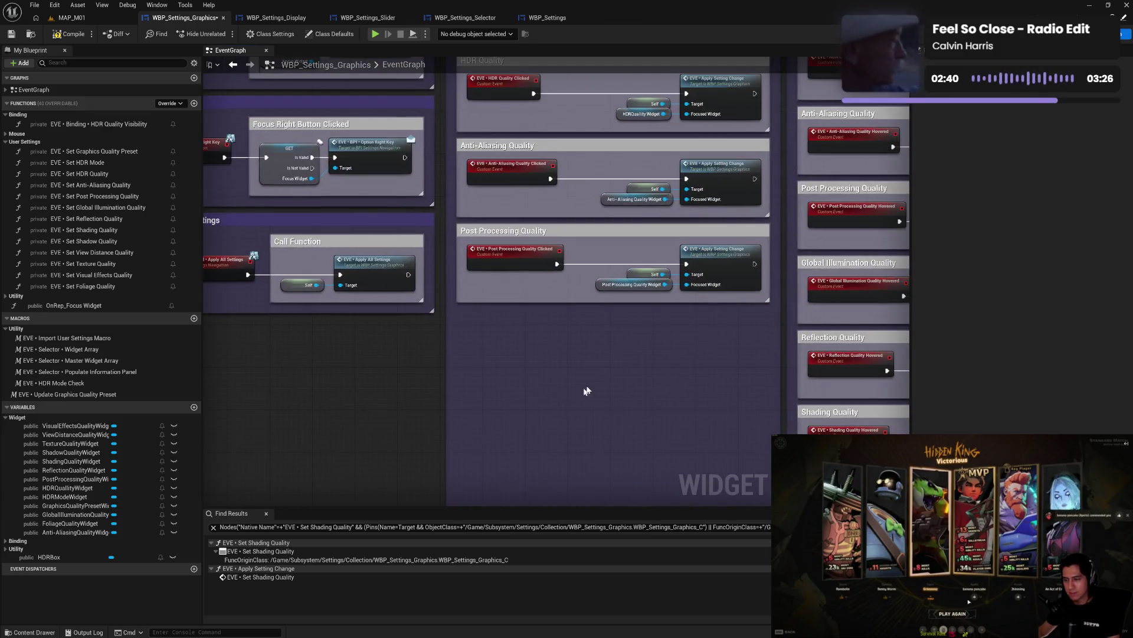
- Nest an Apply Setting Change comment in Post Processing Quality and stack it above Global Illumination Quality
key(ctrl+v)
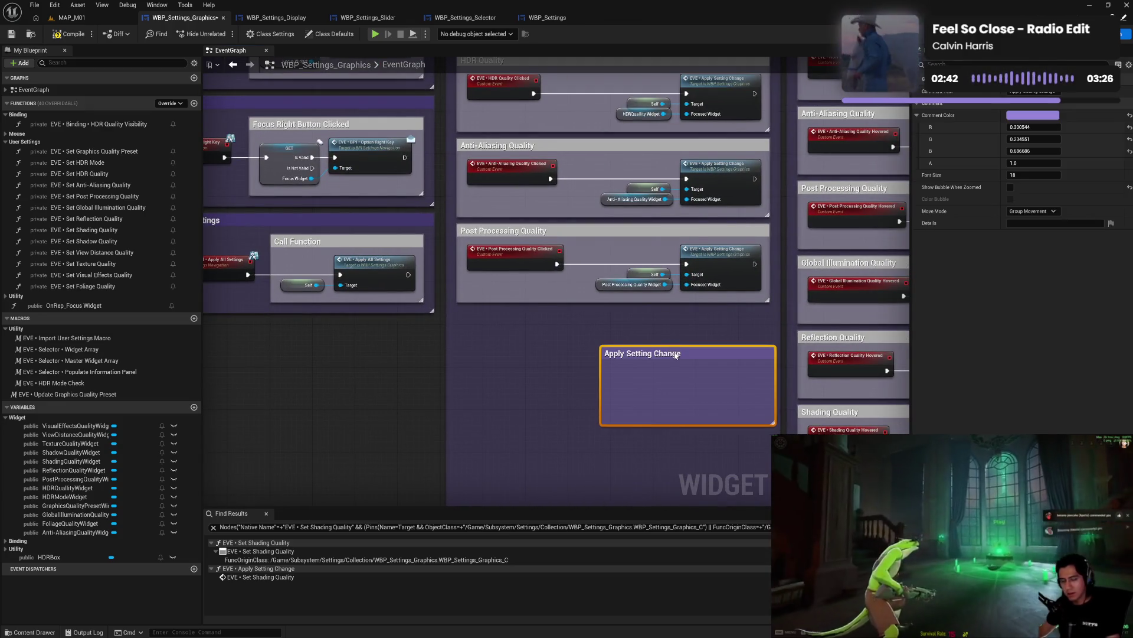
drag(606, 352, 590, 317)
mouse_move(644, 258)
mouse_down()
mouse_move(723, 293)
mouse_move(714, 342)
mouse_up()
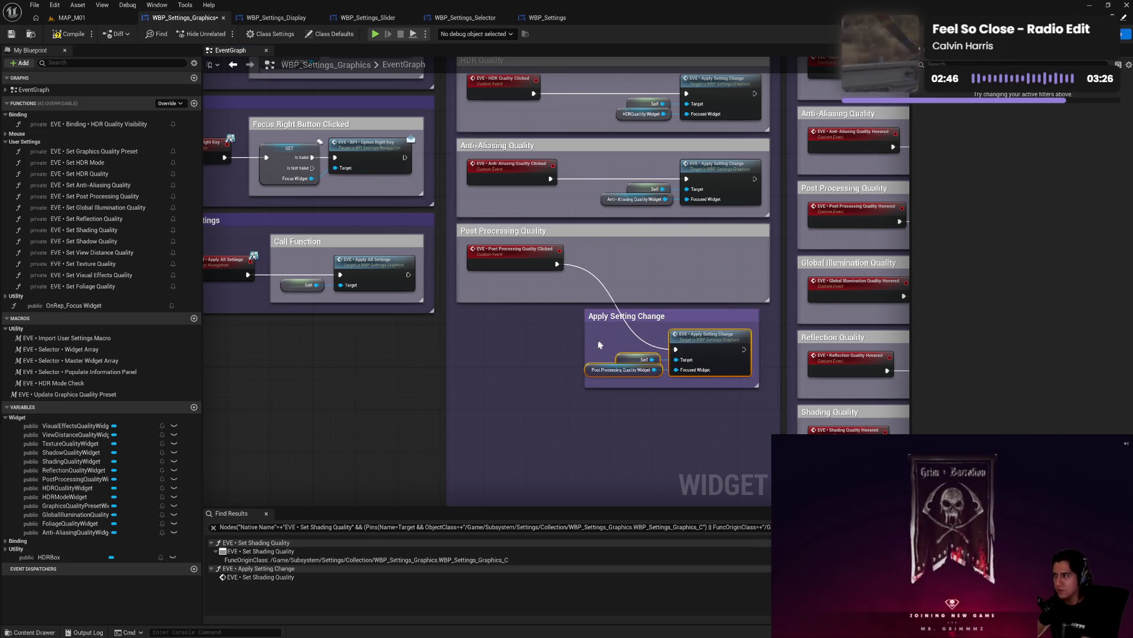
drag(586, 351, 576, 352)
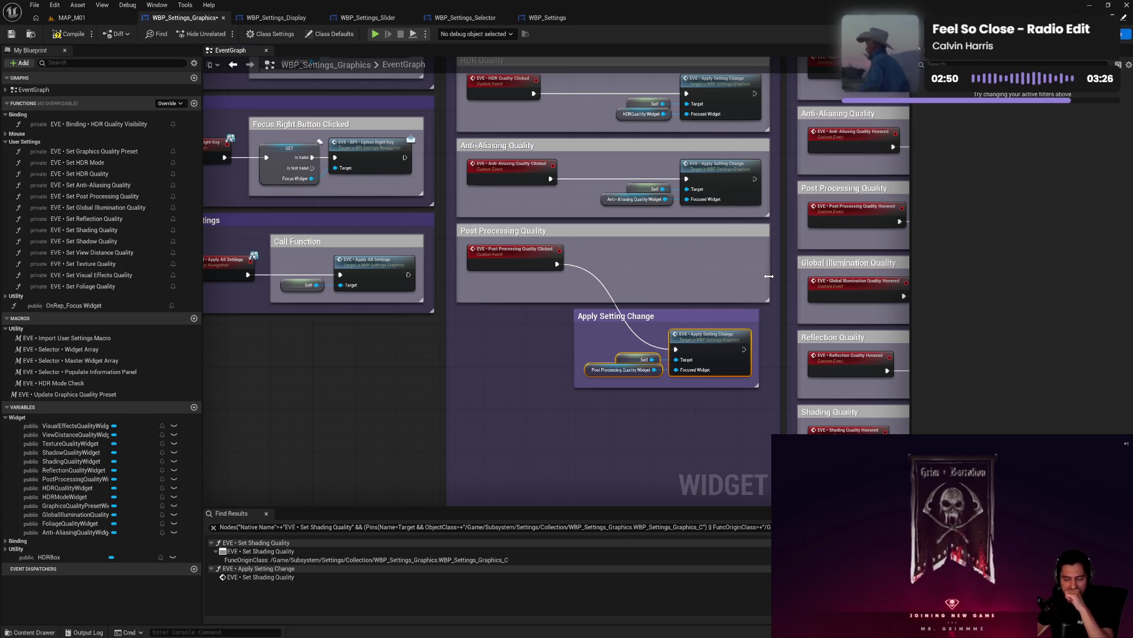
drag(770, 276, 780, 276)
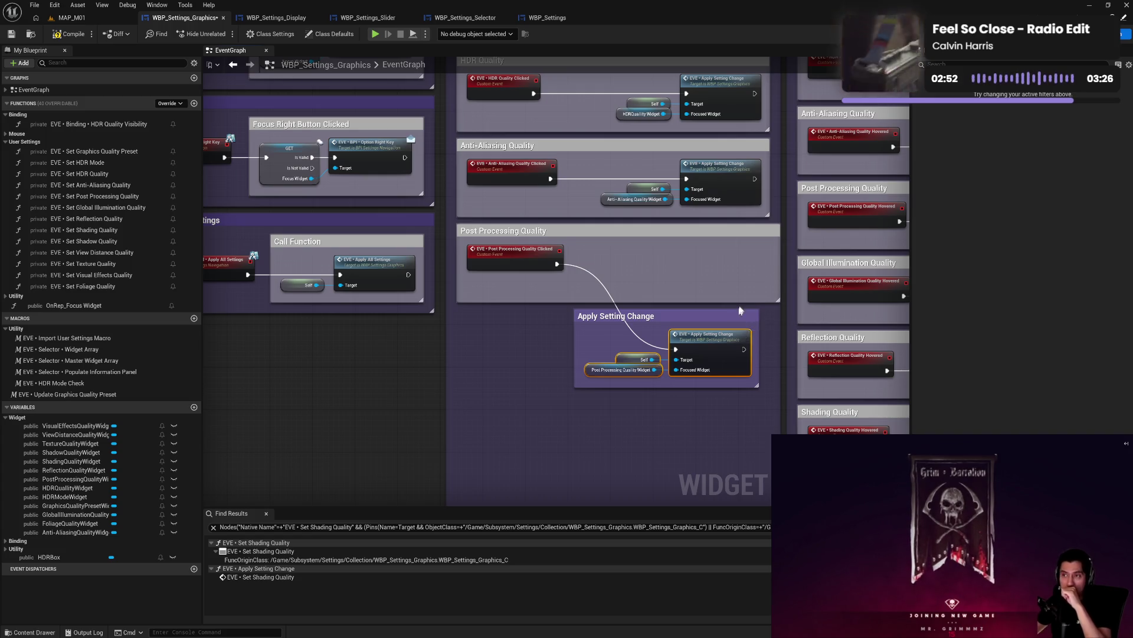
drag(740, 310, 747, 257)
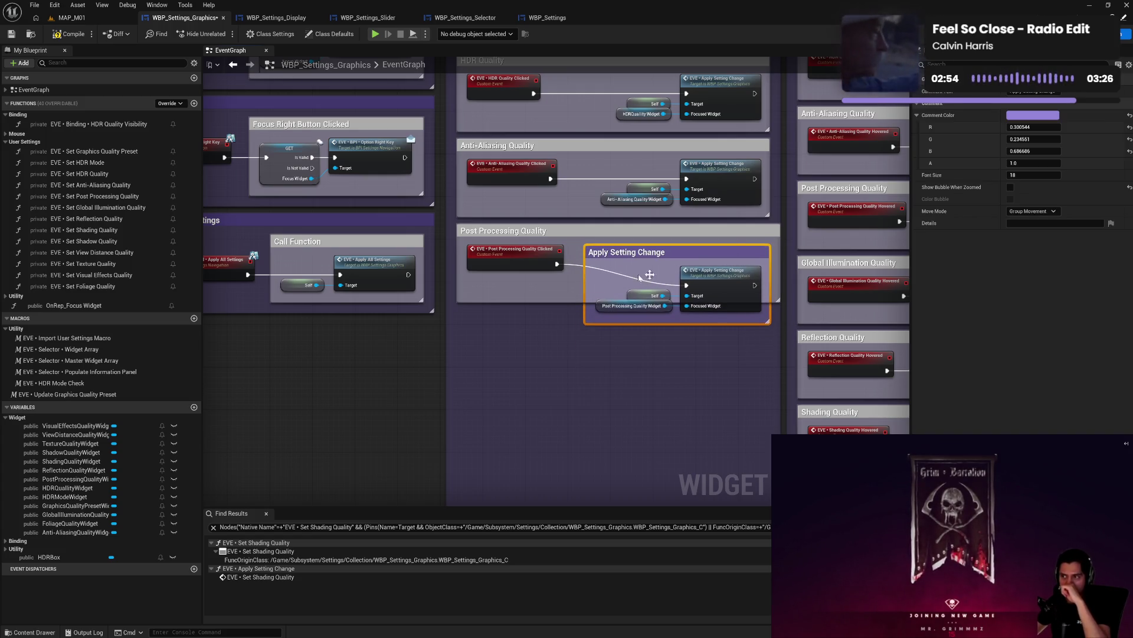
drag(526, 260, 537, 333)
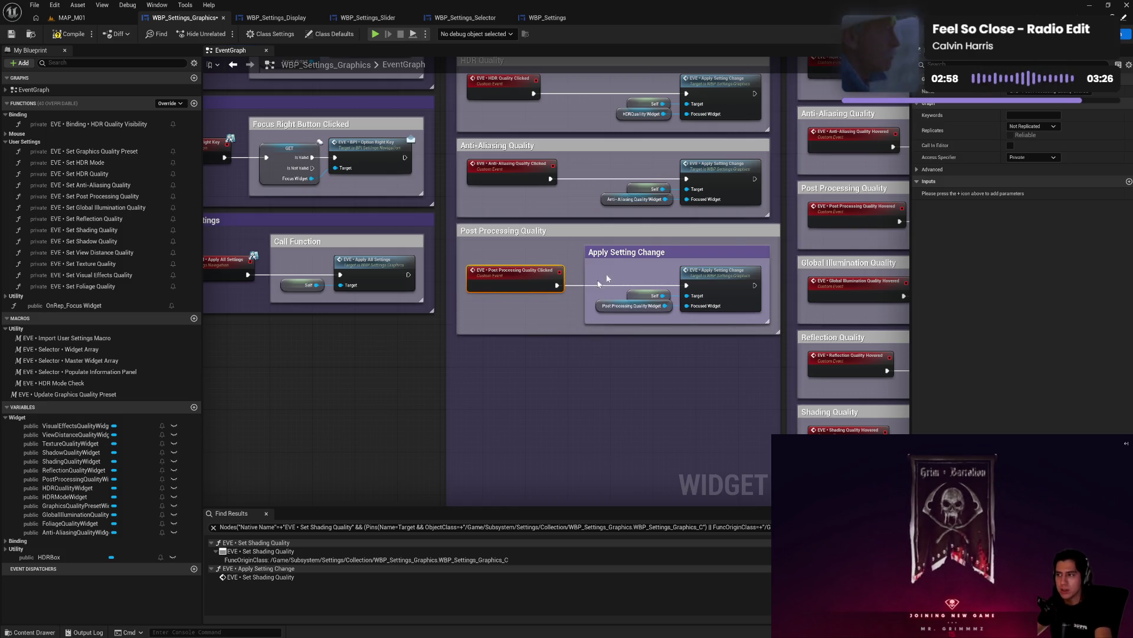
mouse_move(742, 234)
mouse_down()
mouse_move(549, 390)
mouse_move(265, 405)
mouse_move(239, 454)
mouse_up()
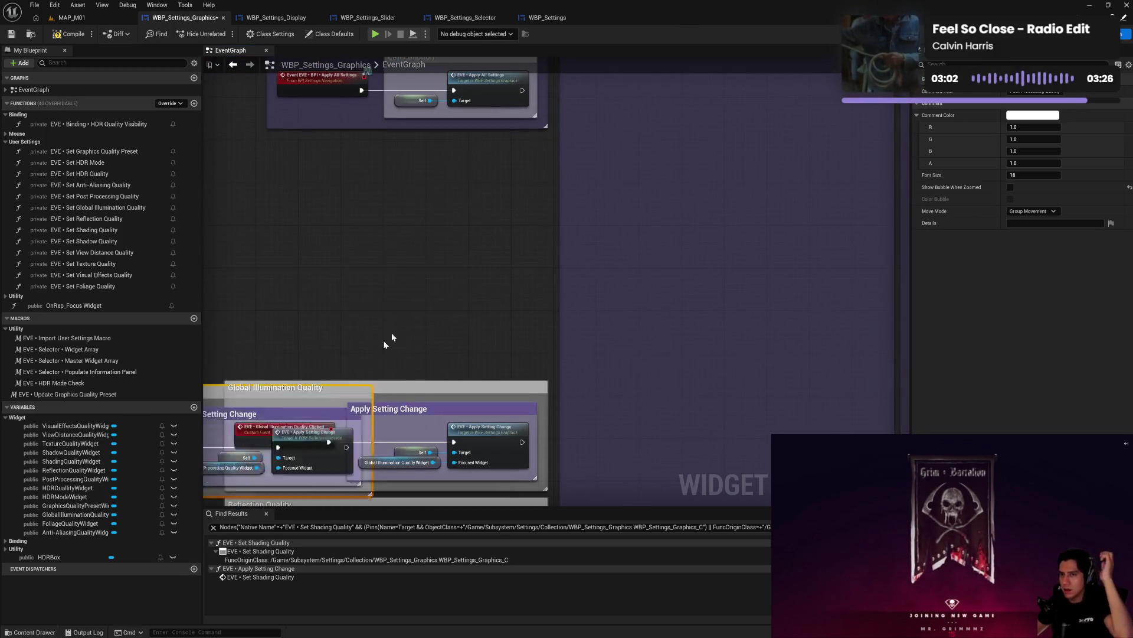
mouse_move(392, 336)
mouse_down()
mouse_move(537, 271)
mouse_move(513, 274)
mouse_up()
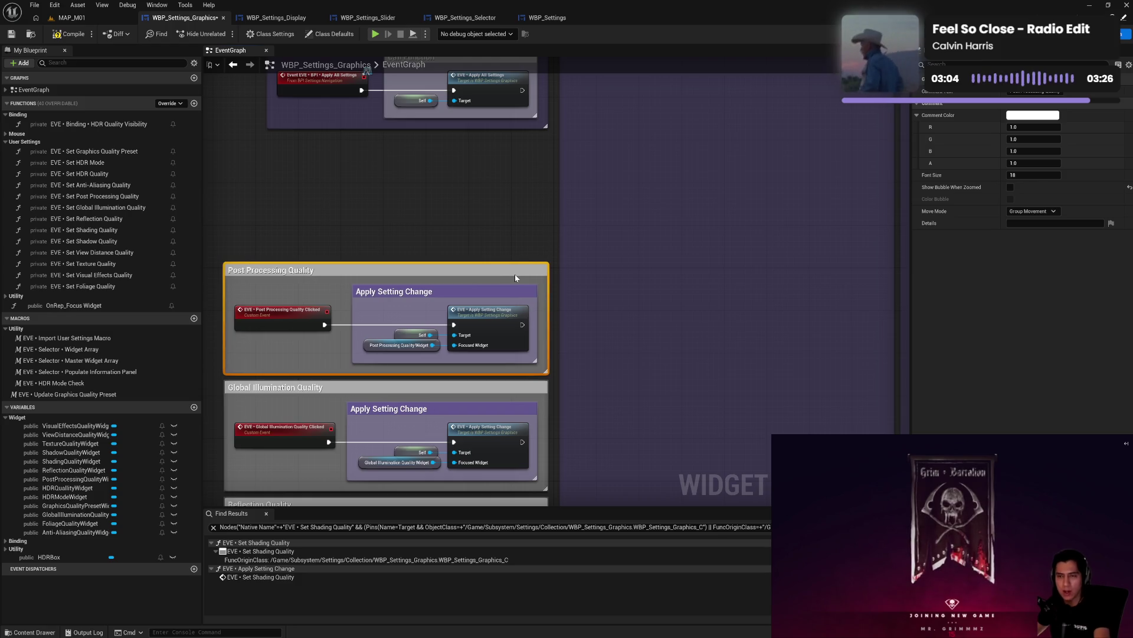
- Wrap Anti-Aliasing Quality's apply nodes in a nested Apply Setting Change comment and move the group into the column
drag(658, 210, 646, 360)
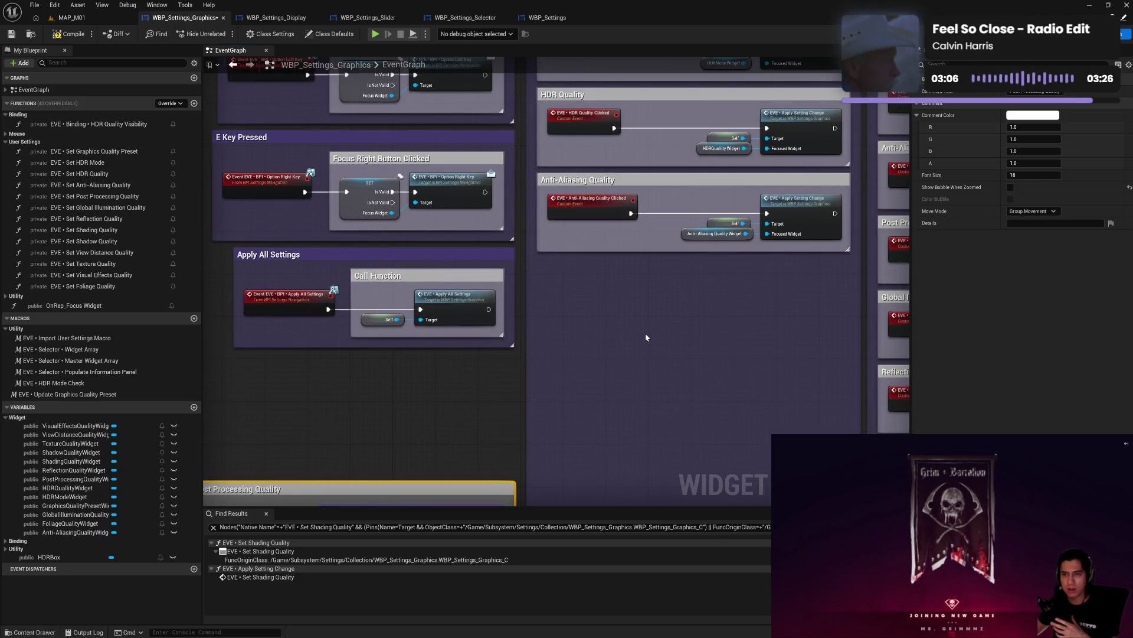
key(ctrl+v)
drag(725, 202, 793, 254)
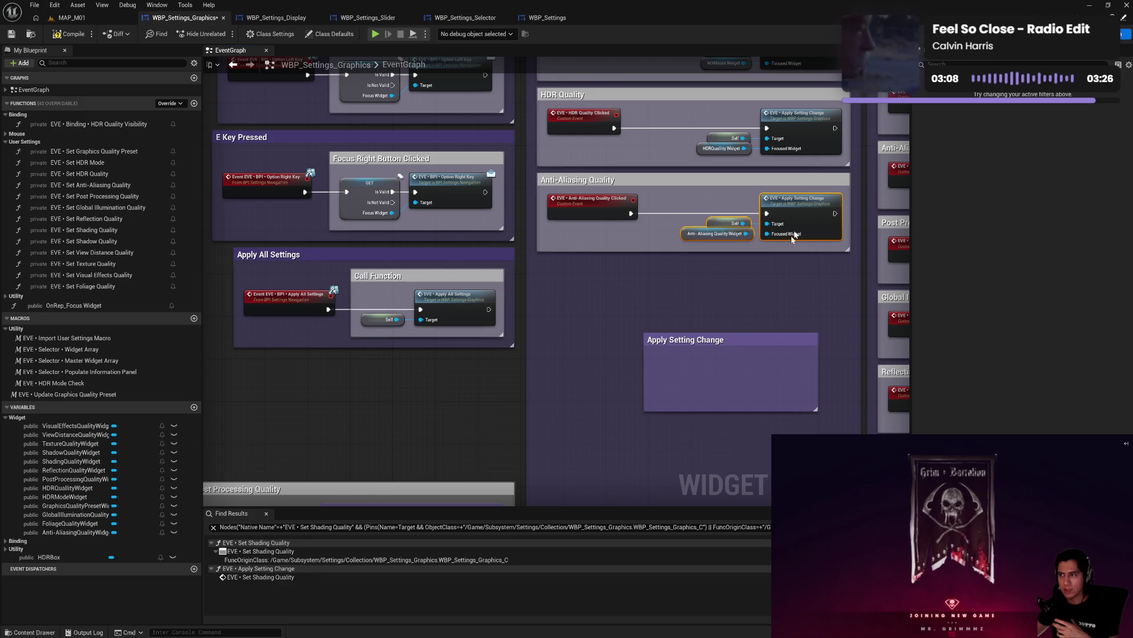
drag(802, 207, 771, 366)
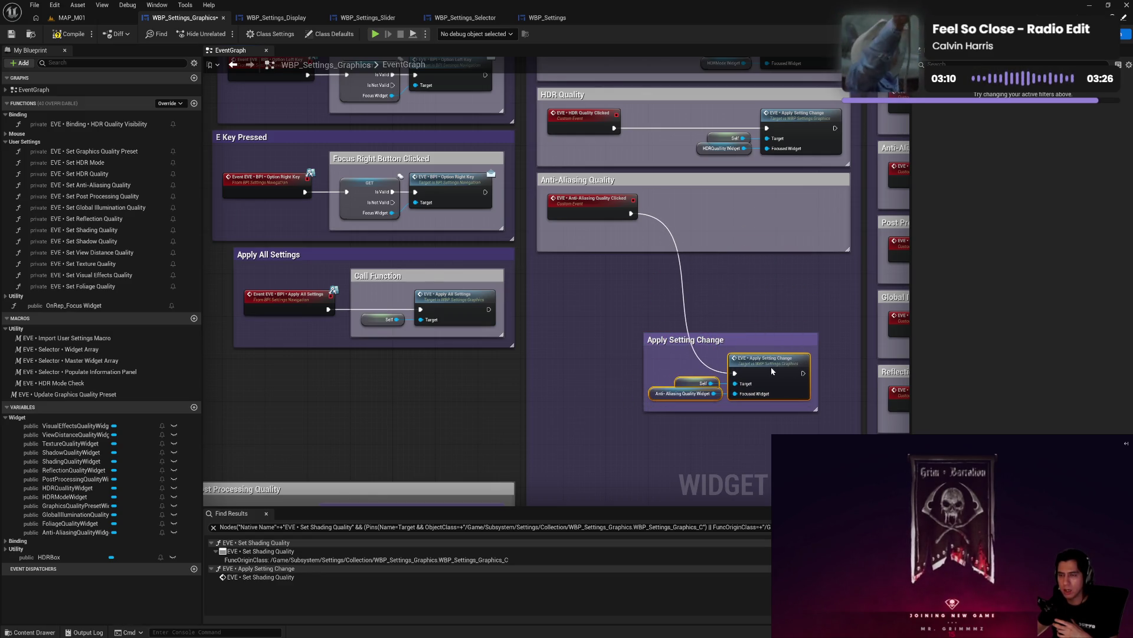
drag(644, 378, 639, 378)
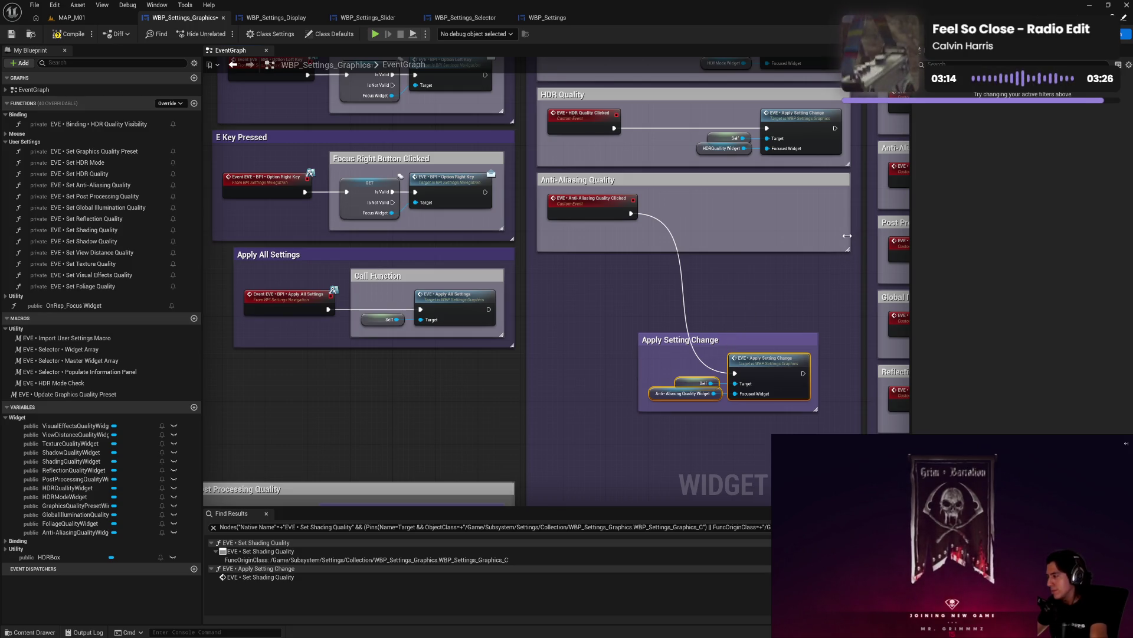
drag(847, 235, 861, 235)
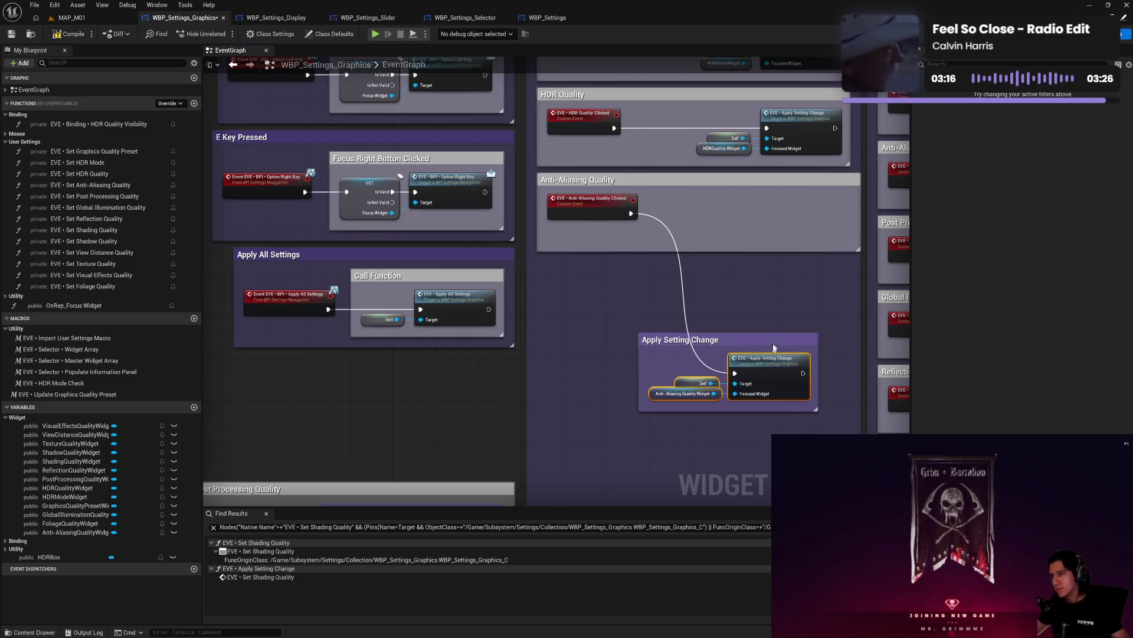
mouse_move(784, 334)
mouse_down()
mouse_move(820, 205)
mouse_move(805, 198)
mouse_up()
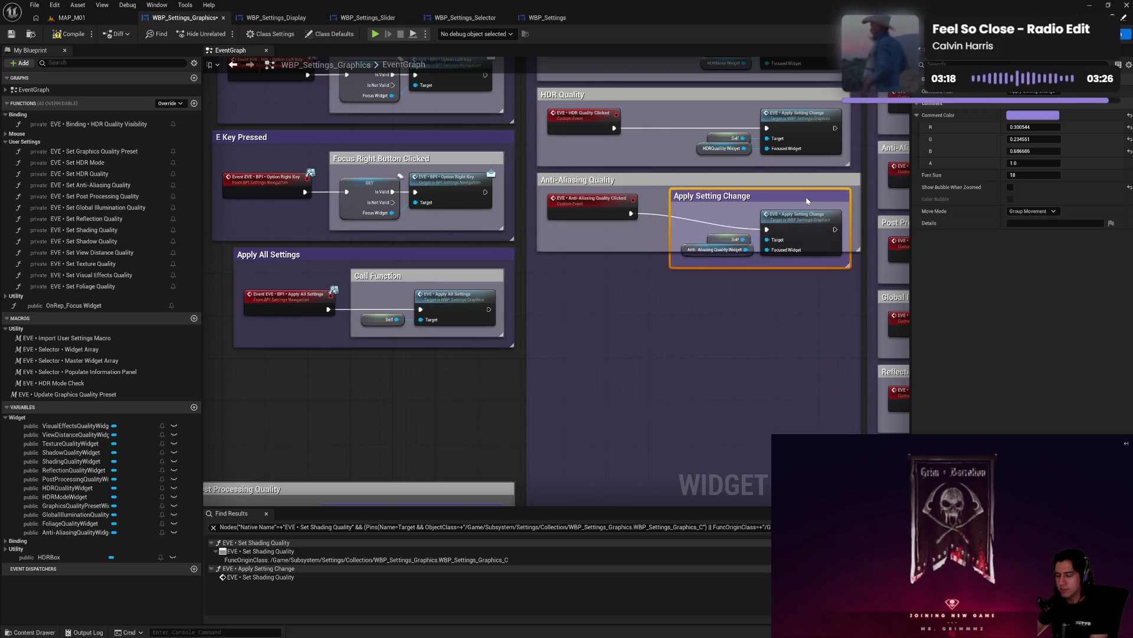
drag(597, 209, 605, 281)
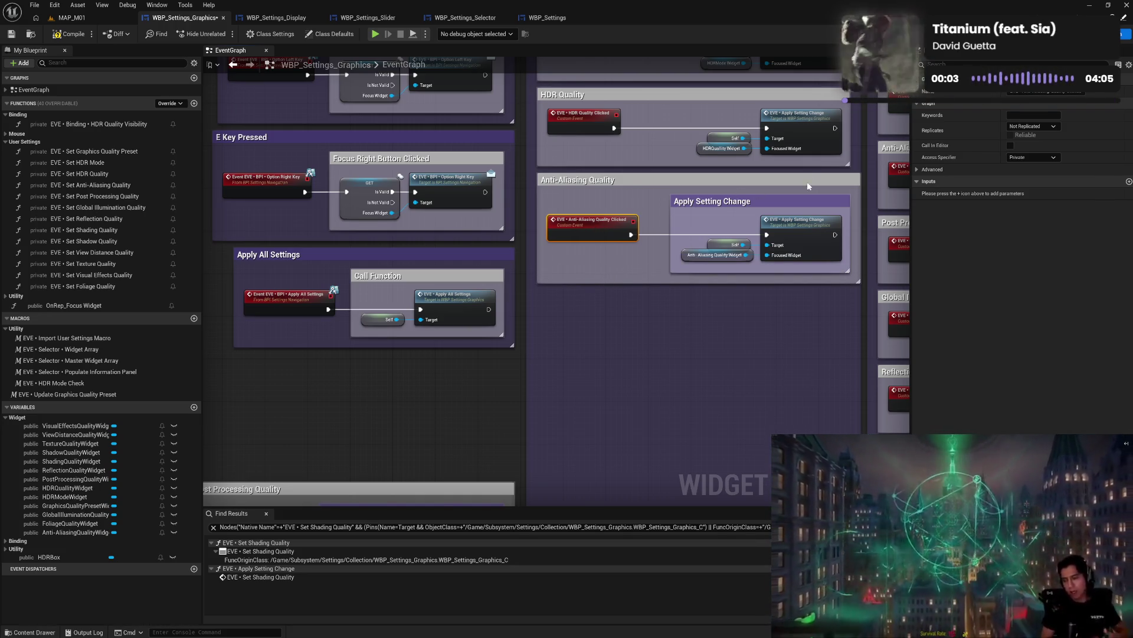
mouse_move(825, 182)
mouse_down()
mouse_move(744, 330)
mouse_move(482, 378)
mouse_up()
mouse_move(594, 347)
mouse_down()
mouse_move(673, 344)
mouse_move(643, 430)
mouse_move(620, 394)
mouse_move(642, 392)
mouse_move(645, 336)
mouse_move(671, 272)
mouse_up()
- Wrap HDR Quality's apply nodes in a nested Apply Setting Change comment and move the box down
key(ctrl+v)
mouse_move(653, 205)
mouse_down()
mouse_move(716, 238)
mouse_move(731, 307)
mouse_up()
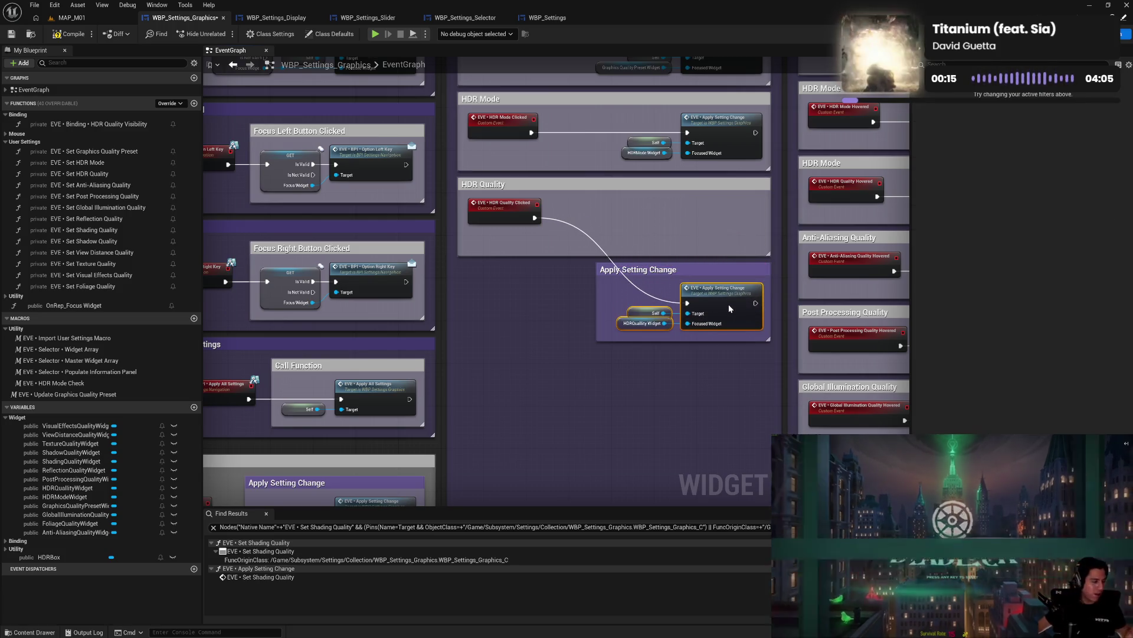
drag(599, 315, 608, 314)
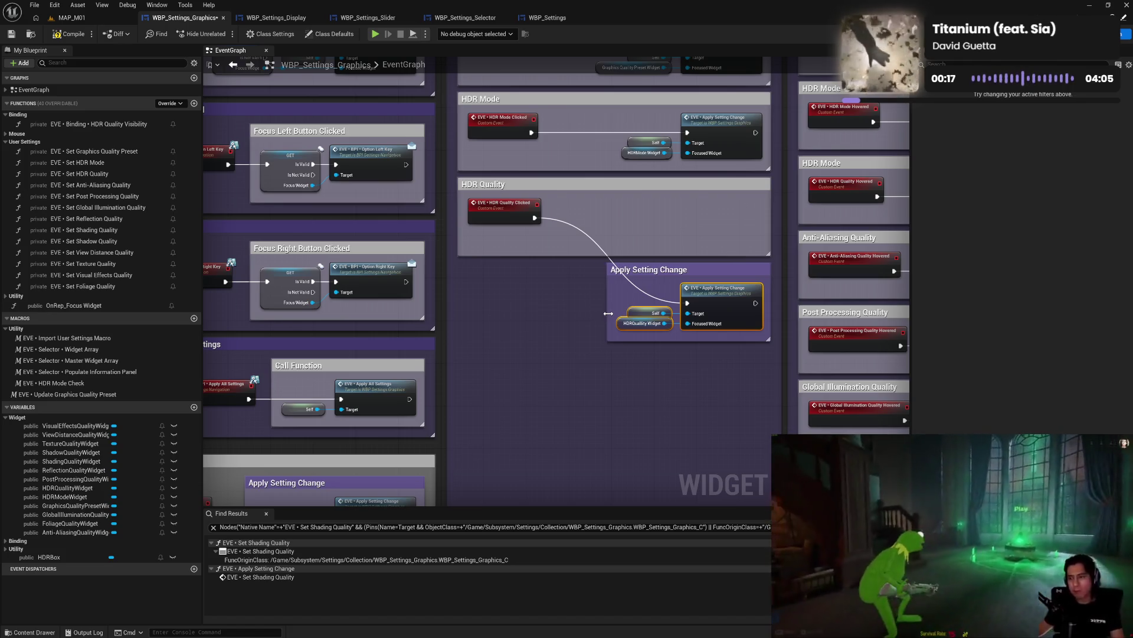
mouse_move(768, 238)
mouse_down()
mouse_move(779, 238)
mouse_move(754, 246)
mouse_move(749, 212)
mouse_up()
drag(601, 258, 601, 286)
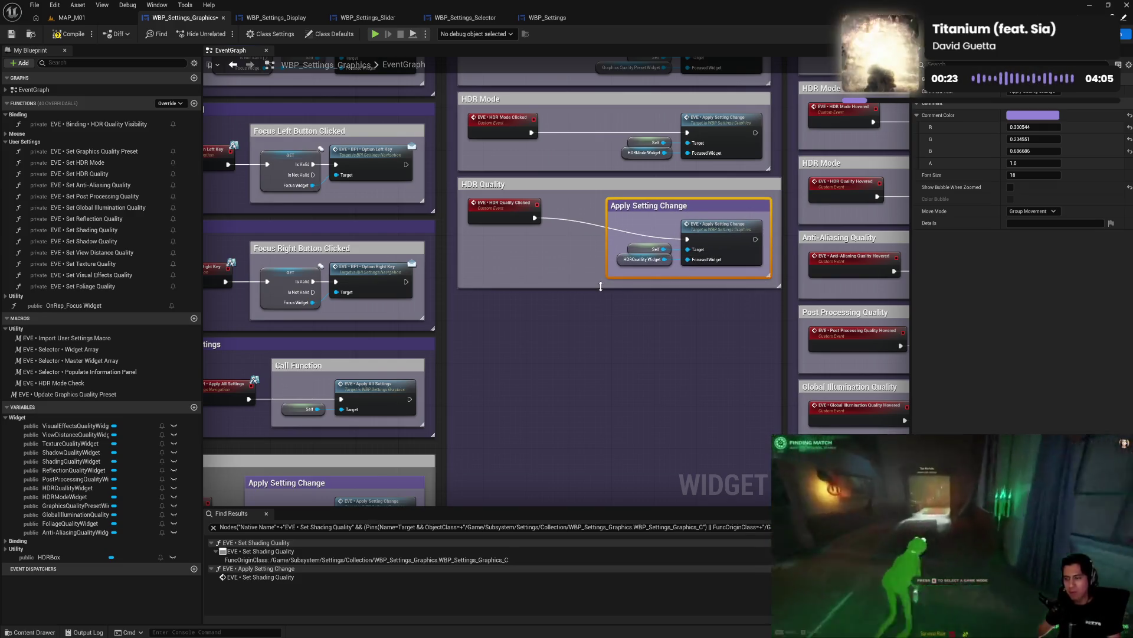
drag(505, 209, 507, 233)
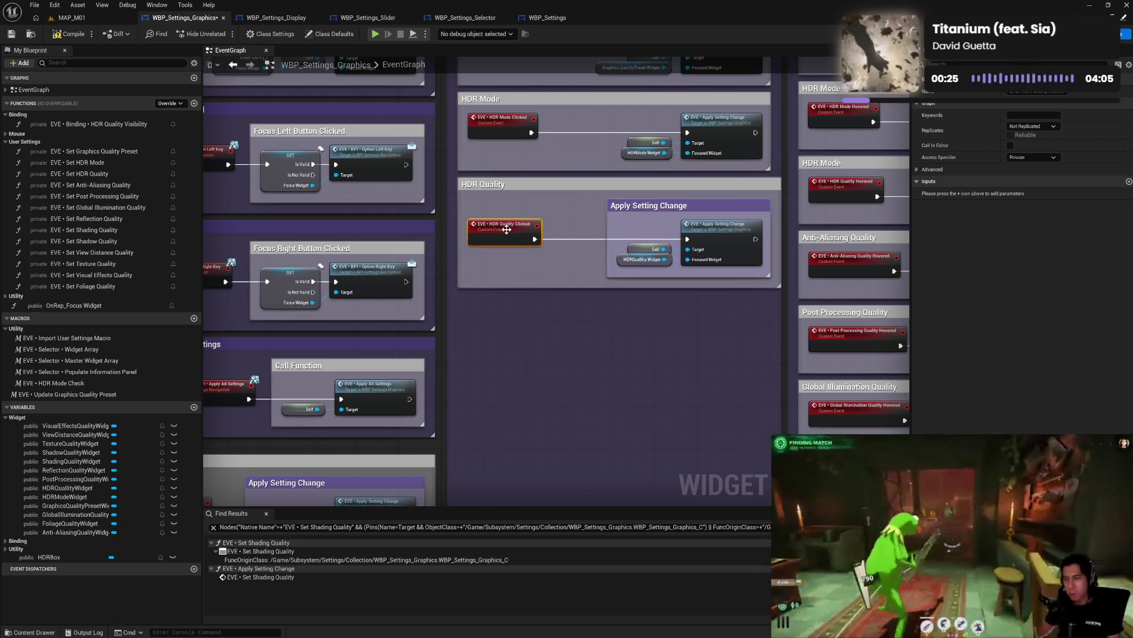
mouse_move(558, 186)
mouse_down()
mouse_move(562, 335)
mouse_move(550, 394)
mouse_up()
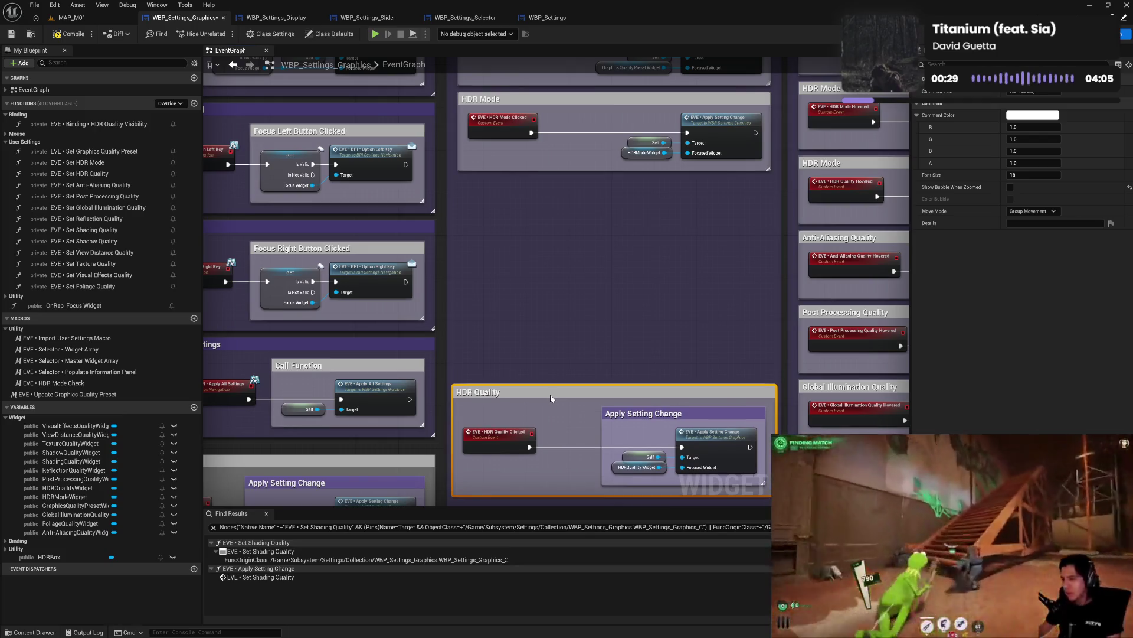
- Wrap HDR Mode's apply nodes in a nested Apply Setting Change comment and move it above HDR Quality
scroll(592, 329, up, 3)
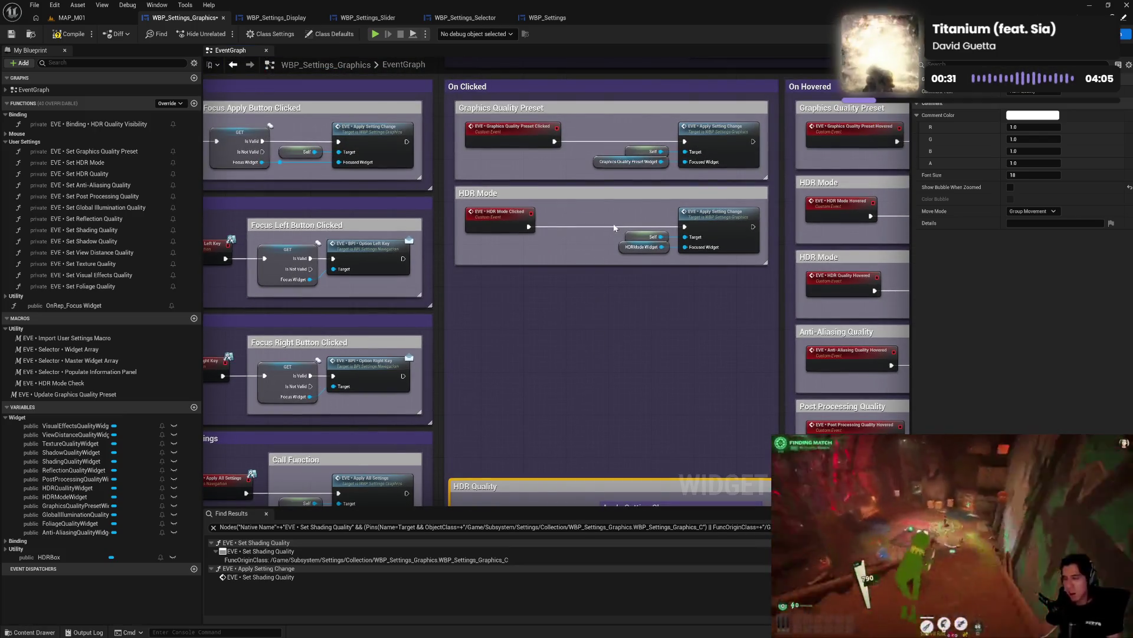
key(ctrl+v)
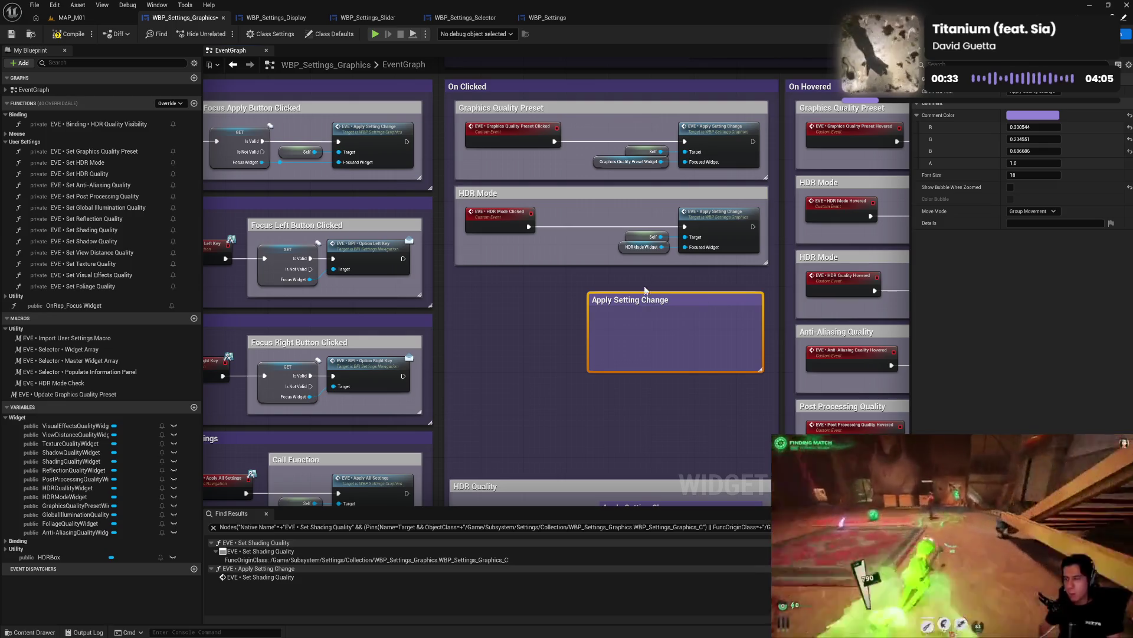
drag(645, 299, 641, 275)
mouse_move(645, 213)
mouse_down()
mouse_move(699, 254)
mouse_move(709, 303)
mouse_up()
drag(584, 304, 600, 306)
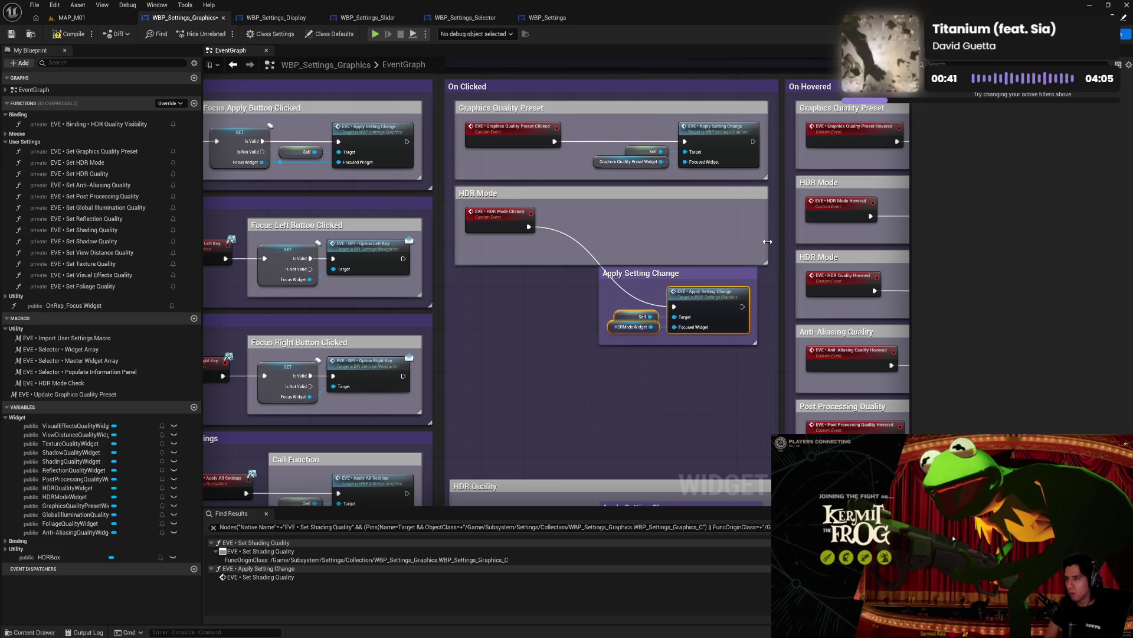
drag(767, 241, 778, 241)
drag(744, 277, 754, 219)
drag(599, 264, 599, 299)
drag(505, 242, 504, 248)
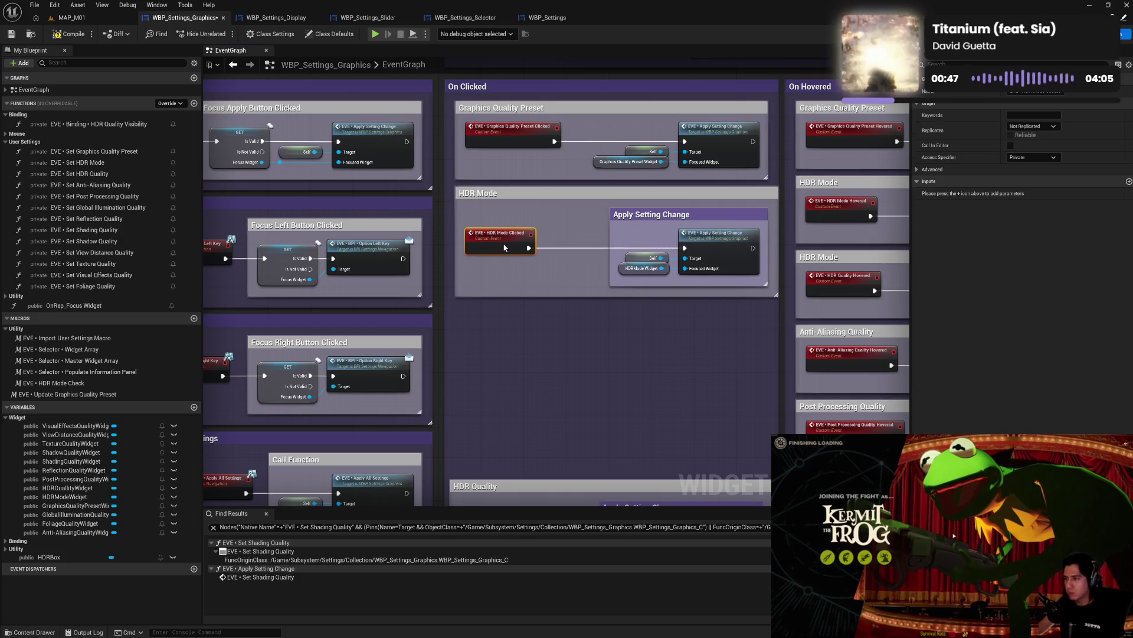
drag(625, 196, 625, 372)
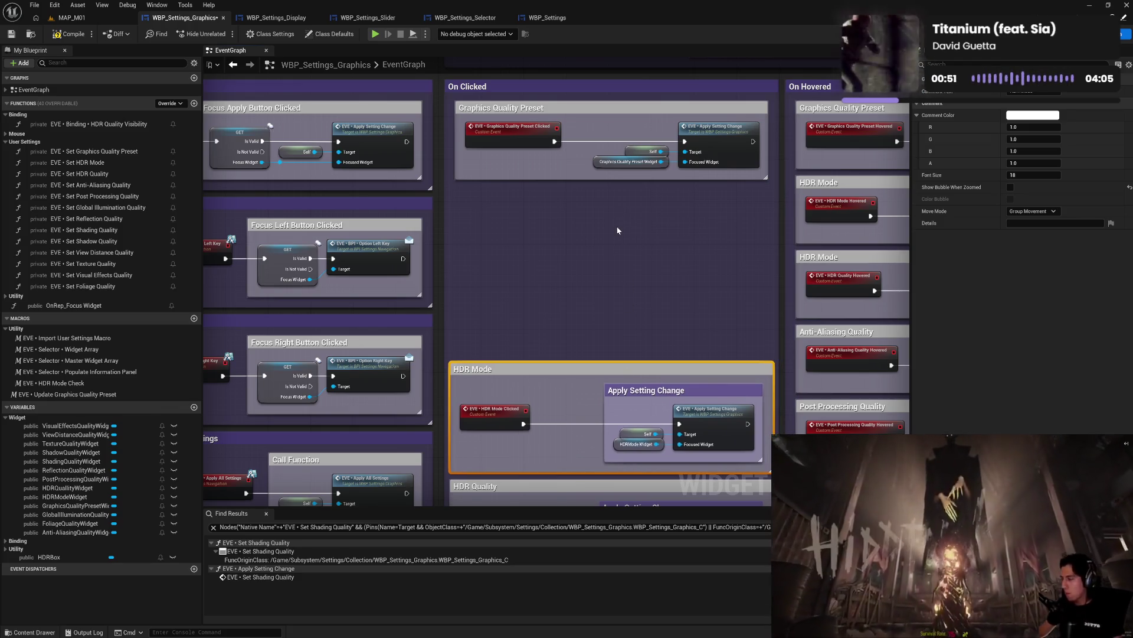
- Paste an Apply Setting Change comment around Graphics Quality Preset's apply nodes, enlarge the group, and lower it above HDR Mode
key(ctrl+v)
drag(666, 229, 630, 187)
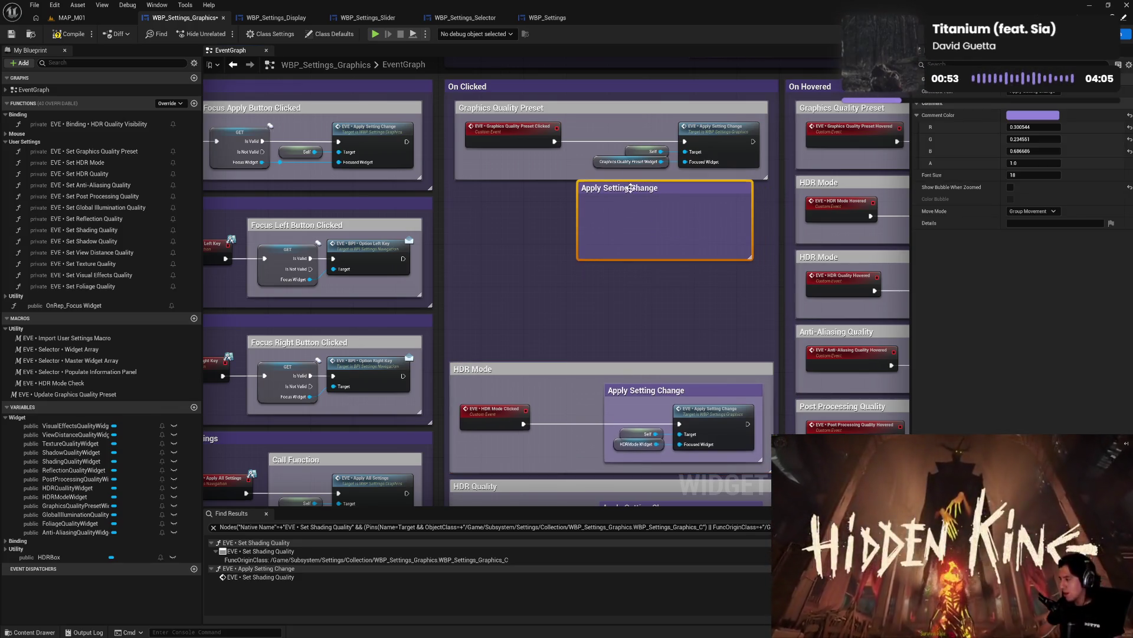
mouse_move(626, 140)
mouse_down()
mouse_move(714, 162)
mouse_move(695, 221)
mouse_up()
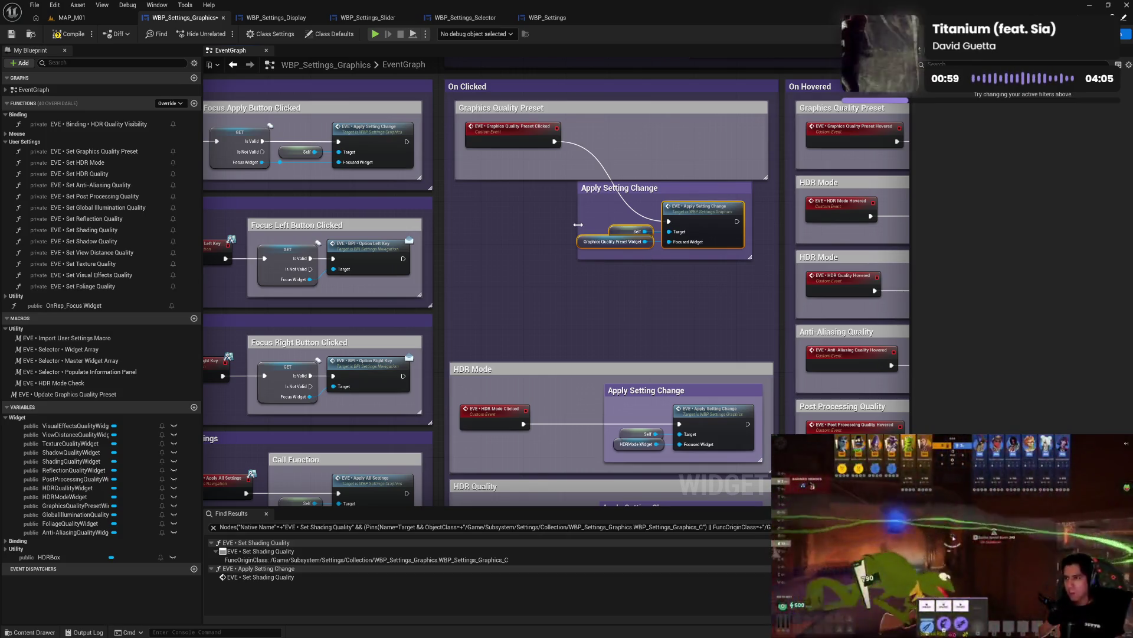
drag(575, 226, 563, 227)
drag(623, 188, 634, 161)
mouse_move(767, 132)
mouse_down()
mouse_move(778, 132)
mouse_move(753, 125)
mouse_up()
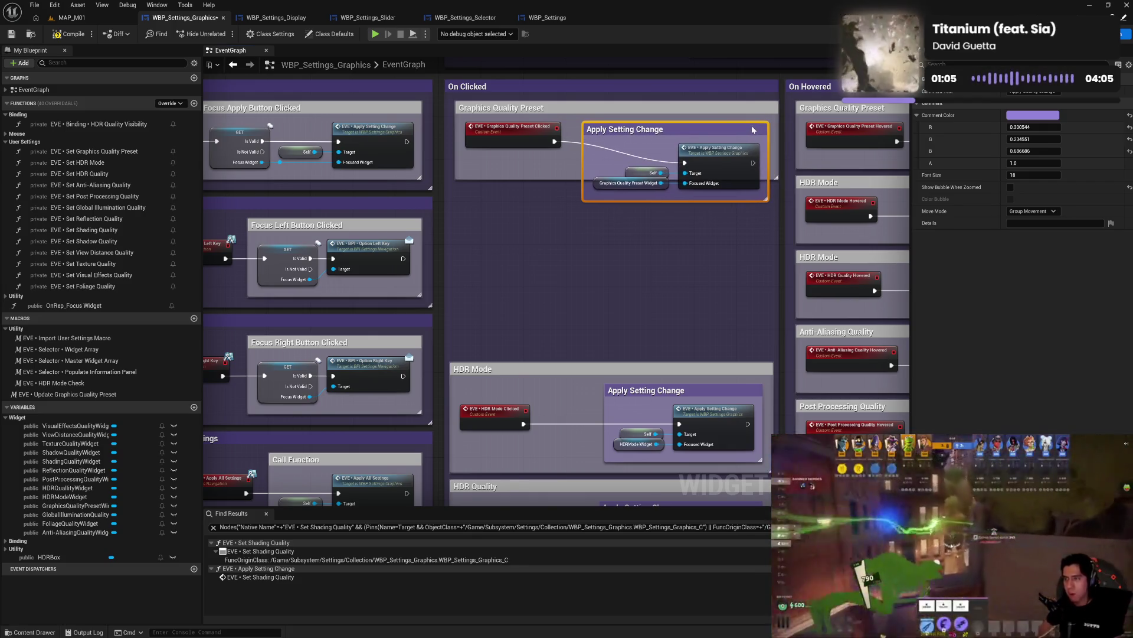
drag(574, 179, 574, 211)
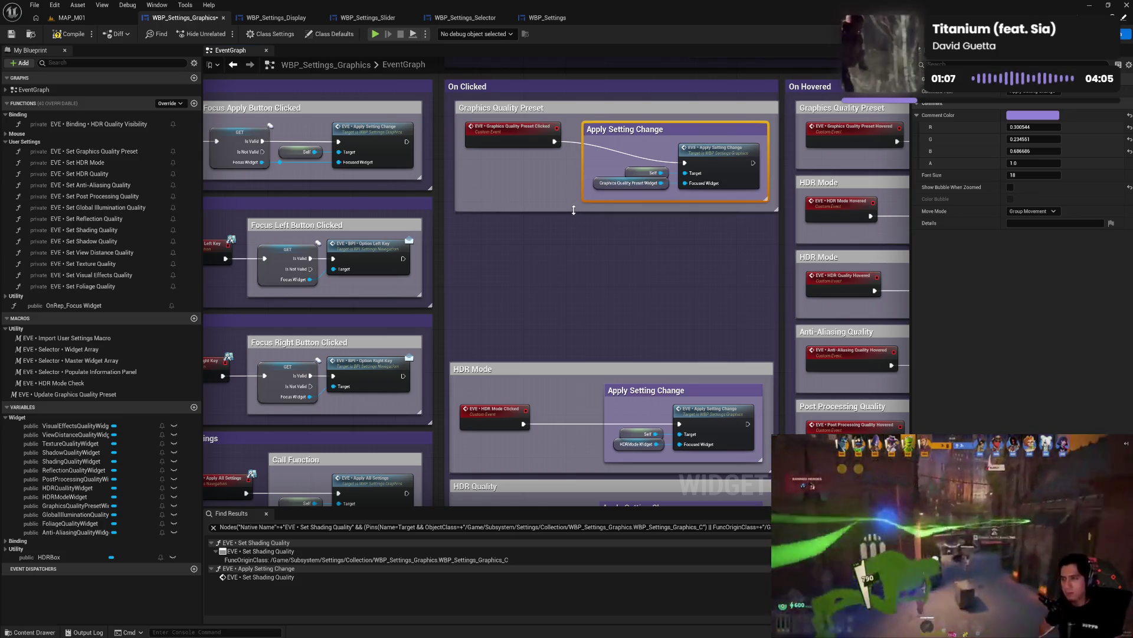
drag(522, 136, 522, 157)
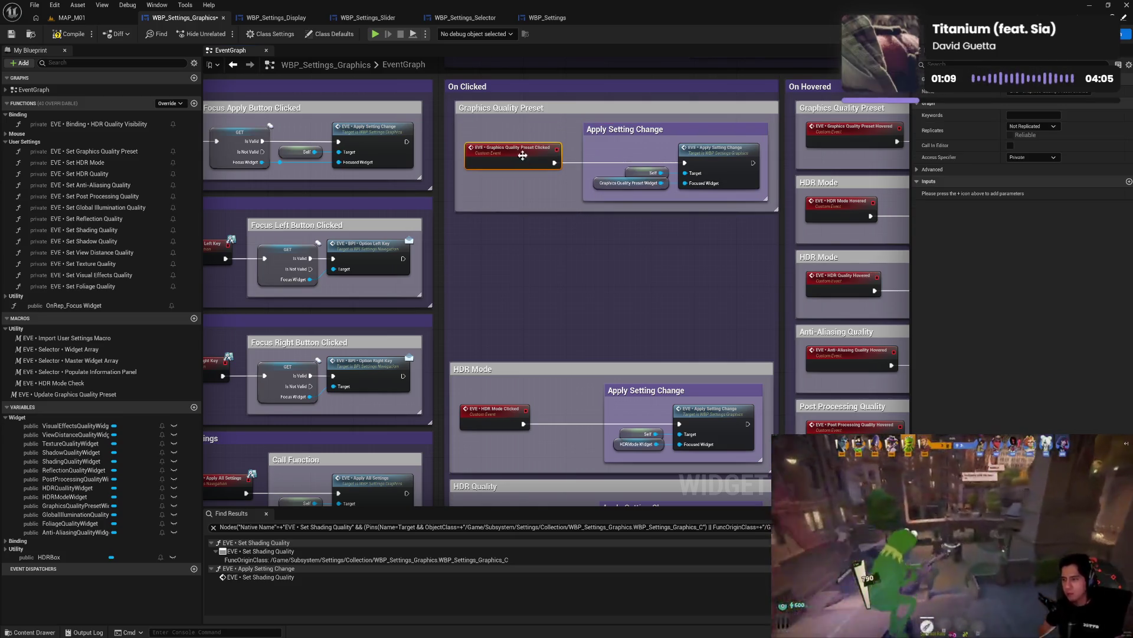
mouse_move(562, 107)
mouse_down()
mouse_move(558, 253)
mouse_move(698, 224)
mouse_move(720, 291)
mouse_move(769, 154)
mouse_up()
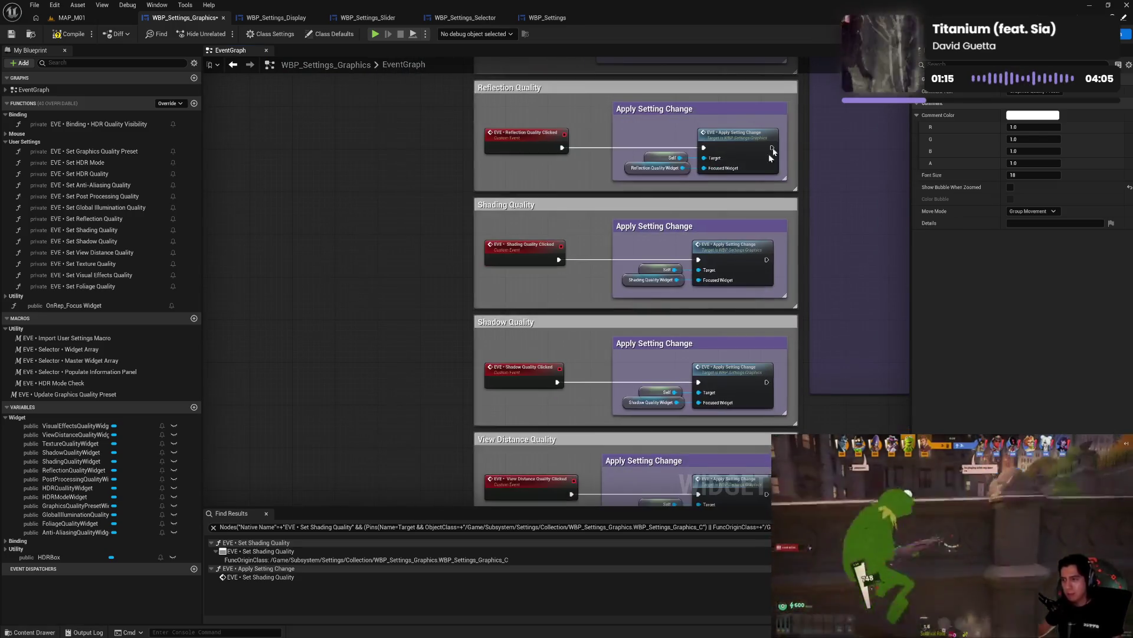
- Move the left column of quality comment boxes beside HDR Quality
scroll(515, 271, down, 5)
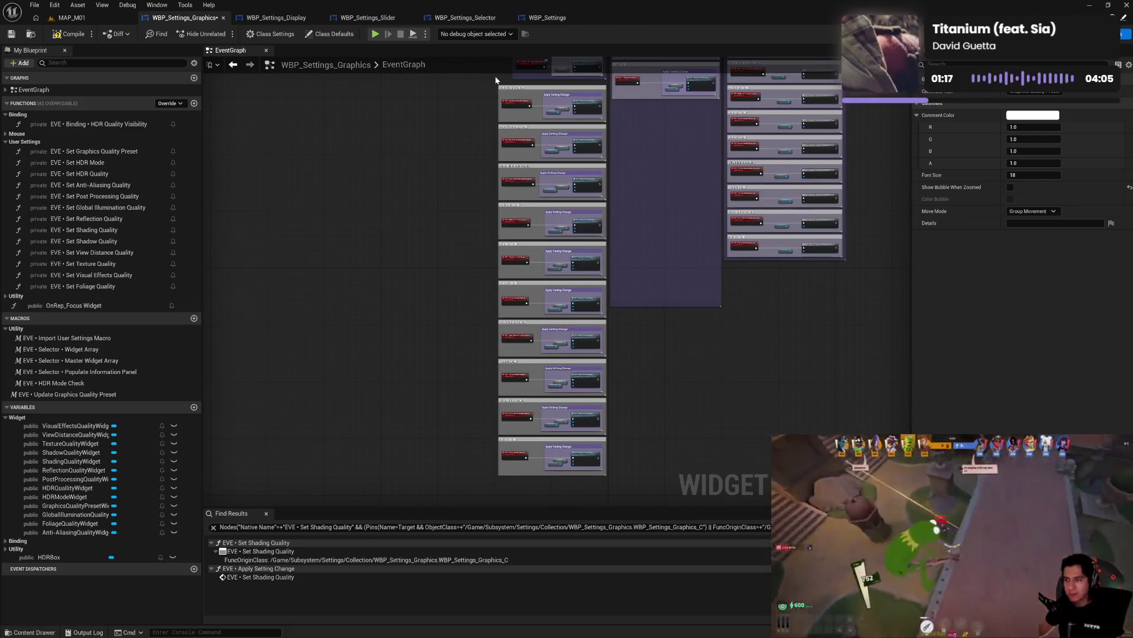
drag(500, 113, 499, 477)
scroll(616, 312, up, 5)
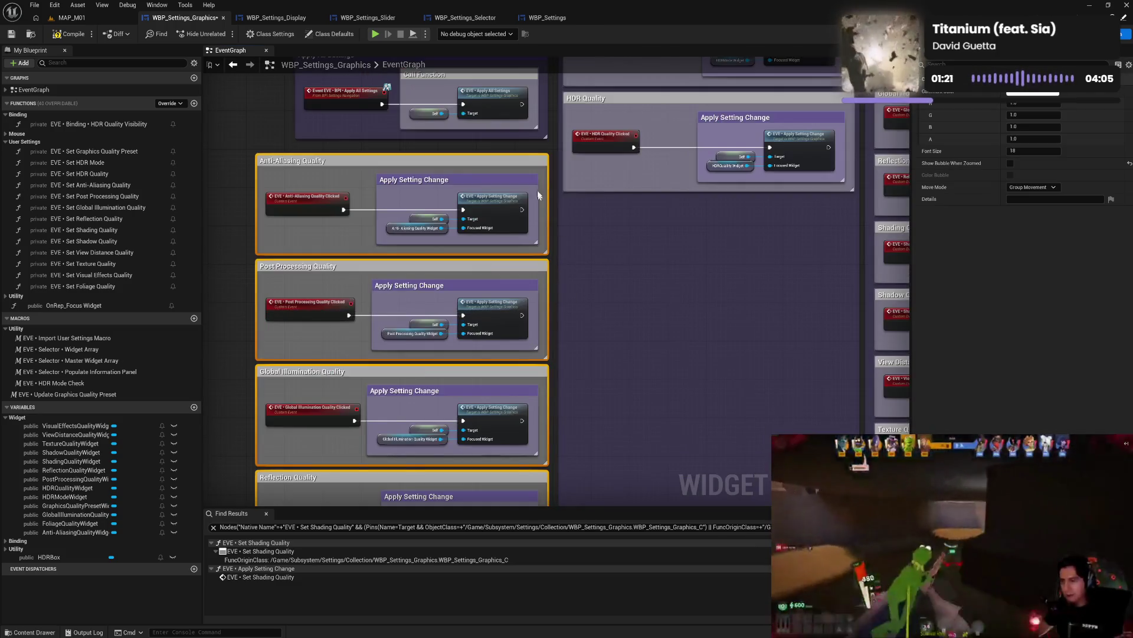
mouse_move(530, 156)
mouse_down()
mouse_move(714, 193)
mouse_move(838, 195)
mouse_move(830, 210)
mouse_up()
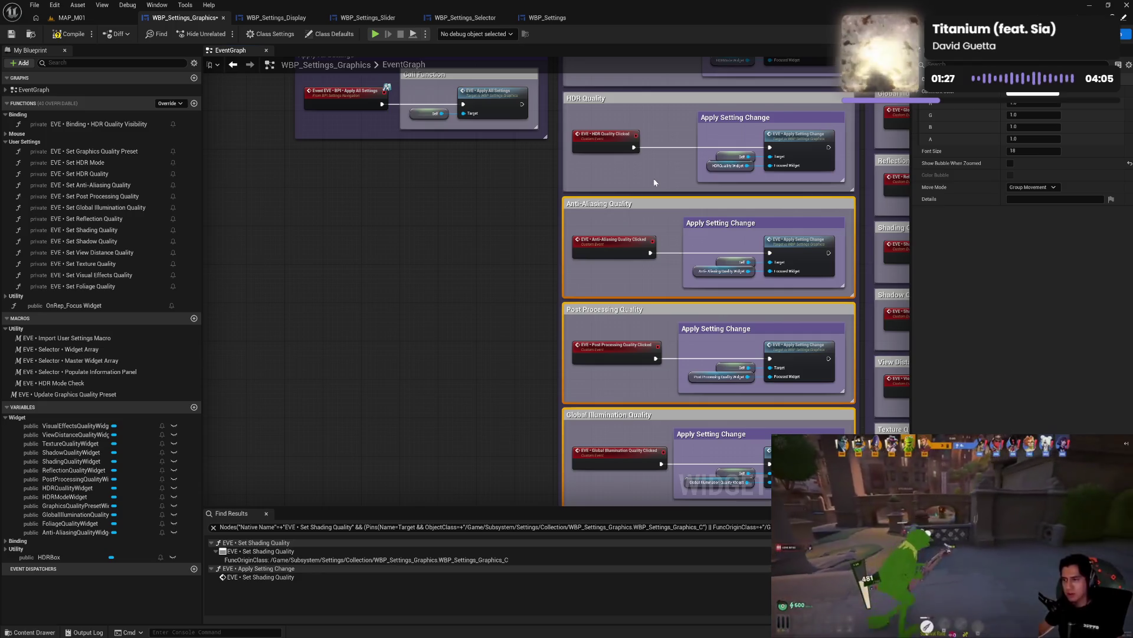
- Move the HDR Quality, HDR Mode and Graphics Quality Preset groups into the On Clicked comment
scroll(654, 179, up, 5)
ctrl+click(590, 267)
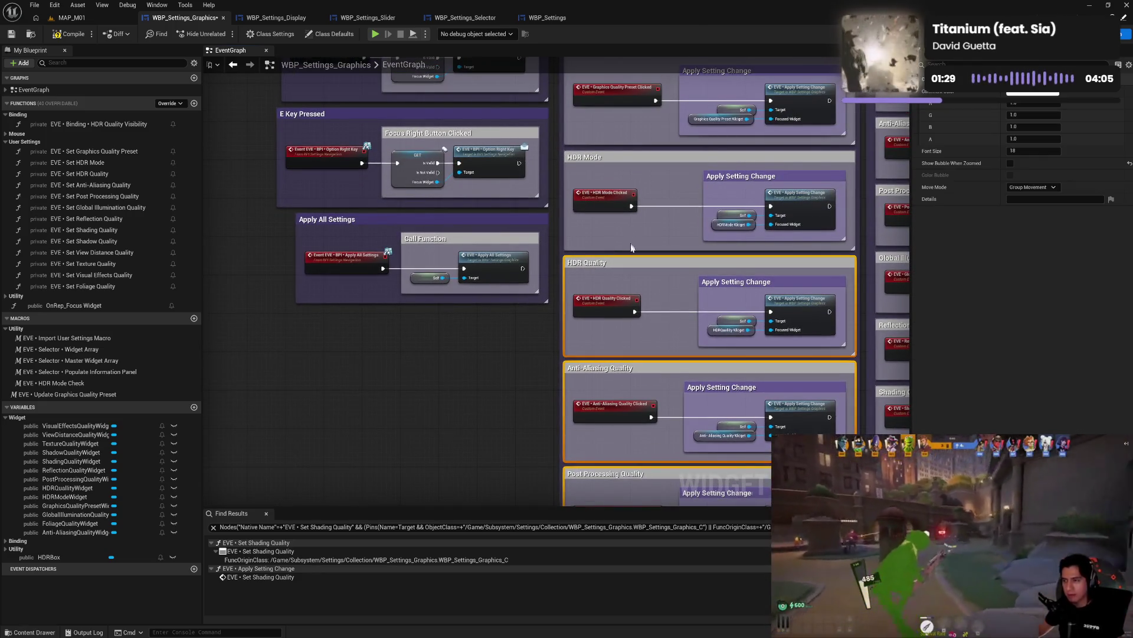
scroll(591, 267, up, 4)
ctrl+click(604, 293)
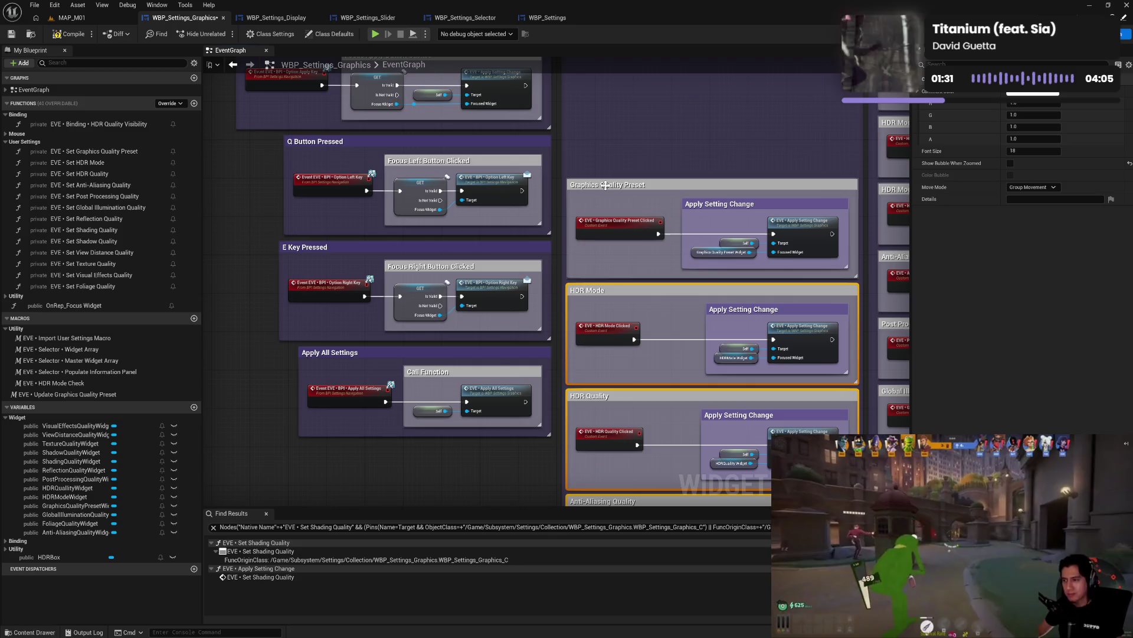
ctrl+click(605, 185)
scroll(605, 184, up, 6)
mouse_move(616, 390)
mouse_down()
mouse_move(607, 293)
mouse_move(620, 263)
mouse_up()
- Nudge the On Hovered and On Unhovered comments slightly to the right
drag(772, 247, 521, 231)
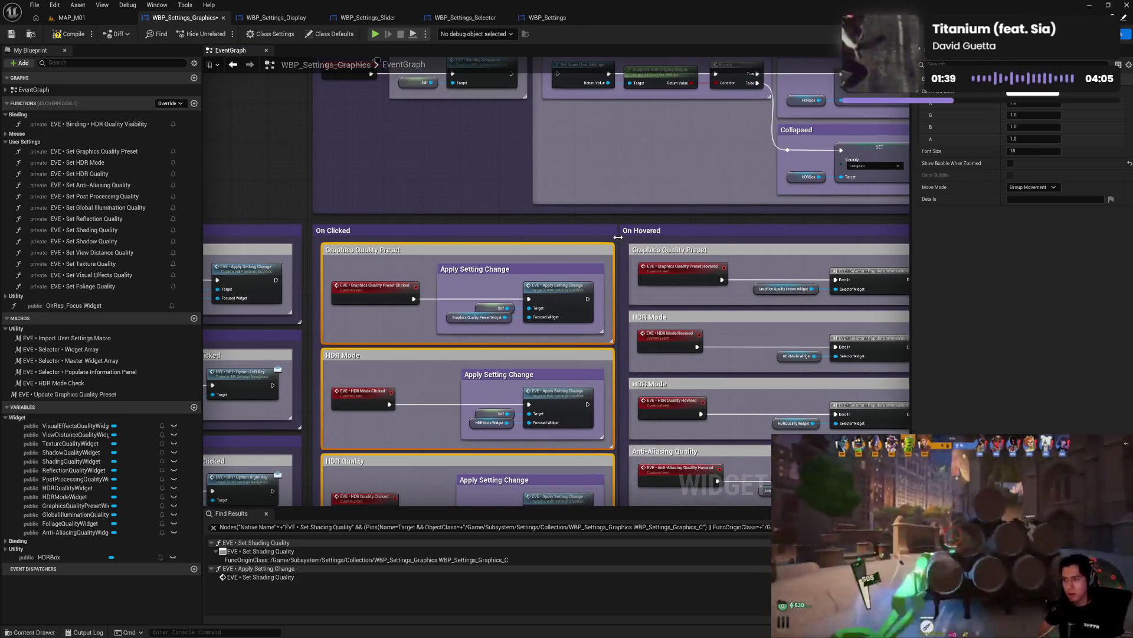
drag(661, 223, 451, 208)
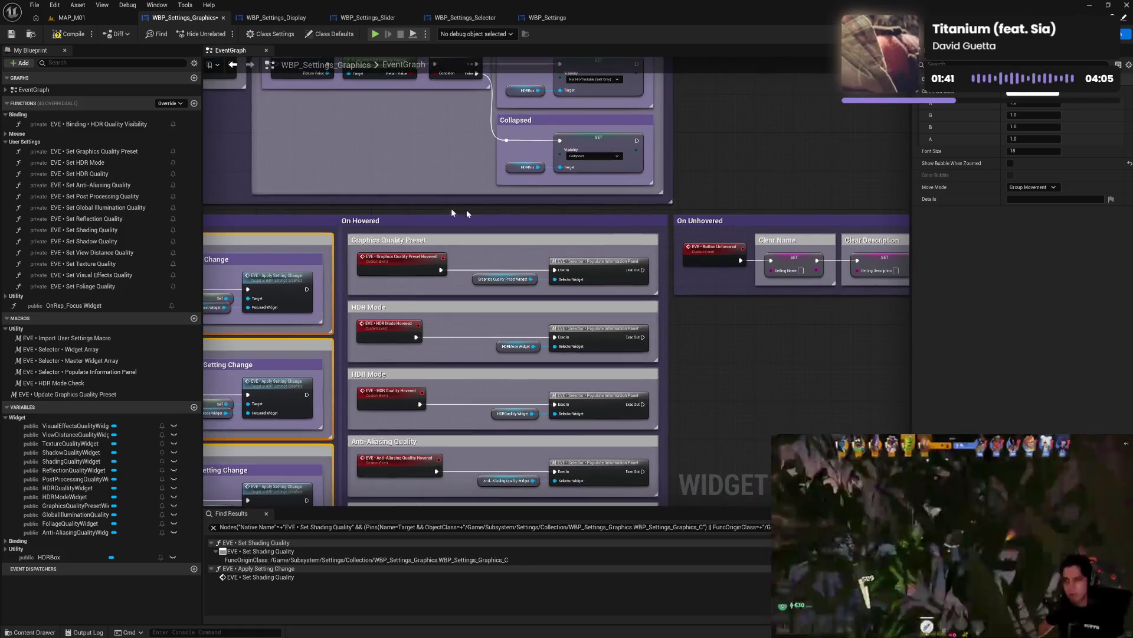
click(608, 221)
ctrl+click(702, 222)
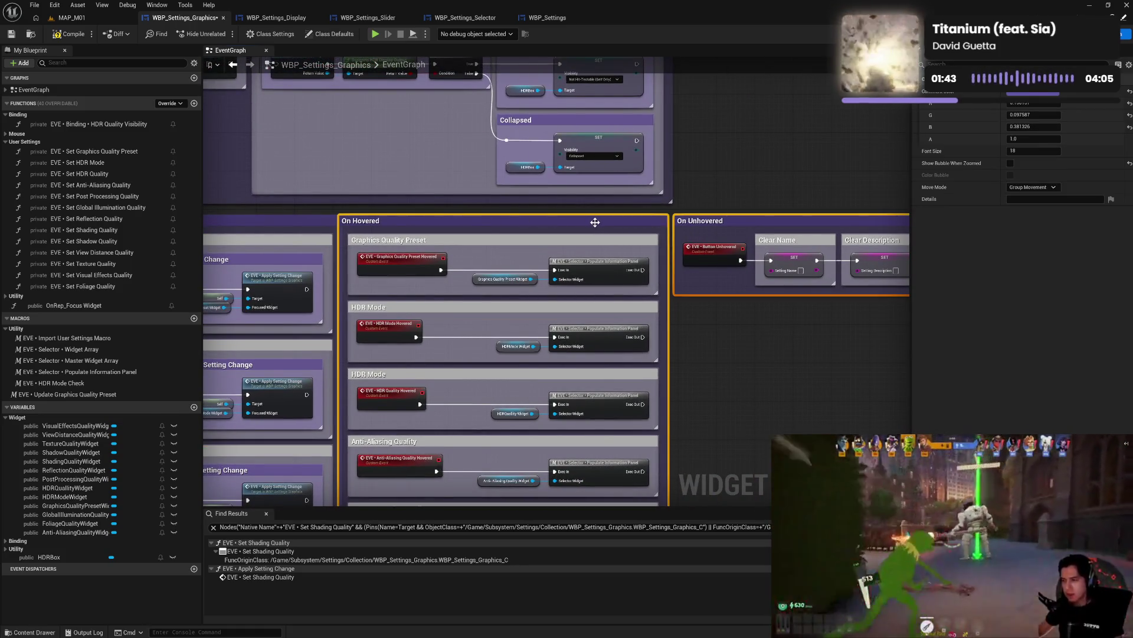
drag(595, 222, 605, 220)
click(714, 397)
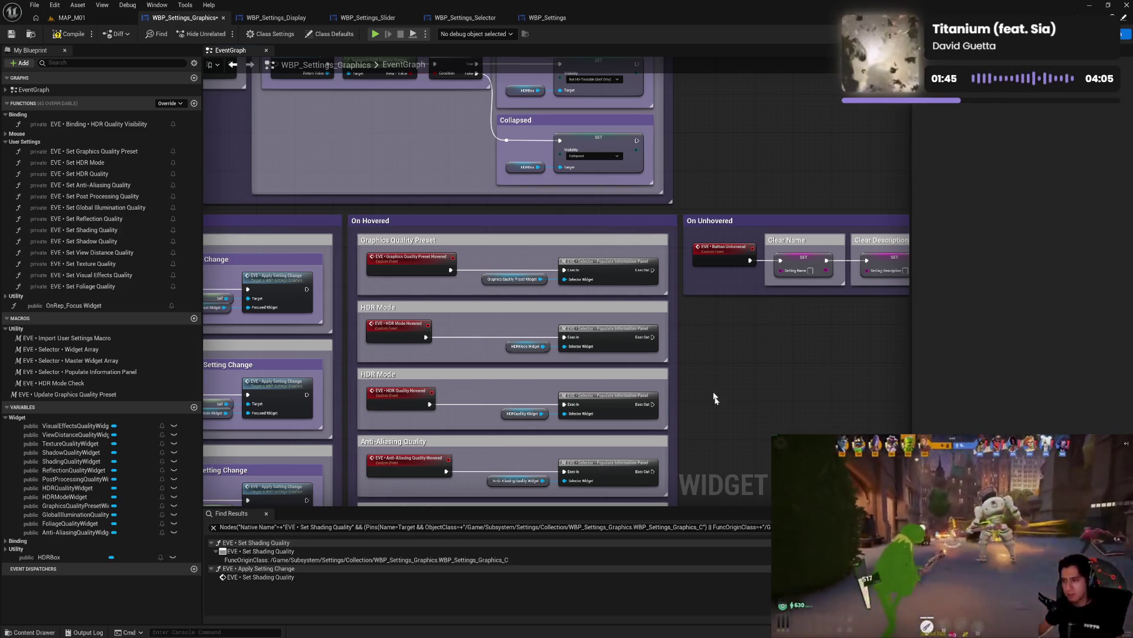
- Review the hovered quality groups, then switch to WBP_Settings_Display for reference
mouse_move(720, 426)
mouse_down()
mouse_move(677, 324)
mouse_move(602, 212)
mouse_move(679, 354)
mouse_move(677, 398)
mouse_move(706, 107)
mouse_move(645, 387)
mouse_move(649, 120)
mouse_move(638, 167)
mouse_move(643, 470)
mouse_up()
mouse_move(658, 314)
mouse_down()
mouse_move(667, 385)
mouse_move(707, 210)
mouse_move(700, 382)
mouse_move(617, 420)
mouse_up()
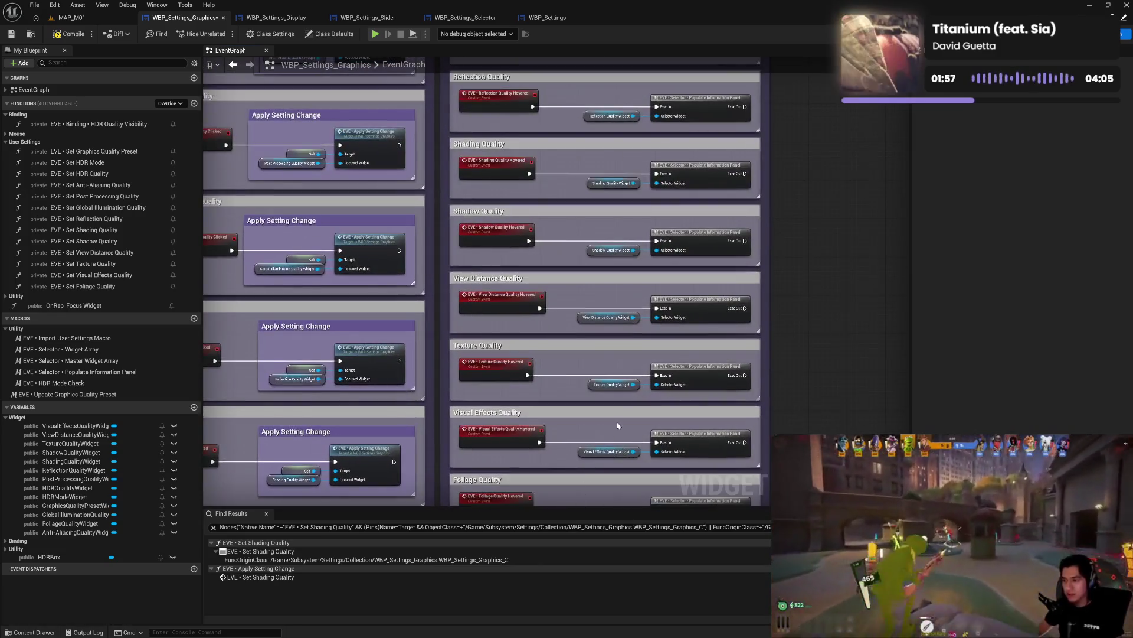
click(276, 18)
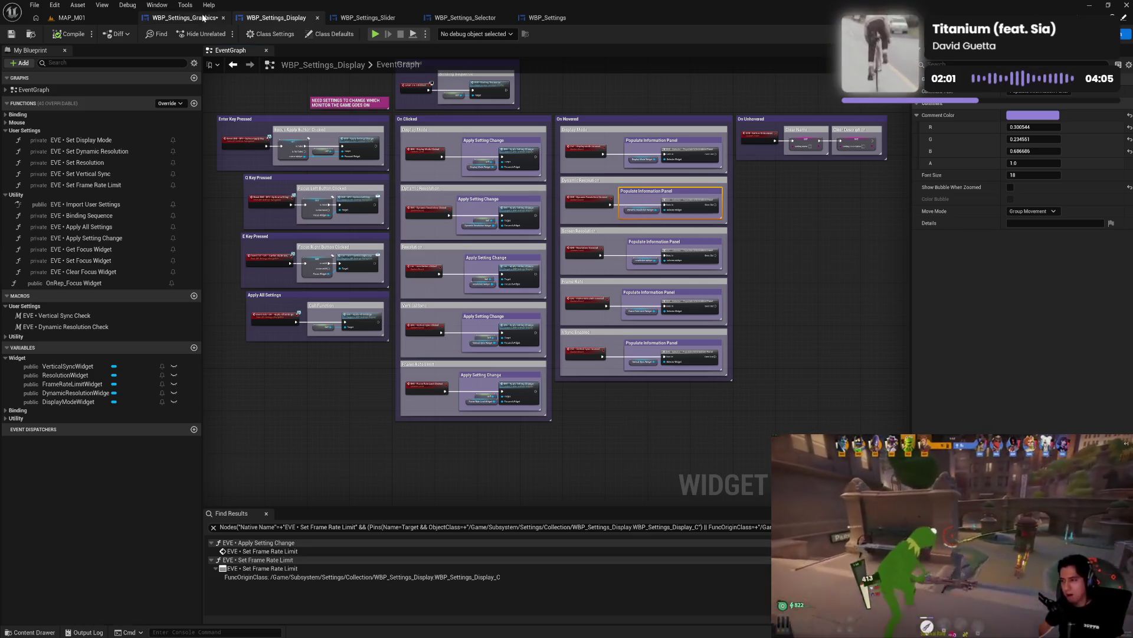
- In WBP_Settings_Graphics, nest a Populate Information Panel comment inside Foliage Quality and align its Hovered event
click(183, 17)
mouse_move(294, 130)
mouse_down()
mouse_move(649, 289)
mouse_move(655, 238)
mouse_move(637, 237)
mouse_up()
key(ctrl+v)
mouse_move(607, 180)
mouse_down()
mouse_move(688, 217)
mouse_move(689, 267)
mouse_up()
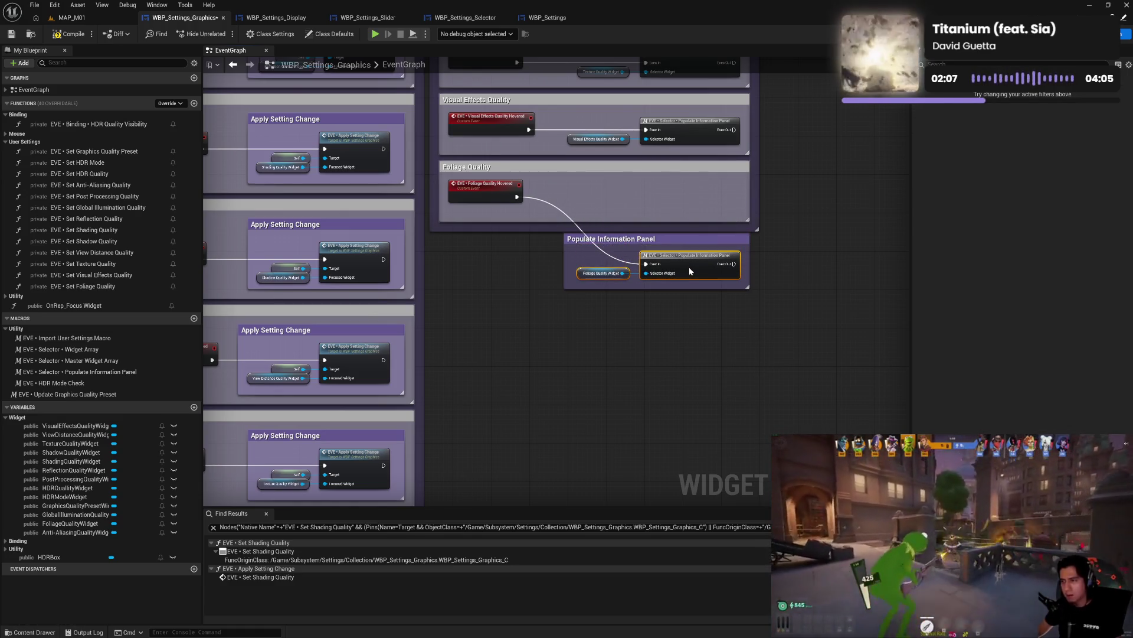
drag(564, 274, 567, 274)
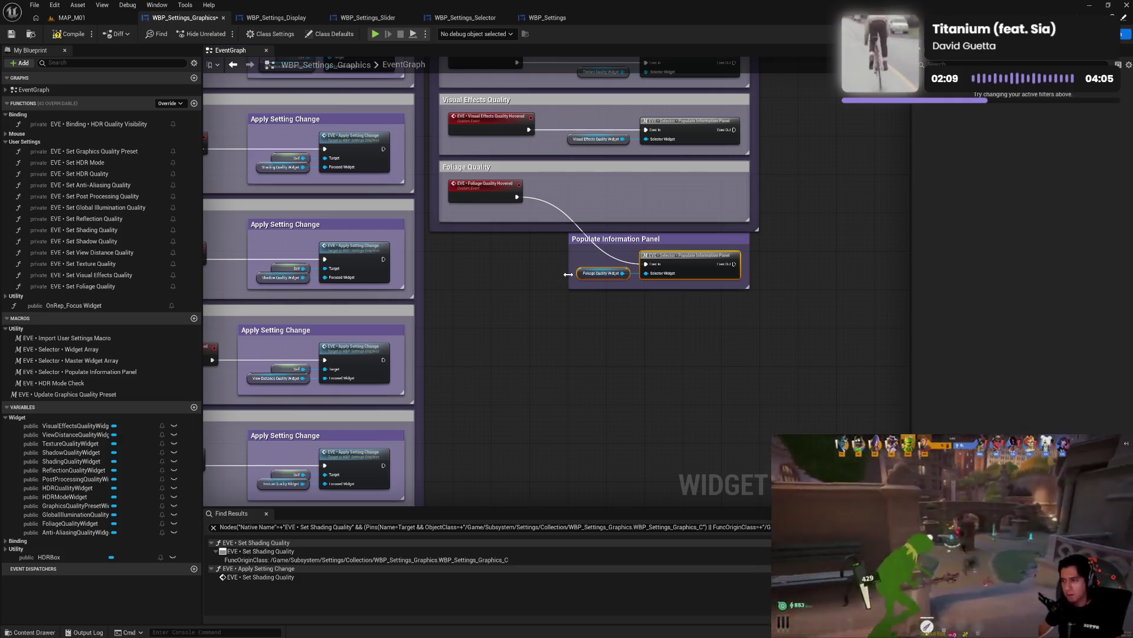
mouse_move(673, 247)
mouse_down()
mouse_move(673, 205)
mouse_move(656, 190)
mouse_move(670, 188)
mouse_up()
mouse_move(501, 200)
mouse_down()
mouse_move(494, 209)
mouse_move(529, 245)
mouse_up()
mouse_move(560, 183)
mouse_down()
mouse_move(443, 221)
mouse_move(515, 222)
mouse_move(765, 320)
mouse_move(791, 315)
mouse_move(786, 350)
mouse_up()
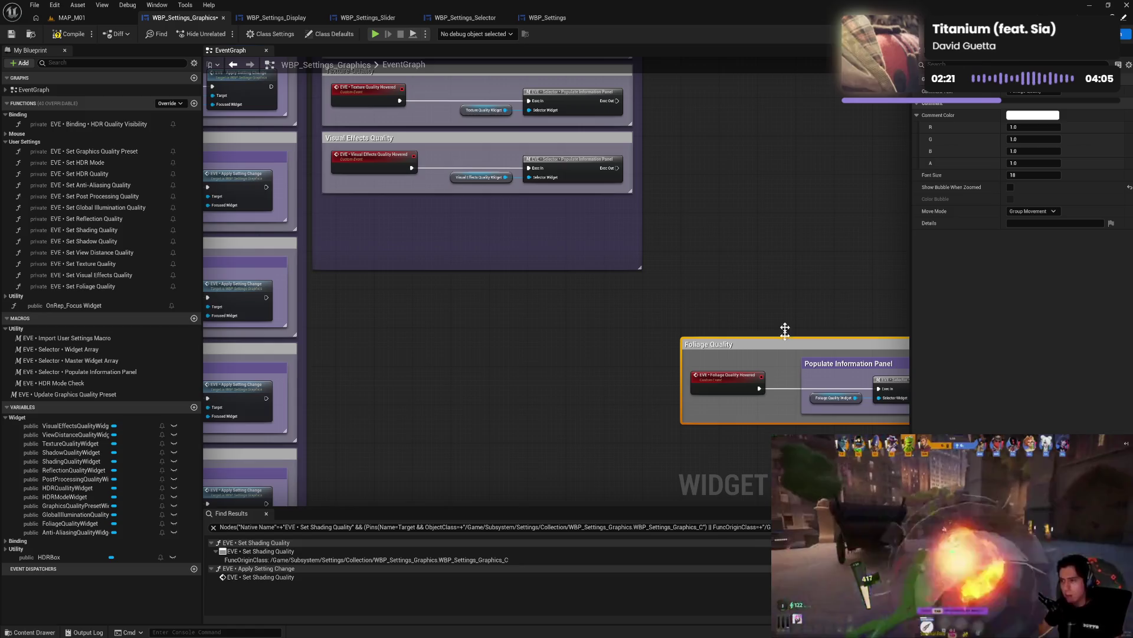
- Nest a Populate Information Panel comment in Visual Effects Quality and move it beside Foliage Quality
drag(774, 266, 712, 304)
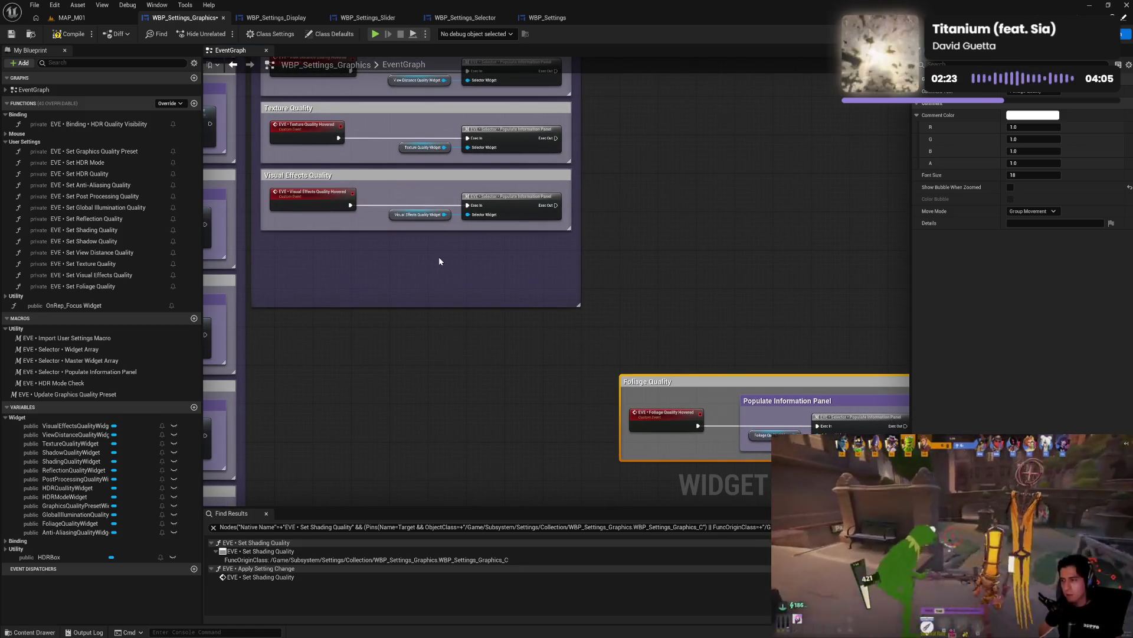
key(ctrl+v)
mouse_move(424, 201)
mouse_down()
mouse_move(519, 212)
mouse_move(570, 288)
mouse_up()
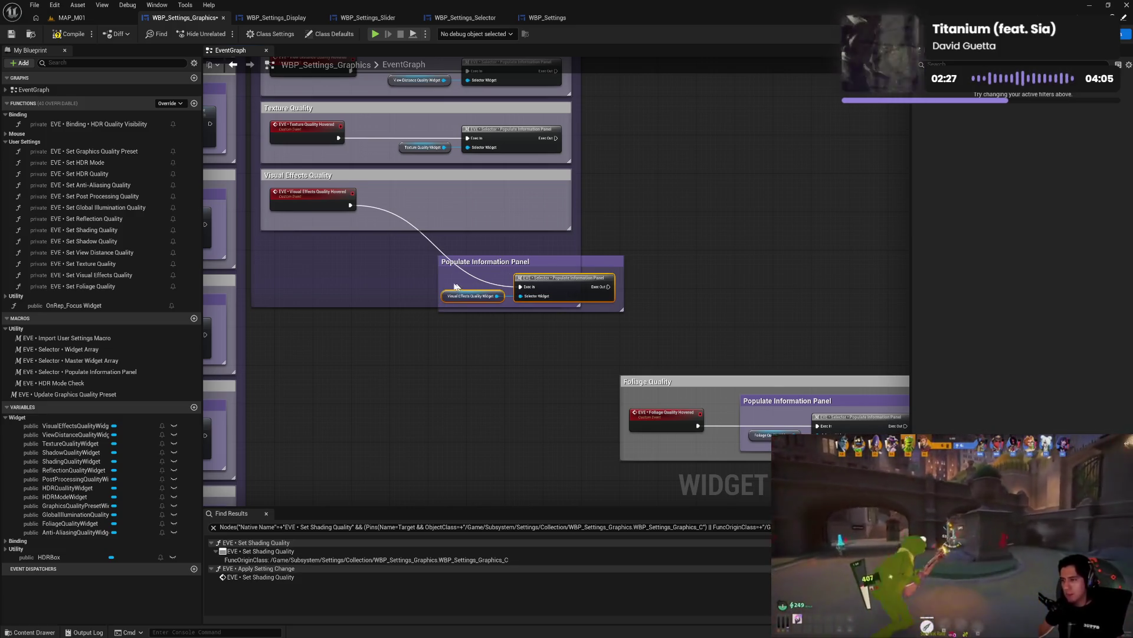
drag(440, 284, 436, 285)
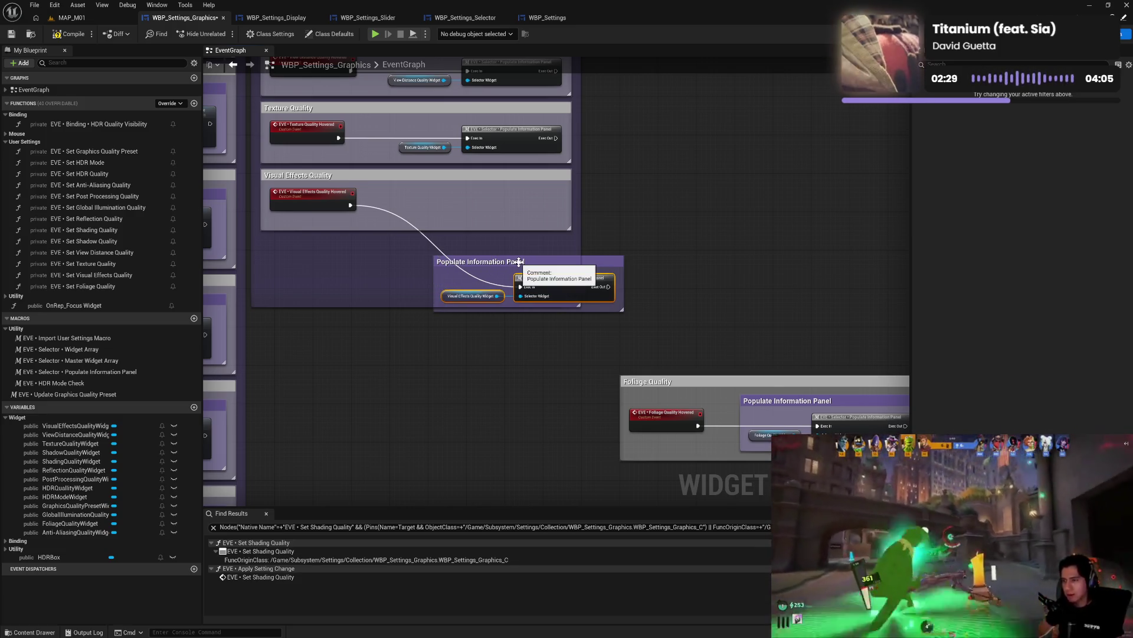
mouse_move(518, 261)
mouse_down()
mouse_move(470, 191)
mouse_move(457, 200)
mouse_up()
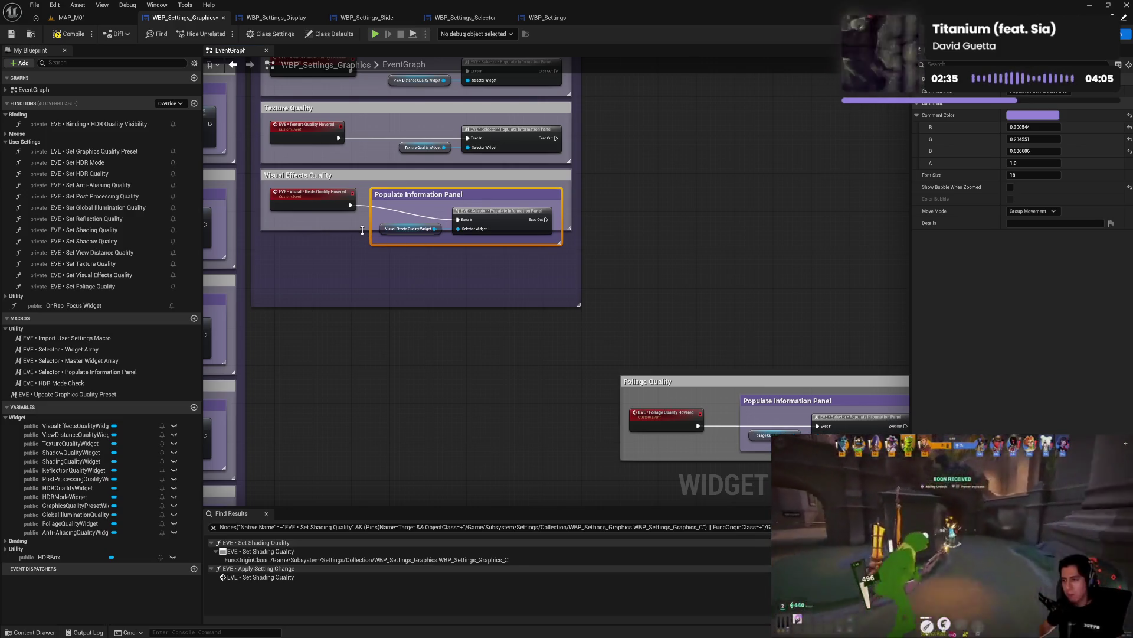
drag(363, 230, 368, 255)
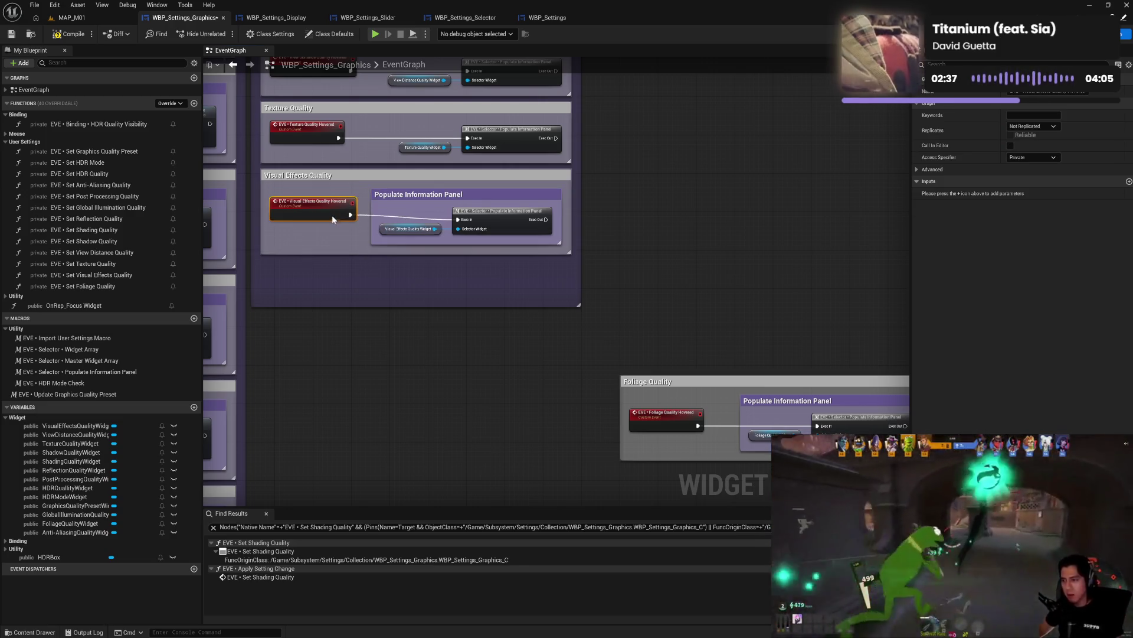
mouse_move(387, 177)
mouse_down()
mouse_move(780, 265)
mouse_move(801, 305)
mouse_up()
drag(673, 223, 698, 300)
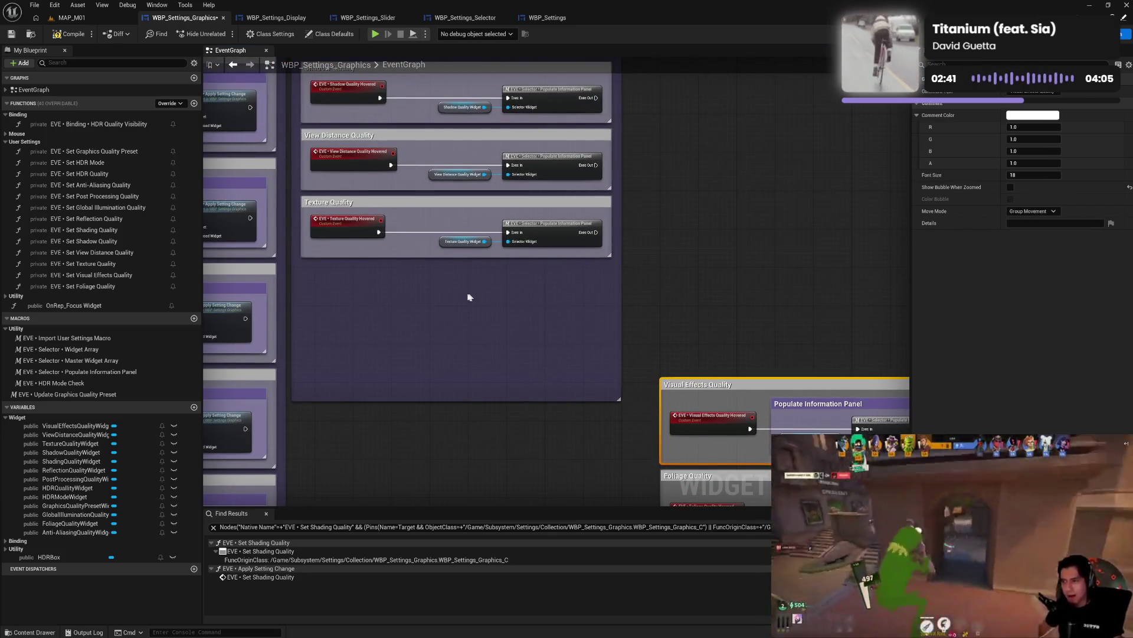
- Nest a Populate Information Panel comment in Texture Quality and stack it above Visual Effects Quality
key(ctrl+v)
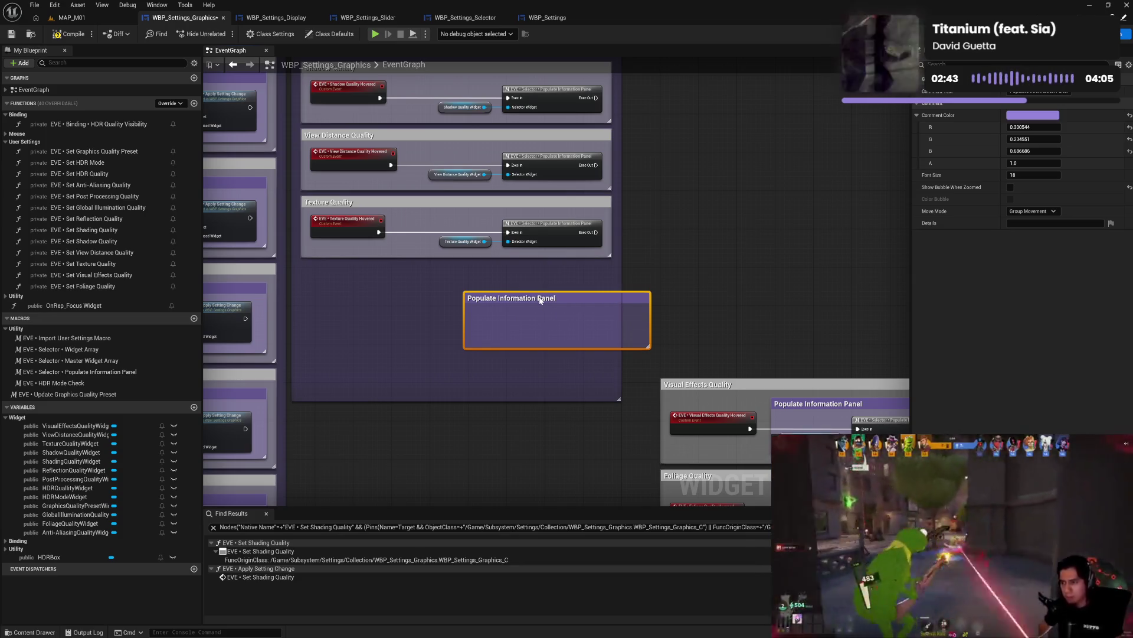
drag(540, 299, 484, 279)
mouse_move(467, 226)
mouse_down()
mouse_move(532, 236)
mouse_move(525, 294)
mouse_up()
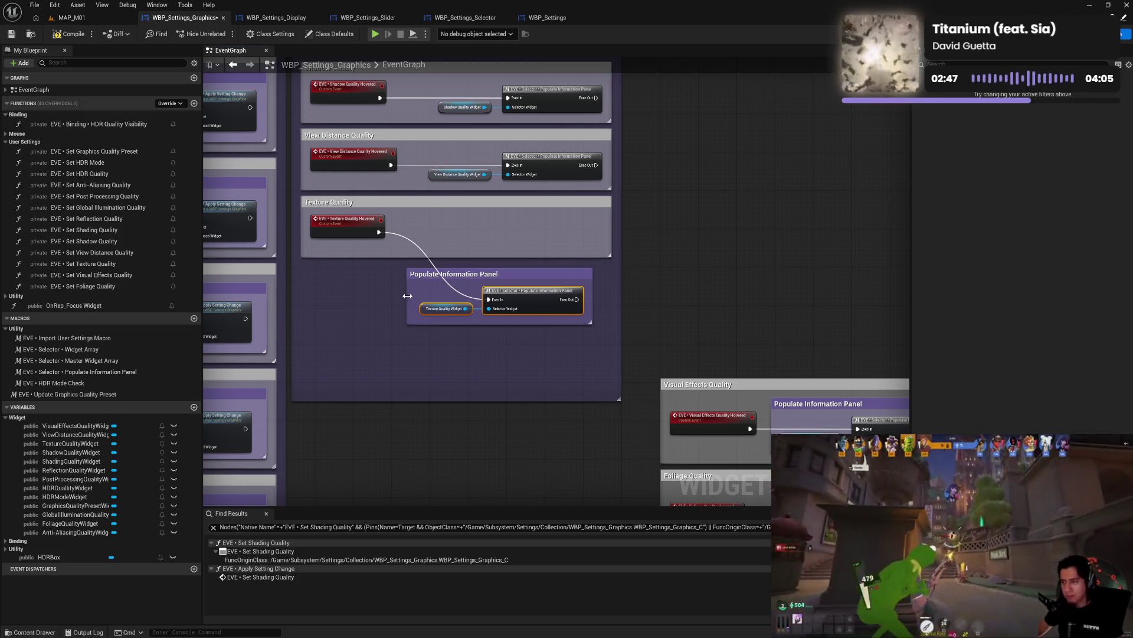
drag(409, 297, 415, 298)
drag(509, 273, 518, 221)
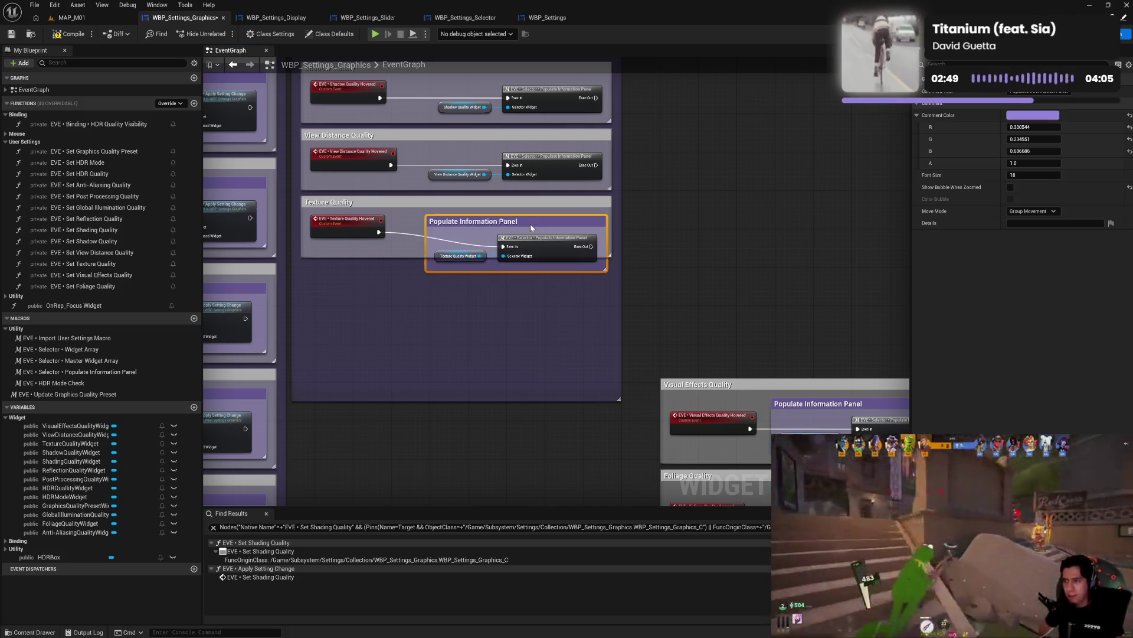
drag(408, 273, 408, 281)
drag(353, 229, 355, 243)
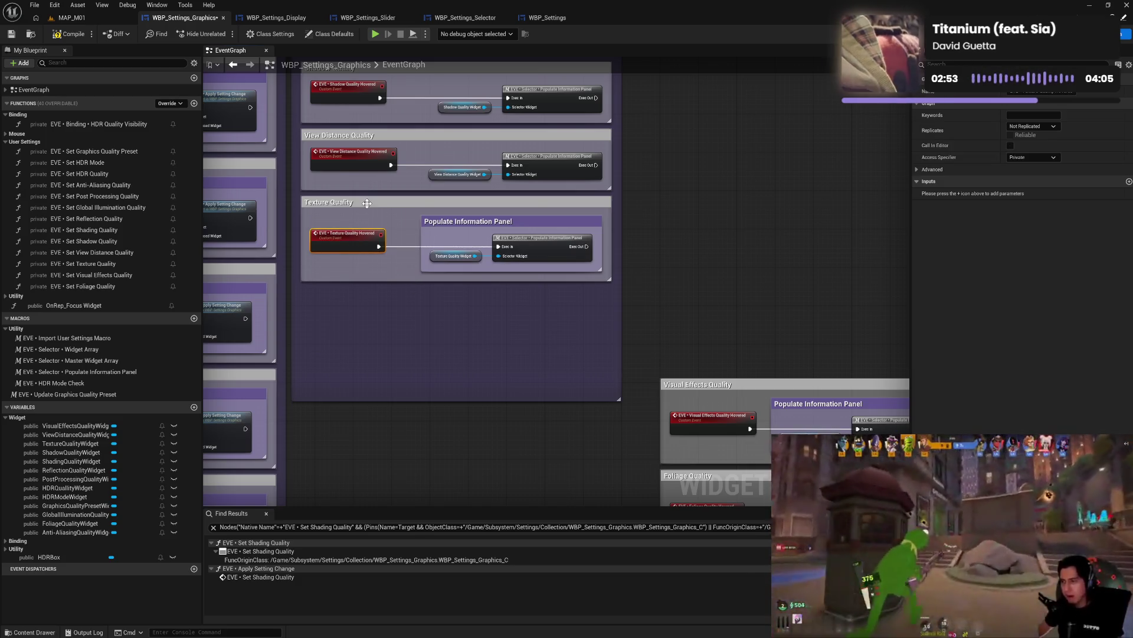
mouse_move(367, 203)
mouse_down()
mouse_move(441, 208)
mouse_move(726, 298)
mouse_up()
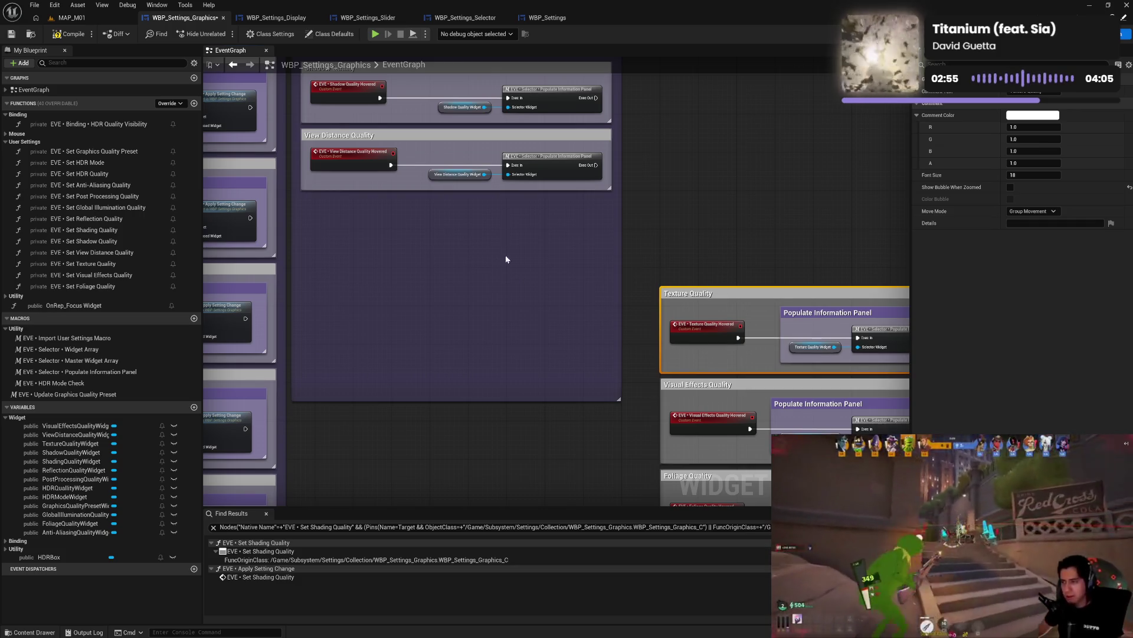
- Nest a Populate Information Panel comment in View Distance Quality and stack it above Texture Quality
key(ctrl+v)
mouse_move(536, 256)
mouse_down()
mouse_move(514, 239)
mouse_move(502, 203)
mouse_move(569, 264)
mouse_up()
drag(443, 264, 433, 265)
drag(488, 239, 481, 194)
drag(410, 223, 411, 250)
drag(391, 204, 393, 219)
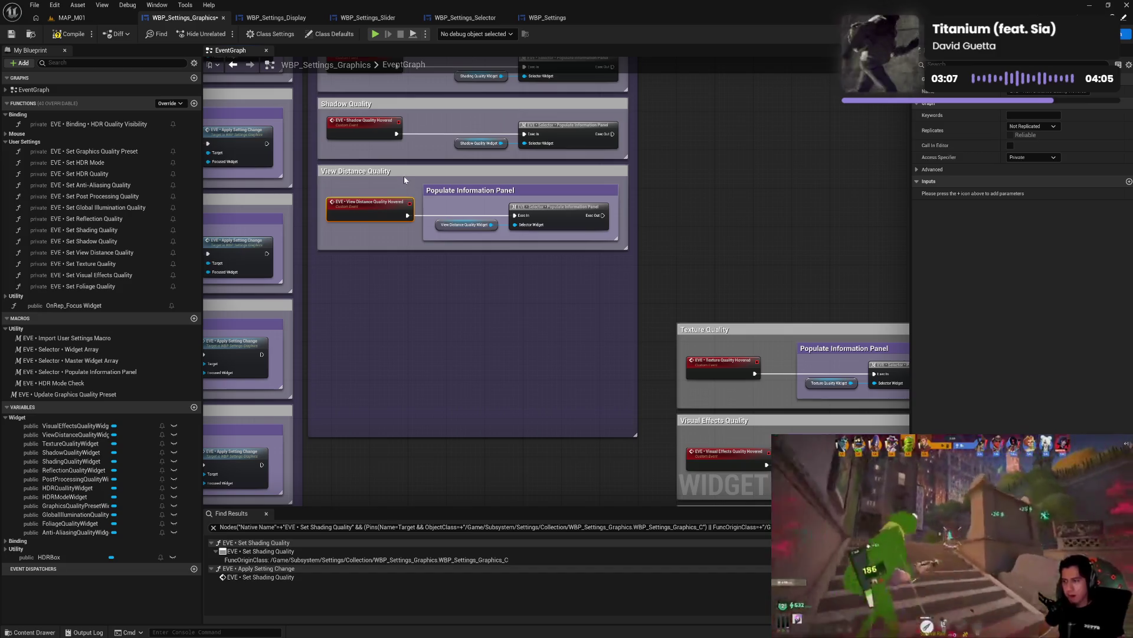
mouse_move(403, 172)
mouse_down()
mouse_move(658, 201)
mouse_move(752, 249)
mouse_move(766, 243)
mouse_up()
key(ctrl+v)
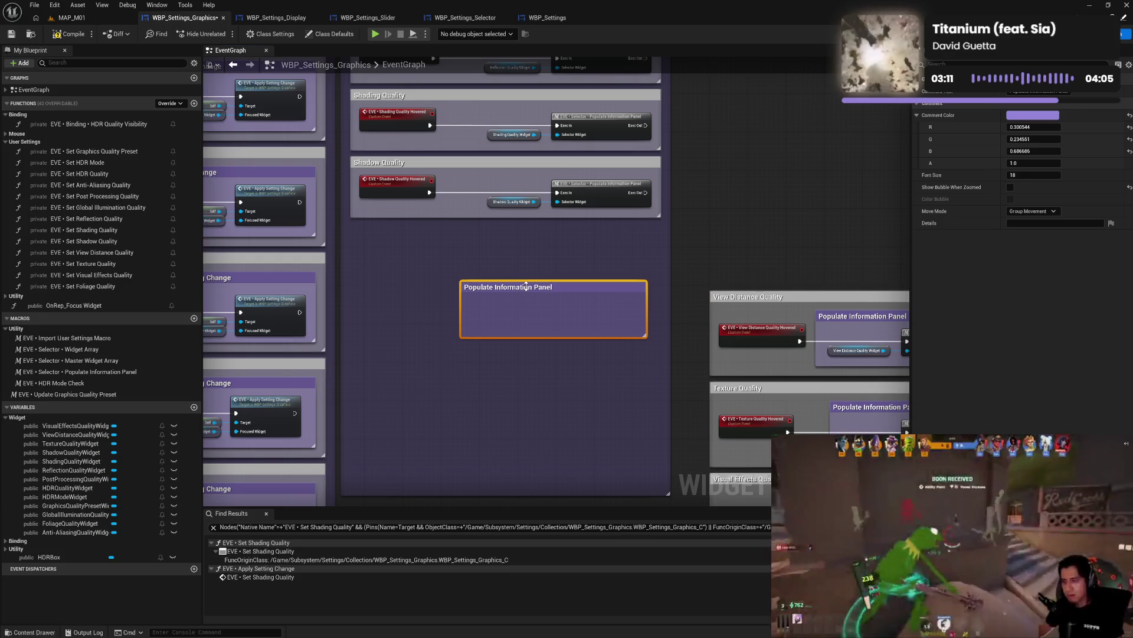
- Nest a Populate Information Panel comment in Shadow Quality and stack it above View Distance Quality
mouse_move(507, 287)
mouse_down()
mouse_move(513, 230)
mouse_move(584, 193)
mouse_move(575, 253)
mouse_up()
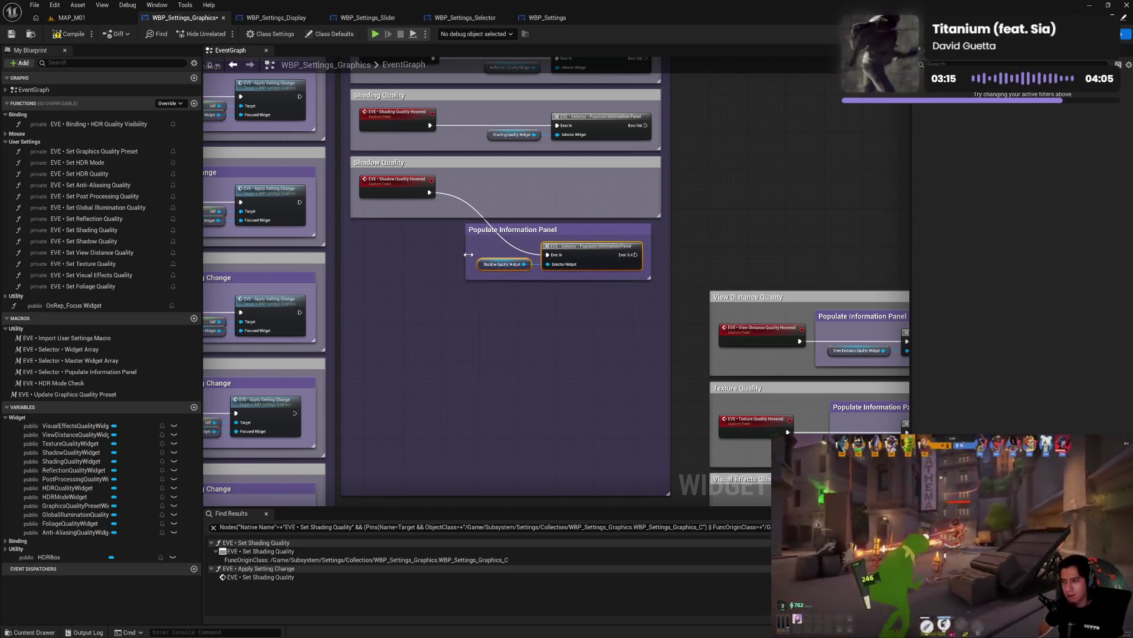
drag(468, 254, 474, 254)
drag(537, 236, 537, 189)
drag(447, 216, 451, 240)
drag(408, 195, 412, 204)
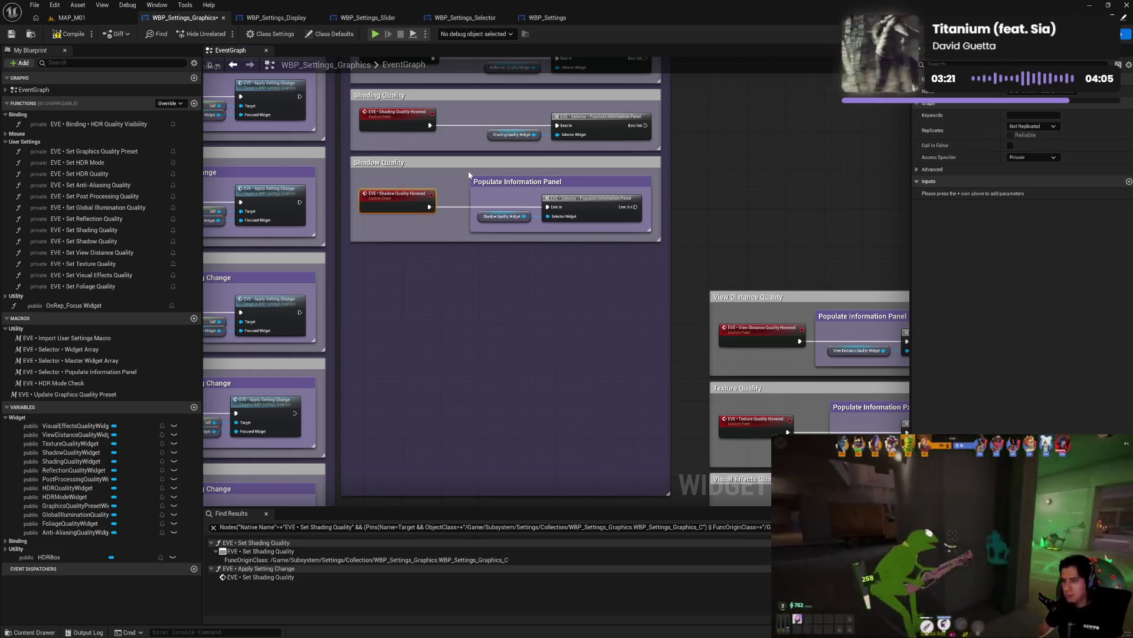
drag(470, 173, 829, 211)
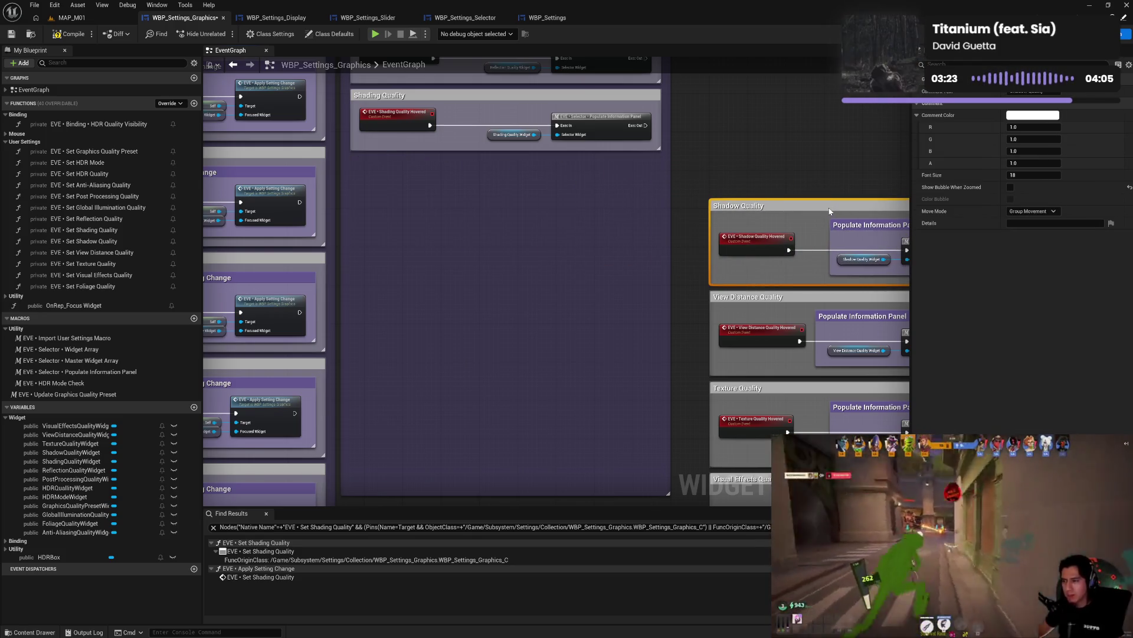
- Nest a Populate Information Panel comment in Shading Quality and move that group above Shadow Quality
mouse_move(512, 176)
mouse_down()
mouse_move(526, 347)
mouse_move(548, 334)
mouse_up()
key(ctrl+v)
mouse_move(535, 275)
mouse_down()
mouse_move(617, 312)
mouse_move(608, 356)
mouse_up()
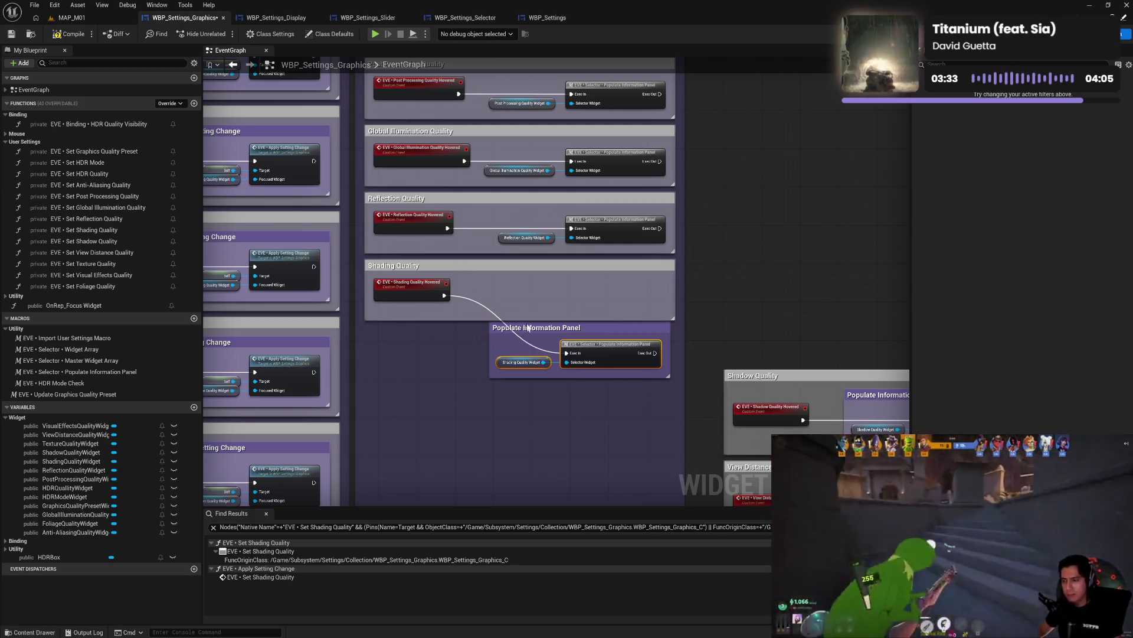
drag(519, 331, 518, 288)
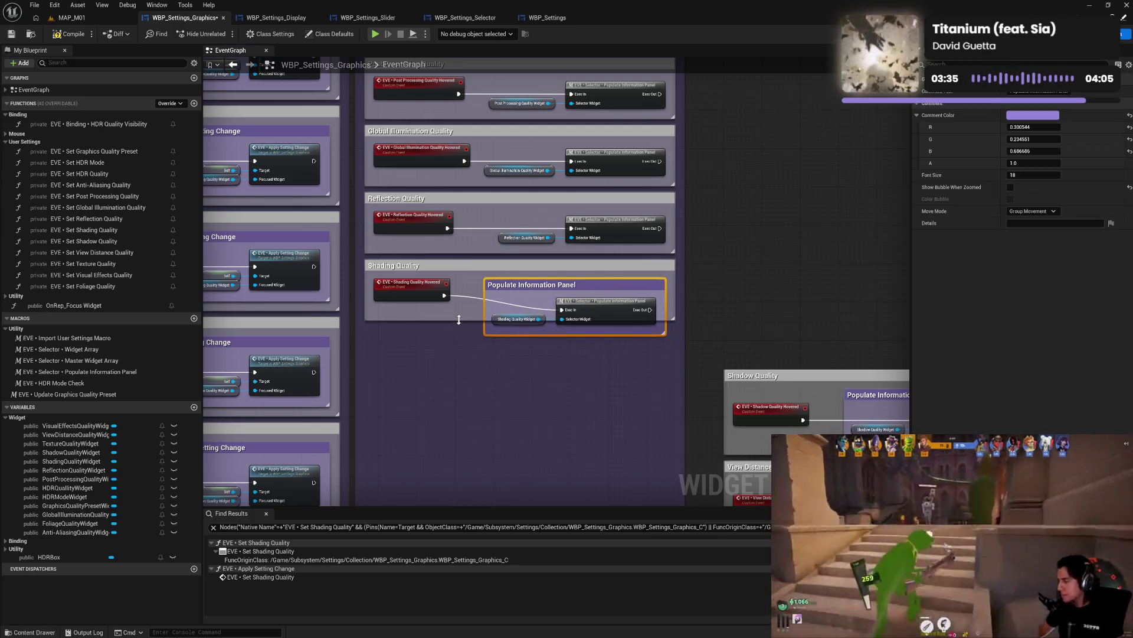
mouse_move(459, 319)
mouse_down()
mouse_move(463, 352)
mouse_move(467, 342)
mouse_up()
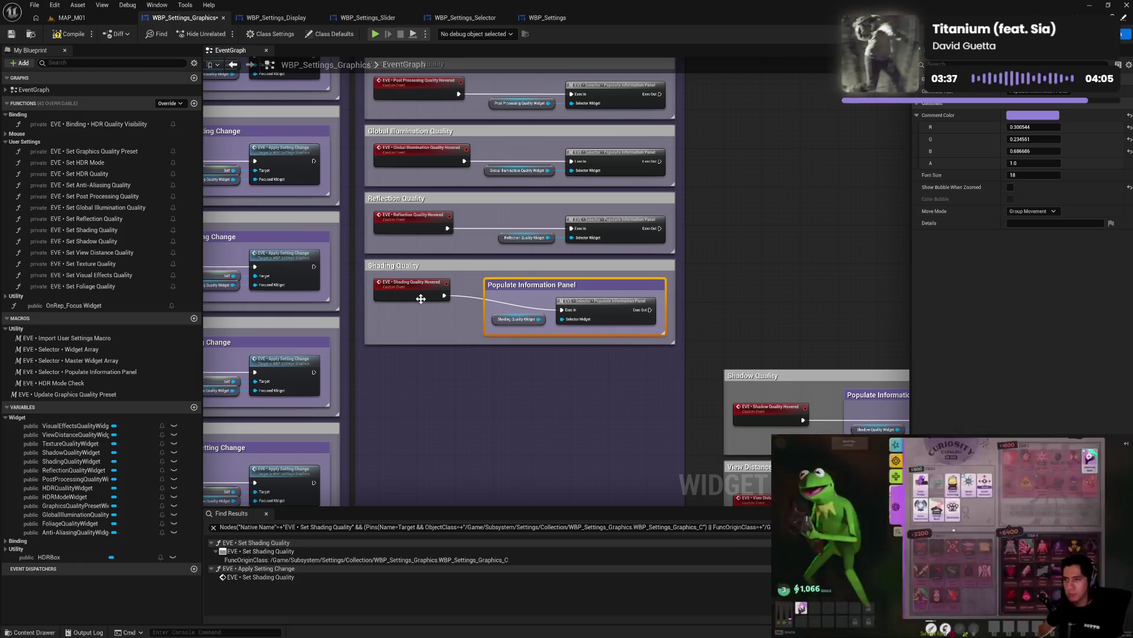
drag(421, 299, 423, 318)
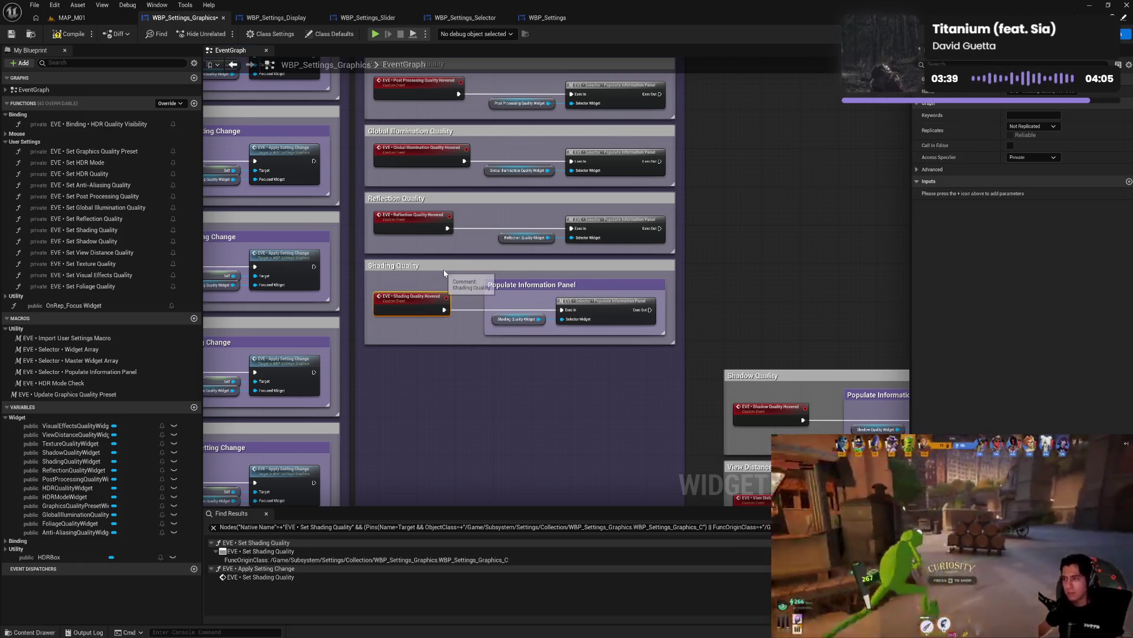
mouse_move(442, 271)
mouse_down()
mouse_move(679, 274)
mouse_move(802, 291)
mouse_up()
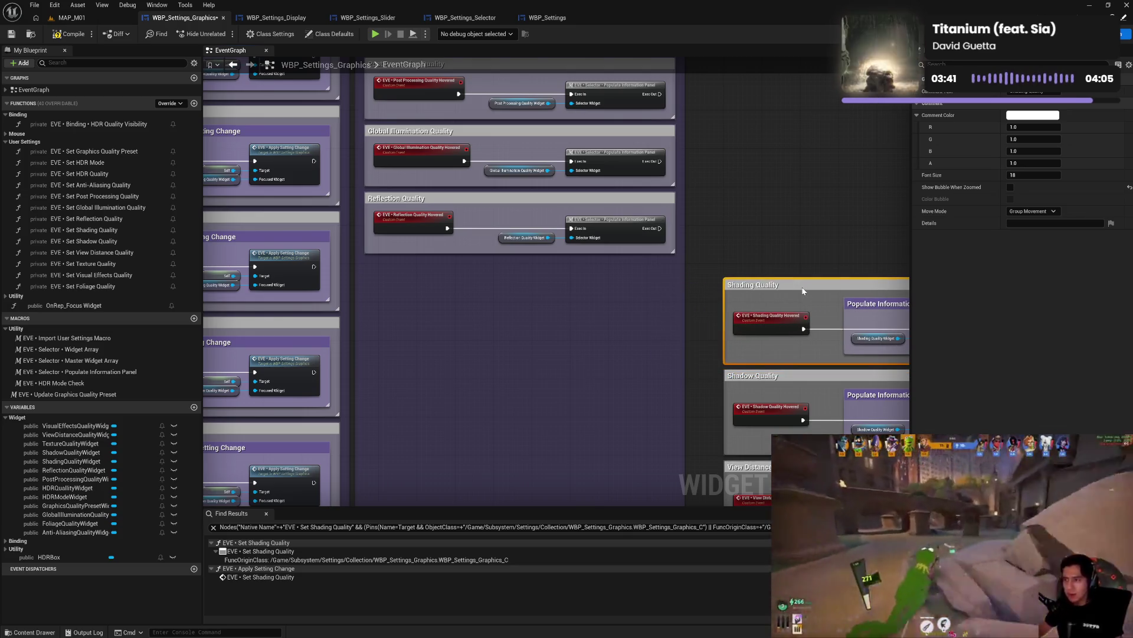
mouse_move(642, 273)
mouse_down()
mouse_move(647, 327)
mouse_move(541, 320)
mouse_move(613, 284)
mouse_move(604, 343)
mouse_up()
key(ctrl+v)
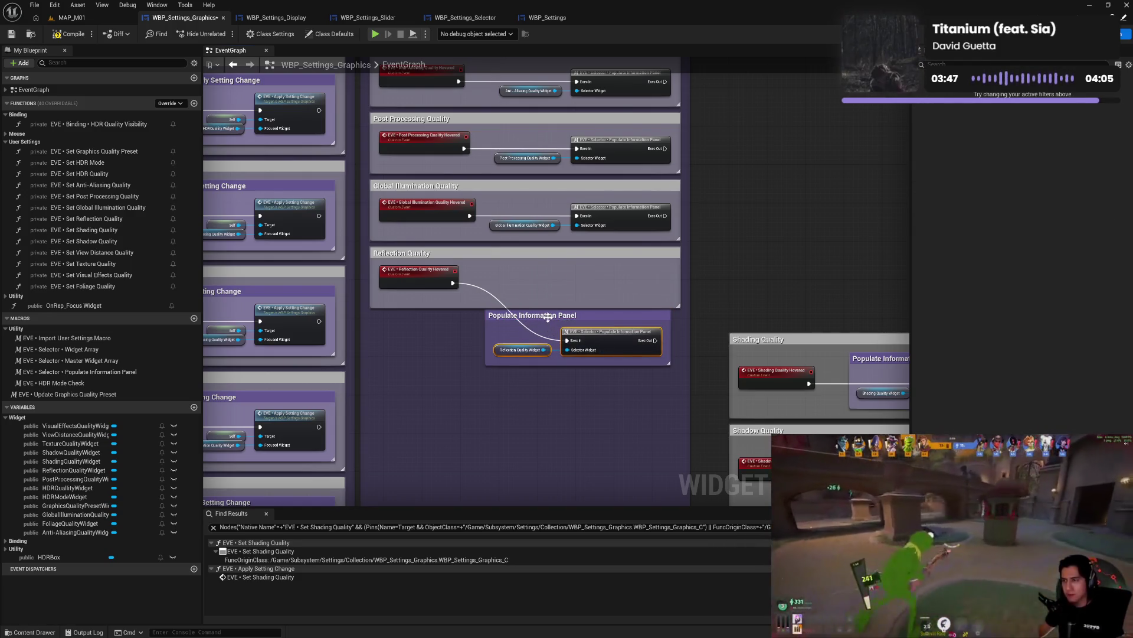
- Enclose Reflection Quality's nested comment and move the group above Shading Quality
mouse_move(544, 323)
mouse_down()
mouse_move(794, 275)
mouse_move(549, 275)
mouse_move(598, 307)
mouse_move(607, 299)
mouse_up()
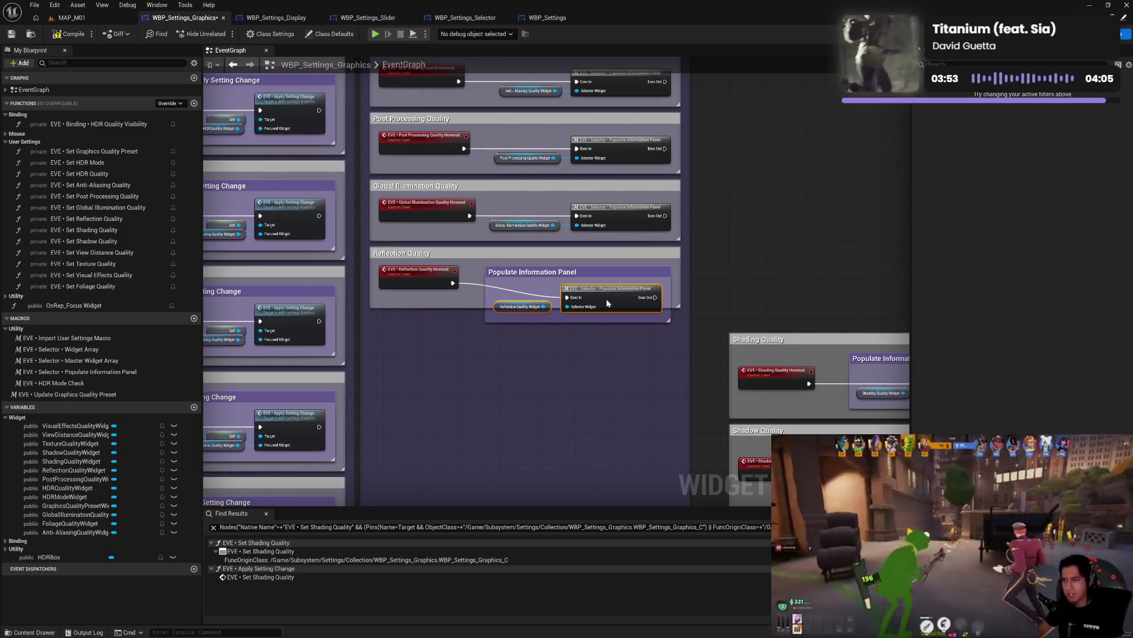
drag(474, 307, 475, 334)
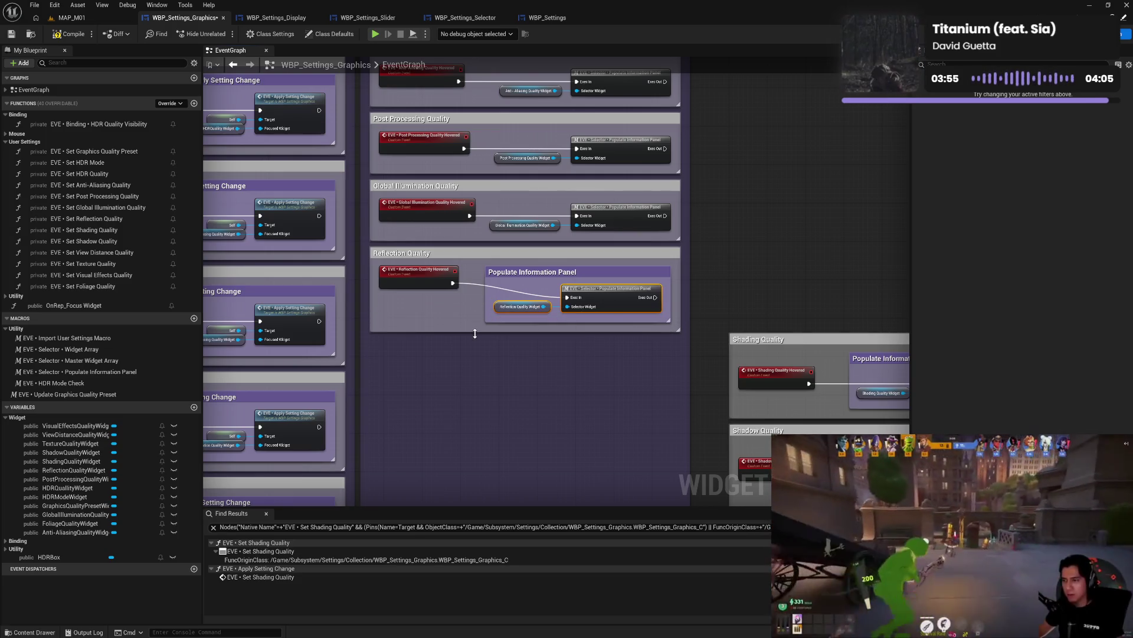
drag(426, 282, 428, 299)
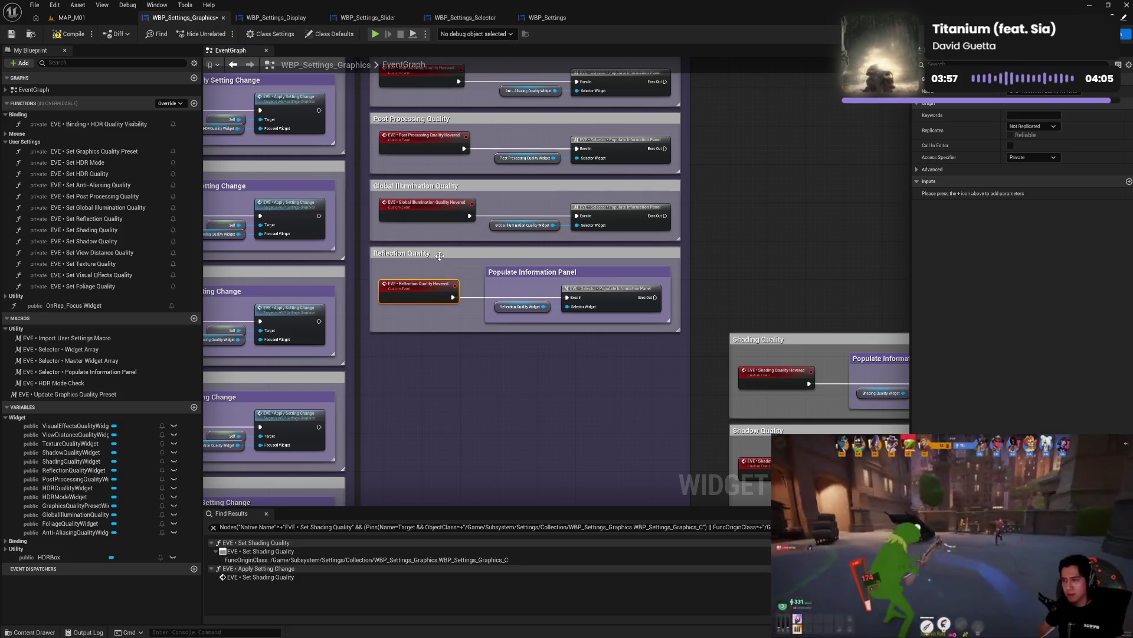
mouse_move(440, 255)
mouse_down()
mouse_move(791, 236)
mouse_move(794, 250)
mouse_move(768, 260)
mouse_up()
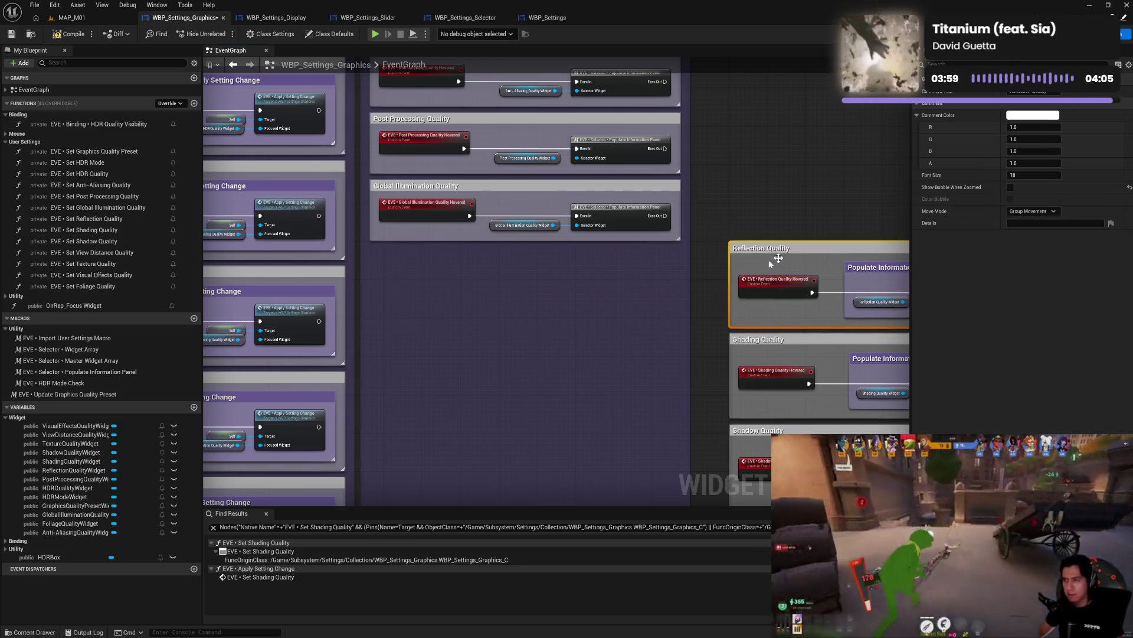
- Nest a Populate Information Panel comment in Global Illumination Quality and stack it above Reflection Quality
key(ctrl+v)
drag(594, 278, 571, 260)
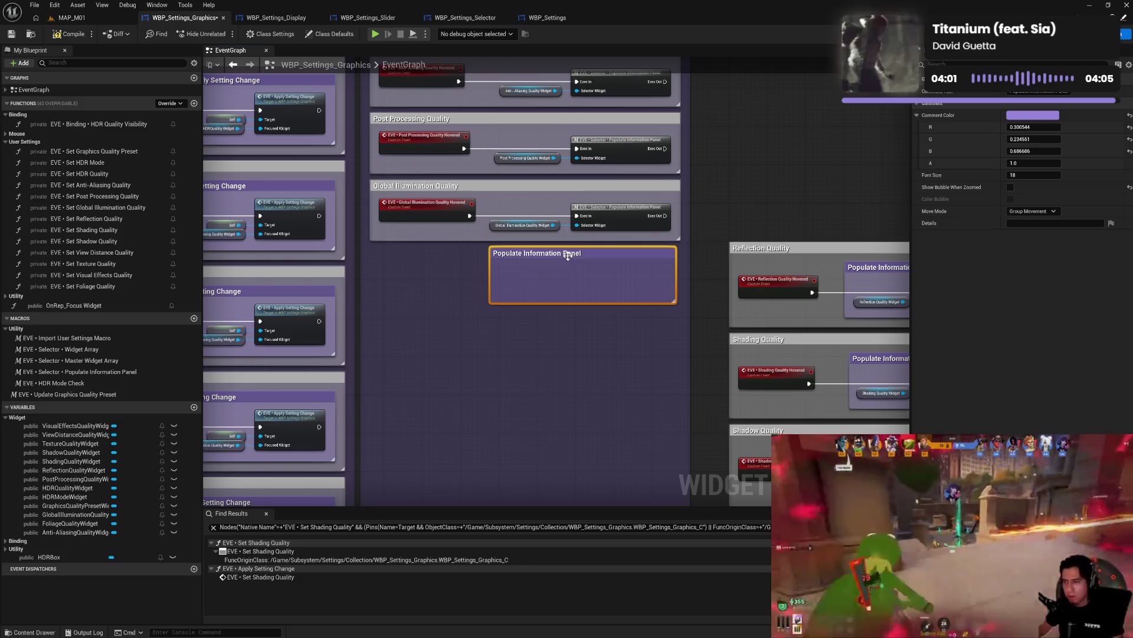
double_click(561, 254)
drag(625, 233, 619, 274)
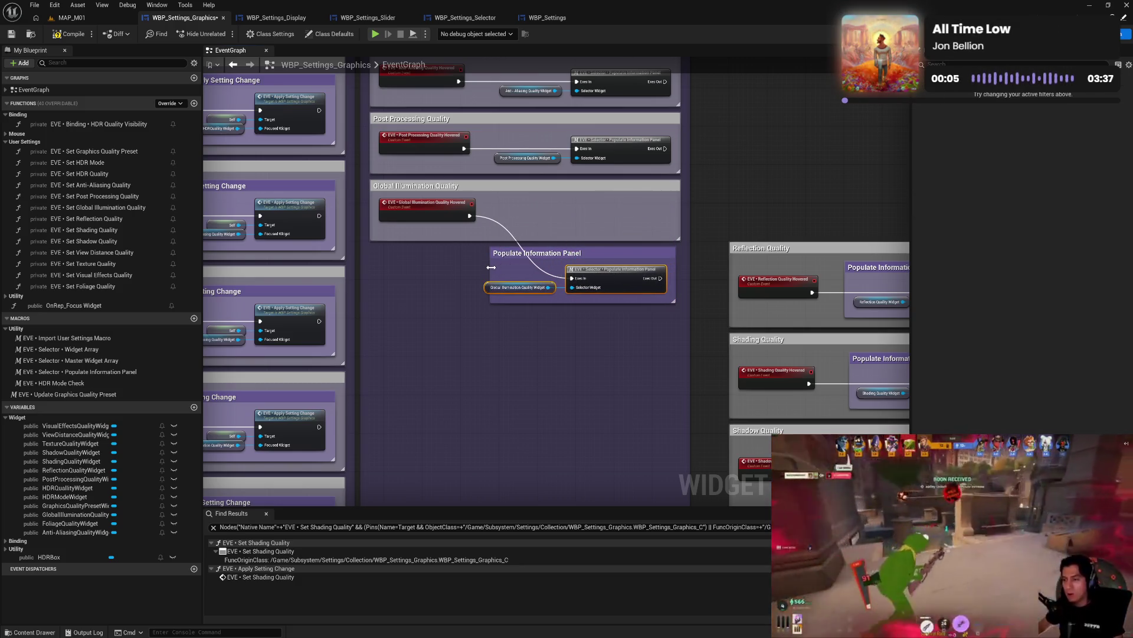
drag(490, 272, 477, 272)
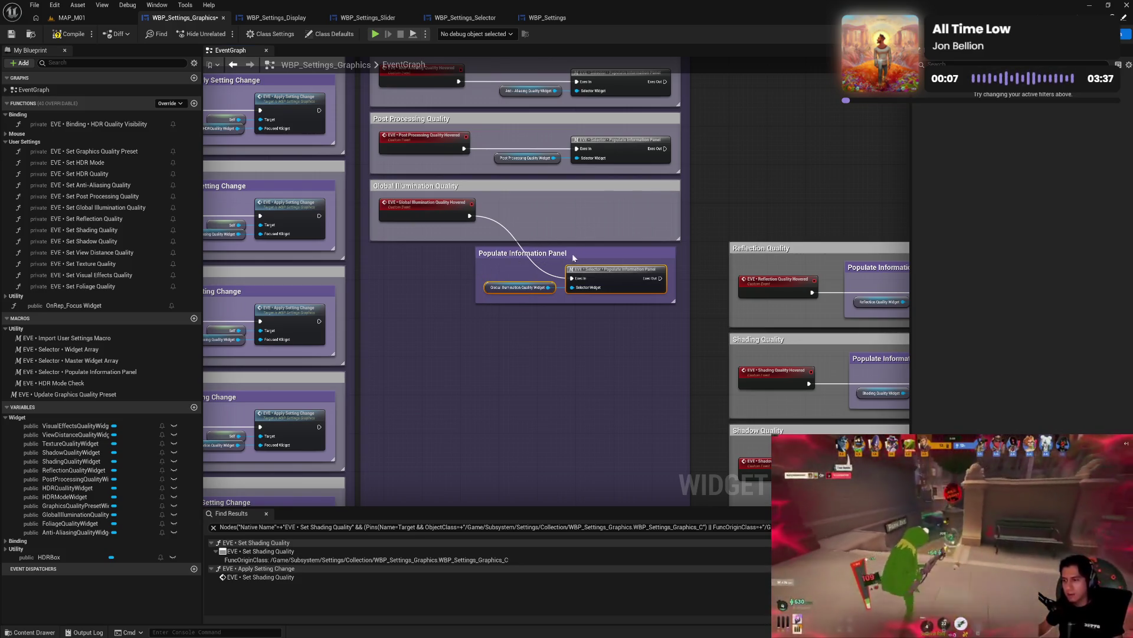
mouse_move(575, 254)
mouse_down()
mouse_move(569, 210)
mouse_move(591, 210)
mouse_up()
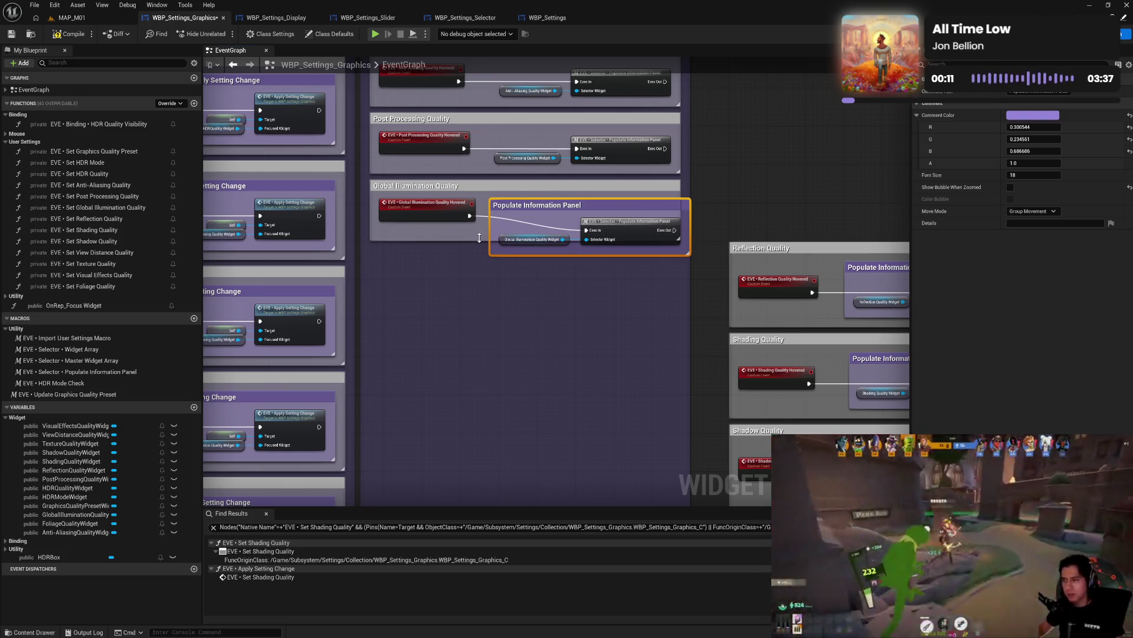
drag(480, 238, 484, 264)
click(692, 195)
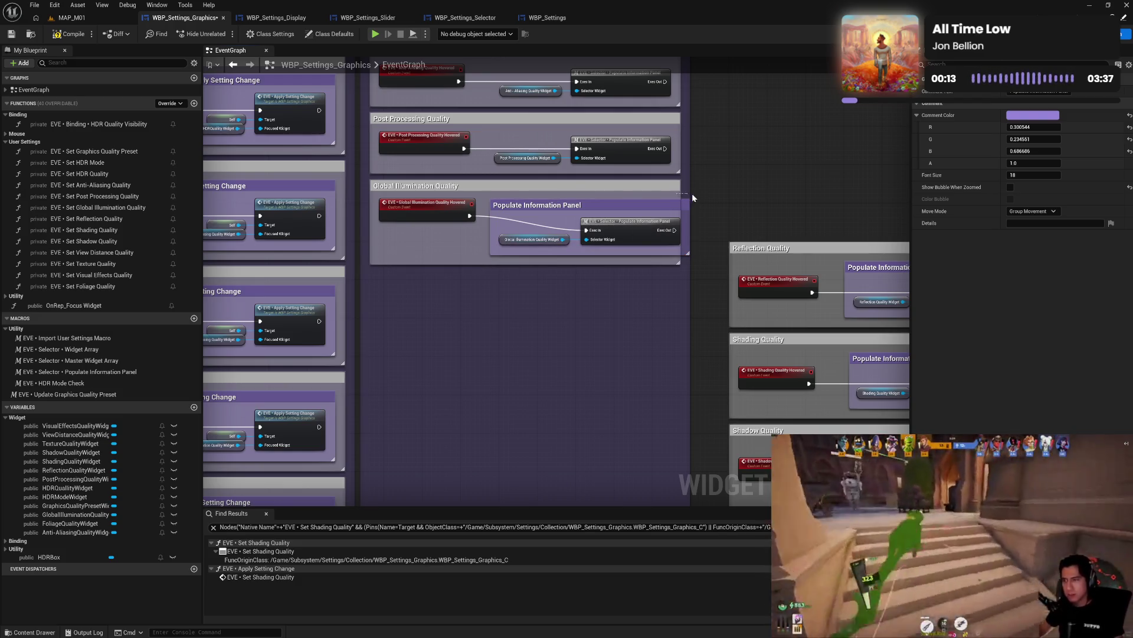
drag(681, 198, 701, 198)
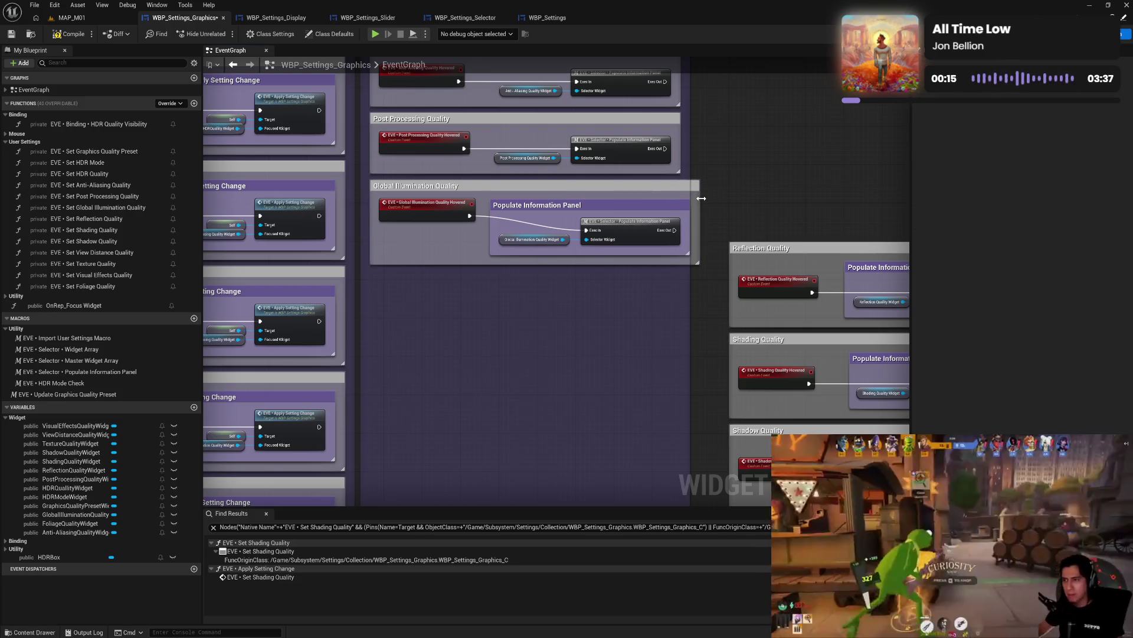
drag(444, 223, 432, 229)
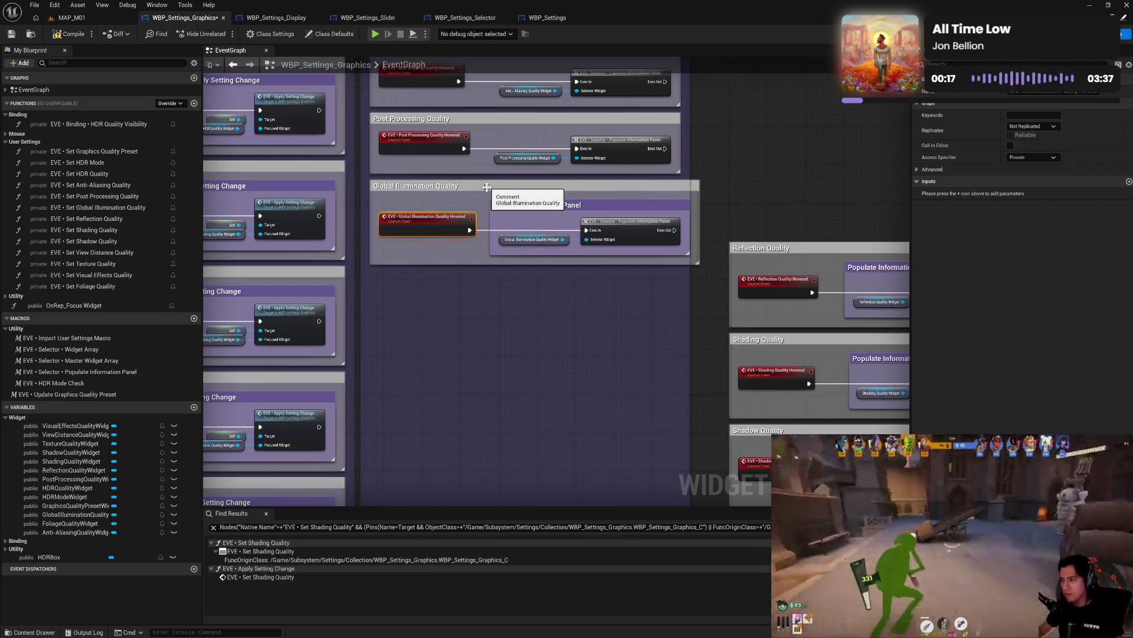
drag(487, 191, 847, 158)
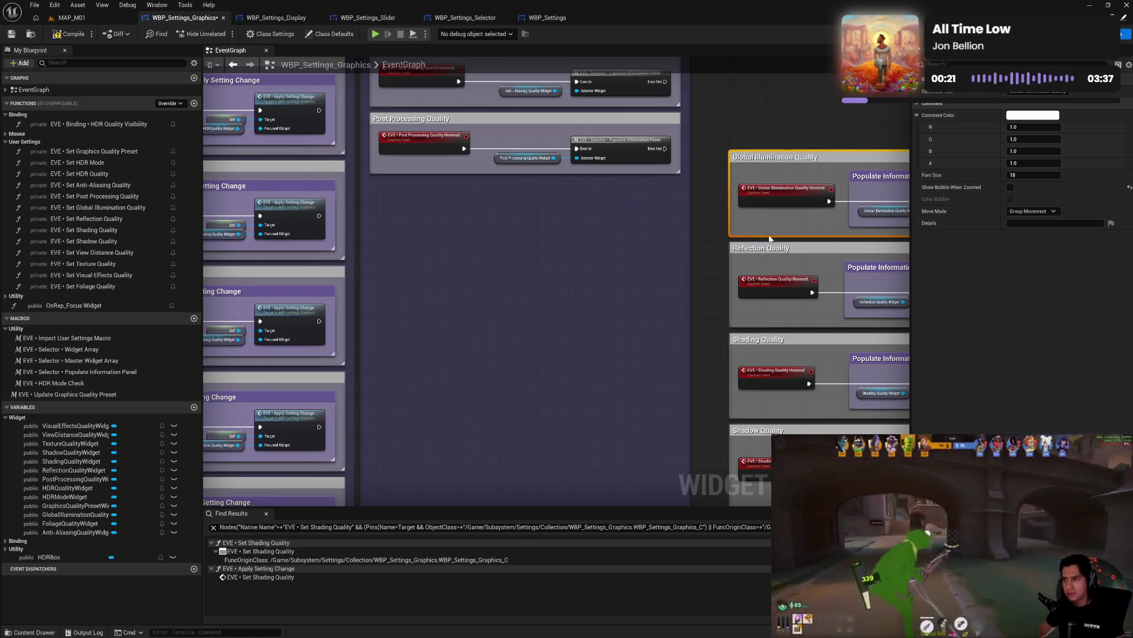
- Wrap Post Processing Quality's populate node and widget in a pasted Populate Information Panel comment
mouse_move(655, 198)
mouse_down()
mouse_move(502, 182)
mouse_move(517, 360)
mouse_move(536, 401)
mouse_move(520, 380)
mouse_up()
key(ctrl+v)
mouse_move(521, 336)
mouse_down()
mouse_move(580, 368)
mouse_move(579, 402)
mouse_up()
mouse_move(465, 403)
mouse_down()
mouse_move(456, 405)
mouse_move(492, 336)
mouse_up()
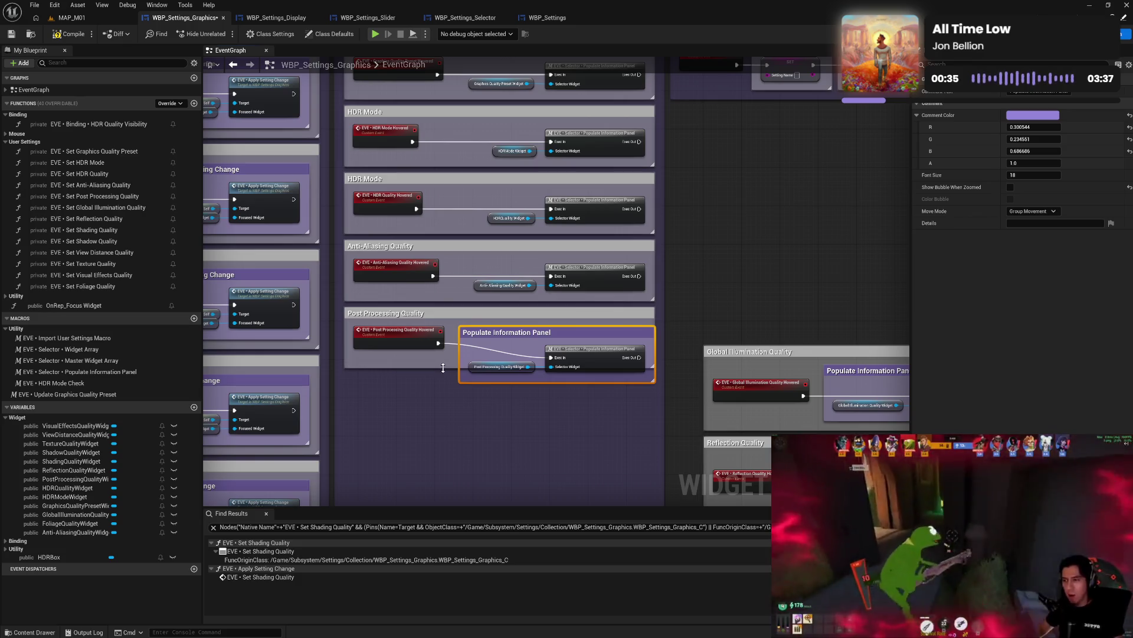
- Enlarge the Post Processing Quality comment and move its group above Global Illumination
mouse_move(443, 367)
mouse_down()
mouse_move(443, 388)
mouse_move(501, 388)
mouse_up()
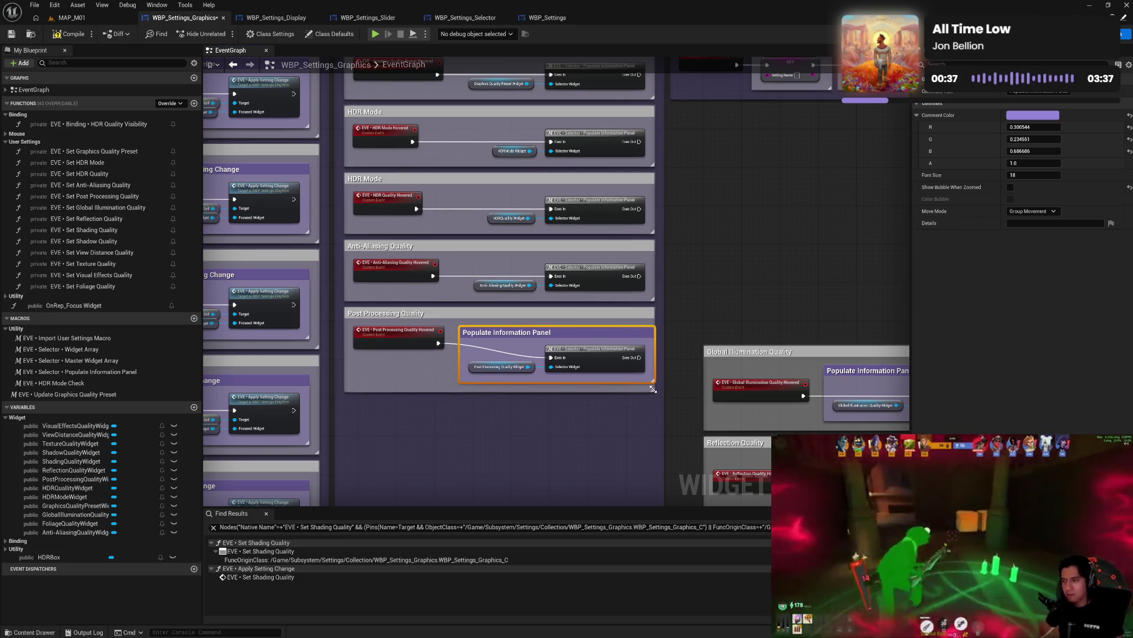
drag(653, 386, 664, 388)
click(401, 351)
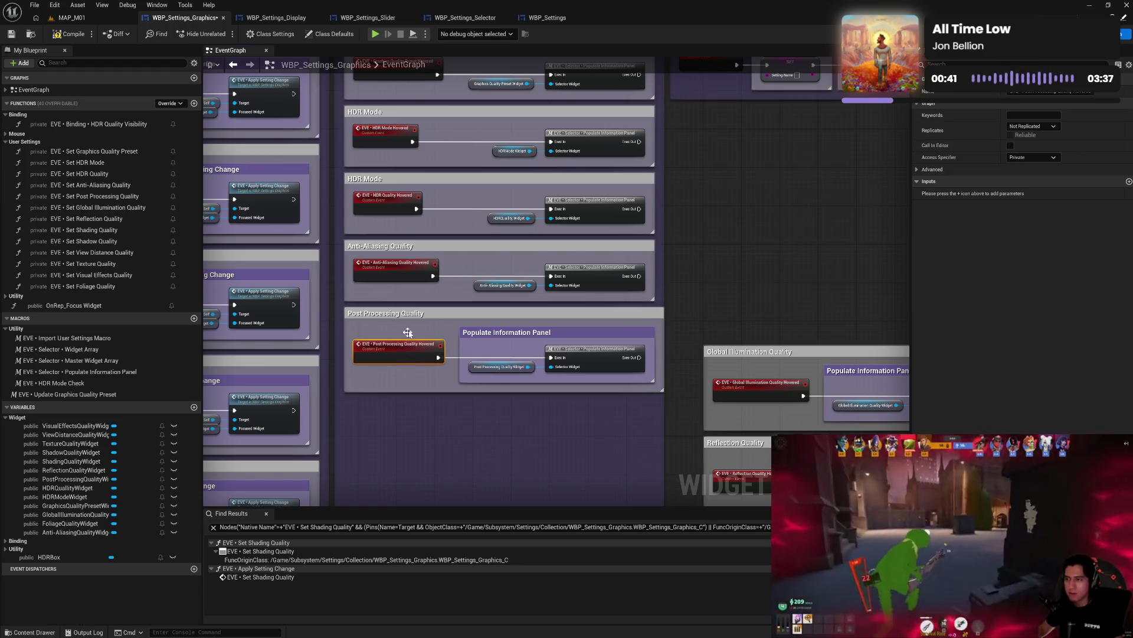
mouse_move(424, 317)
mouse_down()
mouse_move(745, 254)
mouse_move(784, 261)
mouse_up()
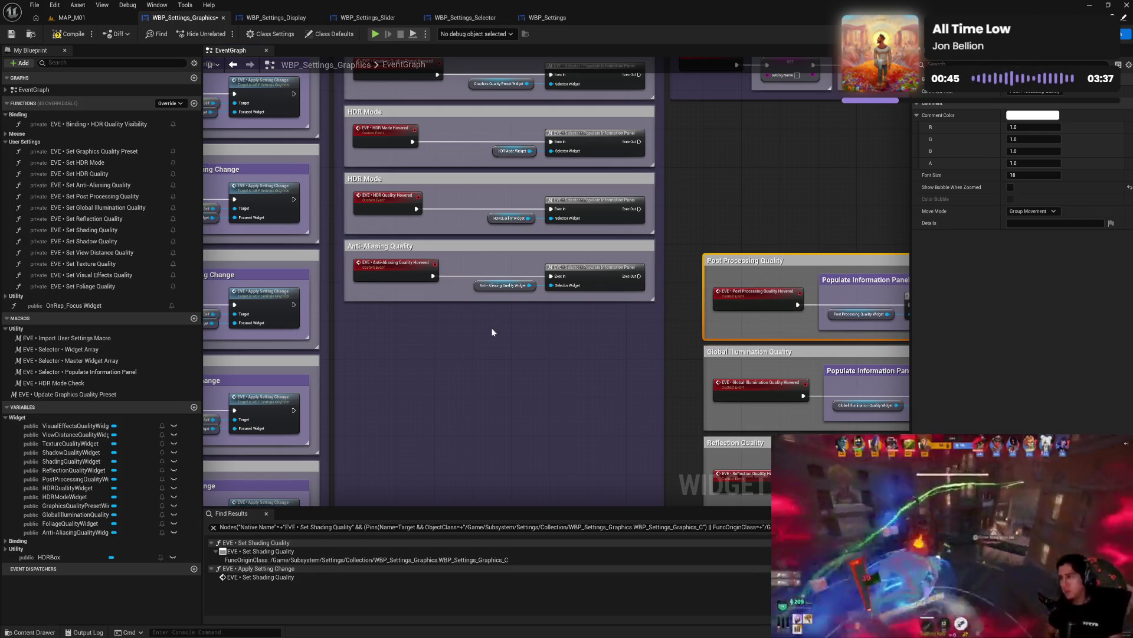
- Nest Anti-Aliasing's populate nodes in a pasted comment and stack the group above Post Processing
key(ctrl+v)
drag(547, 334, 529, 318)
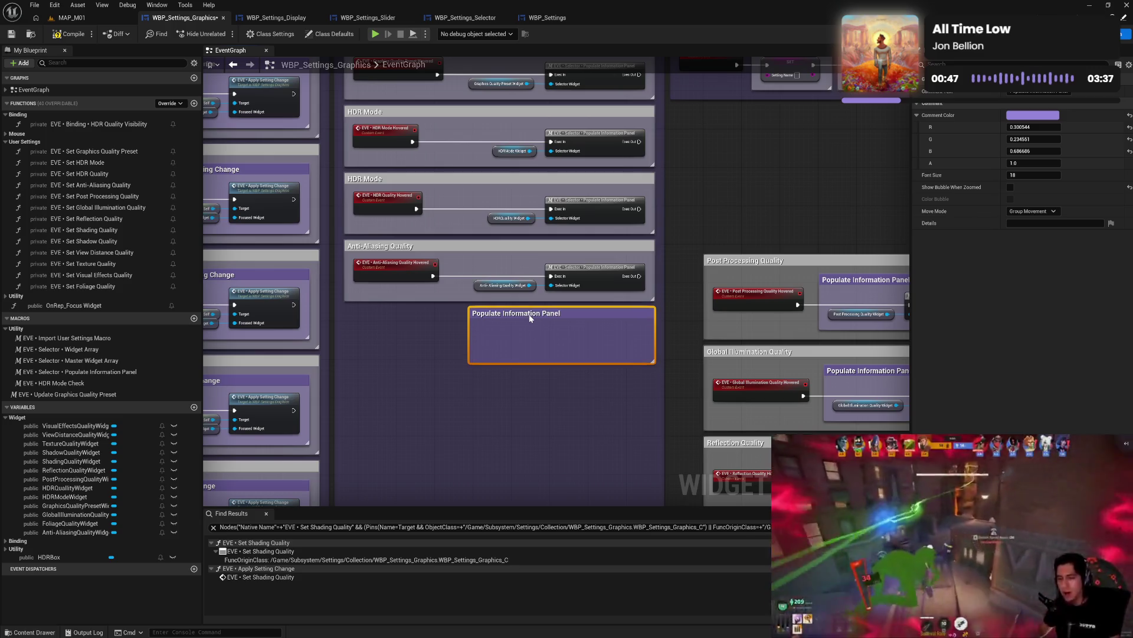
mouse_move(515, 272)
mouse_down()
mouse_move(600, 273)
mouse_move(597, 333)
mouse_up()
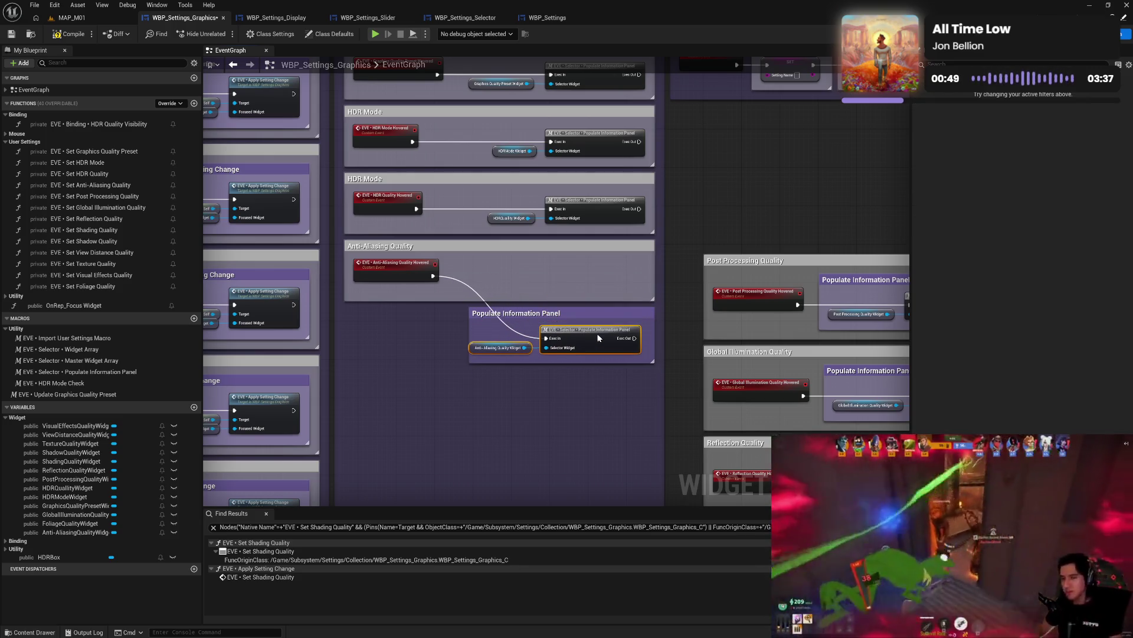
drag(470, 337, 466, 338)
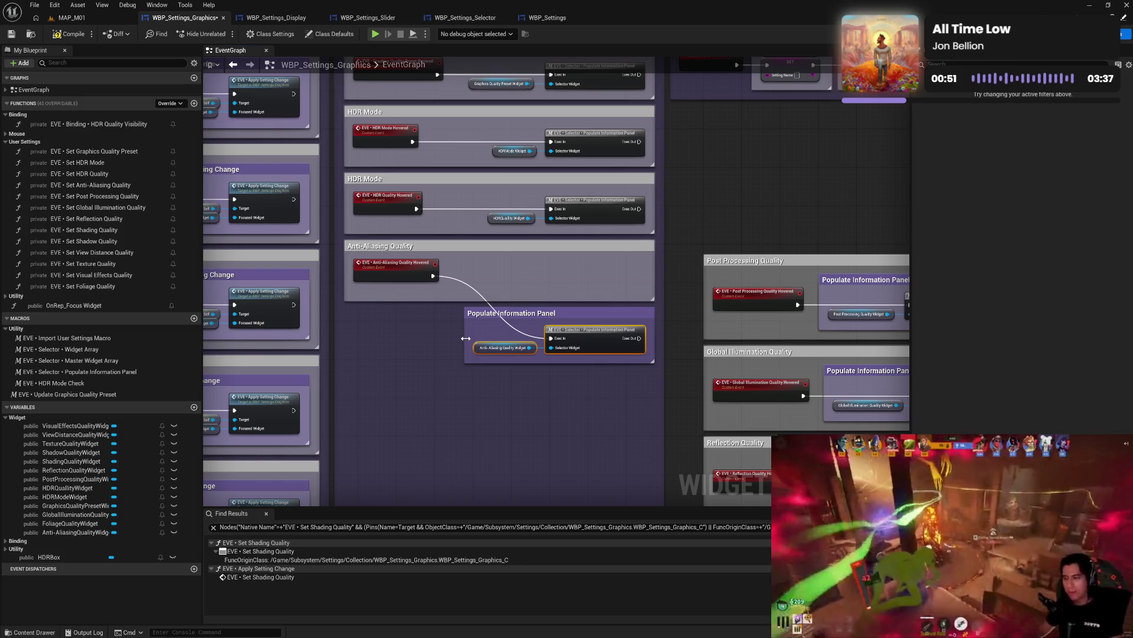
drag(560, 316, 551, 267)
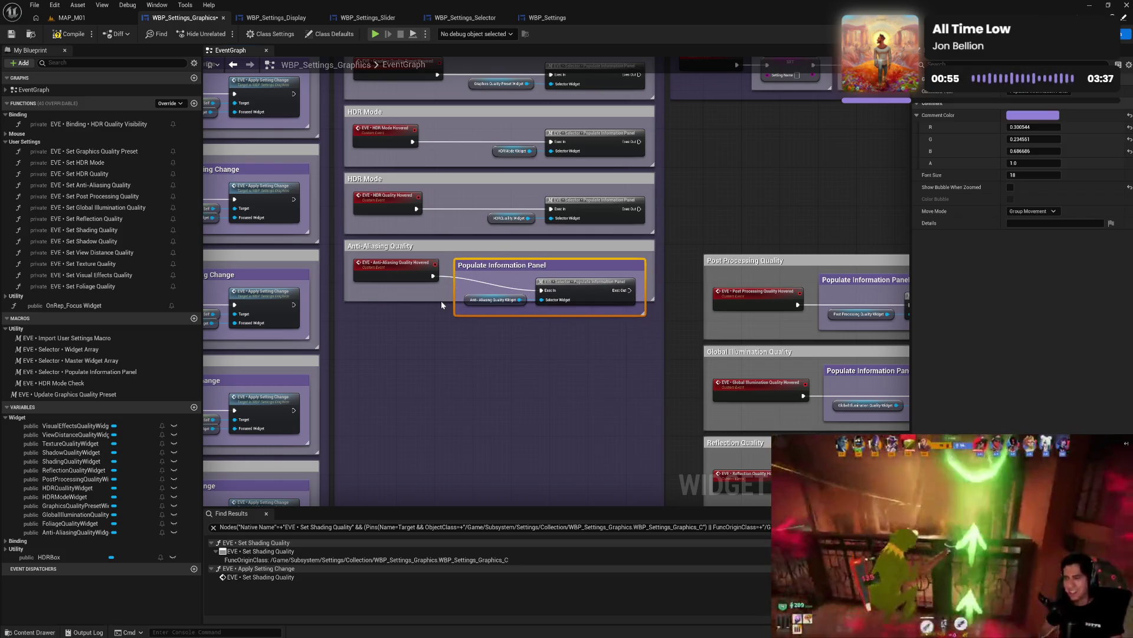
drag(442, 304, 441, 323)
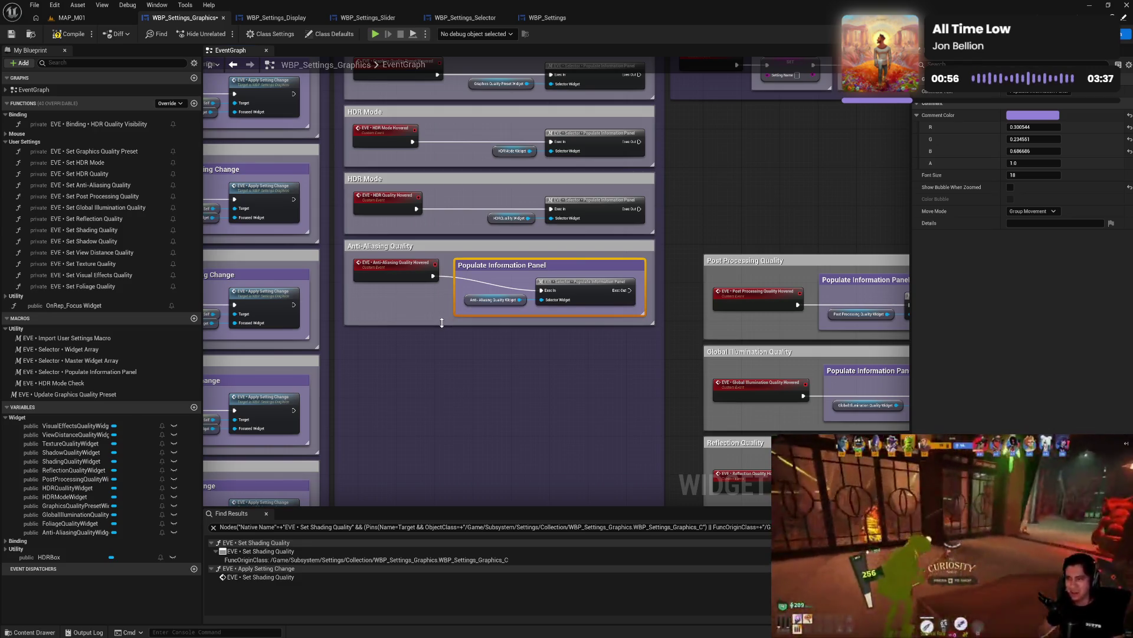
click(408, 288)
drag(439, 248, 797, 176)
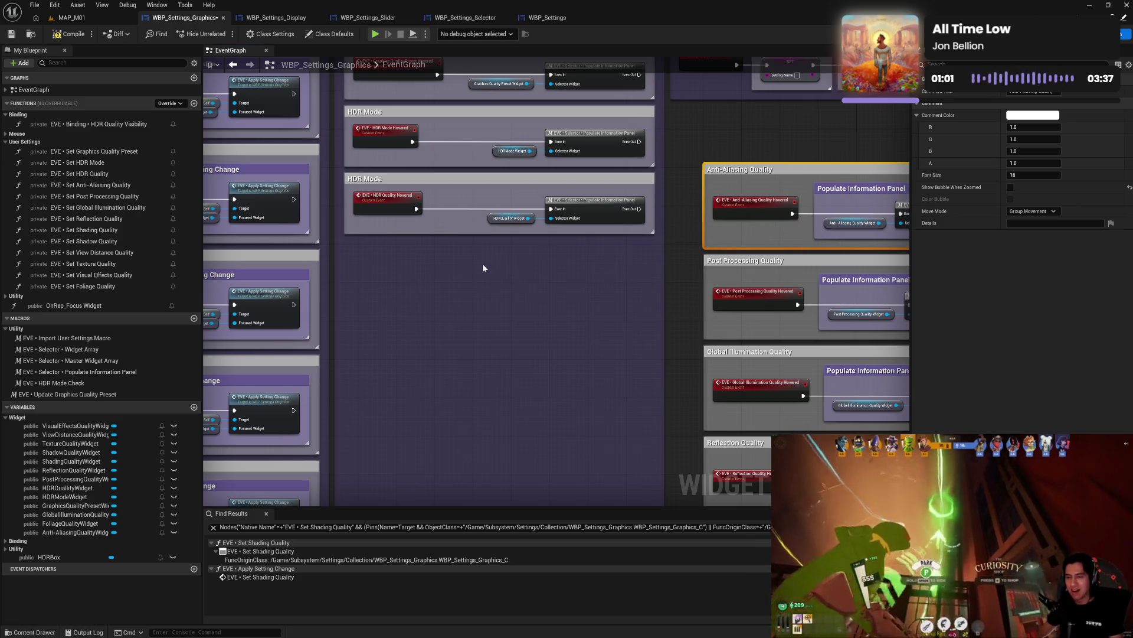
- Paste a new Populate Information Panel comment and move HDR Quality's populate nodes into it
key(ctrl+v)
click(511, 216)
ctrl+click(605, 221)
drag(605, 225, 610, 296)
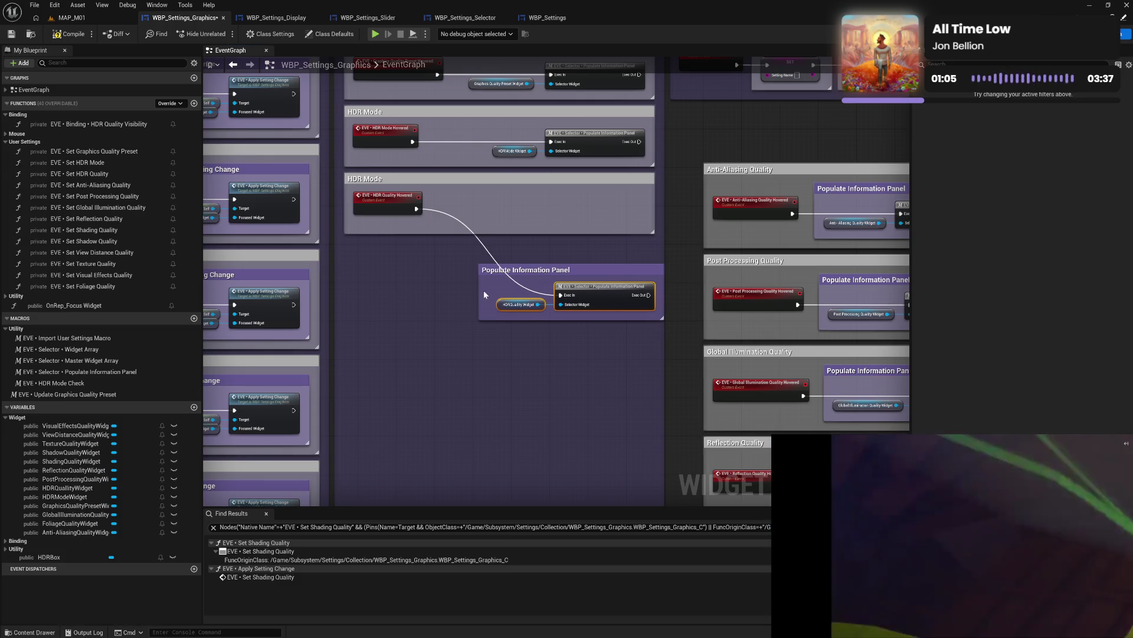
- Fit the nested comment into the HDR Quality group and move the second HDR box lower
drag(483, 293, 489, 294)
drag(564, 274, 547, 204)
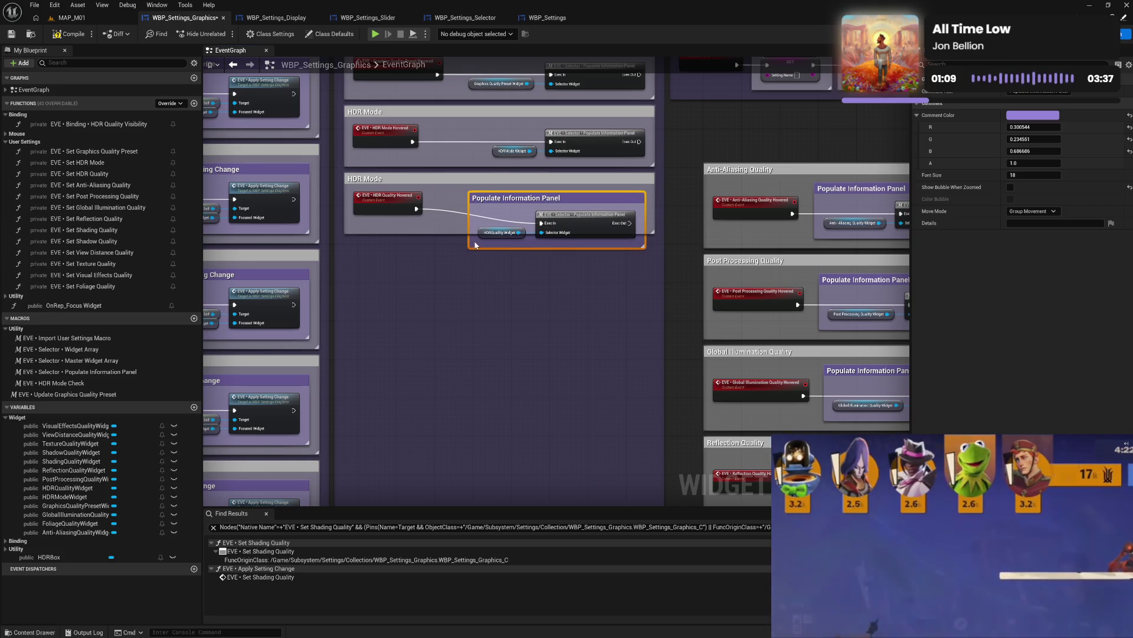
drag(453, 233, 456, 258)
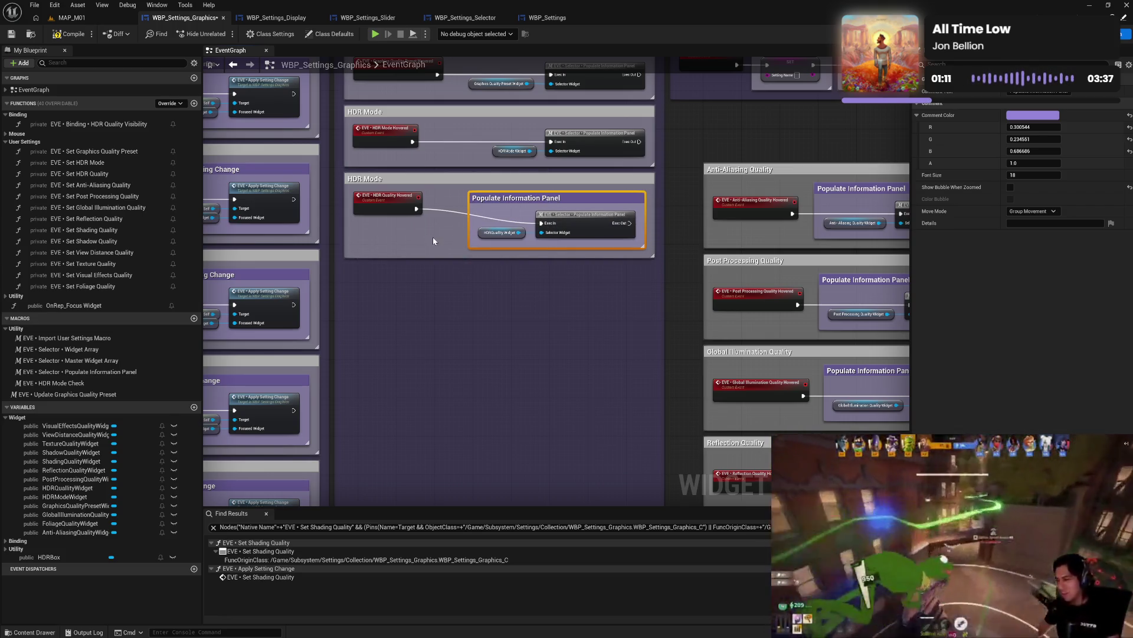
drag(401, 208, 404, 222)
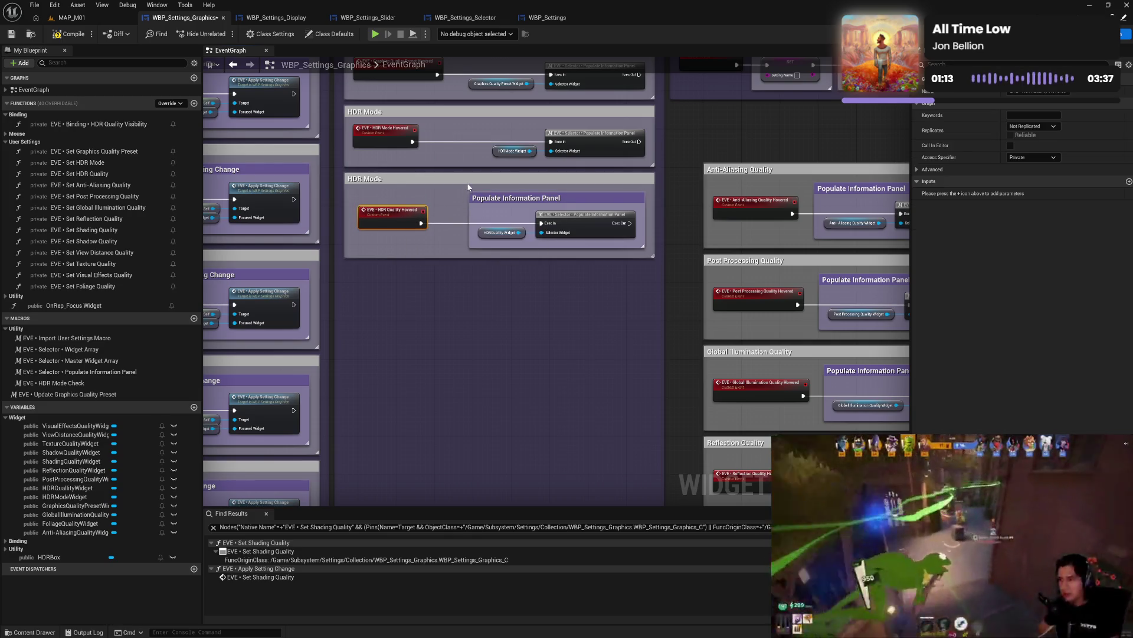
mouse_move(469, 178)
mouse_down()
mouse_move(459, 397)
mouse_move(663, 141)
mouse_move(448, 356)
mouse_move(471, 415)
mouse_up()
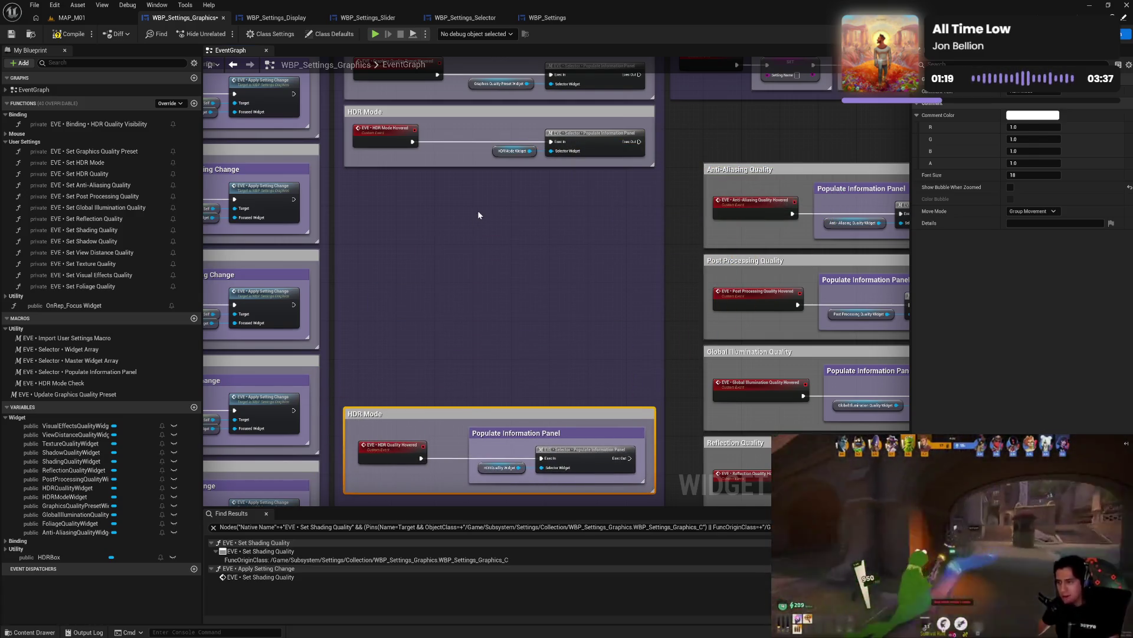
- Wrap HDR Mode's panel call nodes in a pasted comment and stack HDR Mode above the second box
key(ctrl+v)
mouse_move(550, 215)
mouse_down()
mouse_move(549, 177)
mouse_move(538, 182)
mouse_up()
mouse_move(531, 139)
mouse_down()
mouse_move(593, 150)
mouse_move(584, 203)
mouse_up()
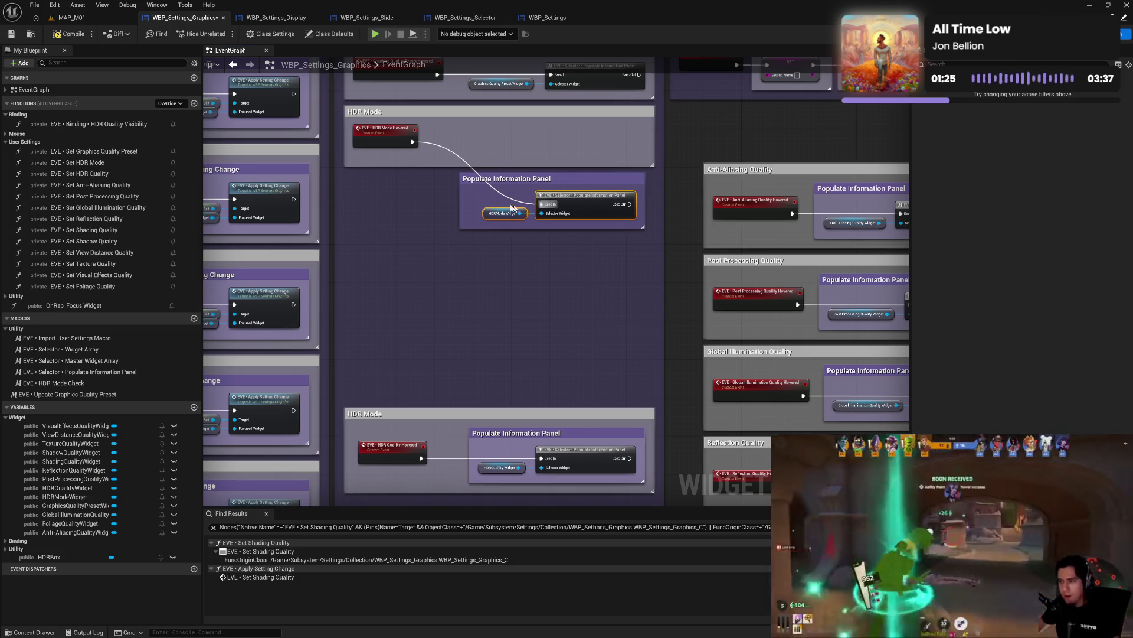
drag(460, 206, 474, 206)
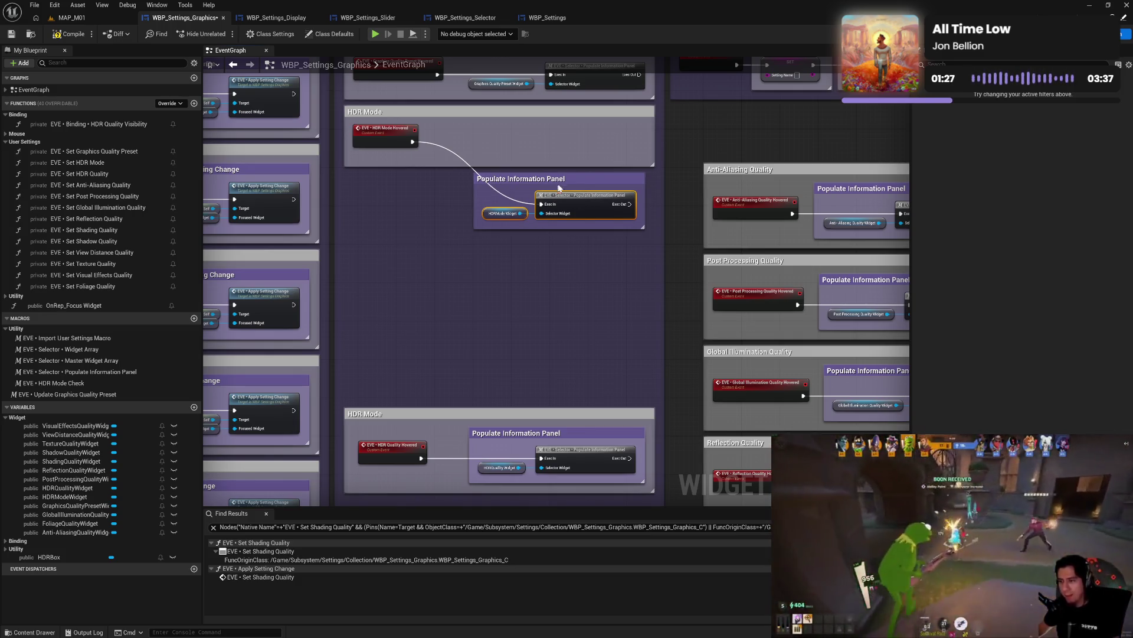
drag(563, 184, 564, 137)
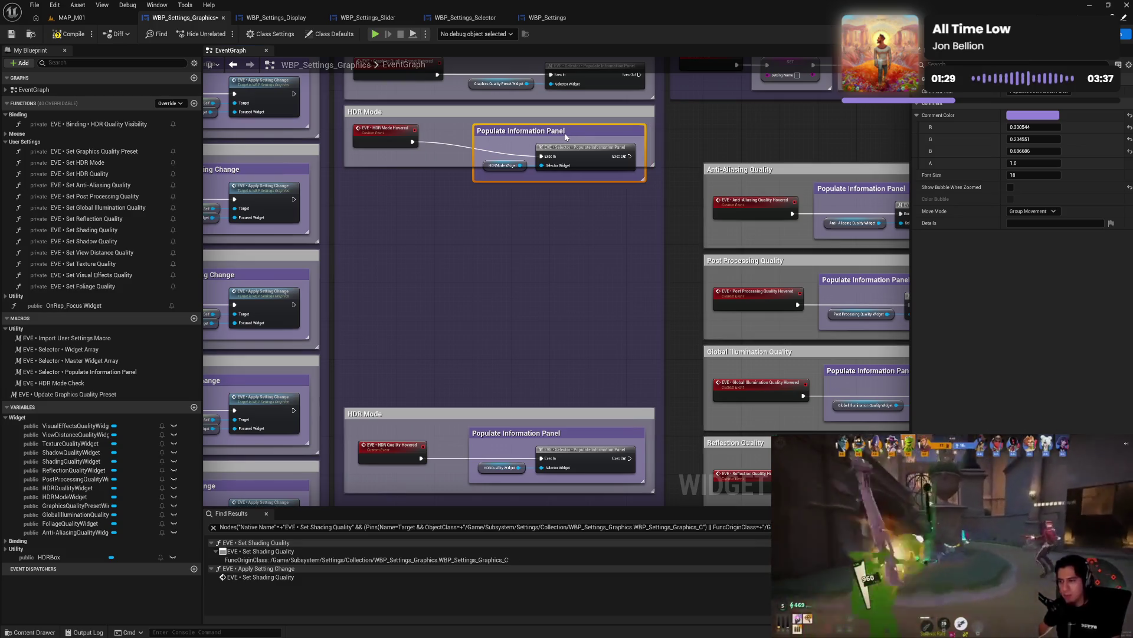
drag(450, 167, 451, 190)
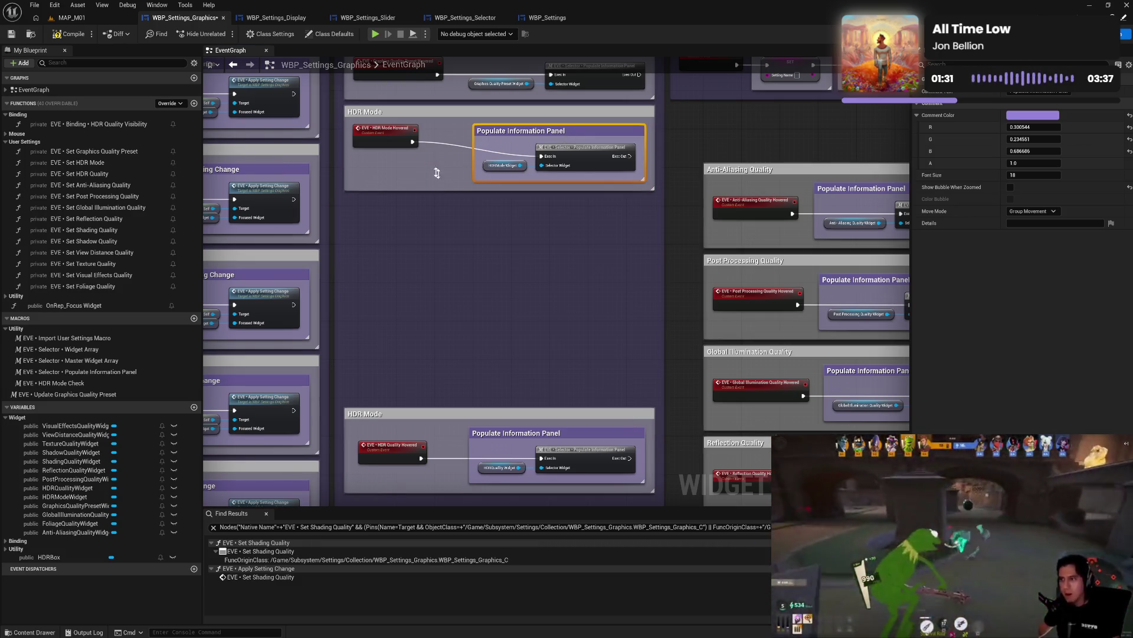
drag(393, 146, 395, 155)
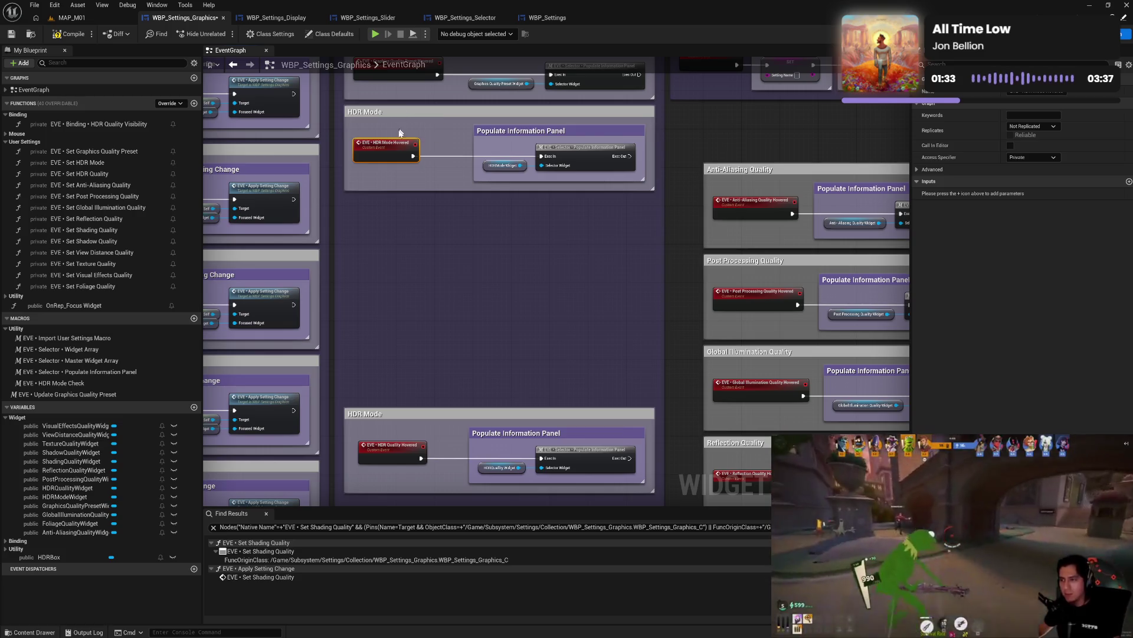
drag(401, 116, 402, 325)
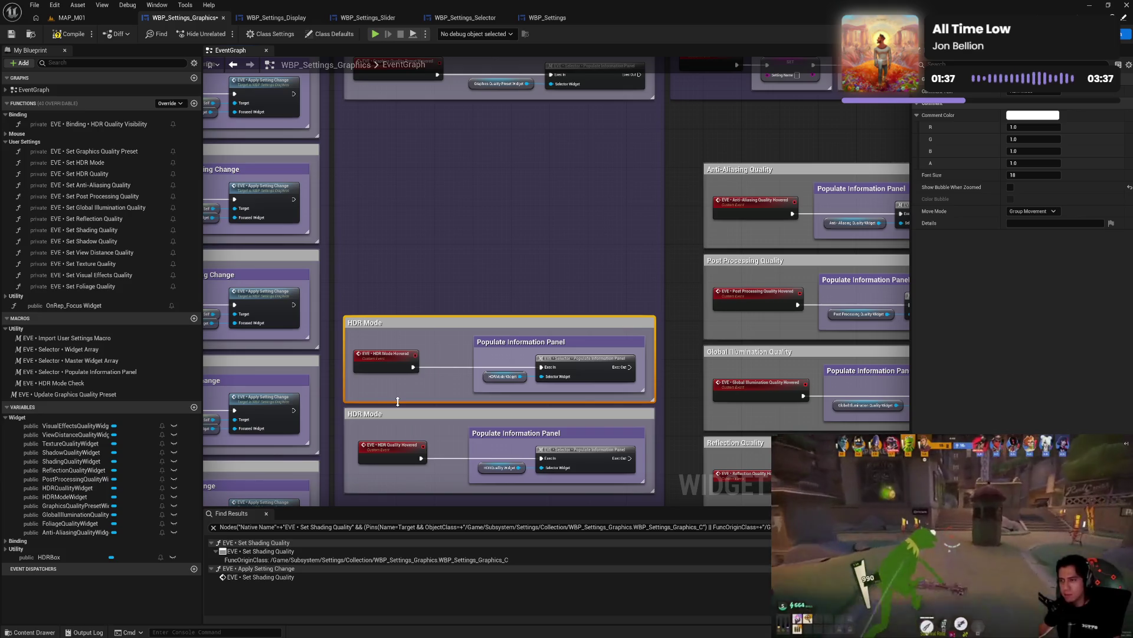
- Retitle the lower HDR Mode box as HDR Quality
click(387, 416)
double_click(368, 415)
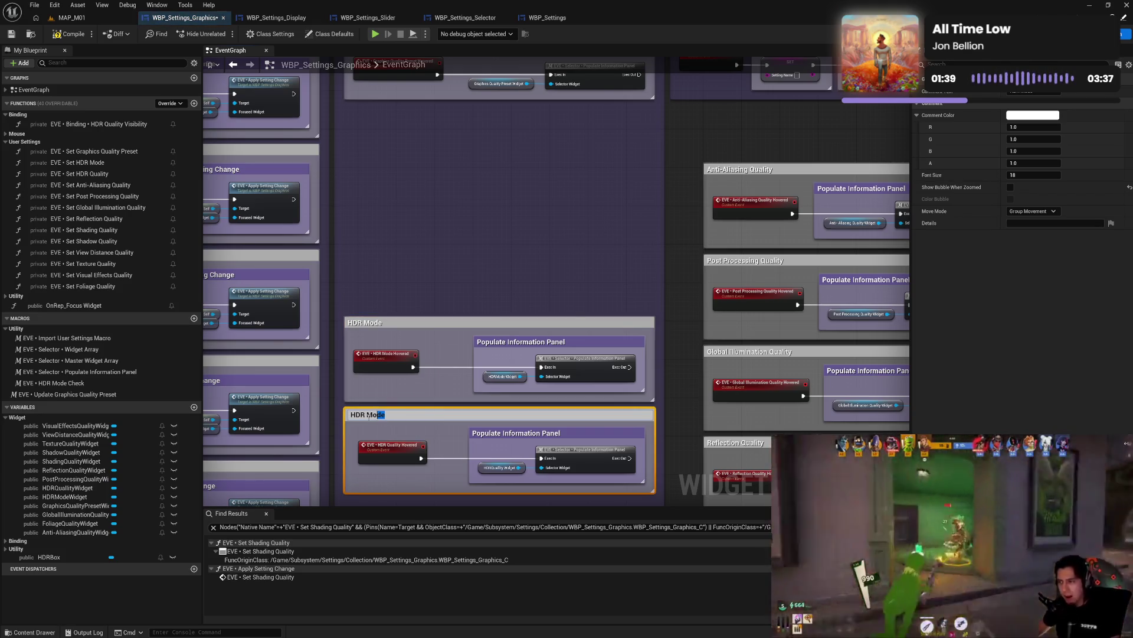
double_click(368, 415)
text(Quali)
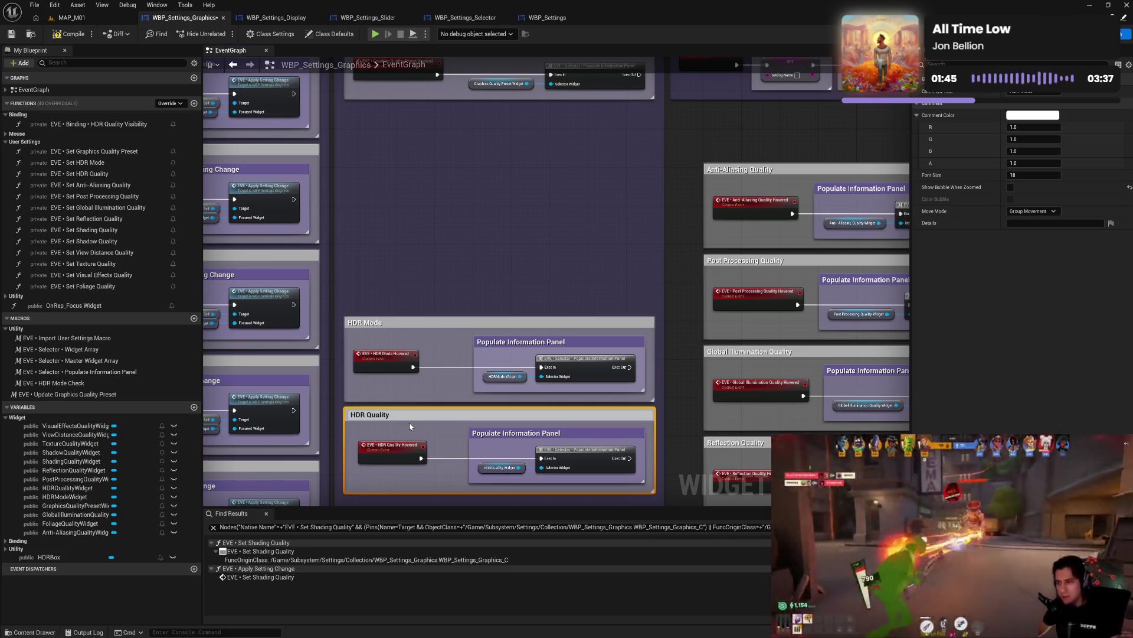
text(ty)
key(Return)
drag(534, 203, 548, 331)
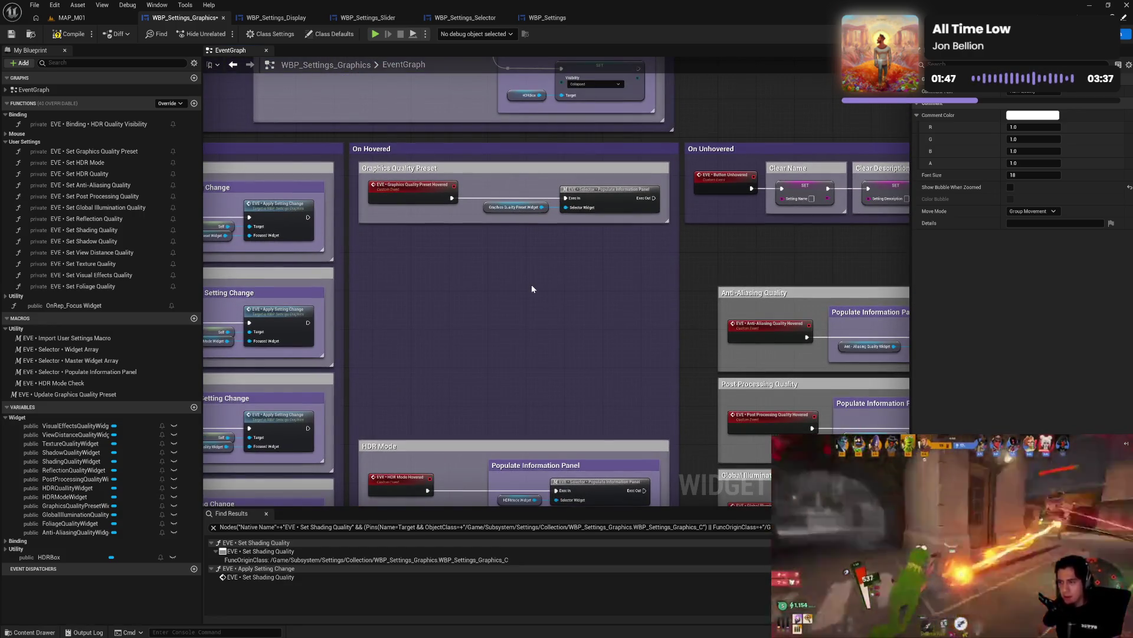
- Paste a purple Populate Information Panel comment and fit it around the preset's panel call
key(ctrl+v)
mouse_move(594, 272)
mouse_down()
mouse_move(556, 234)
mouse_move(602, 214)
mouse_move(609, 264)
mouse_up()
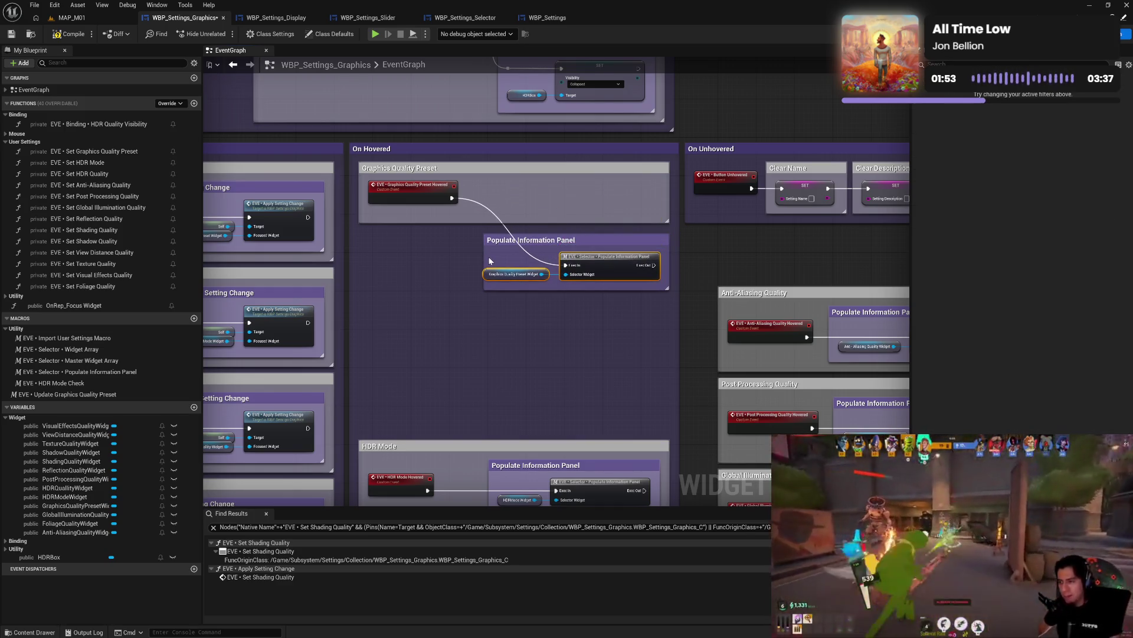
mouse_move(483, 260)
mouse_down()
mouse_move(473, 259)
mouse_move(517, 189)
mouse_up()
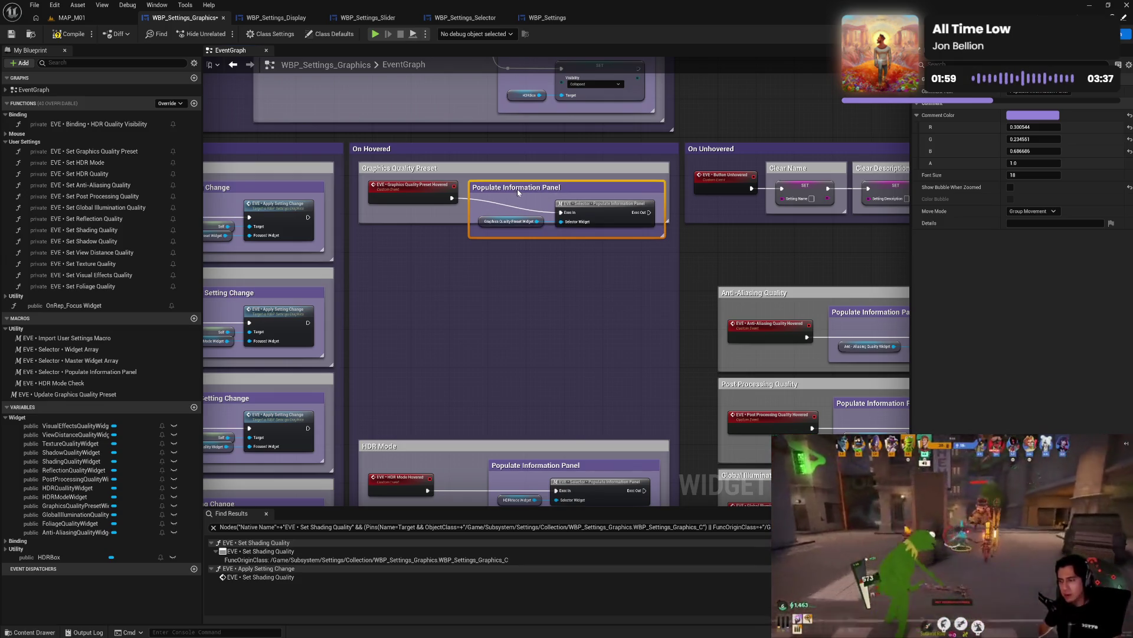
drag(517, 189, 522, 193)
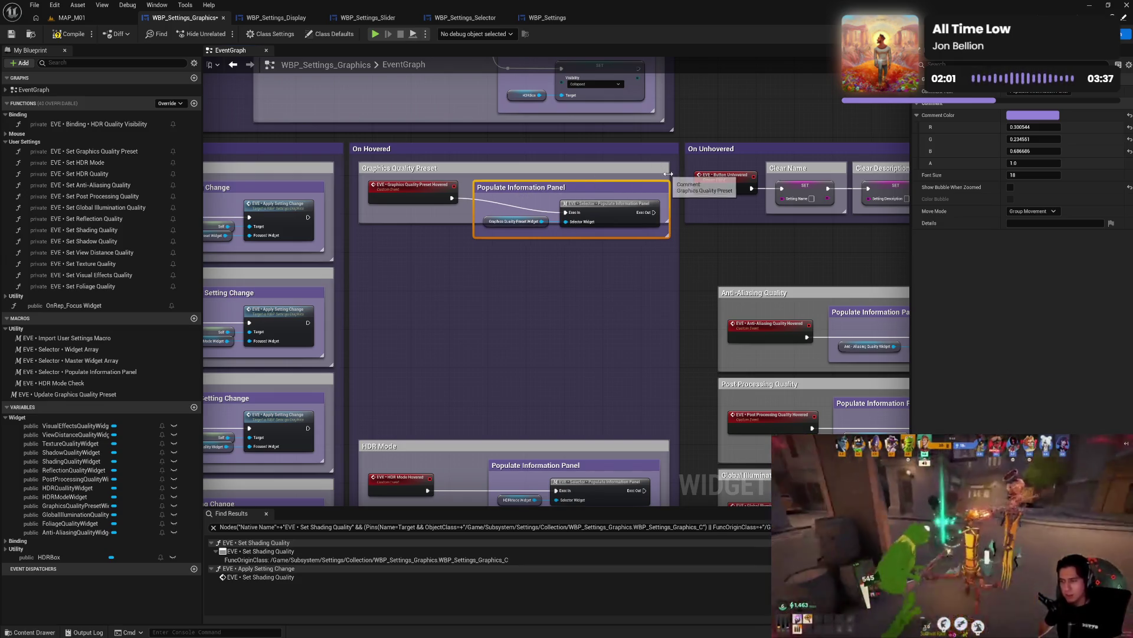
- Widen and heighten the Graphics Quality Preset box, nudging its Hovered event down
drag(669, 175, 676, 175)
drag(675, 221, 674, 247)
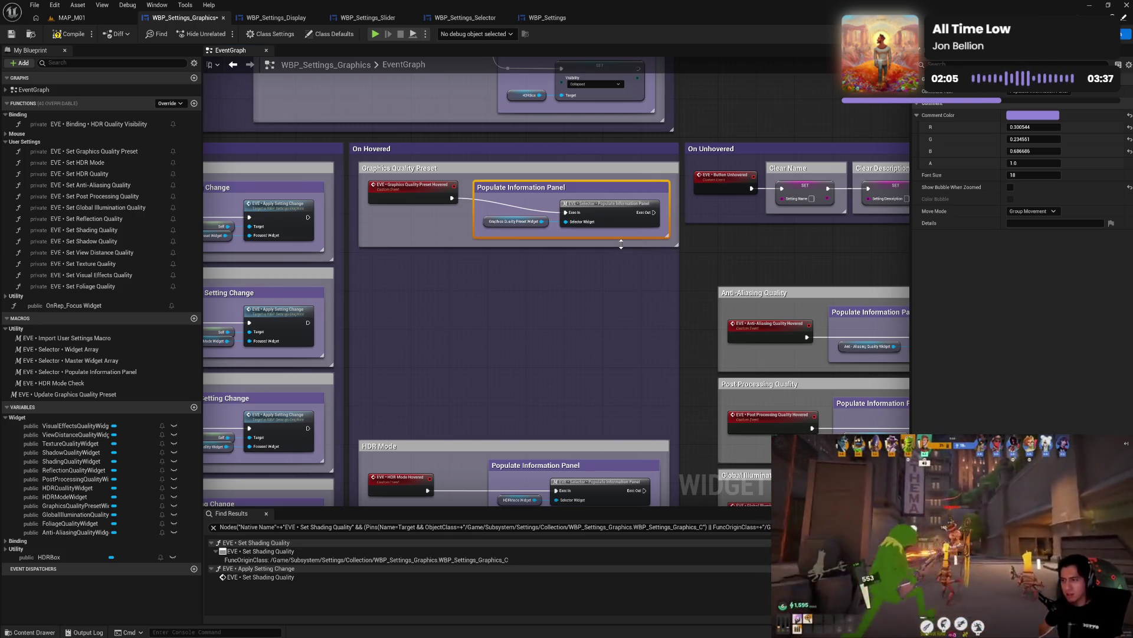
drag(440, 184, 440, 198)
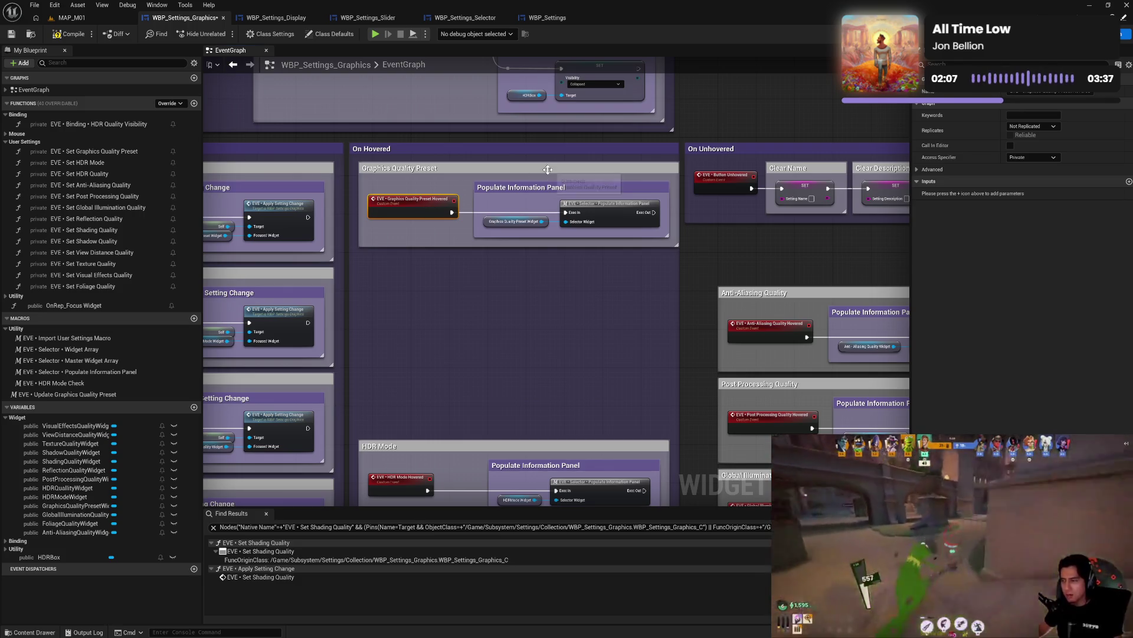
- Move the HDR Mode and HDR Quality boxes up directly beneath the preset box
drag(469, 362, 481, 236)
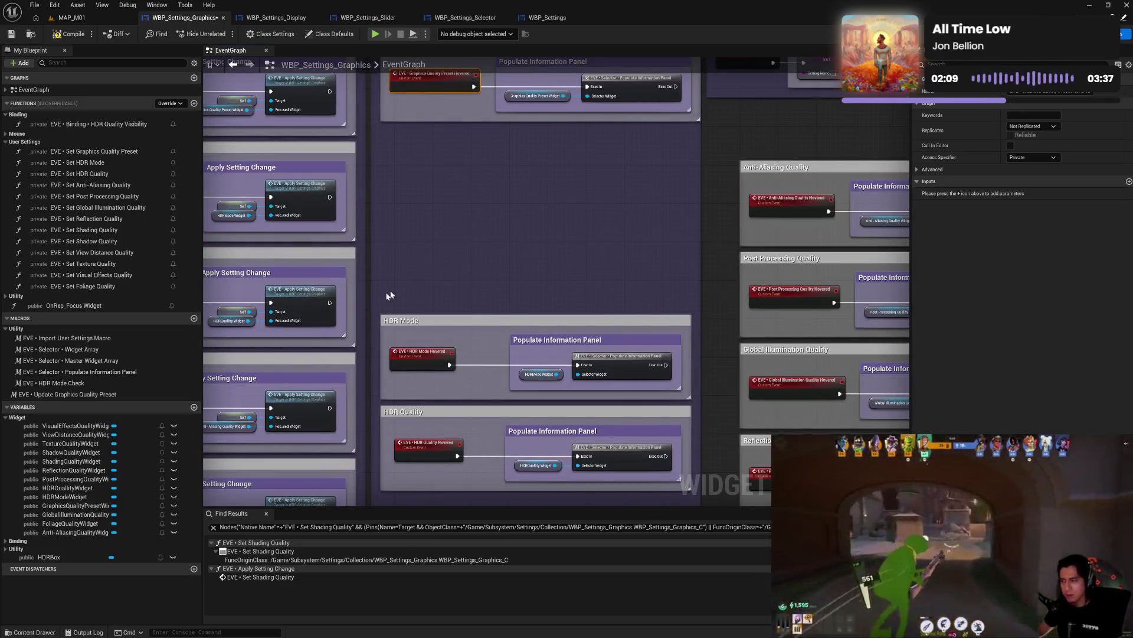
mouse_move(389, 295)
mouse_down()
mouse_move(380, 363)
mouse_move(388, 427)
mouse_up()
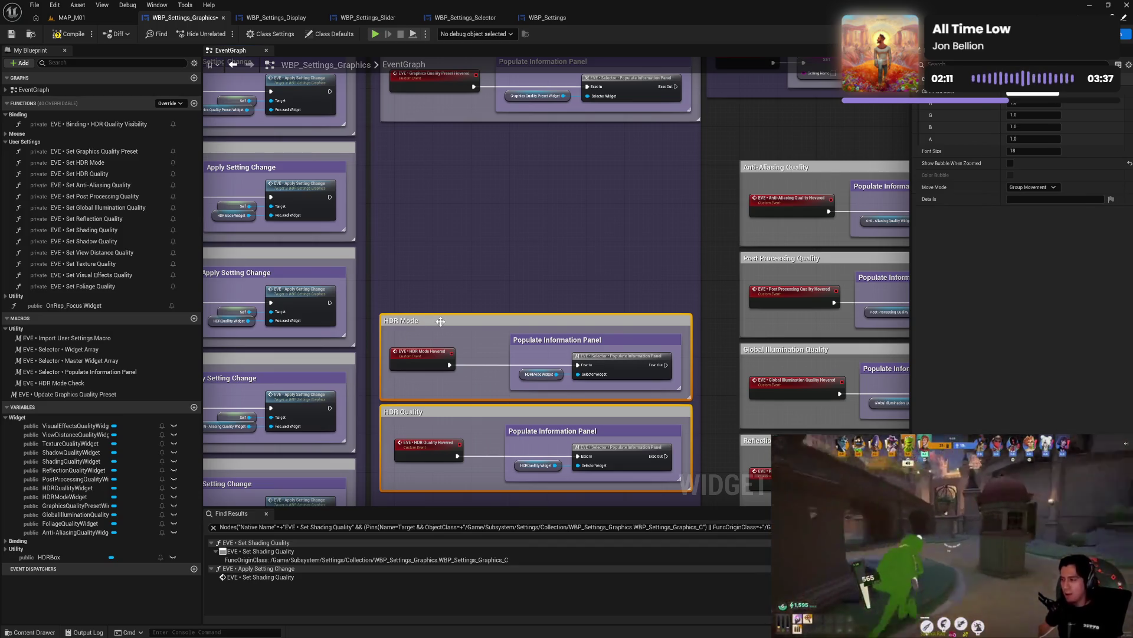
mouse_move(440, 321)
mouse_down()
mouse_move(453, 232)
mouse_move(442, 135)
mouse_up()
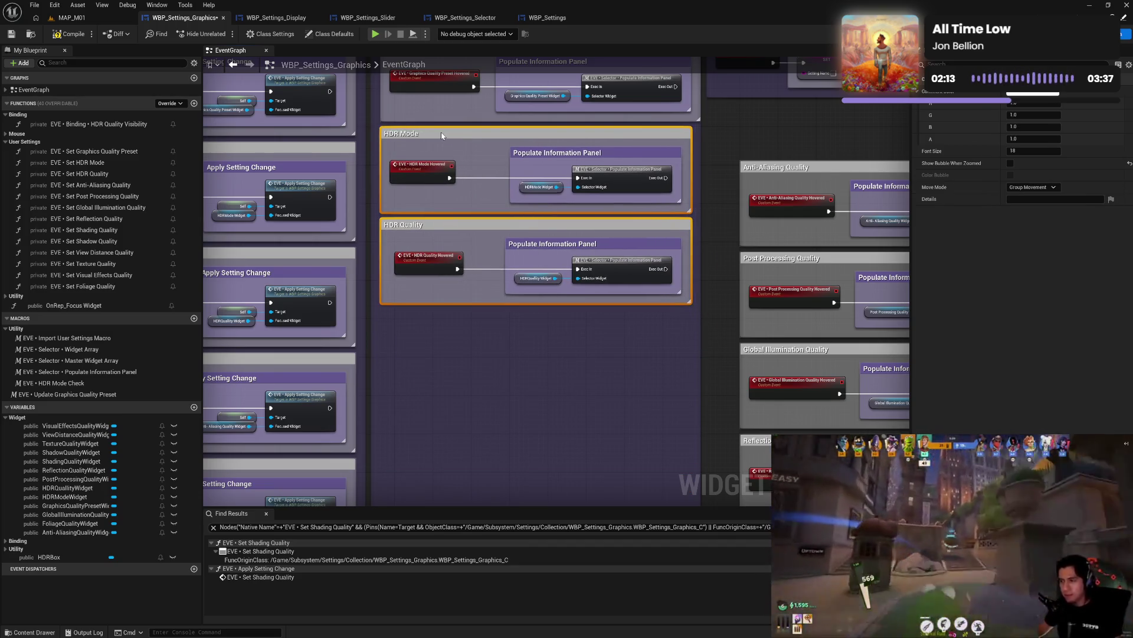
- Select the remaining quality boxes and extend the On Hovered comment around the whole column
drag(562, 384, 519, 331)
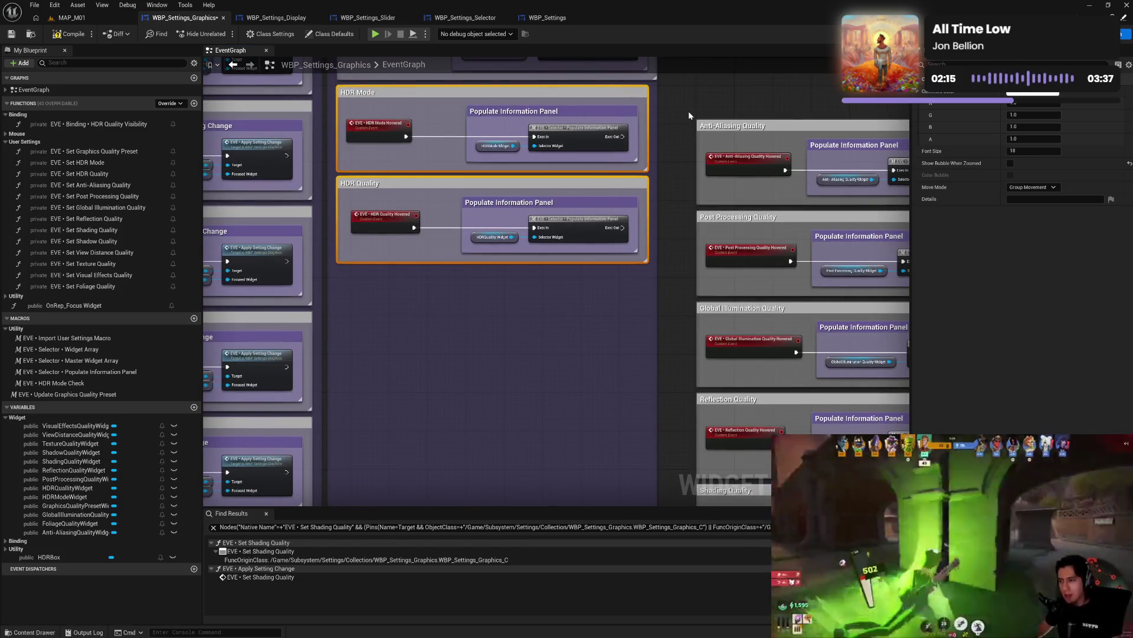
mouse_move(678, 633)
mouse_down()
mouse_move(680, 492)
mouse_move(688, 425)
mouse_move(699, 422)
mouse_move(582, 149)
mouse_move(717, 162)
mouse_move(732, 152)
mouse_move(666, 219)
mouse_move(383, 288)
mouse_up()
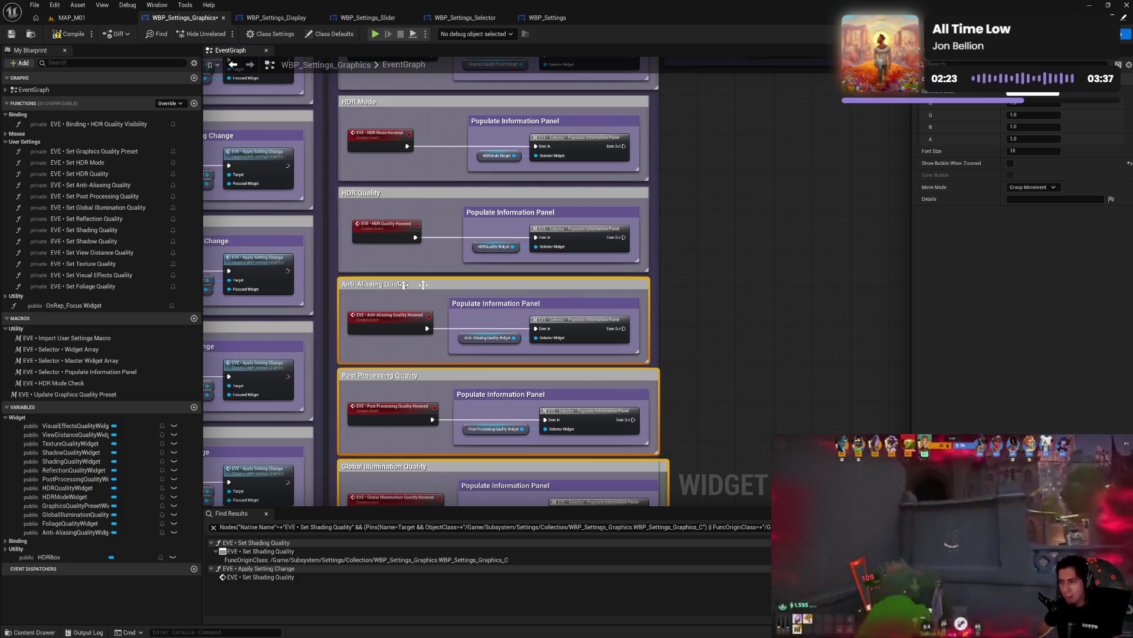
scroll(718, 151, down, 4)
scroll(729, 202, down, 1)
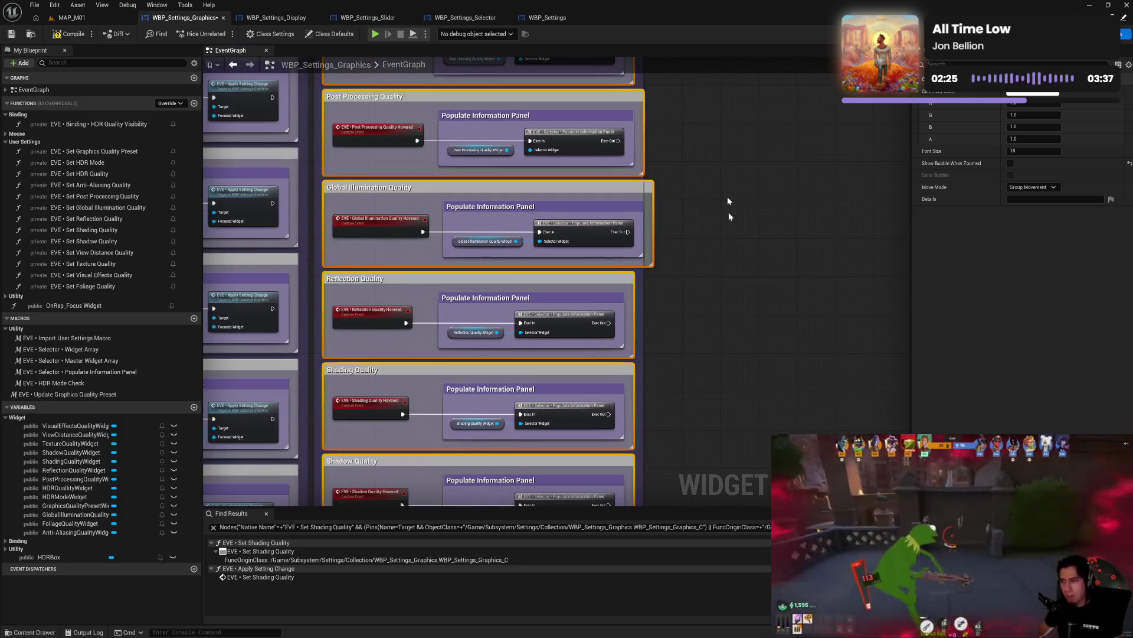
scroll(728, 200, down, 8)
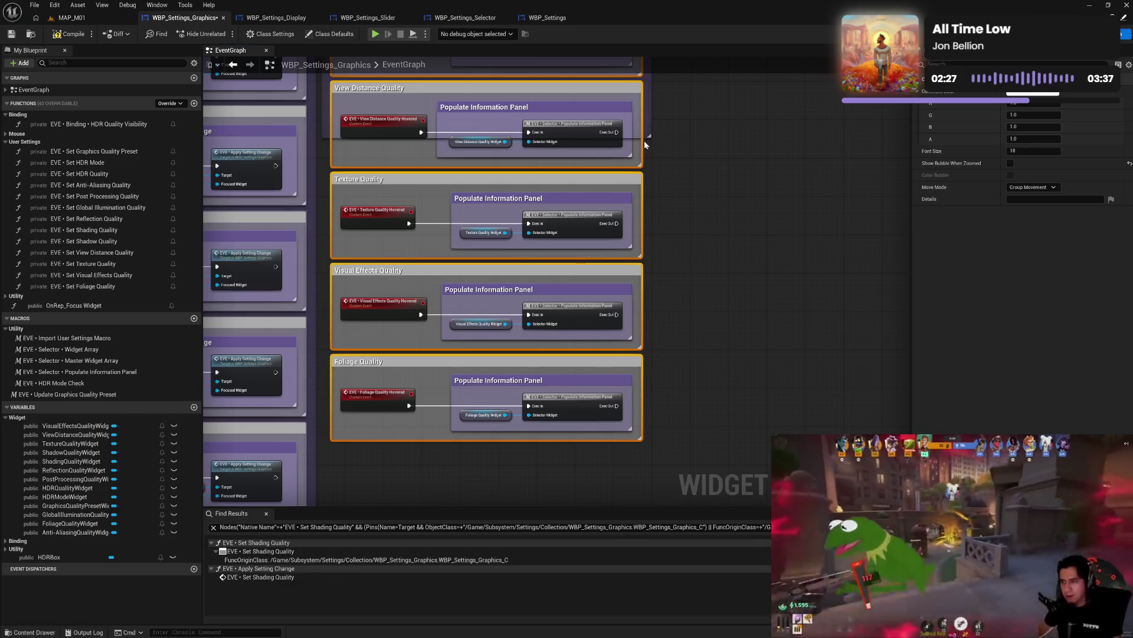
mouse_move(644, 137)
mouse_down()
mouse_move(649, 448)
mouse_move(720, 412)
mouse_up()
scroll(682, 356, up, 3)
scroll(682, 356, up, 5)
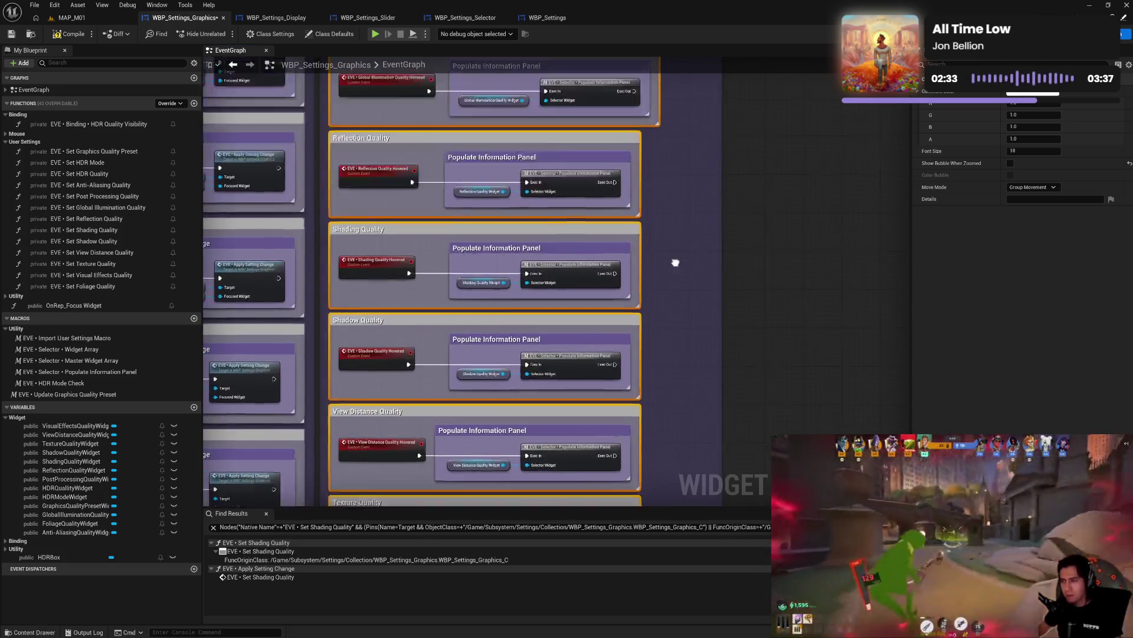
click(638, 299)
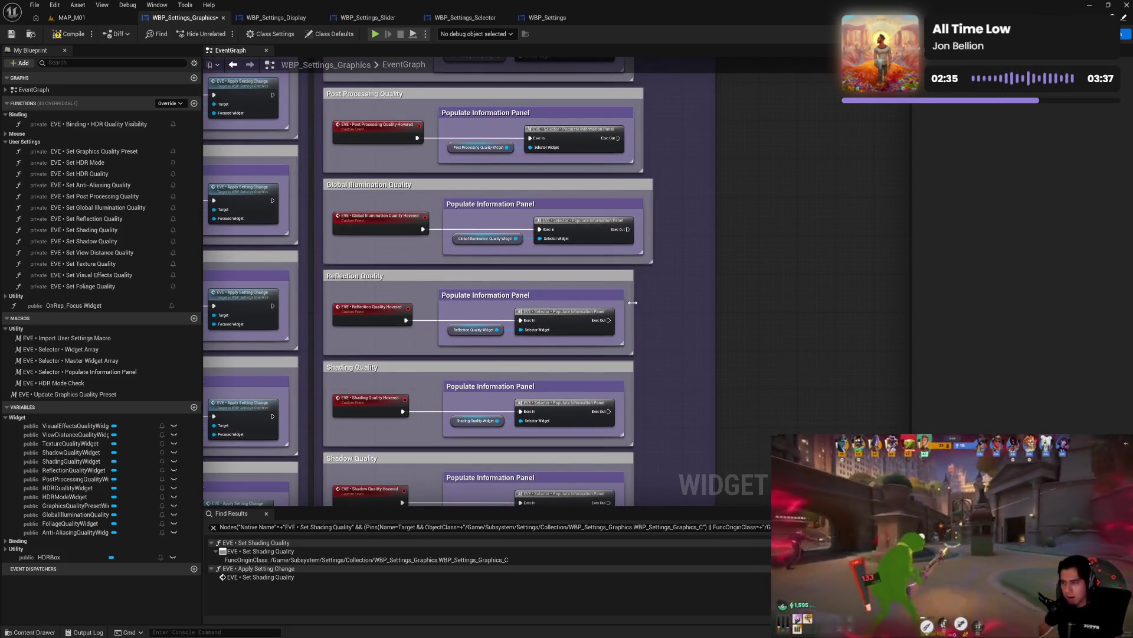
- Widen the Reflection, Shading, Shadow and View Distance Quality boxes and align their panel comments
mouse_move(635, 303)
mouse_down()
mouse_move(654, 304)
mouse_move(623, 297)
mouse_move(634, 300)
mouse_up()
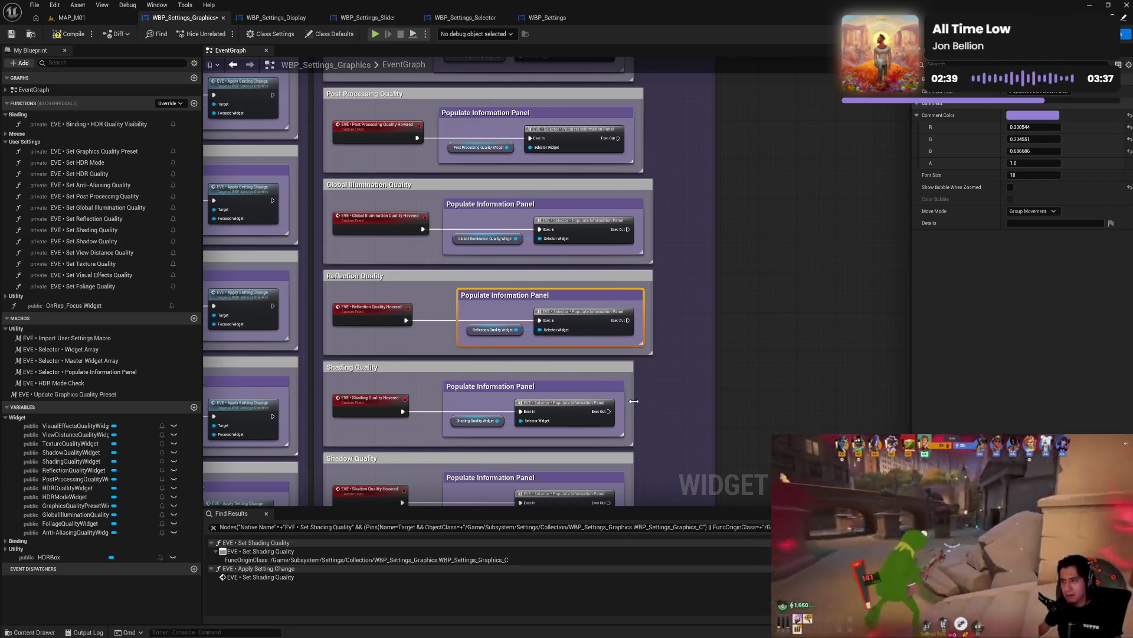
drag(633, 403, 652, 403)
drag(707, 374, 663, 376)
drag(657, 455, 664, 366)
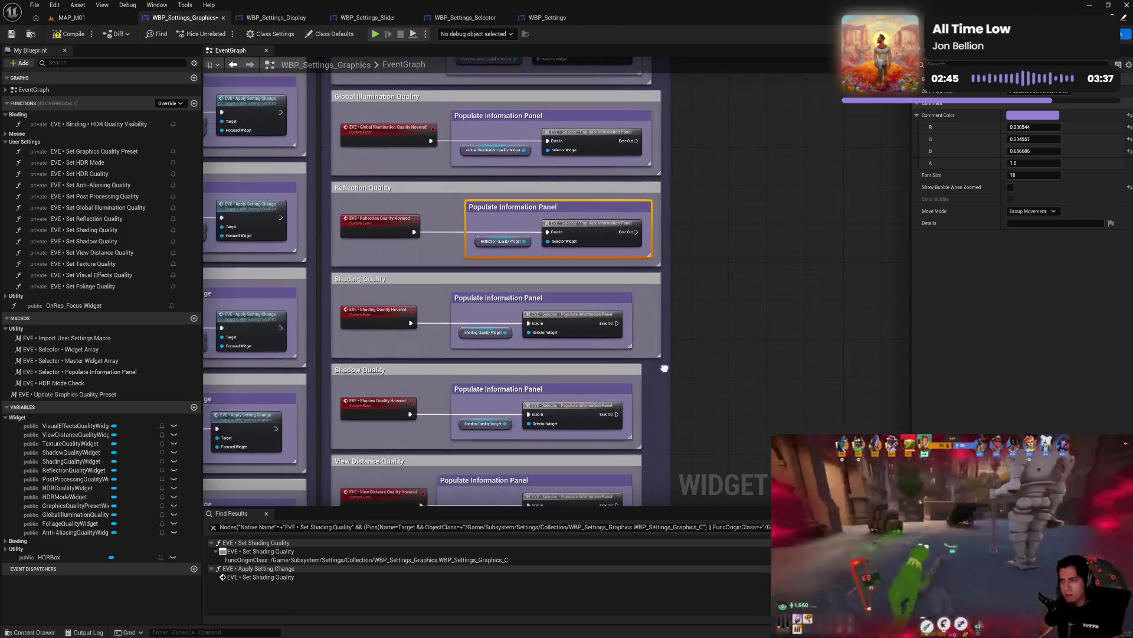
drag(604, 298, 623, 297)
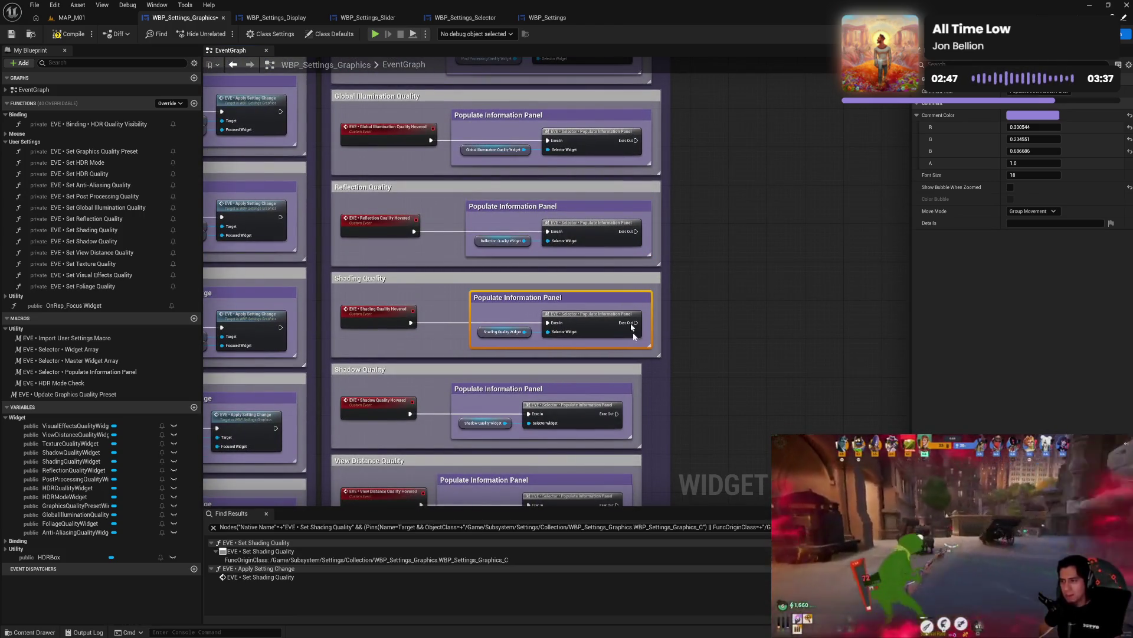
mouse_move(650, 386)
mouse_down()
mouse_move(664, 386)
mouse_move(632, 390)
mouse_up()
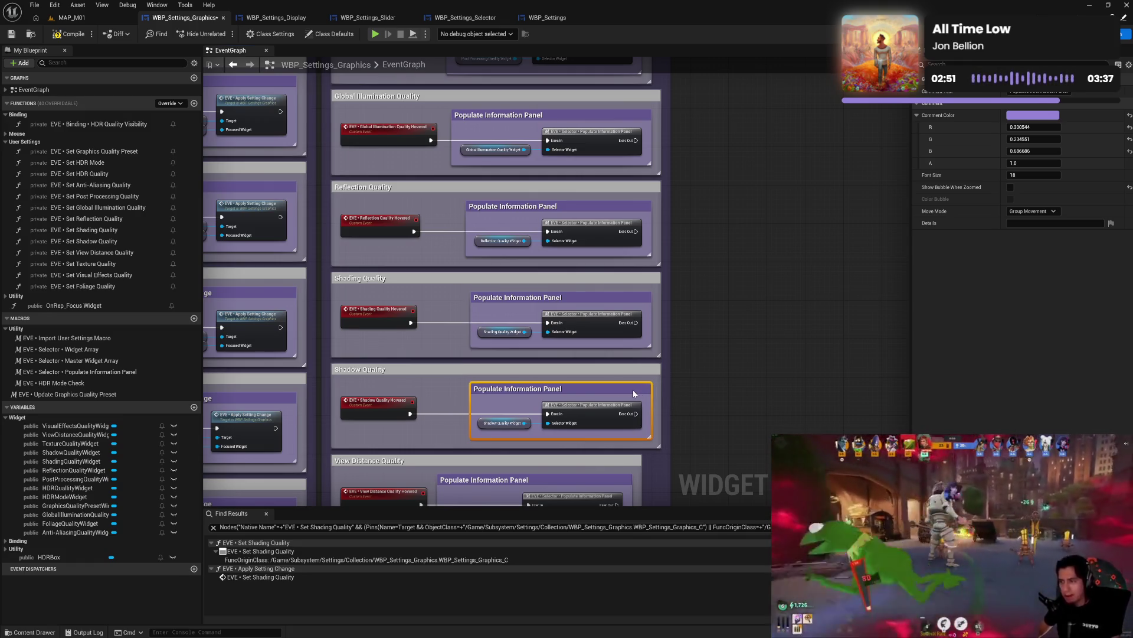
mouse_move(654, 328)
mouse_down()
mouse_move(674, 328)
mouse_move(646, 314)
mouse_up()
- Widen the Texture and Visual Effects Quality comments to fit their contents
scroll(680, 392, down, 5)
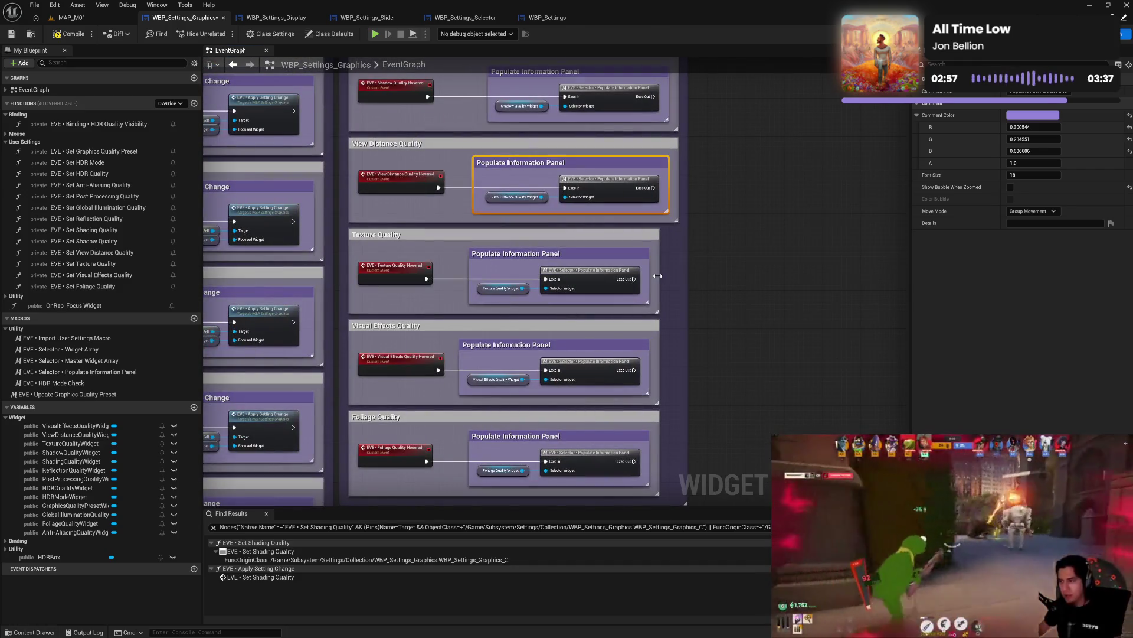
mouse_move(659, 271)
mouse_down()
mouse_move(678, 272)
mouse_move(642, 253)
mouse_up()
mouse_move(668, 360)
mouse_down()
mouse_move(648, 341)
mouse_move(686, 314)
mouse_move(657, 300)
mouse_move(666, 297)
mouse_up()
scroll(653, 346, down, 5)
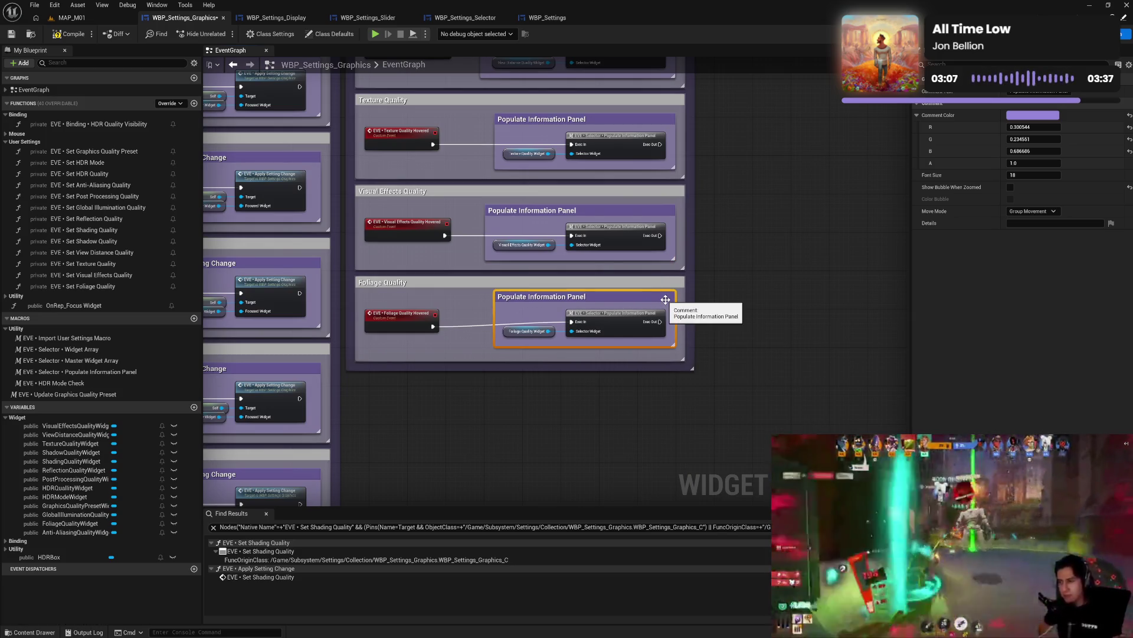
- Widen the Post Processing, Anti-Aliasing and HDR Quality boxes around their inner panel comments
scroll(732, 354, up, 10)
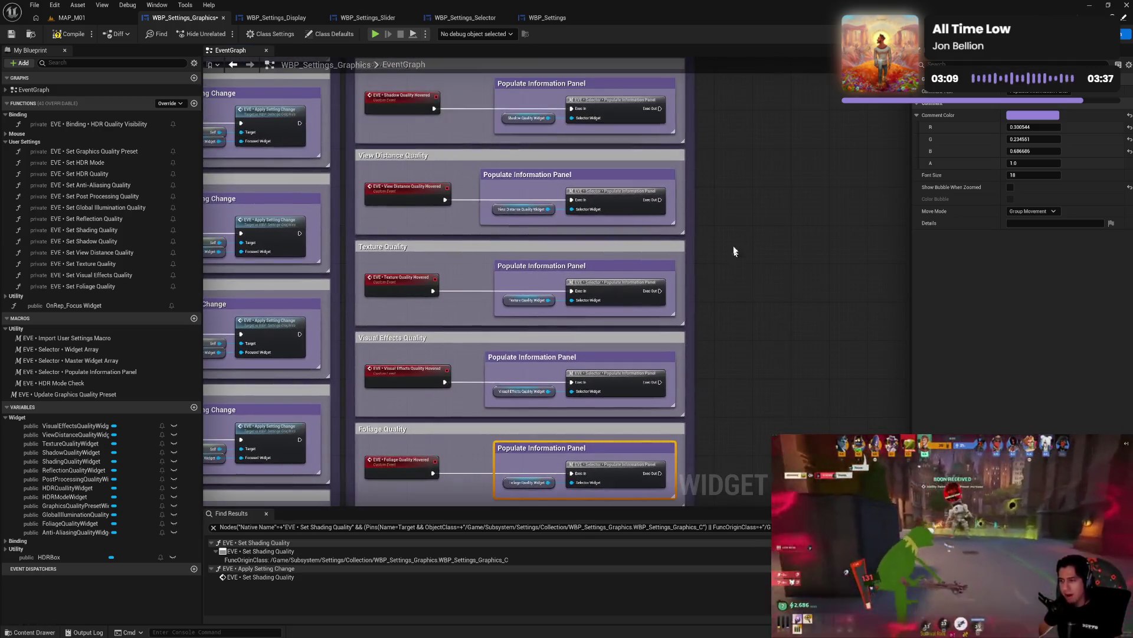
scroll(732, 365, up, 2)
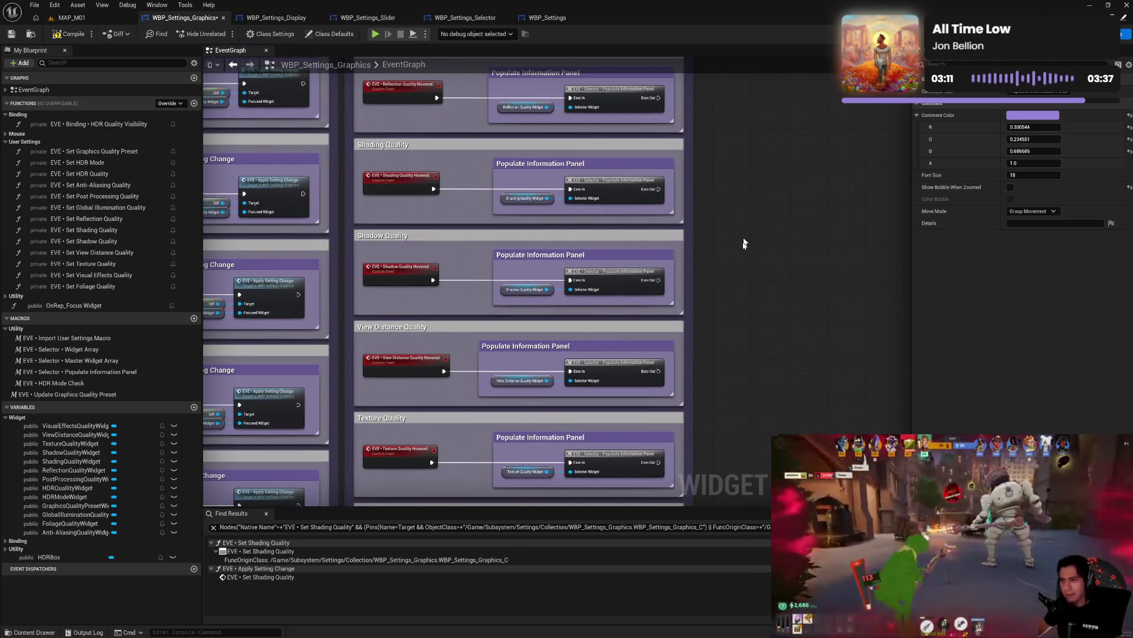
scroll(744, 244, up, 12)
scroll(721, 366, up, 2)
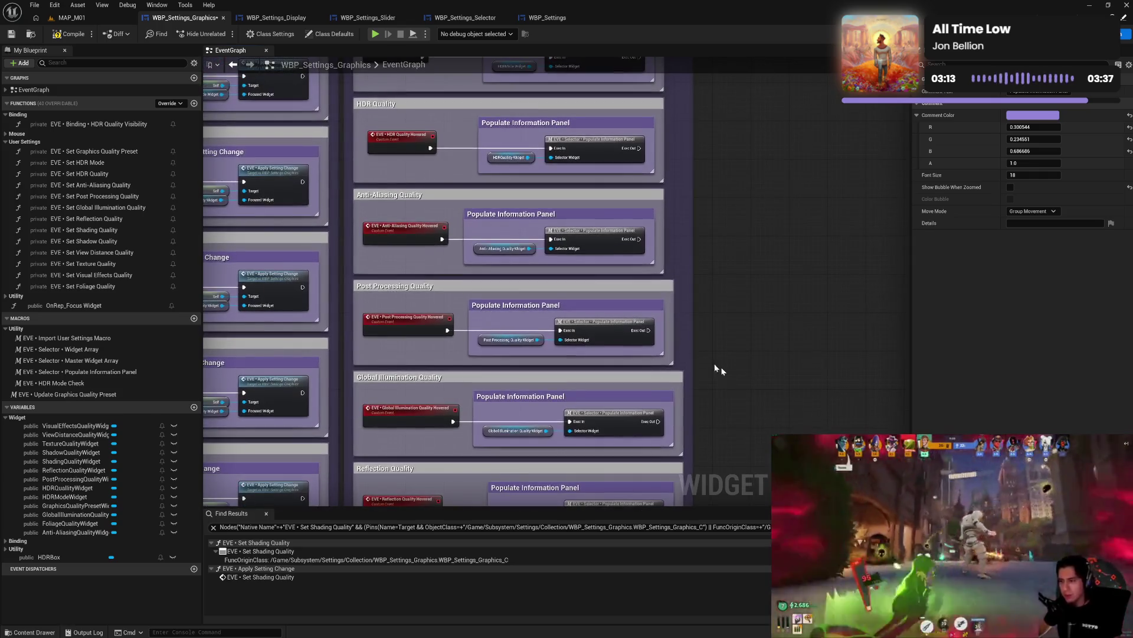
drag(675, 346, 680, 347)
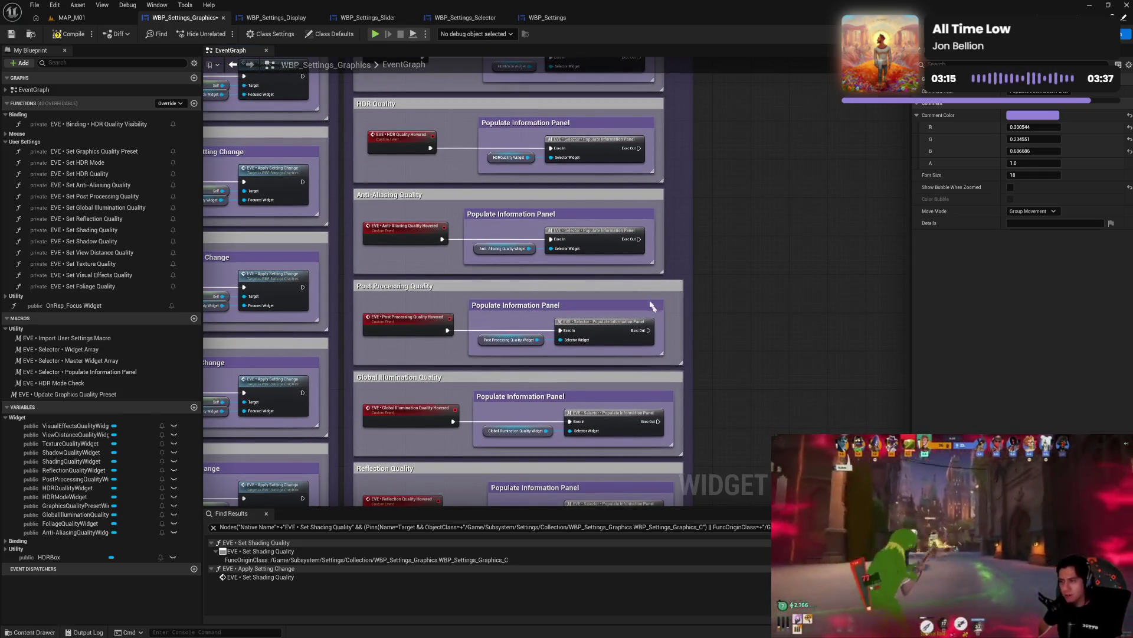
drag(647, 306, 656, 304)
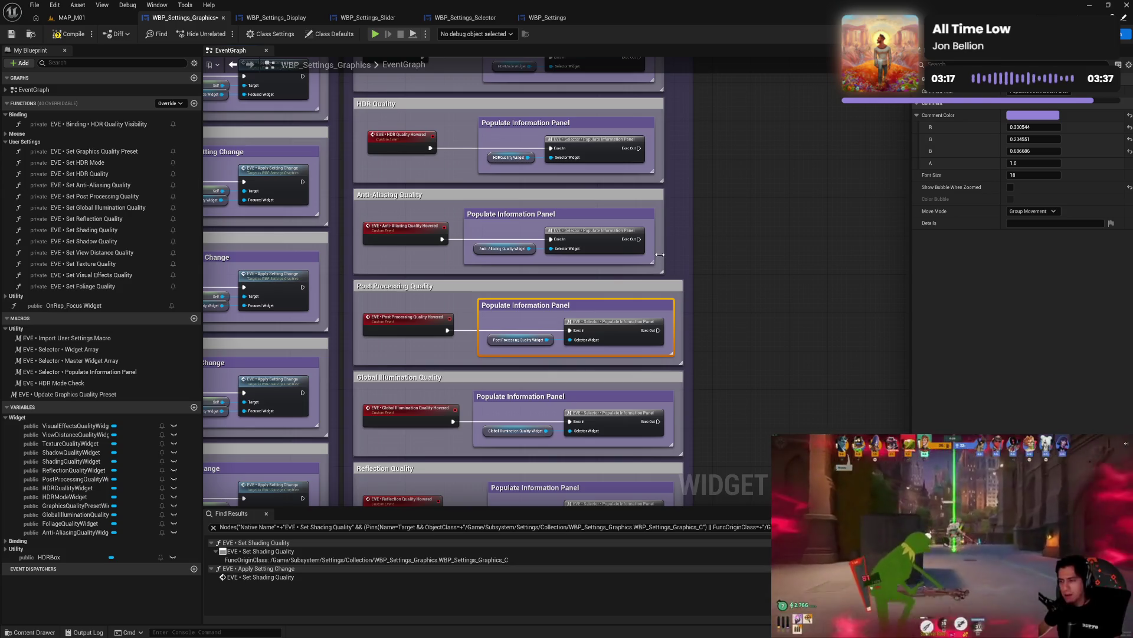
drag(660, 254, 680, 254)
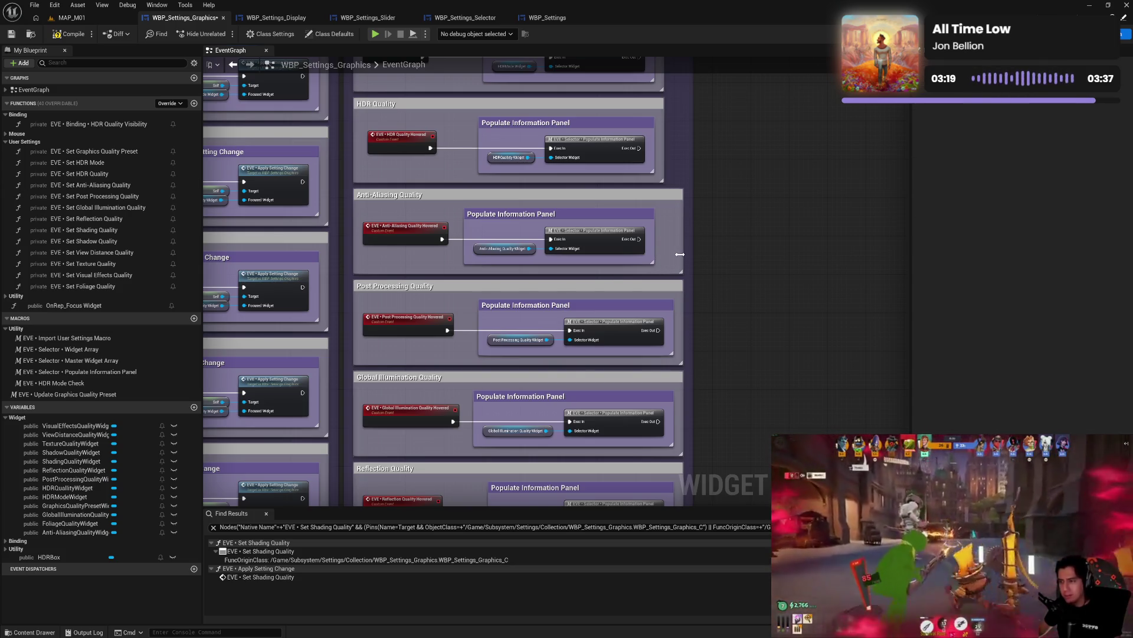
click(624, 218)
scroll(645, 217, up, 5)
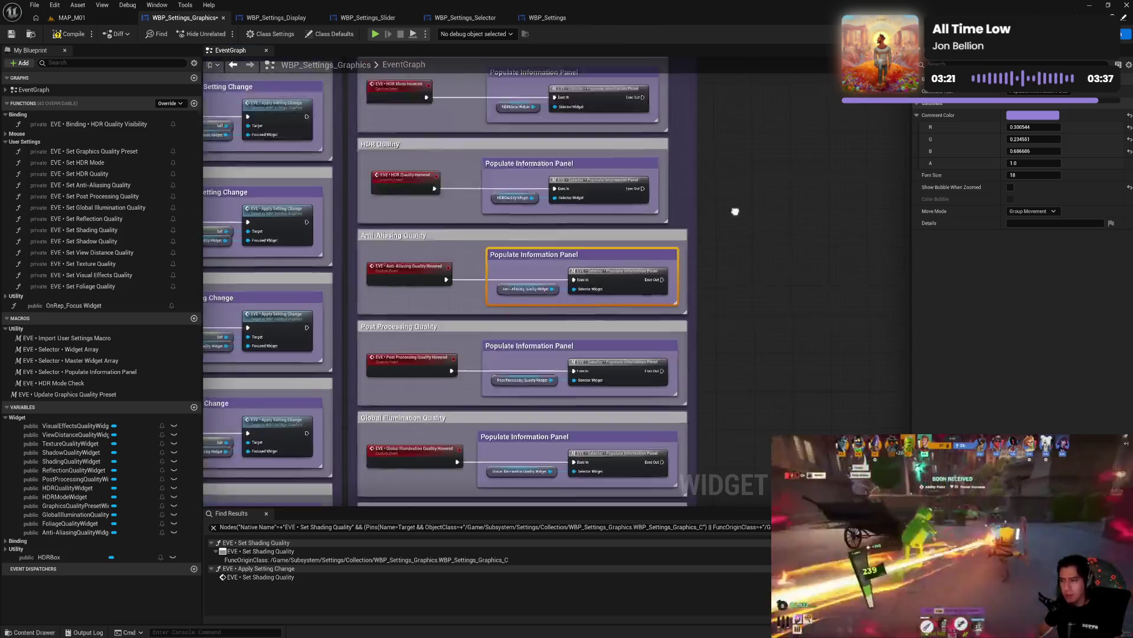
mouse_move(680, 331)
mouse_down()
mouse_move(699, 332)
mouse_move(667, 317)
mouse_move(677, 317)
mouse_up()
scroll(708, 289, up, 3)
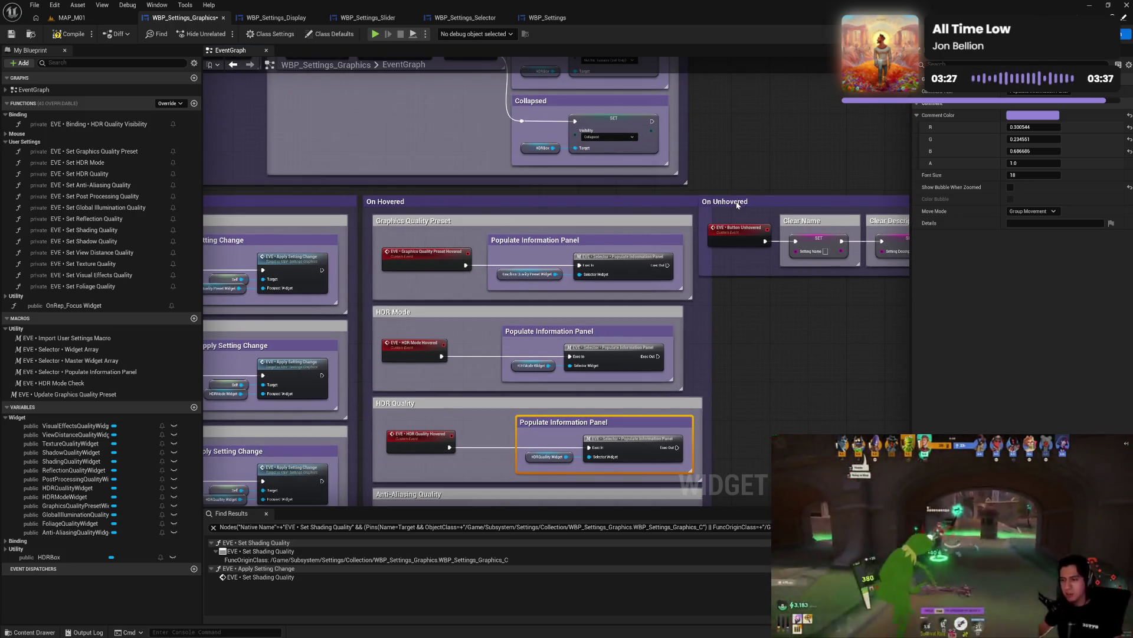
- Shift On Unhovered right and widen the Graphics Quality Preset and HDR Mode boxes to match
drag(740, 207, 759, 206)
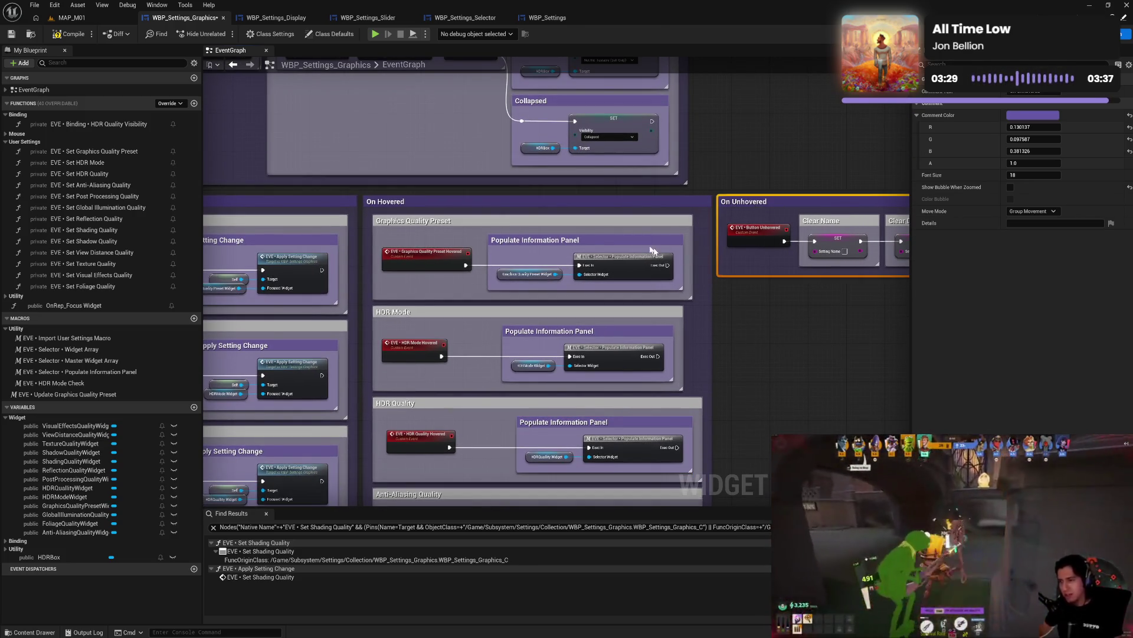
drag(692, 238, 702, 238)
click(685, 244)
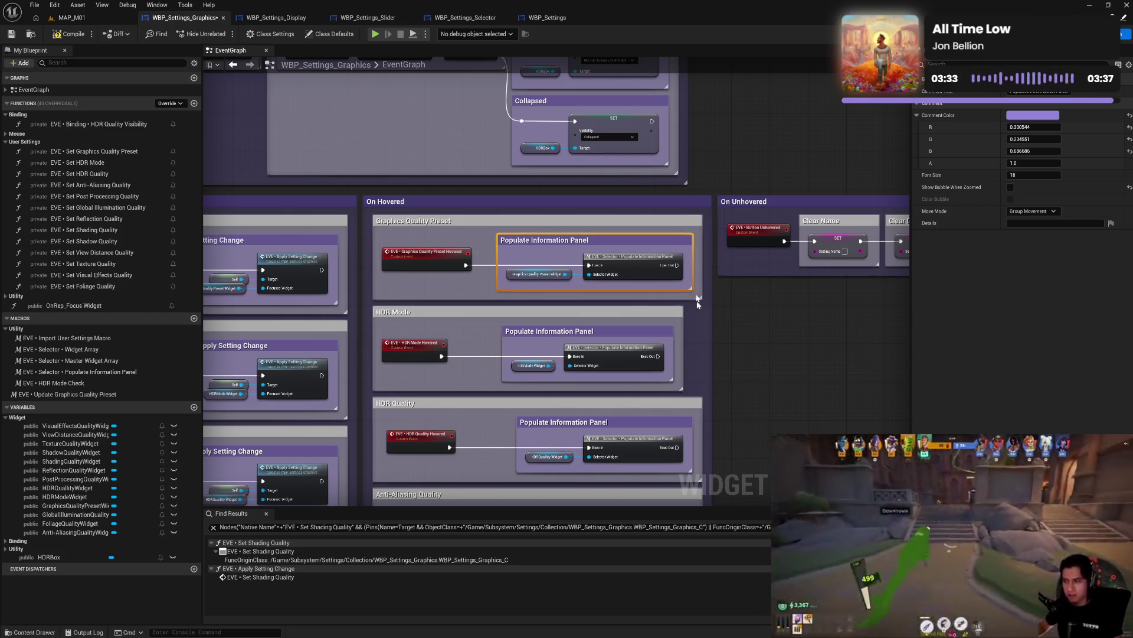
mouse_move(683, 351)
mouse_down()
mouse_move(698, 351)
mouse_move(670, 335)
mouse_up()
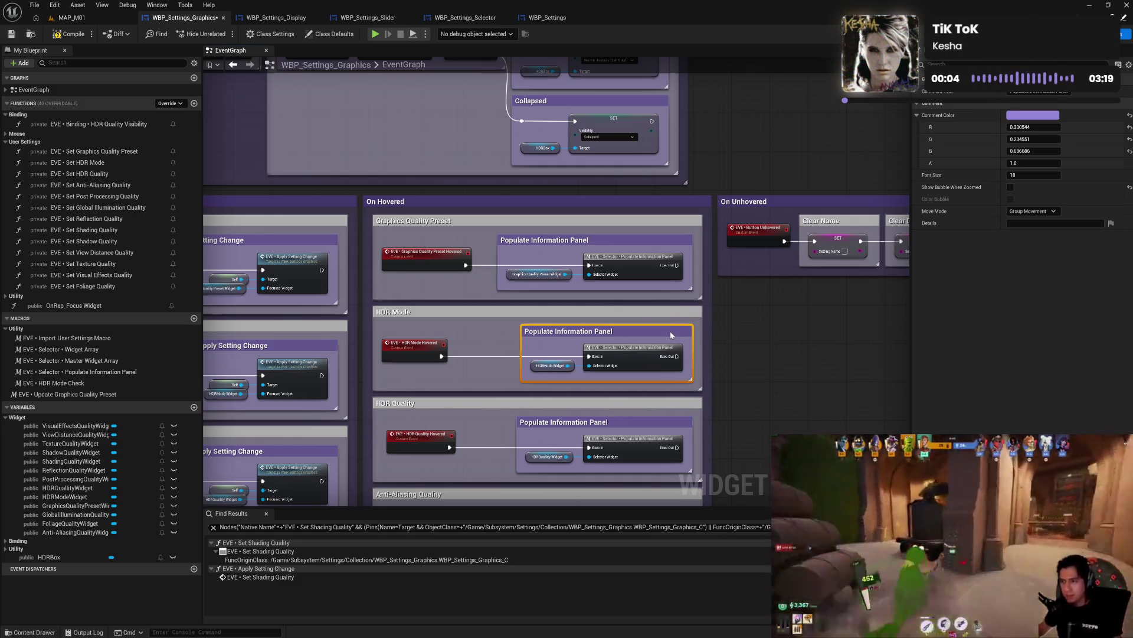
click(767, 361)
scroll(607, 354, down, 4)
drag(495, 341, 745, 328)
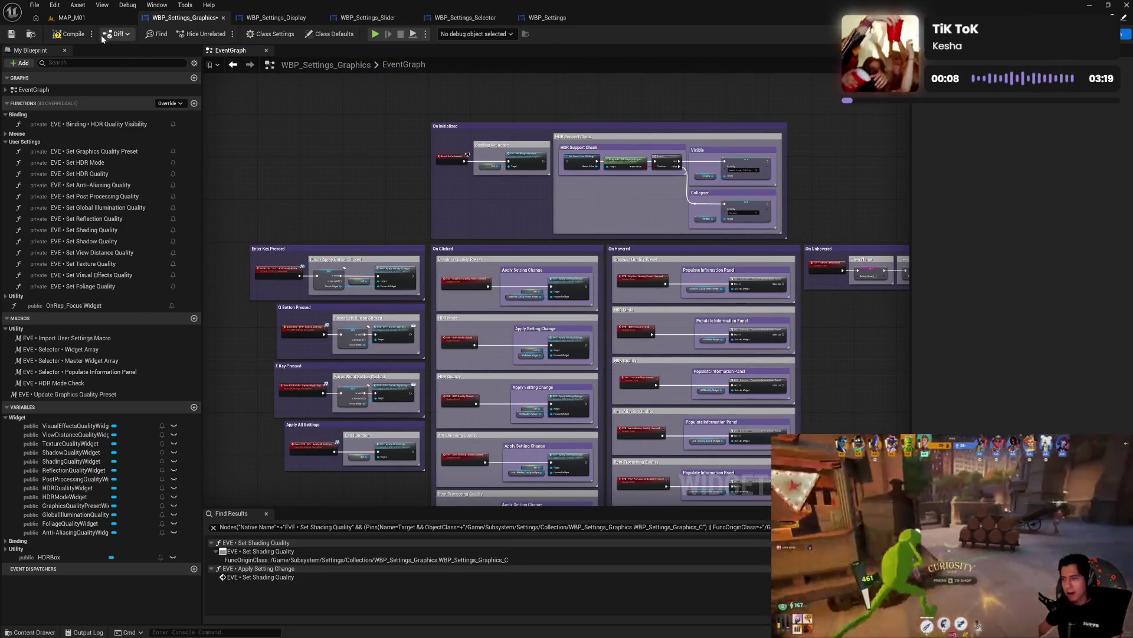
- Compile, then collapse the User Settings and Utility categories, including those in WBP_Settings_Display
click(68, 34)
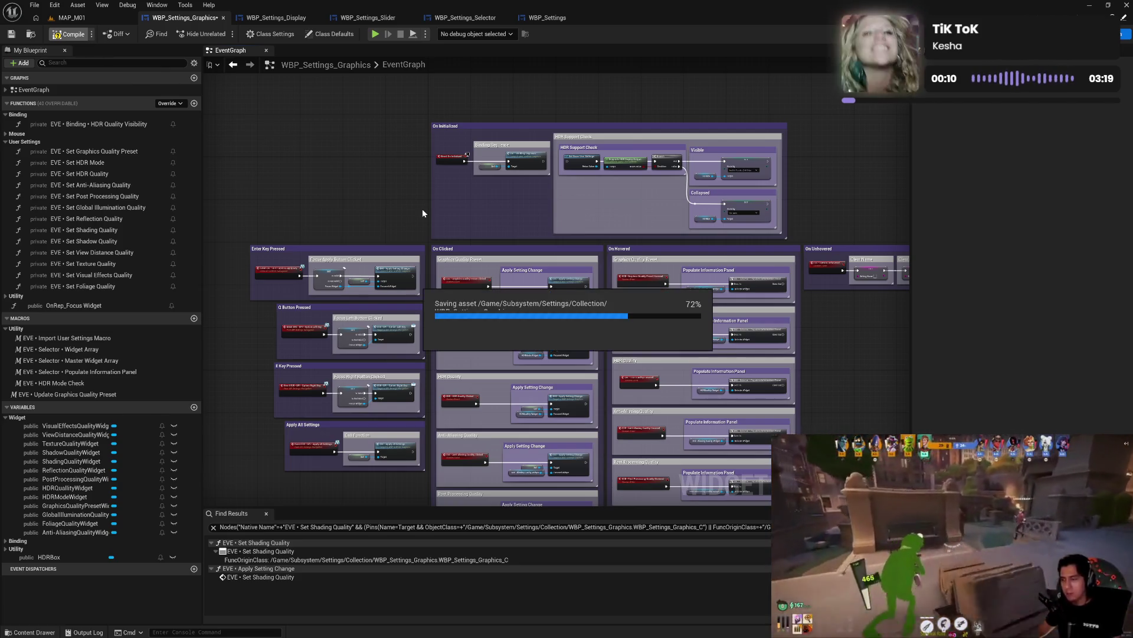
click(6, 141)
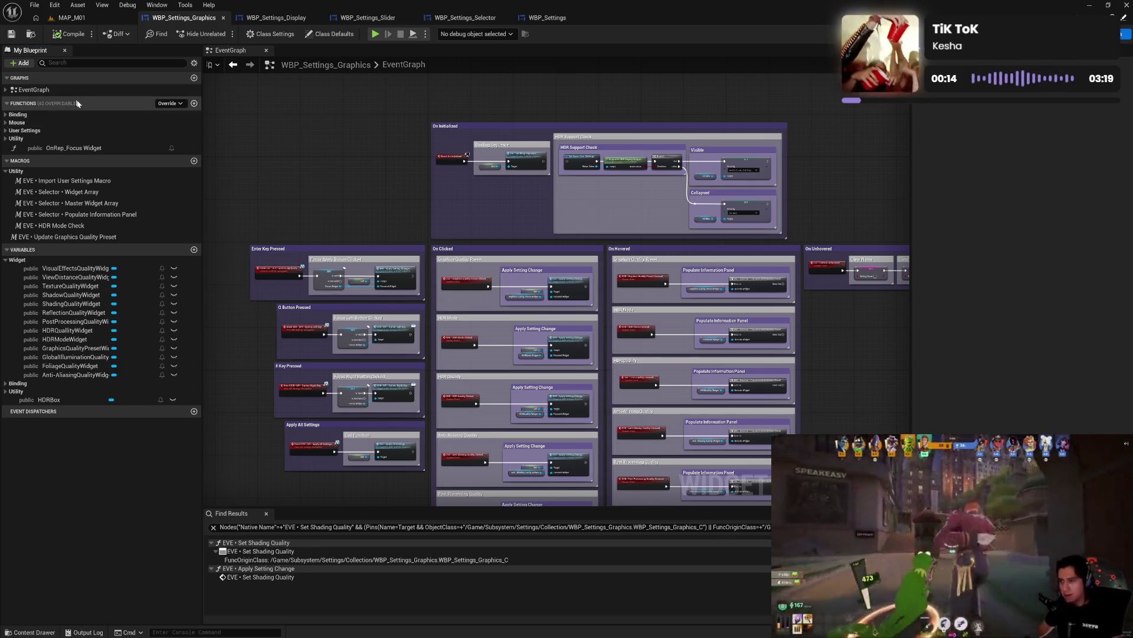
click(272, 18)
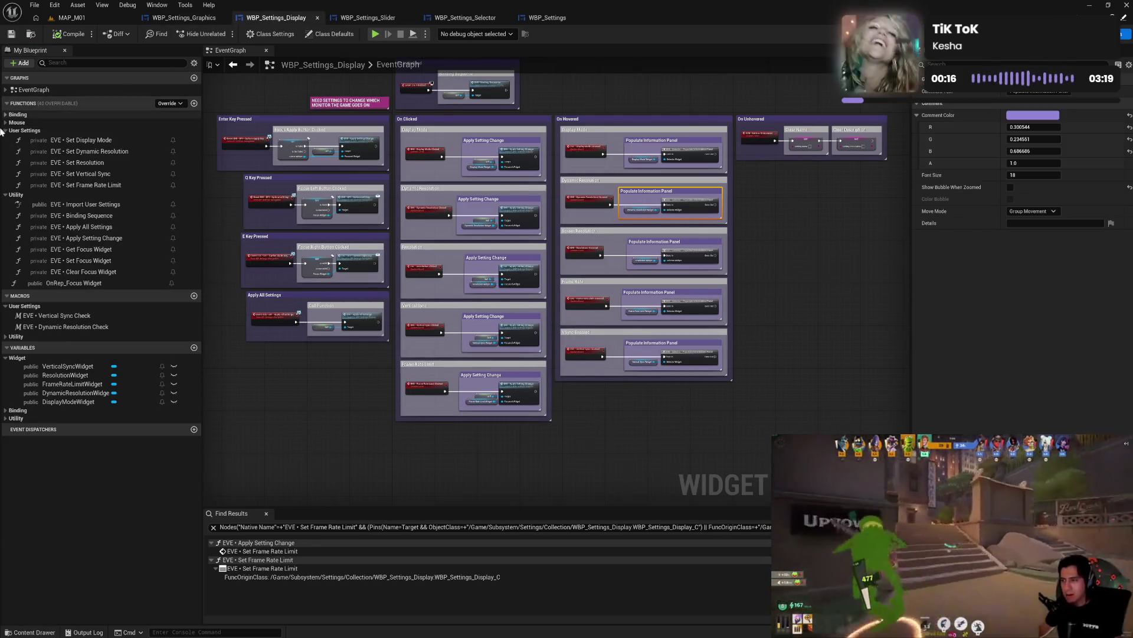
click(142, 130)
click(141, 138)
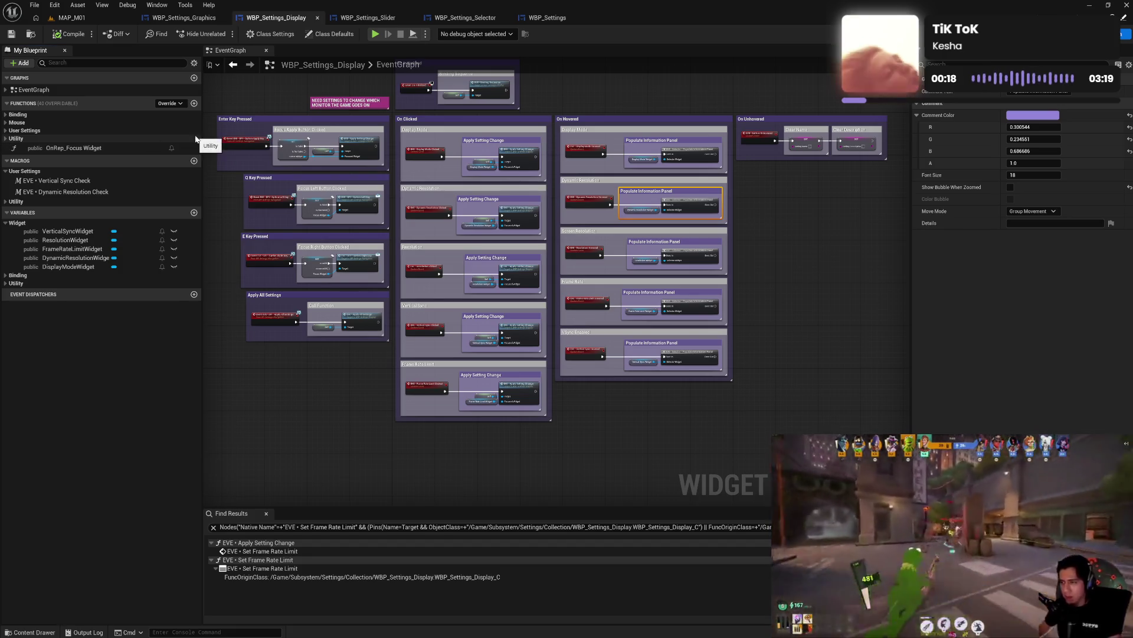
click(7, 172)
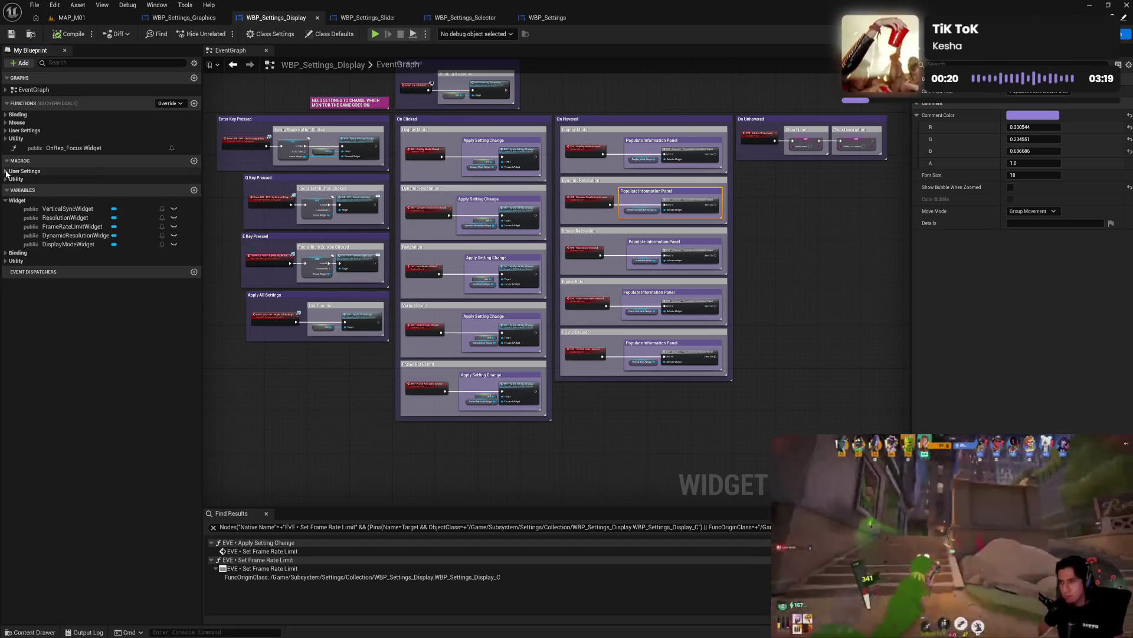
click(6, 178)
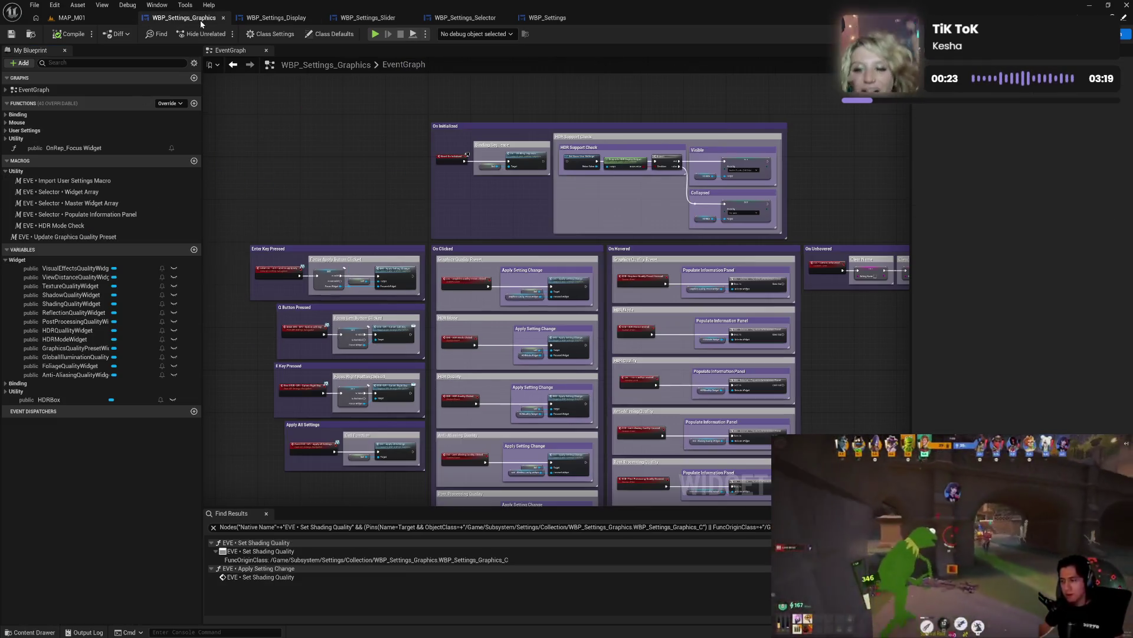
click(198, 18)
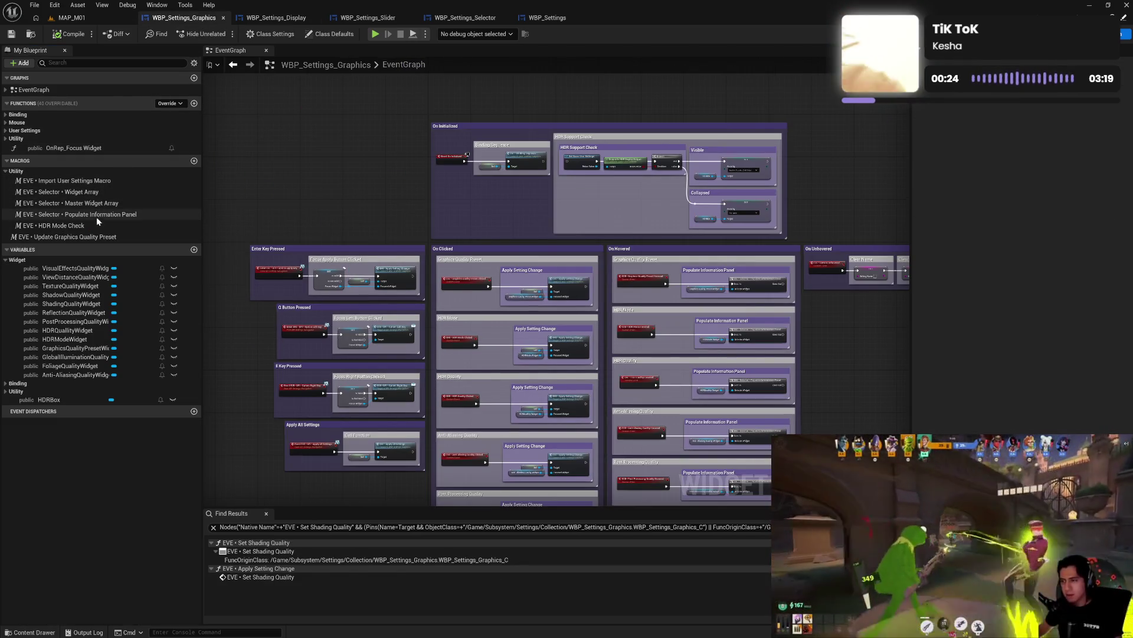
- Set the HDR Mode Check macro's Category to User Settings in the Details panel
click(177, 226)
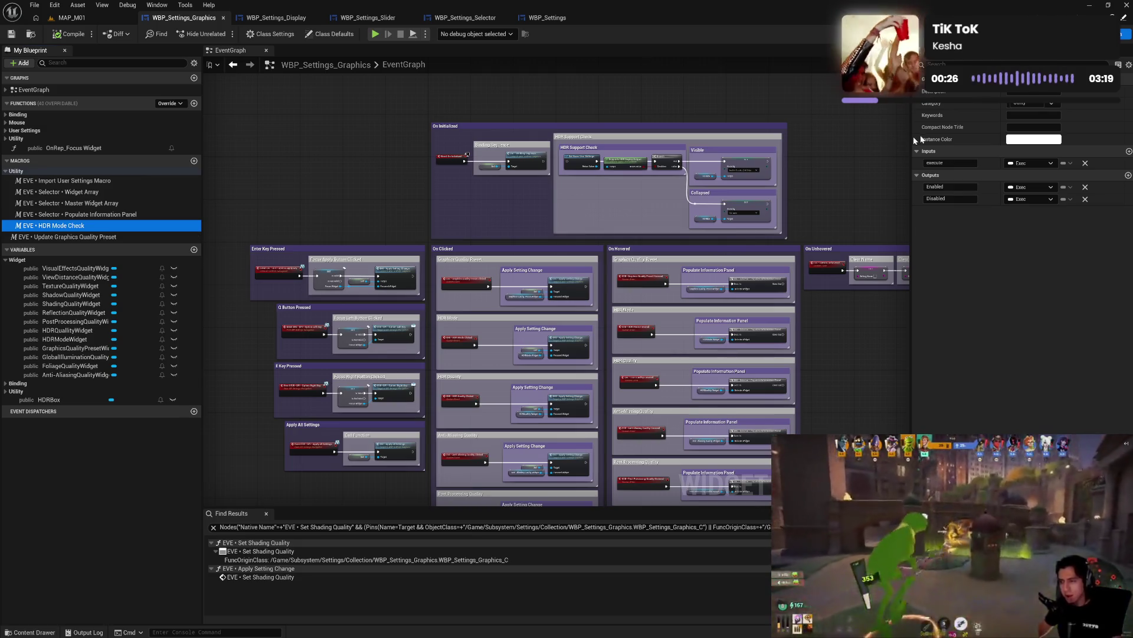
click(1015, 103)
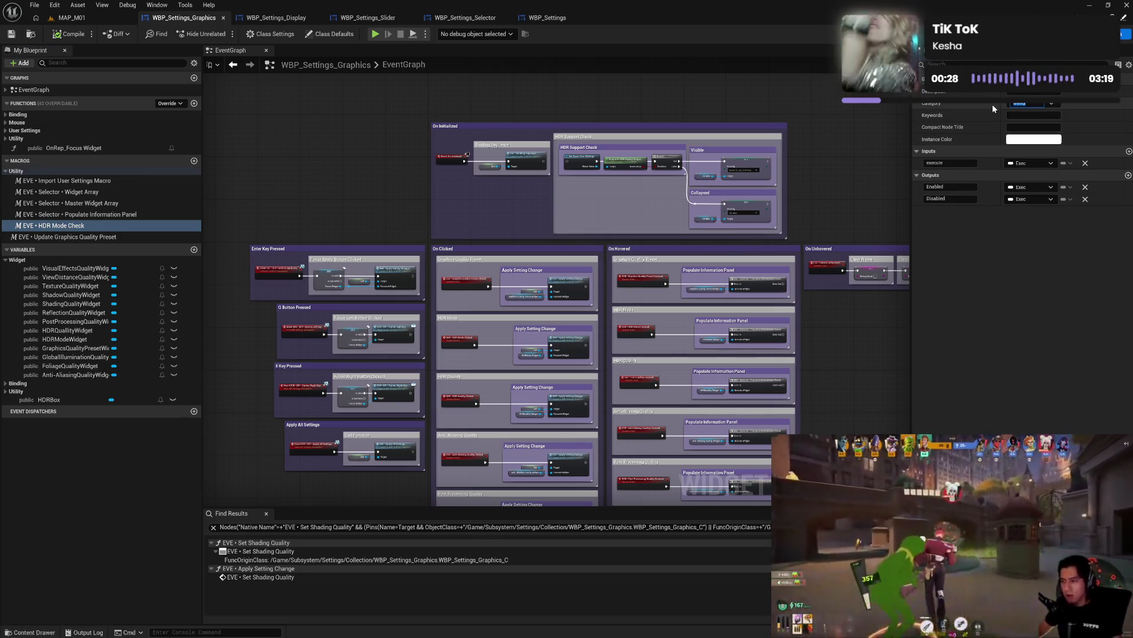
click(1052, 104)
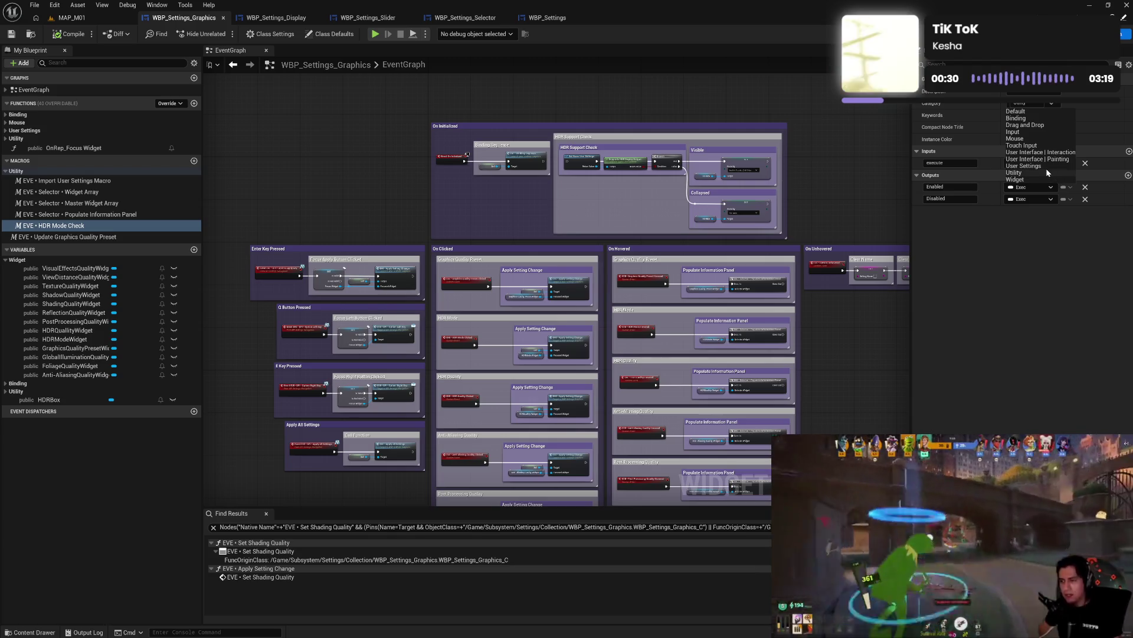
click(1047, 167)
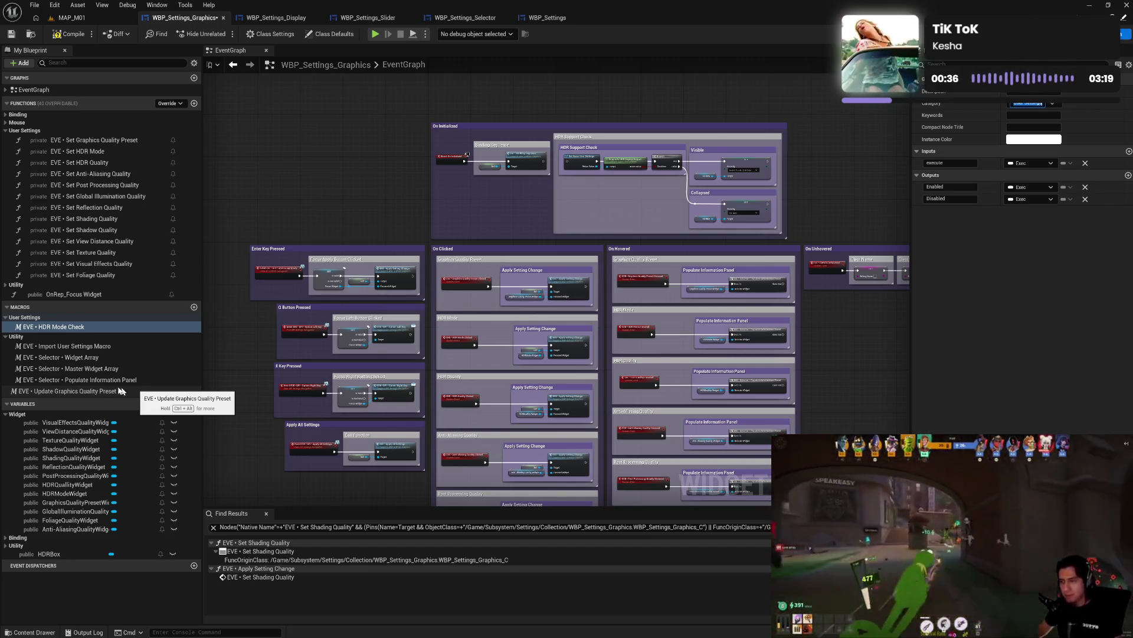
click(76, 393)
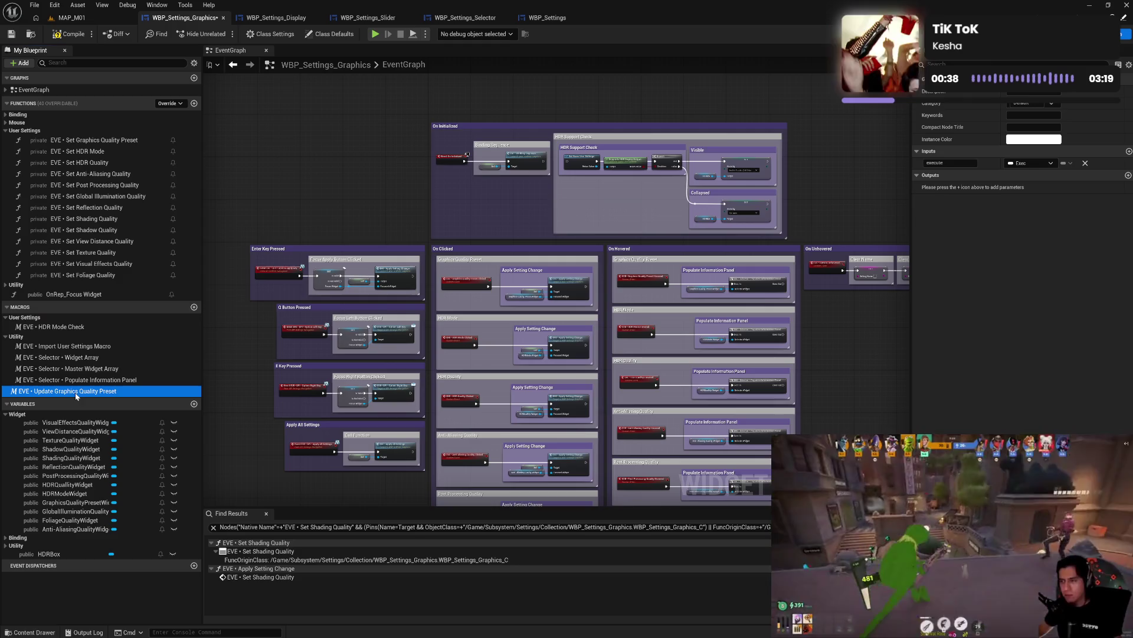
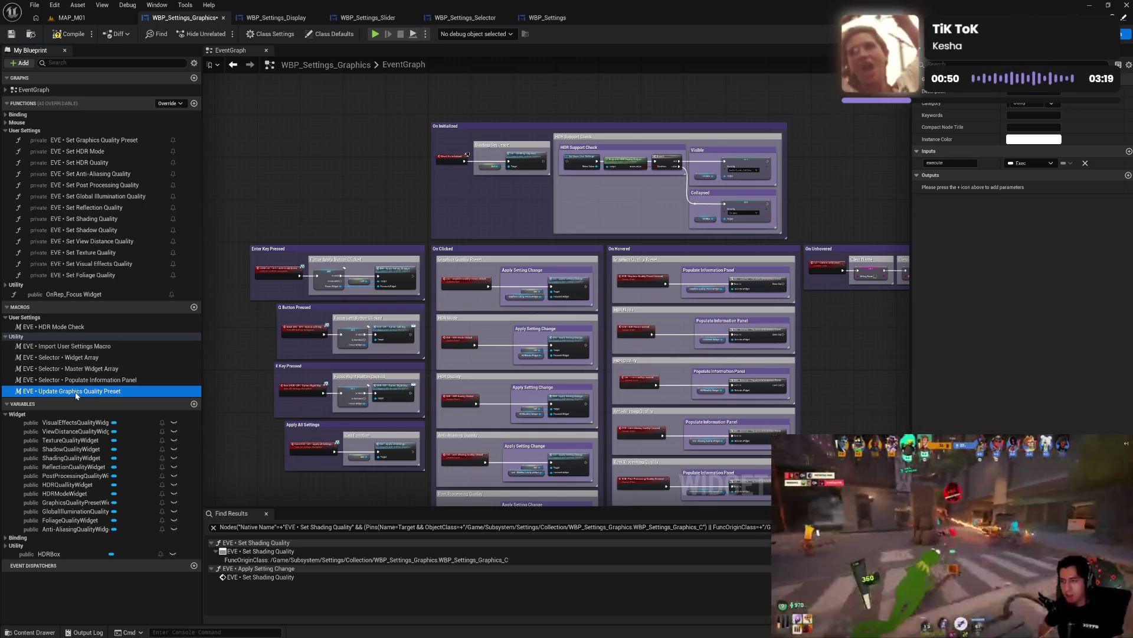
- Reorder Update Graphics Quality Preset above the Selector macros in Utility and open its macro graph
drag(77, 394, 74, 359)
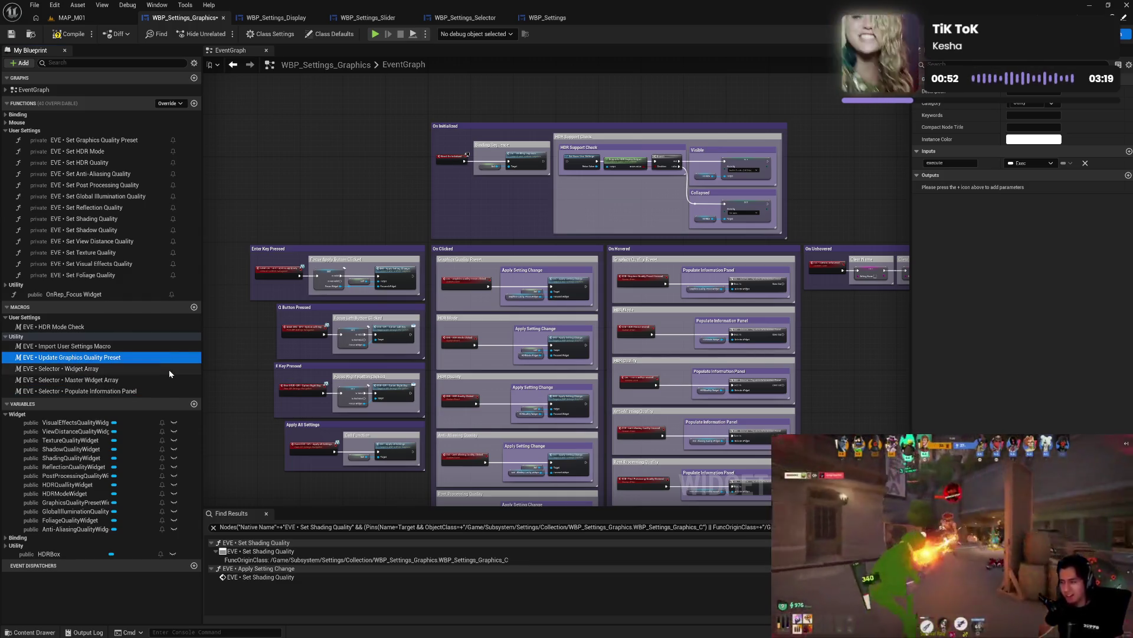
click(106, 380)
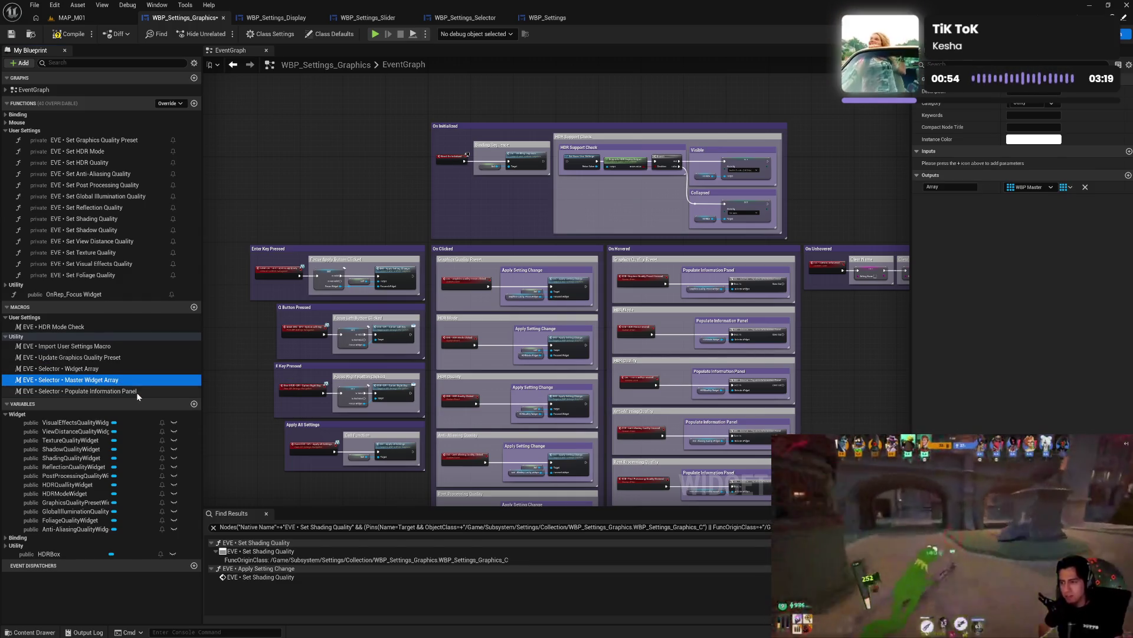
click(136, 391)
double_click(107, 358)
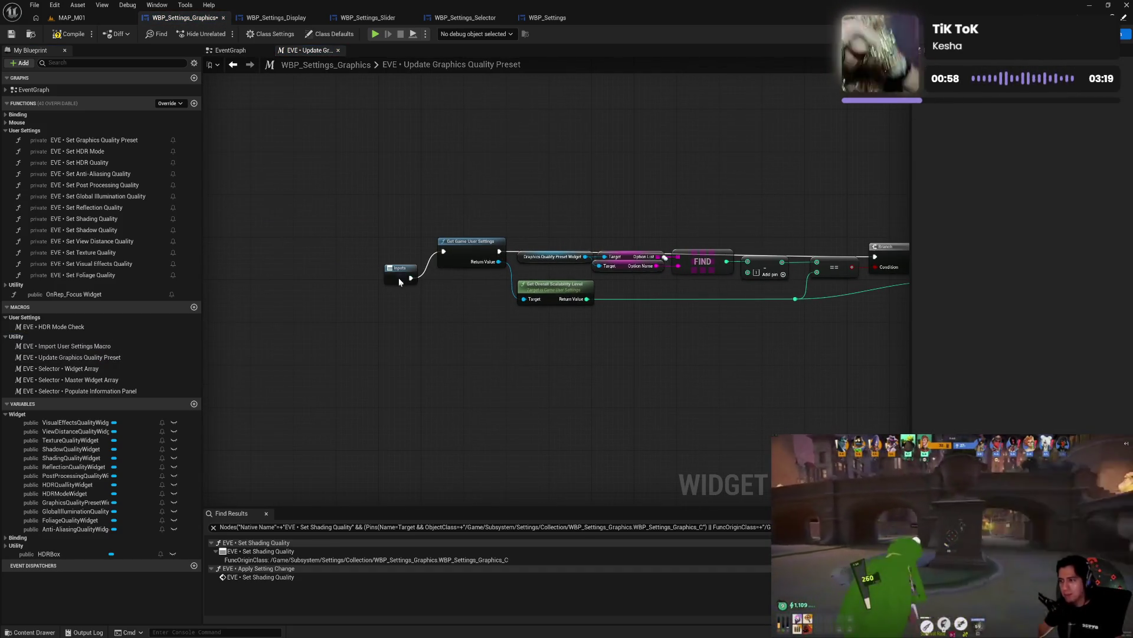
- Line up the Inputs and Get Overall Scalability Level nodes and raise the reroute to straighten the teal wire
drag(399, 278, 399, 254)
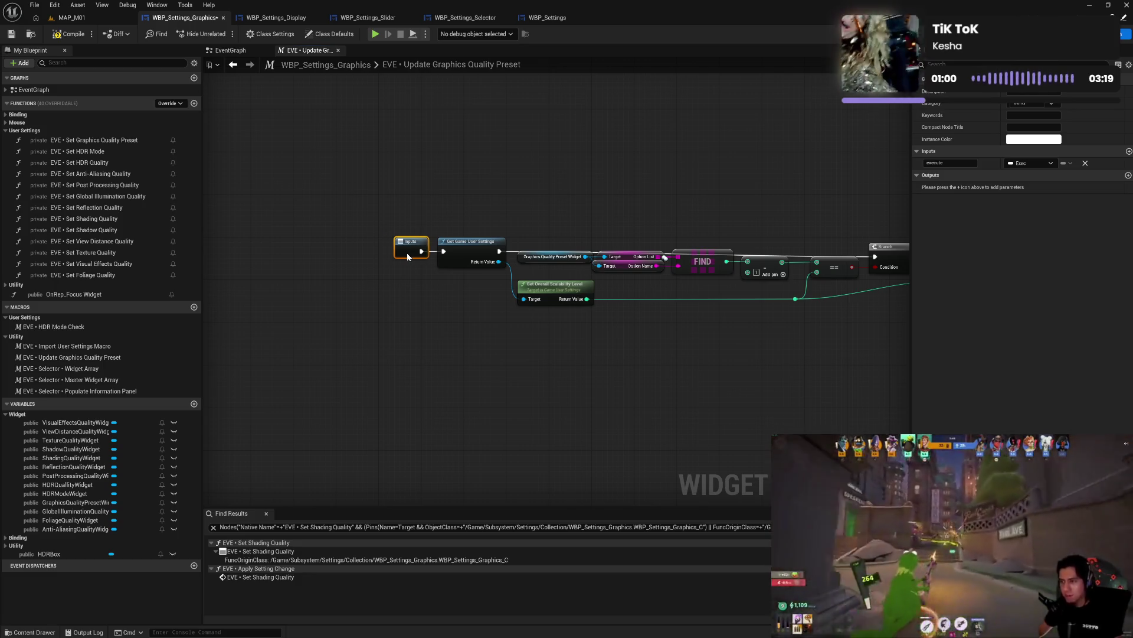
drag(613, 354, 430, 366)
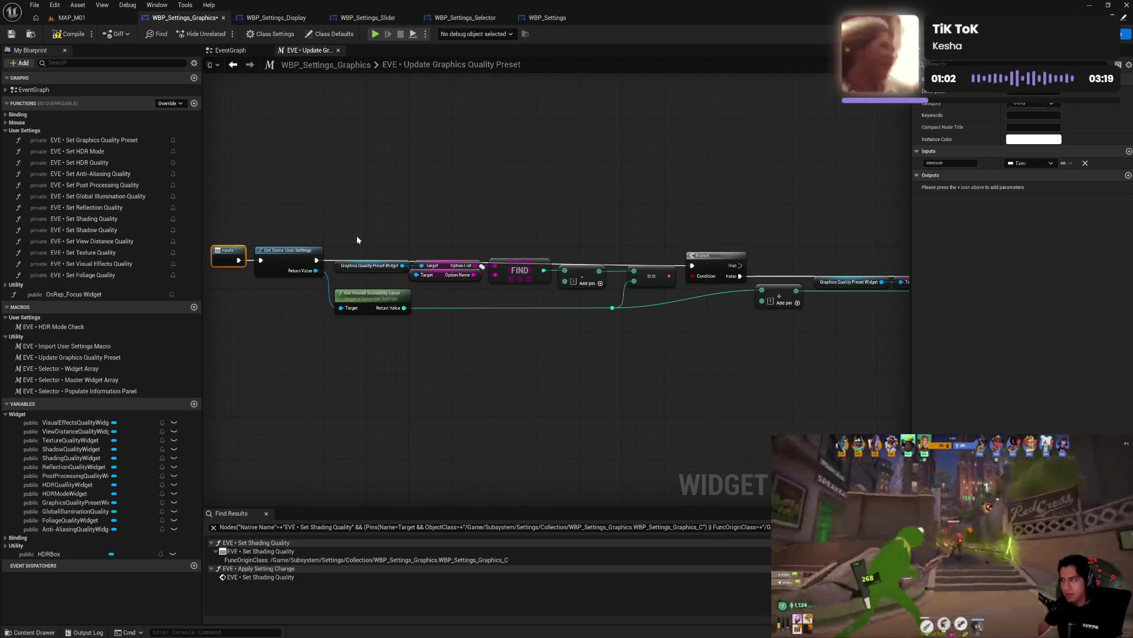
drag(357, 239, 720, 259)
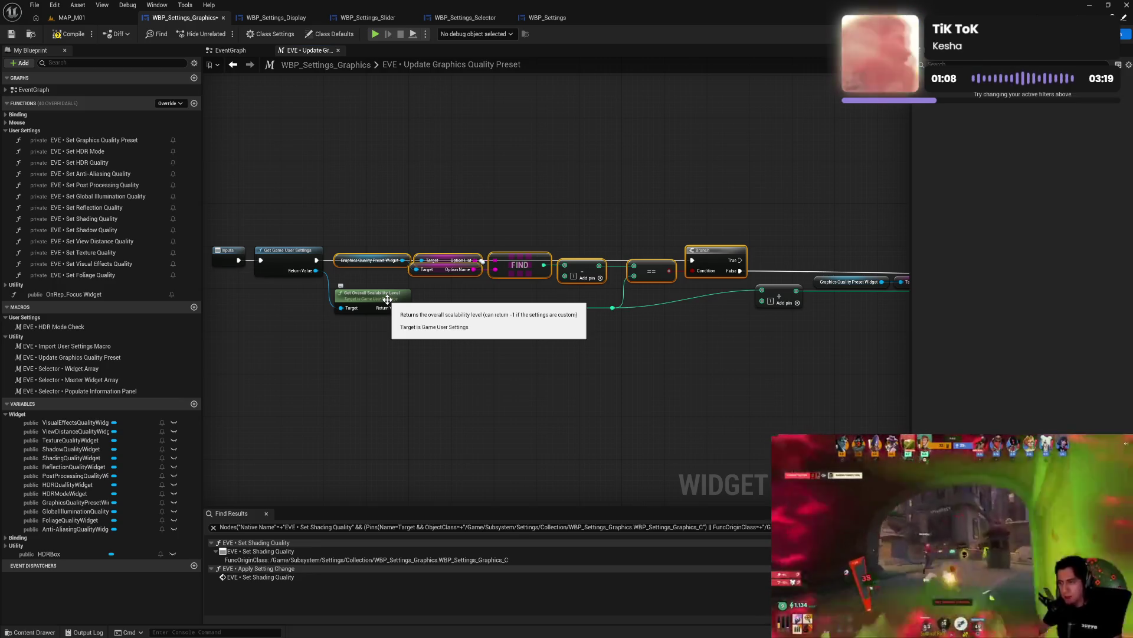
mouse_move(342, 295)
mouse_down()
mouse_move(652, 312)
mouse_move(399, 316)
mouse_move(338, 290)
mouse_up()
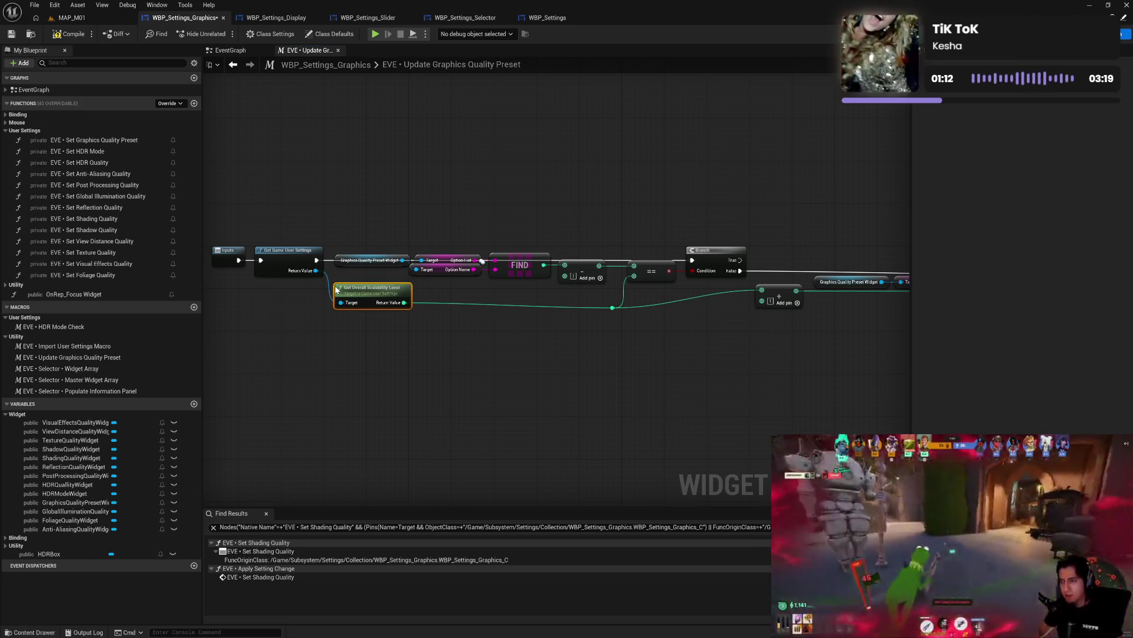
click(612, 307)
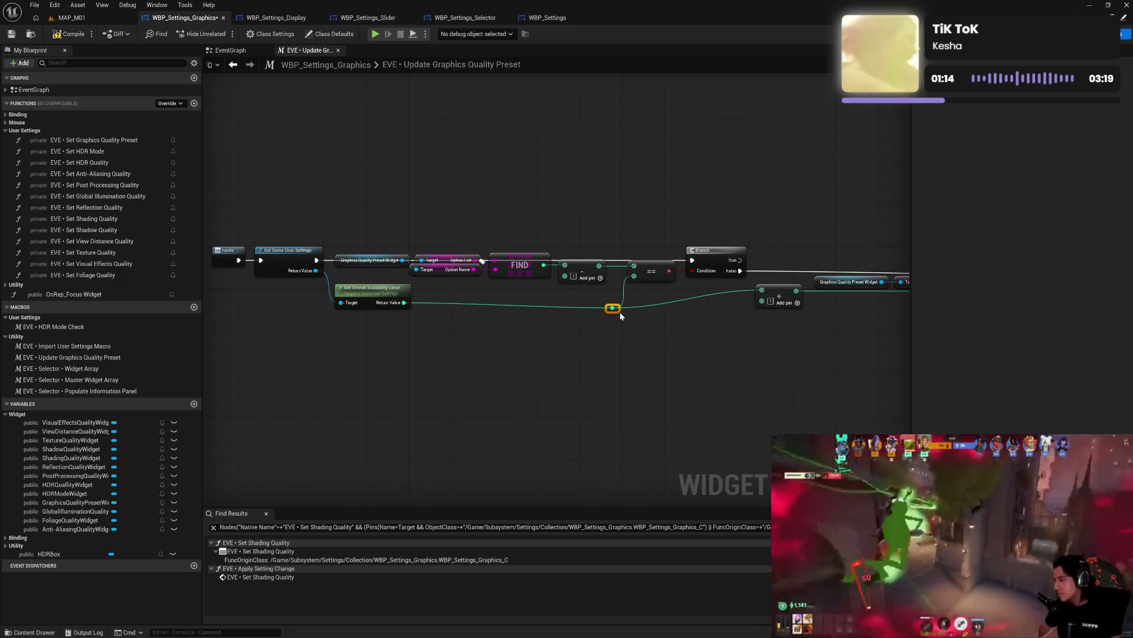
drag(620, 313, 612, 311)
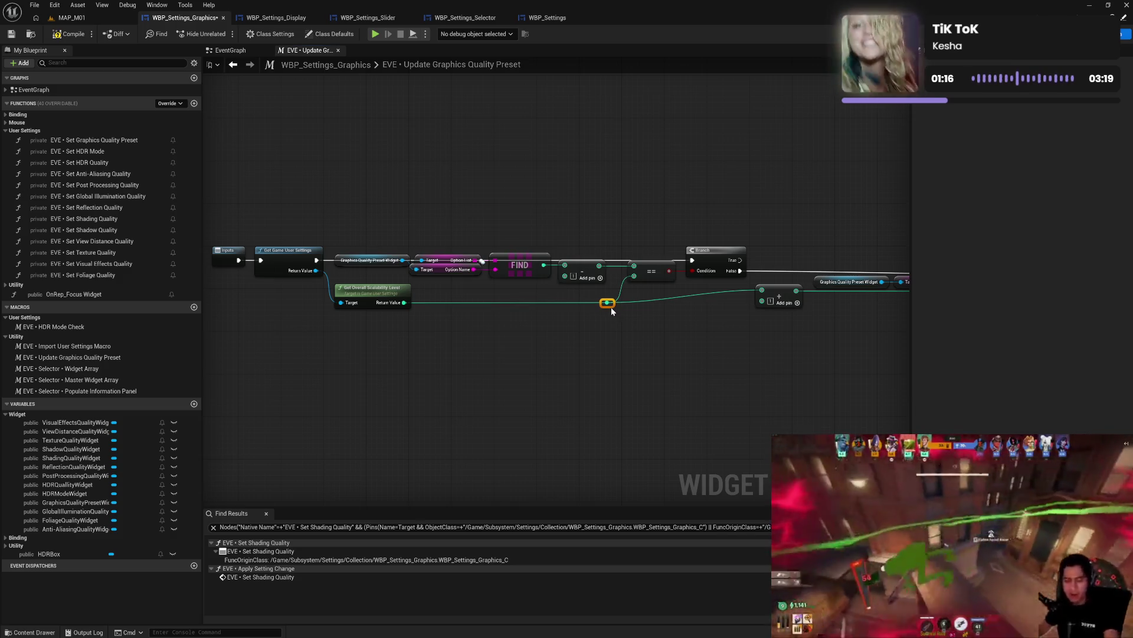
mouse_move(640, 240)
mouse_down()
mouse_move(699, 272)
mouse_move(703, 254)
mouse_move(716, 278)
mouse_up()
- Move the Add node beside the preset widget node and shift the getter and SET chain left
drag(718, 335, 584, 347)
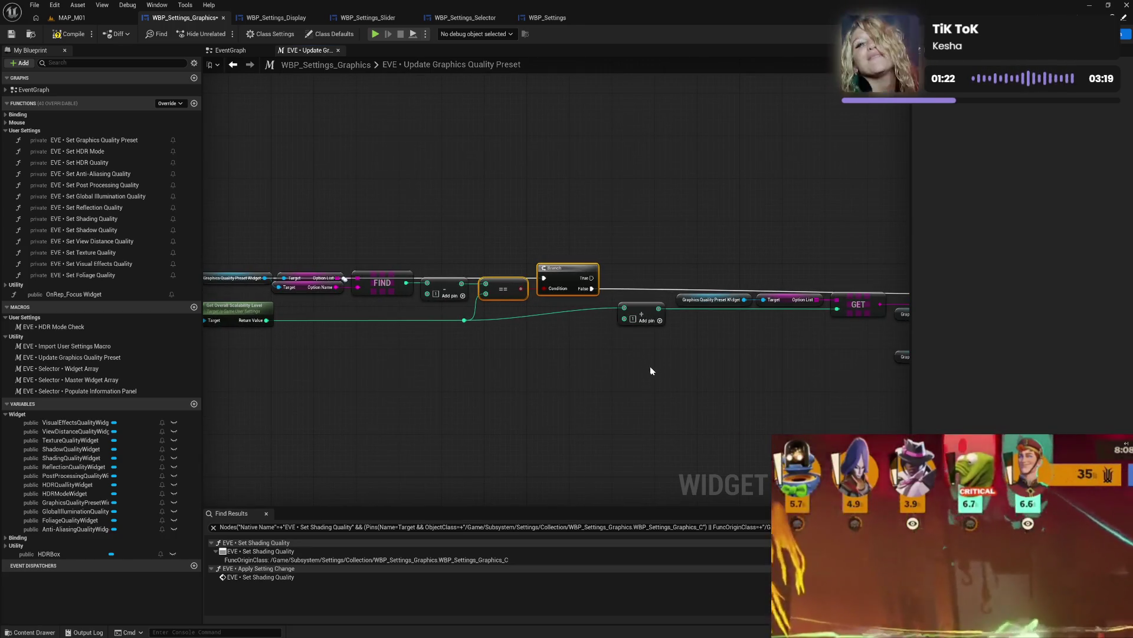
drag(650, 367, 549, 380)
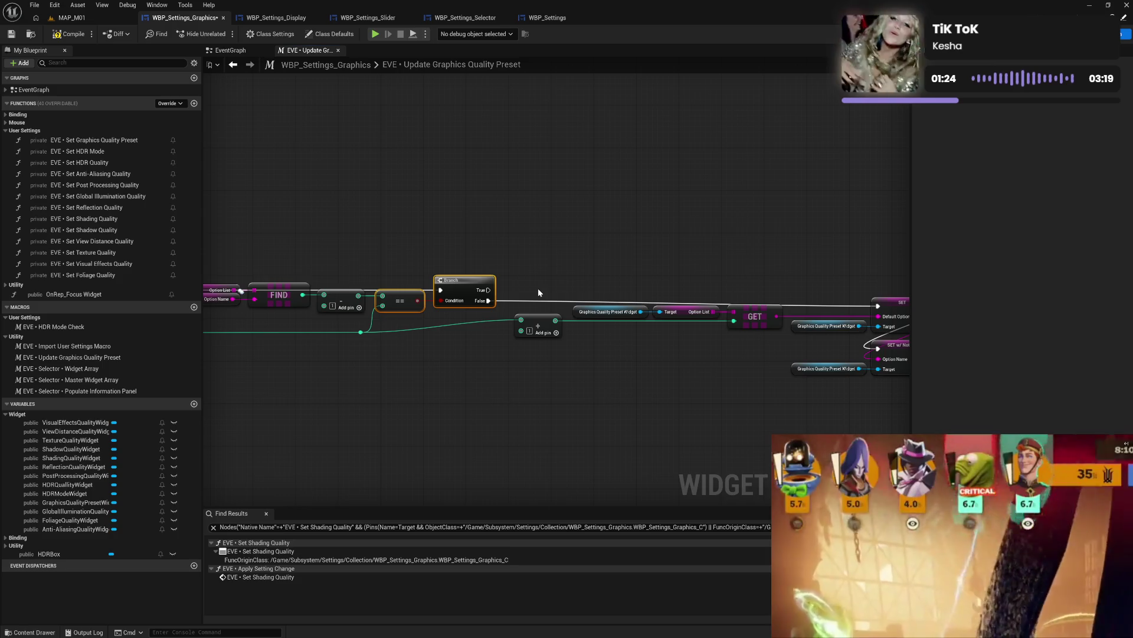
drag(533, 281, 750, 351)
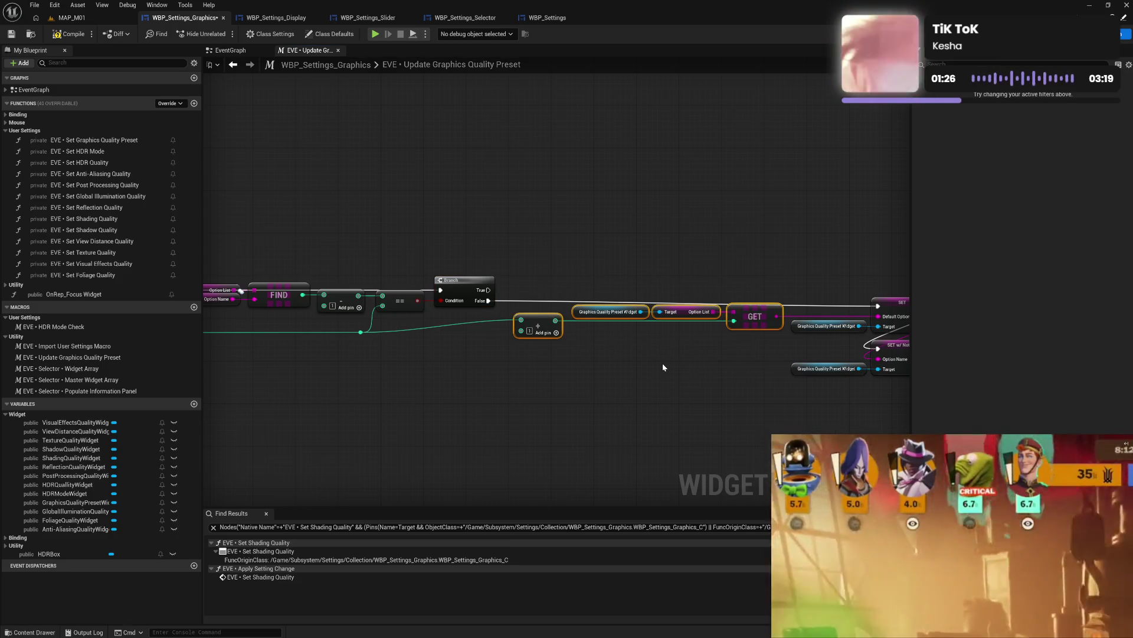
click(660, 362)
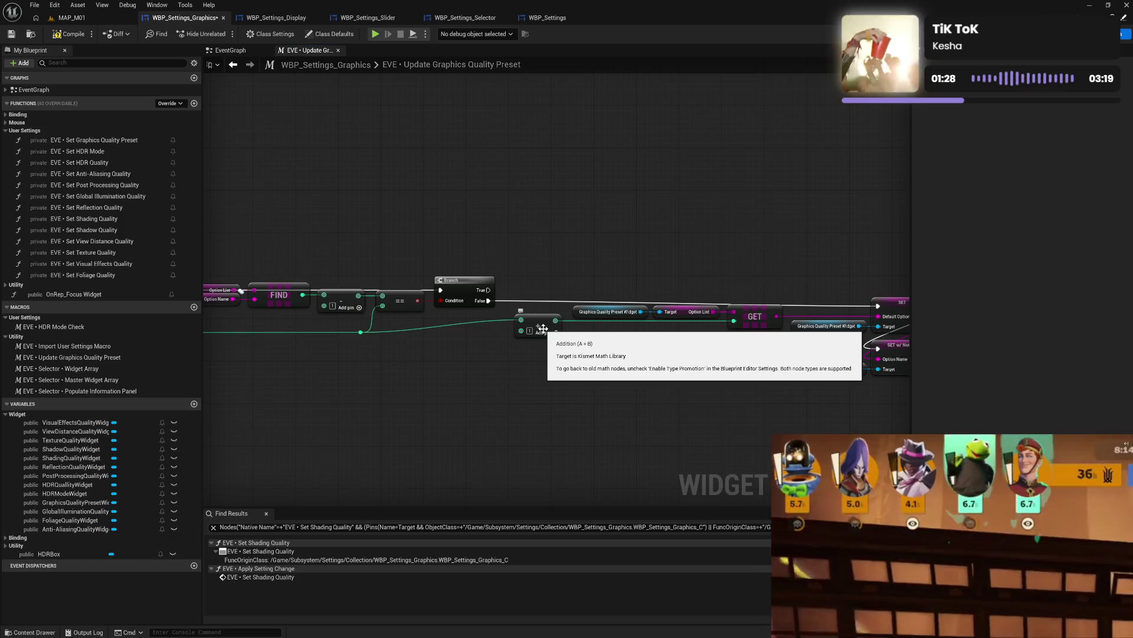
drag(545, 333, 601, 332)
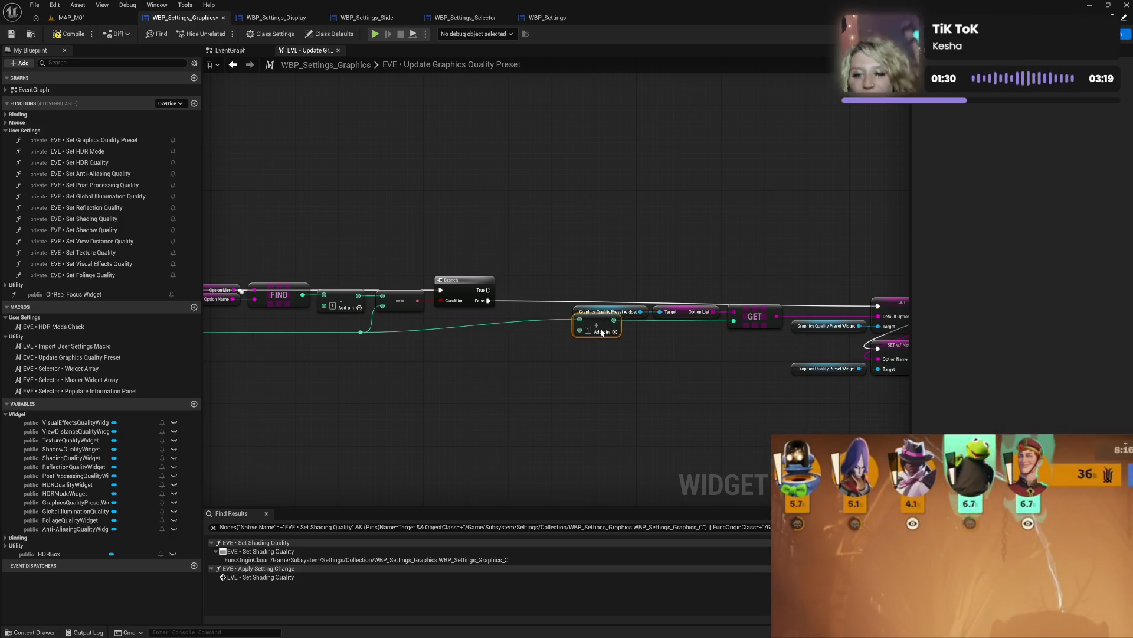
drag(594, 287, 758, 349)
click(695, 347)
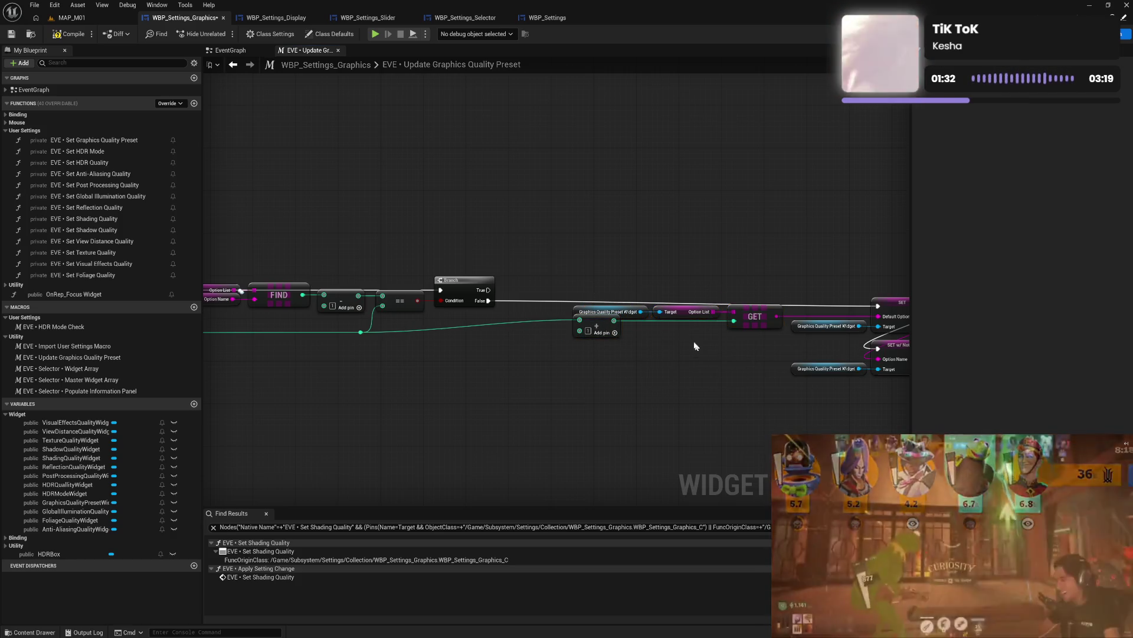
mouse_move(585, 287)
mouse_down()
mouse_move(701, 340)
mouse_move(742, 348)
mouse_move(760, 329)
mouse_move(597, 268)
mouse_up()
ctrl+click(626, 317)
ctrl+click(688, 295)
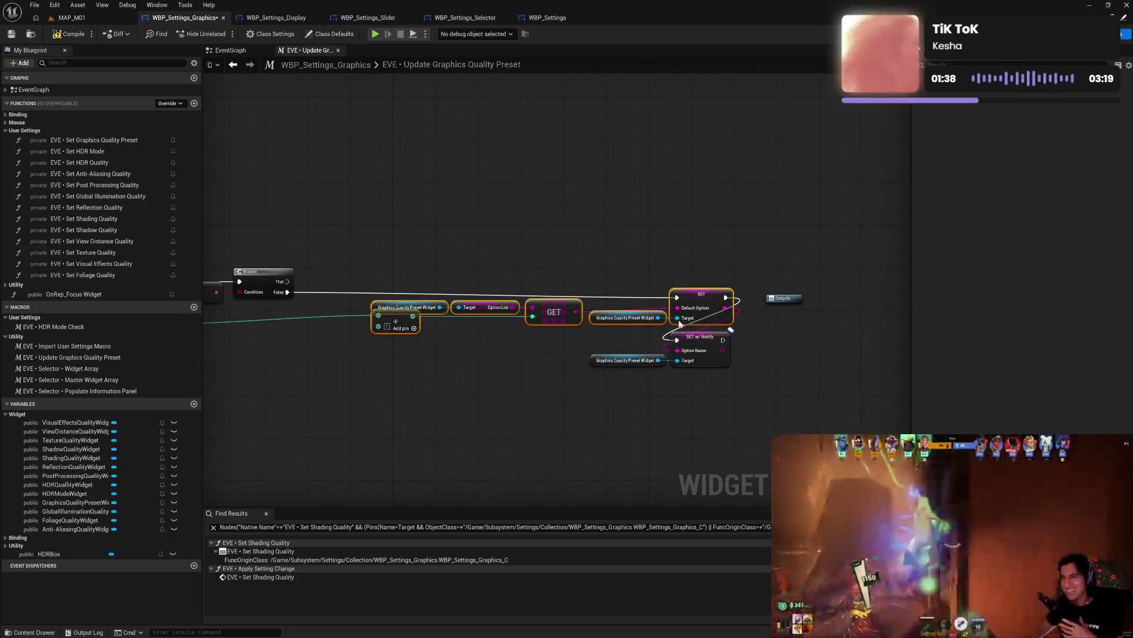
drag(687, 296, 625, 286)
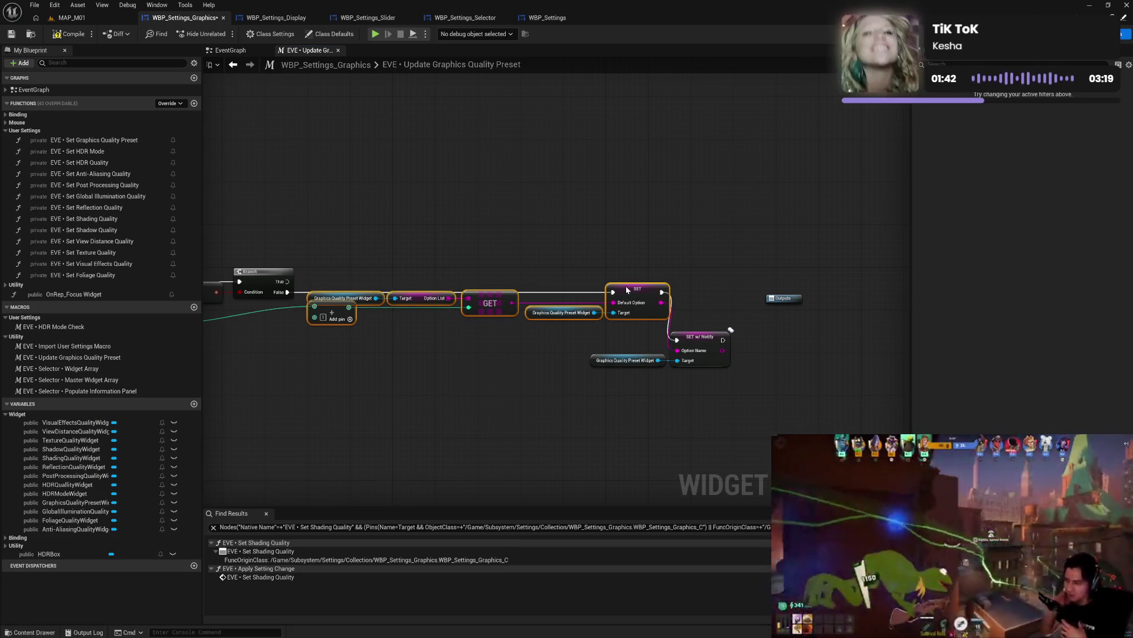
- Align the Default Option SET and SET w/ Notify nodes with their preset widget getters
drag(619, 334, 731, 369)
drag(676, 337, 628, 337)
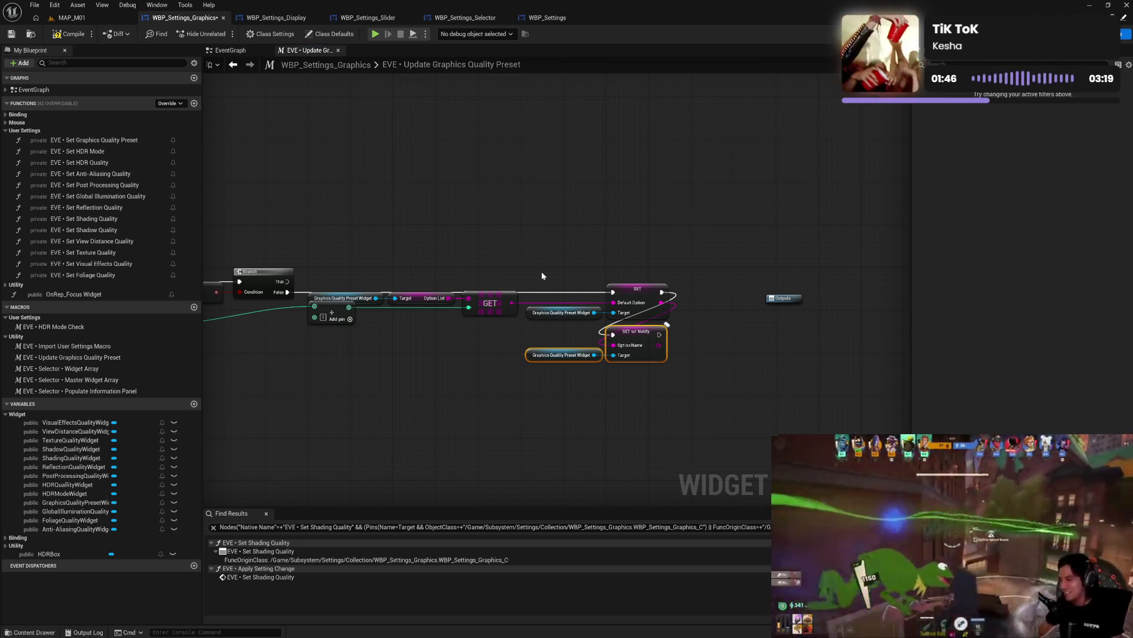
drag(541, 271, 670, 381)
mouse_move(640, 287)
mouse_down()
mouse_move(672, 330)
mouse_move(643, 288)
mouse_up()
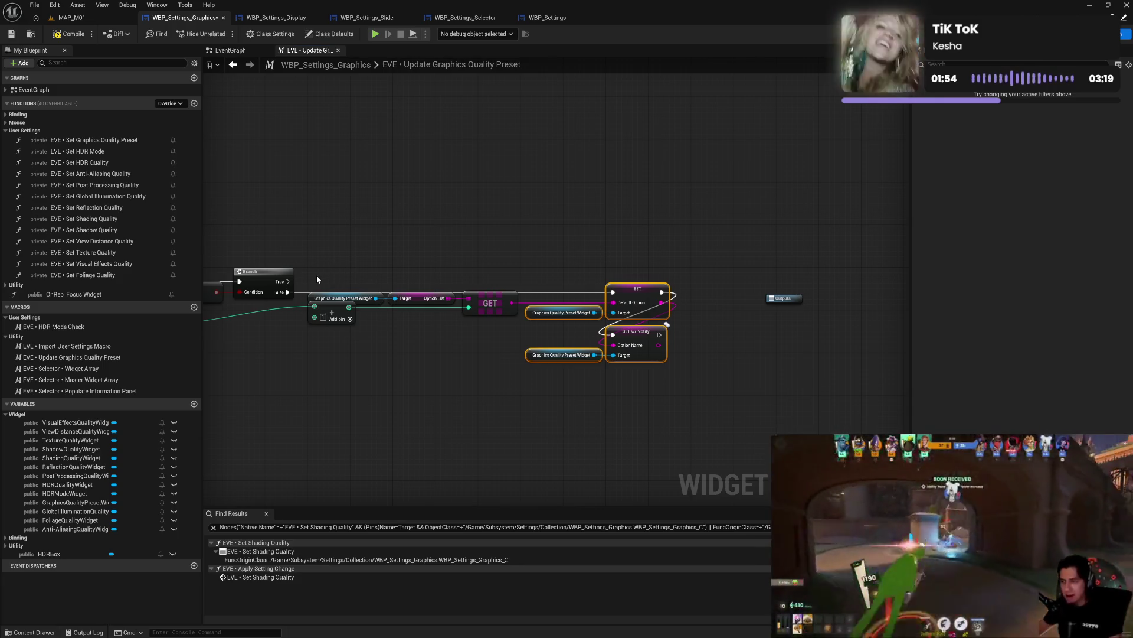
drag(317, 279, 635, 380)
drag(629, 297, 640, 308)
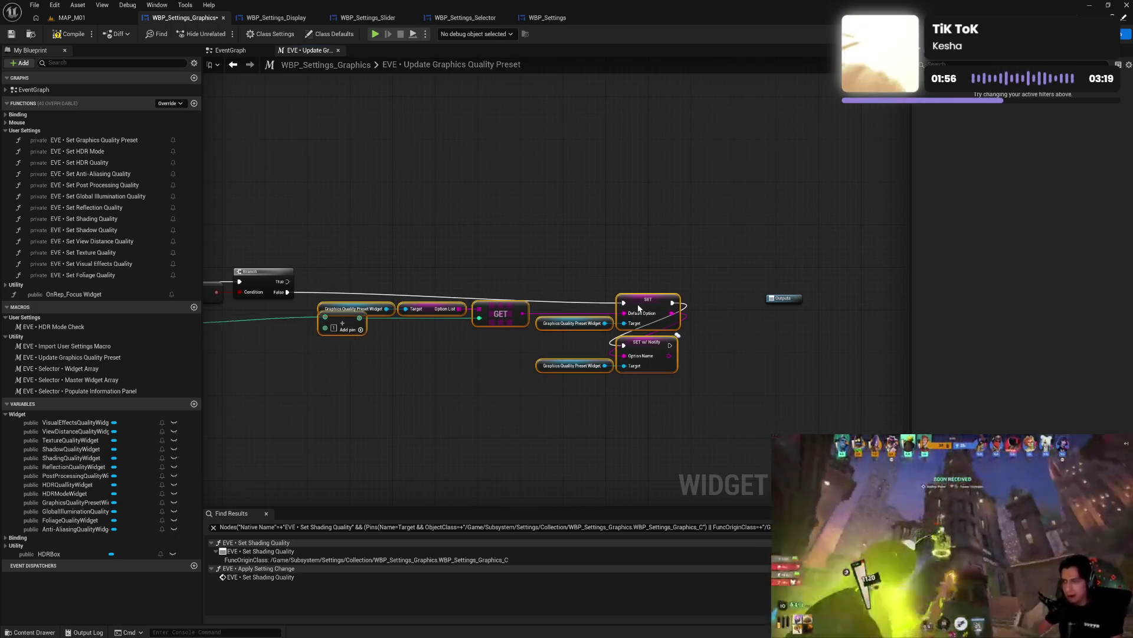
- Wrap the preset widget, GET and SET nodes in a 'Set Names' comment and fit the box around them
text(cS)
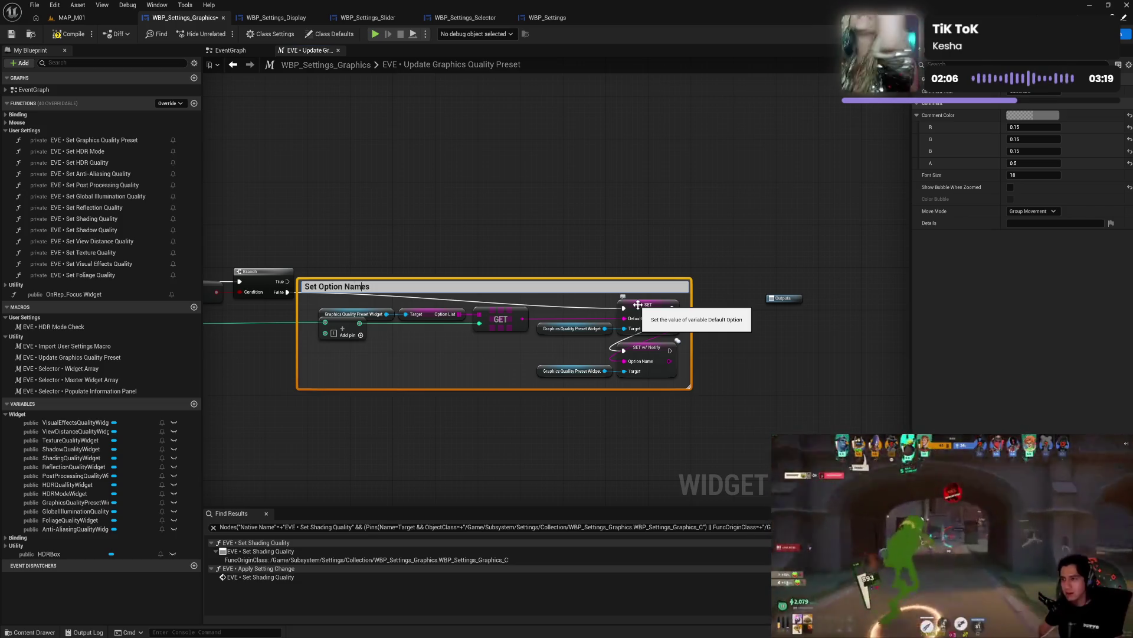
key(BackSpace)
key(BackSpace)
key(BackSpace)
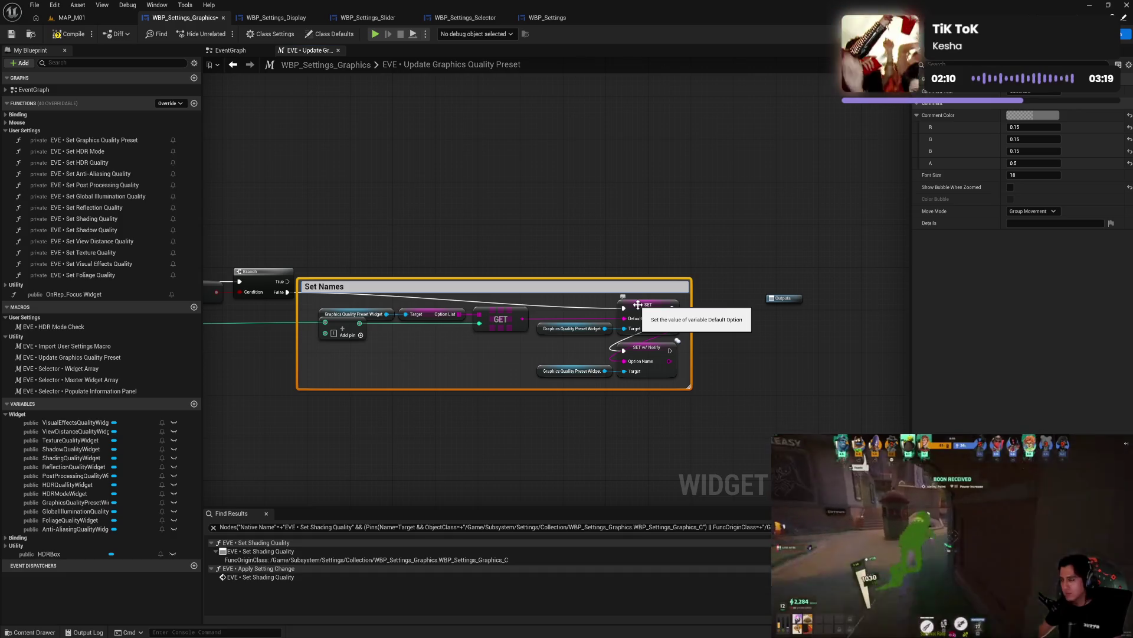
key(Return)
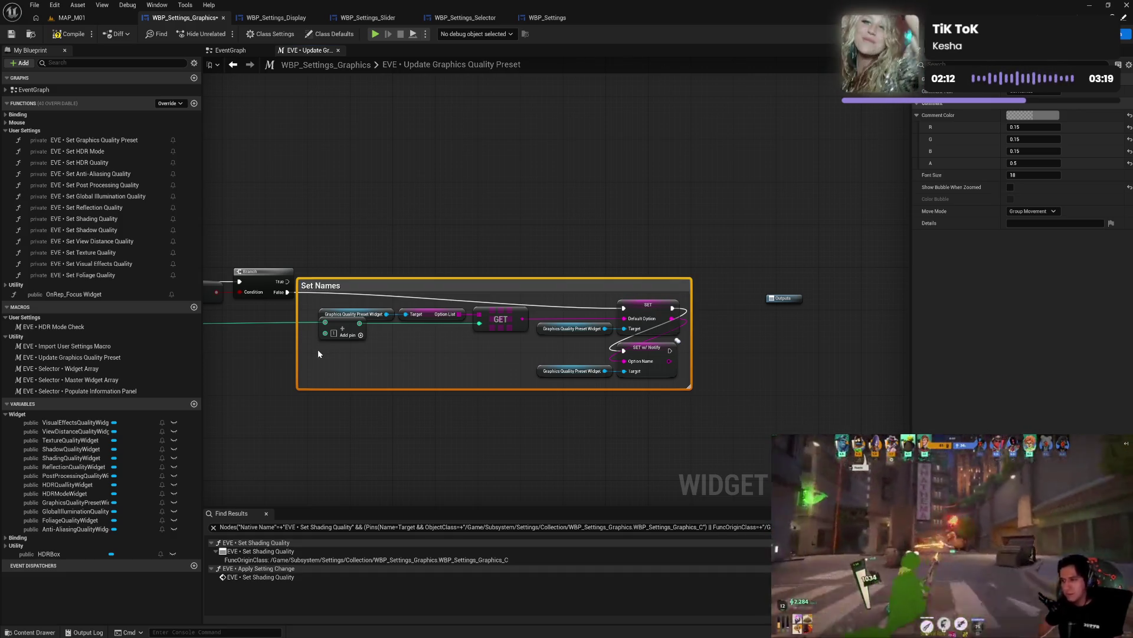
drag(295, 358, 308, 358)
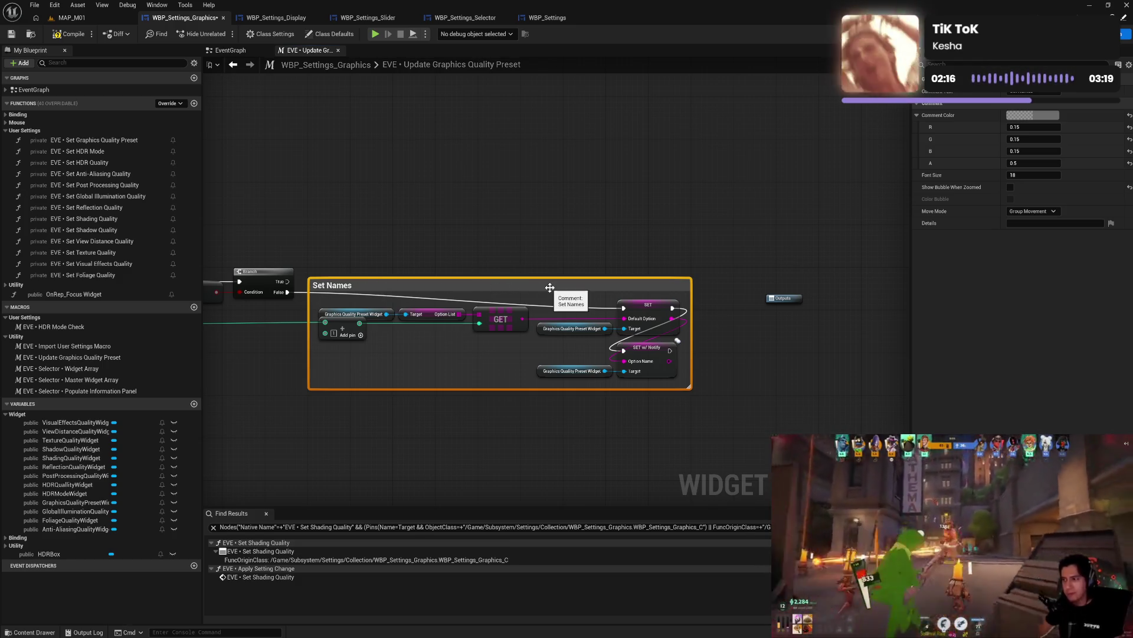
drag(545, 291, 550, 271)
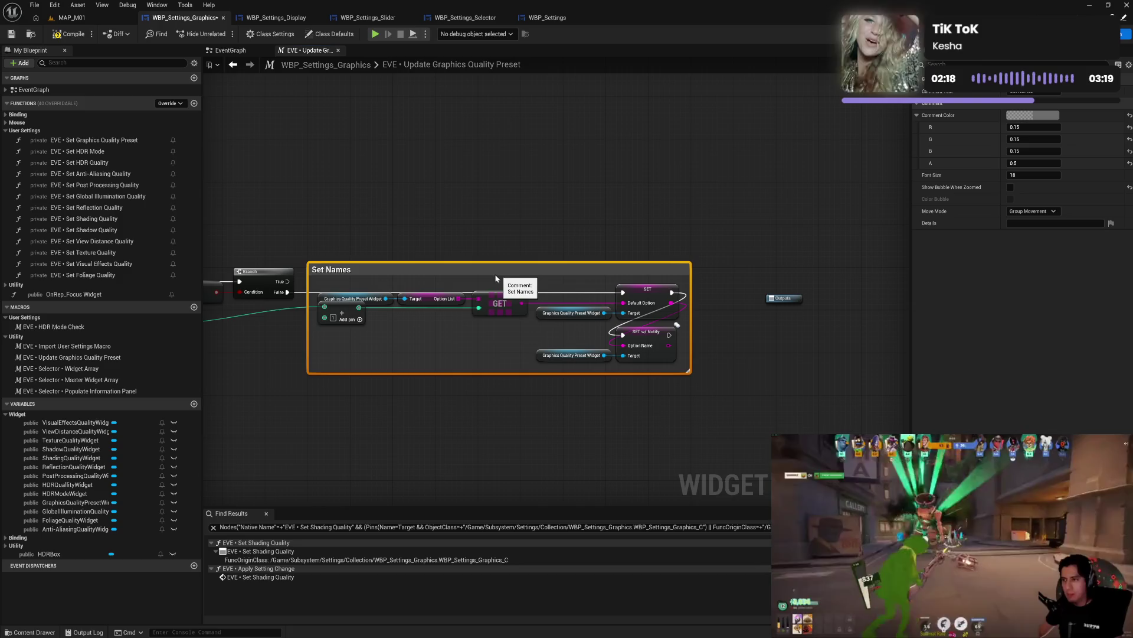
drag(343, 288, 649, 354)
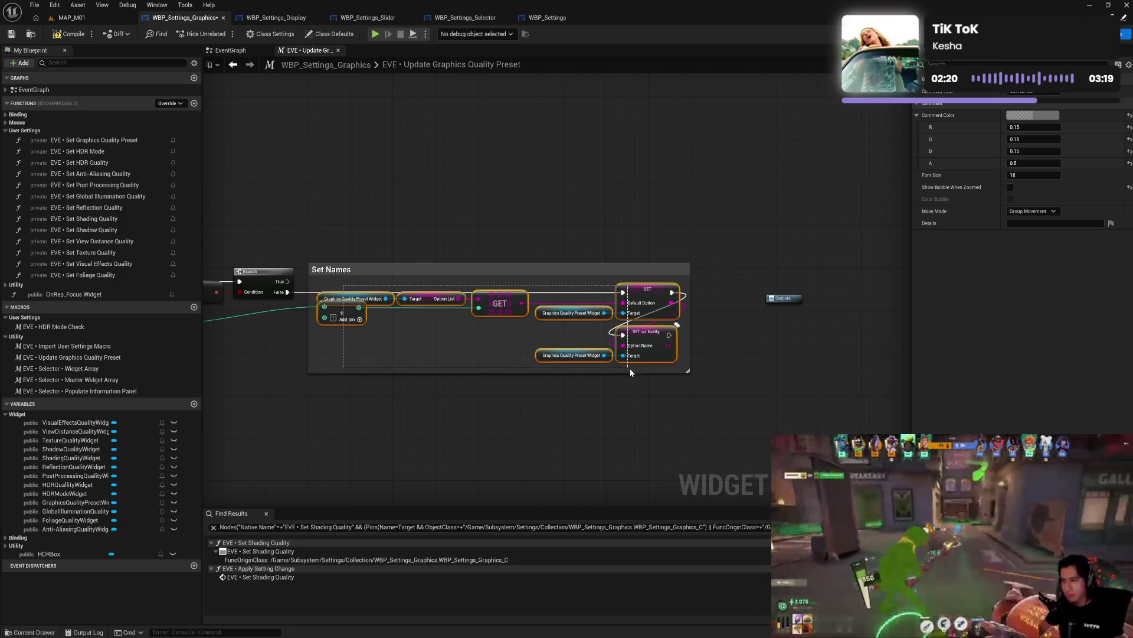
drag(641, 297, 641, 294)
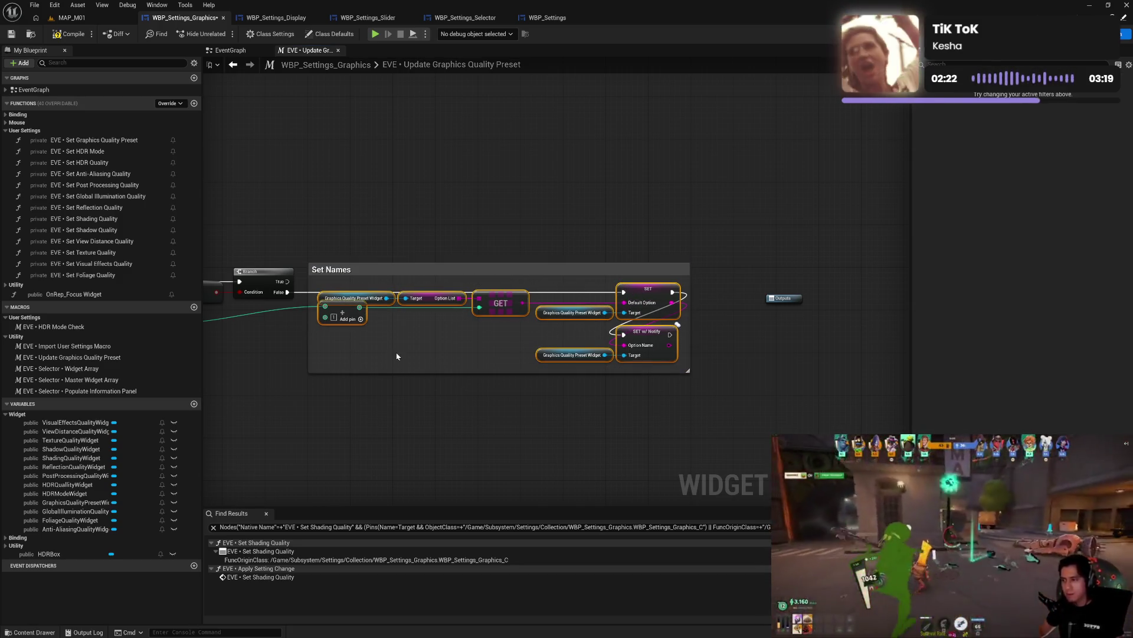
mouse_move(397, 357)
mouse_down()
mouse_move(431, 372)
mouse_move(448, 356)
mouse_move(653, 378)
mouse_move(576, 392)
mouse_move(587, 403)
mouse_up()
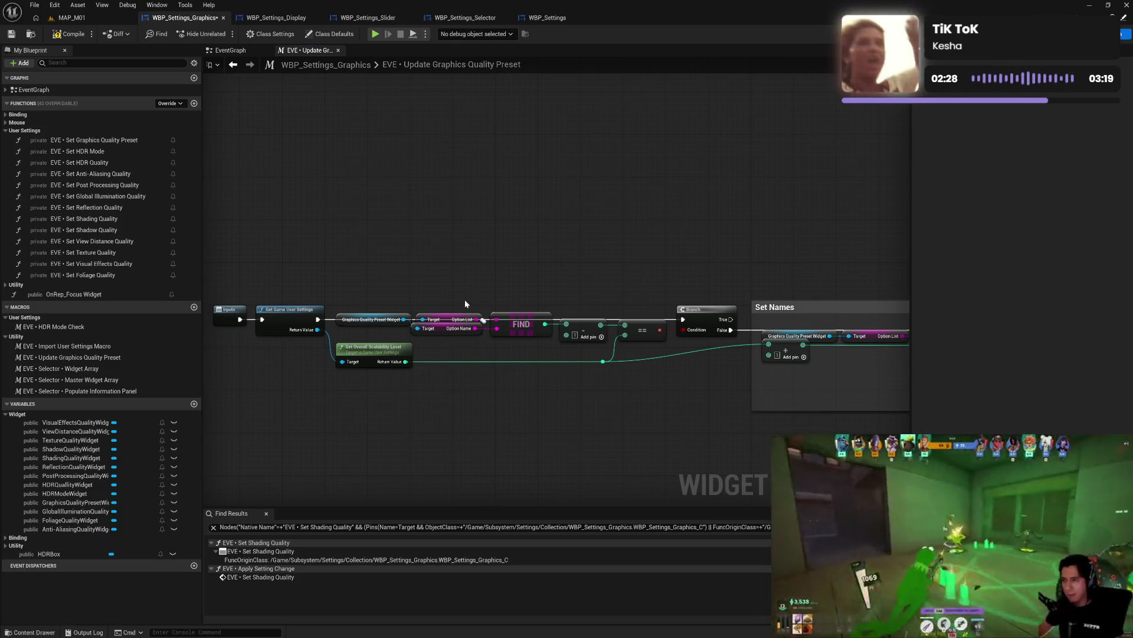
- Group the FIND, == and Branch nodes in a 'Current Setting Check' comment with a tighter left edge
mouse_move(359, 291)
mouse_down()
mouse_move(608, 339)
mouse_move(736, 338)
mouse_move(702, 252)
mouse_up()
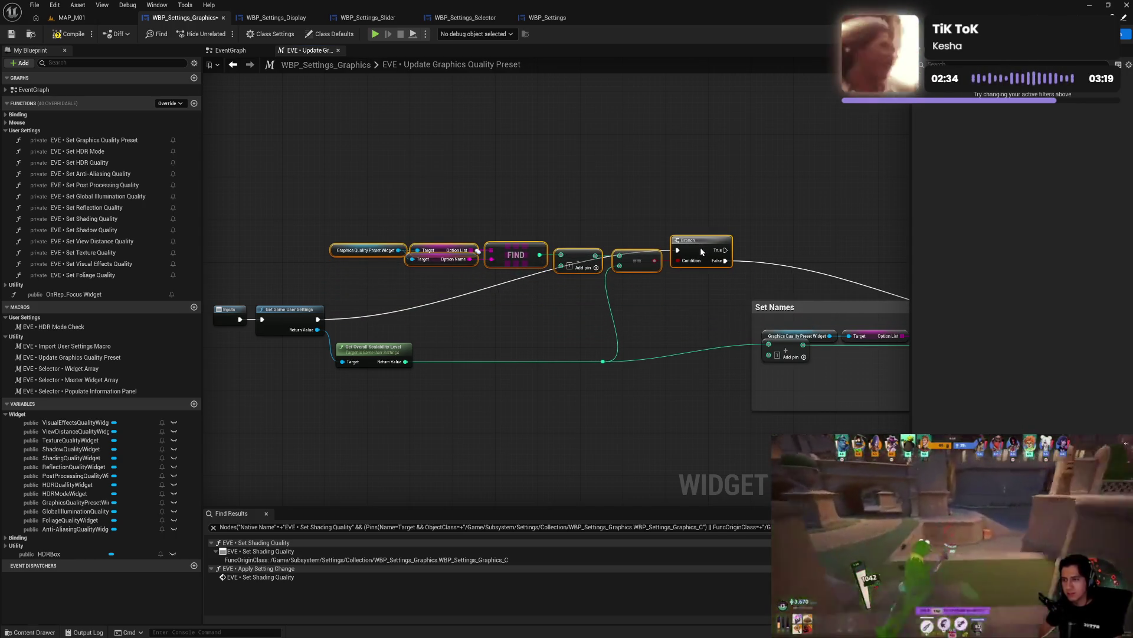
mouse_move(701, 251)
mouse_down()
mouse_move(702, 264)
mouse_move(700, 240)
mouse_up()
key(c)
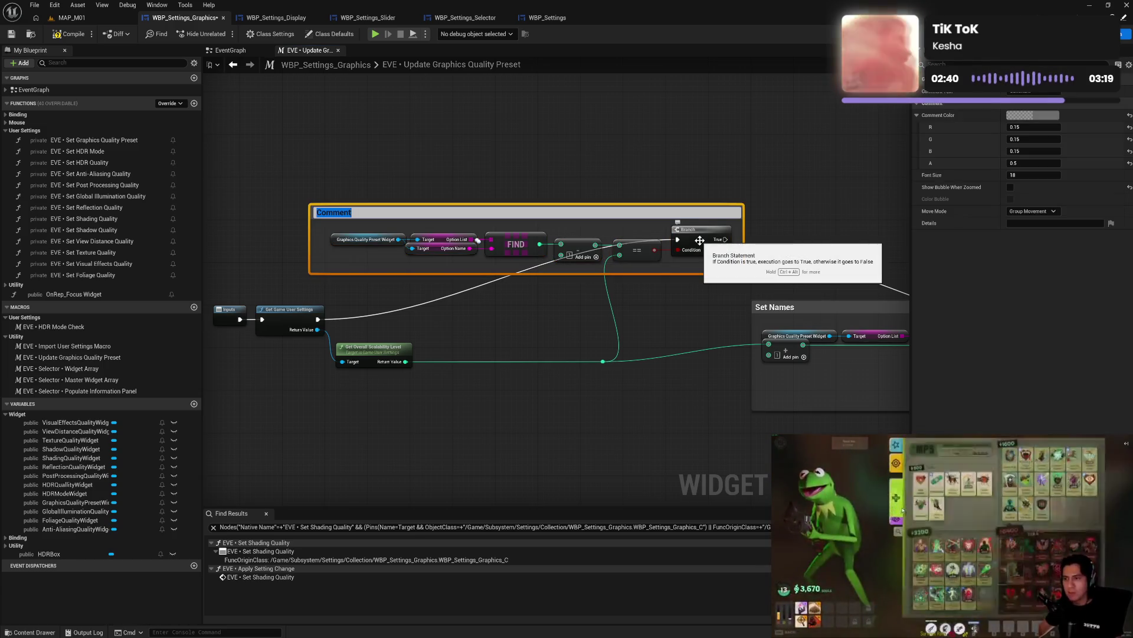
text(Curr)
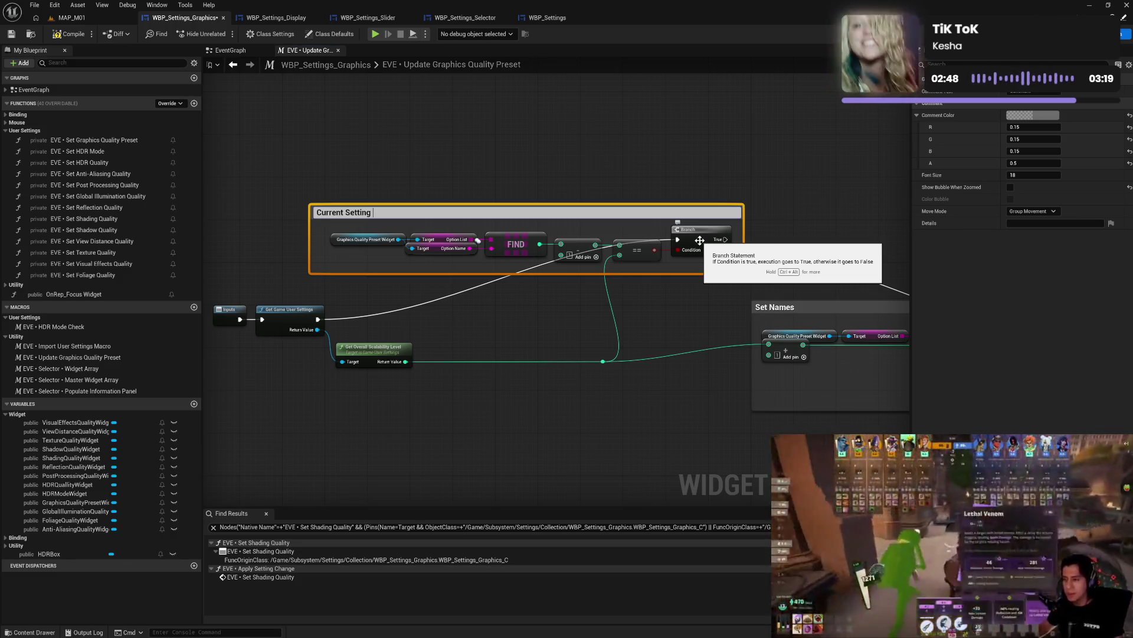
key(Return)
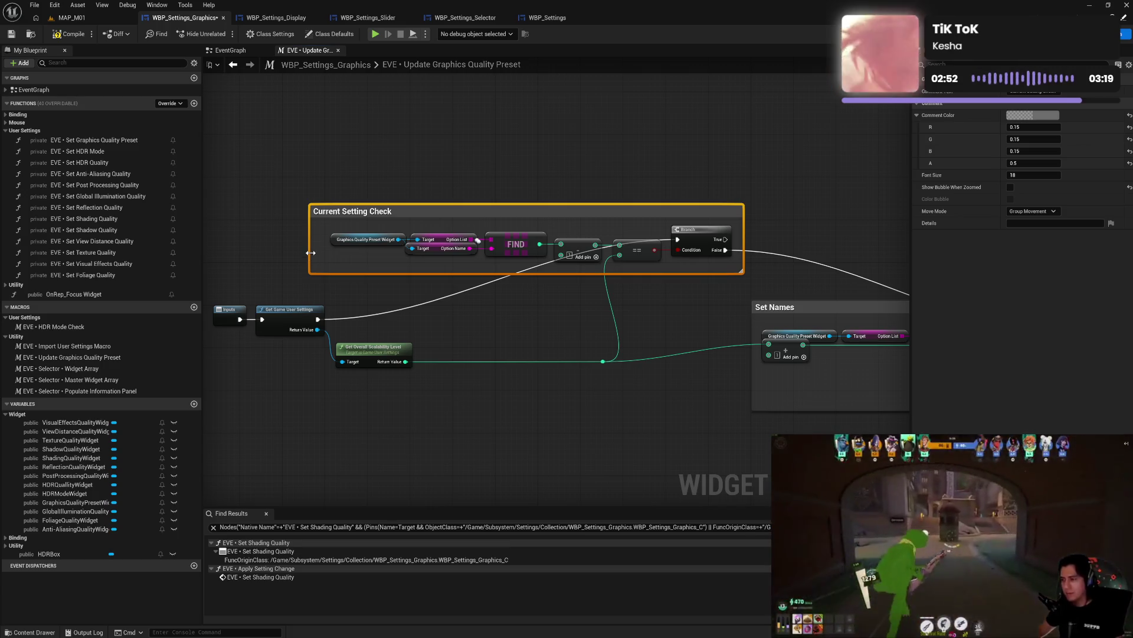
drag(311, 253, 320, 254)
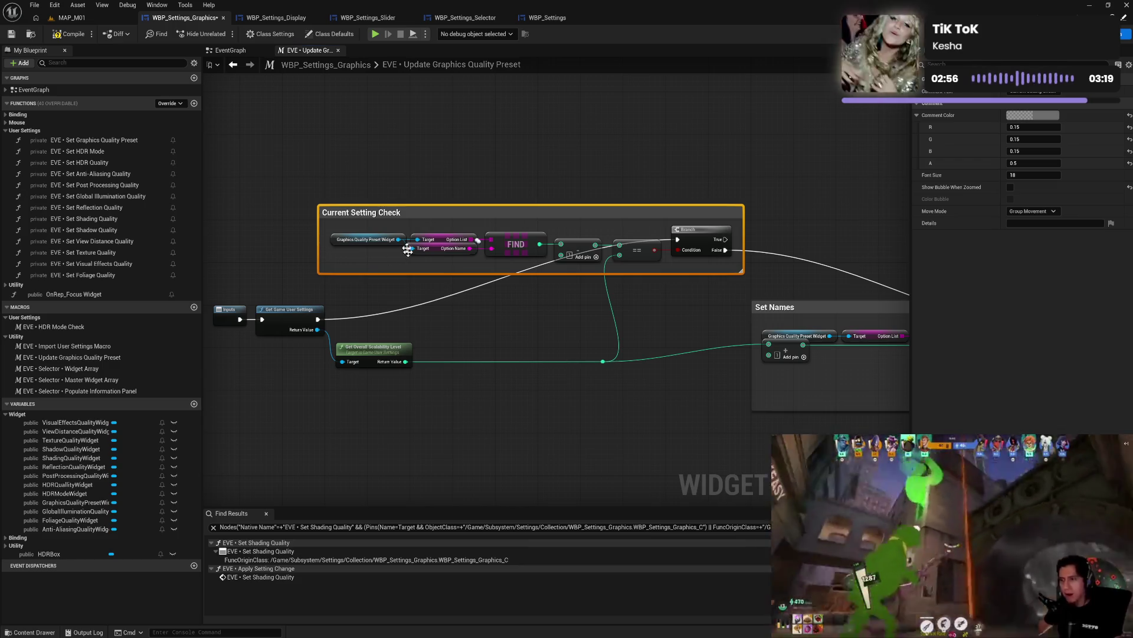
mouse_move(394, 231)
mouse_down()
mouse_move(697, 241)
mouse_move(686, 213)
mouse_up()
mouse_move(387, 229)
mouse_down()
mouse_move(714, 256)
mouse_move(698, 243)
mouse_up()
- Retitle the Current Setting Check comment to 'Same Setting Check'
click(652, 302)
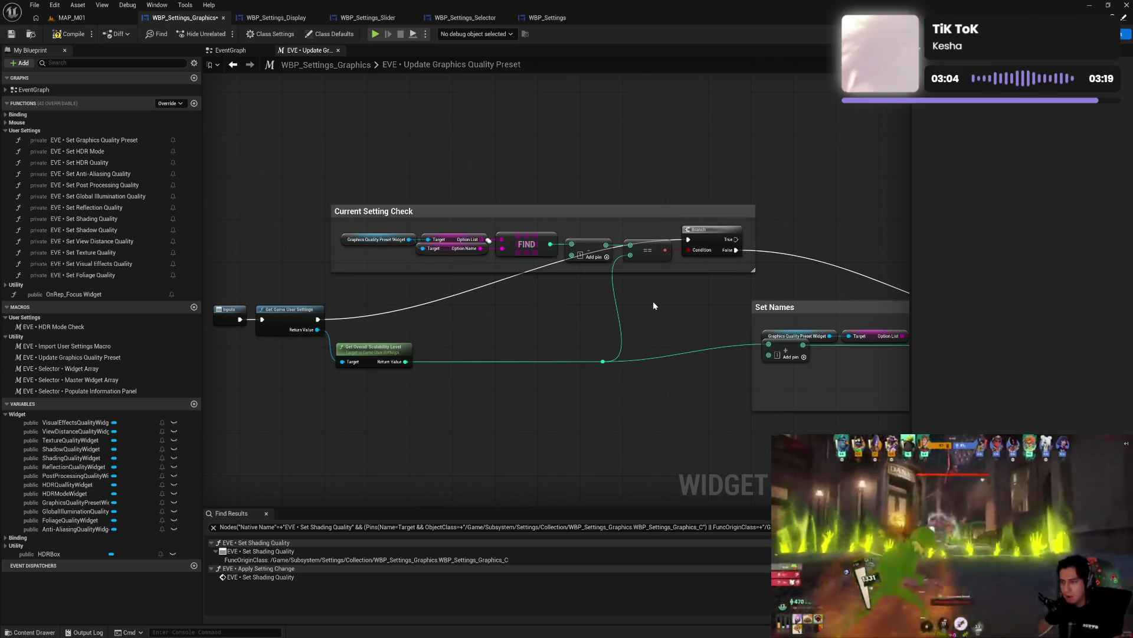
mouse_move(653, 301)
mouse_down()
mouse_move(420, 308)
mouse_move(664, 288)
mouse_up()
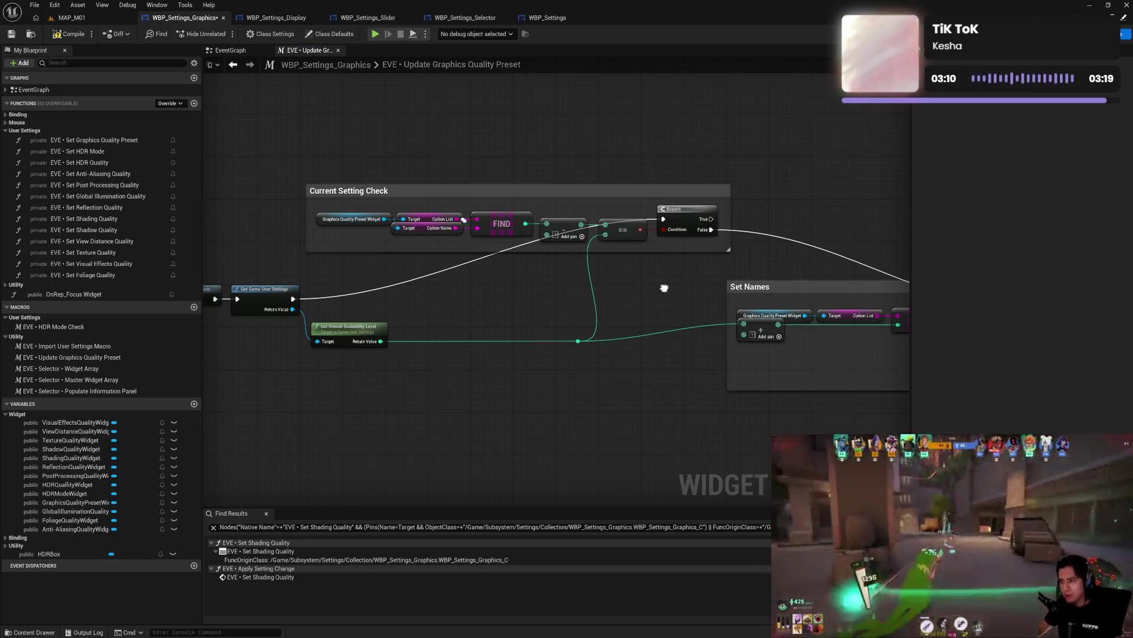
mouse_move(664, 287)
mouse_down()
mouse_move(400, 293)
mouse_move(673, 281)
mouse_up()
double_click(335, 184)
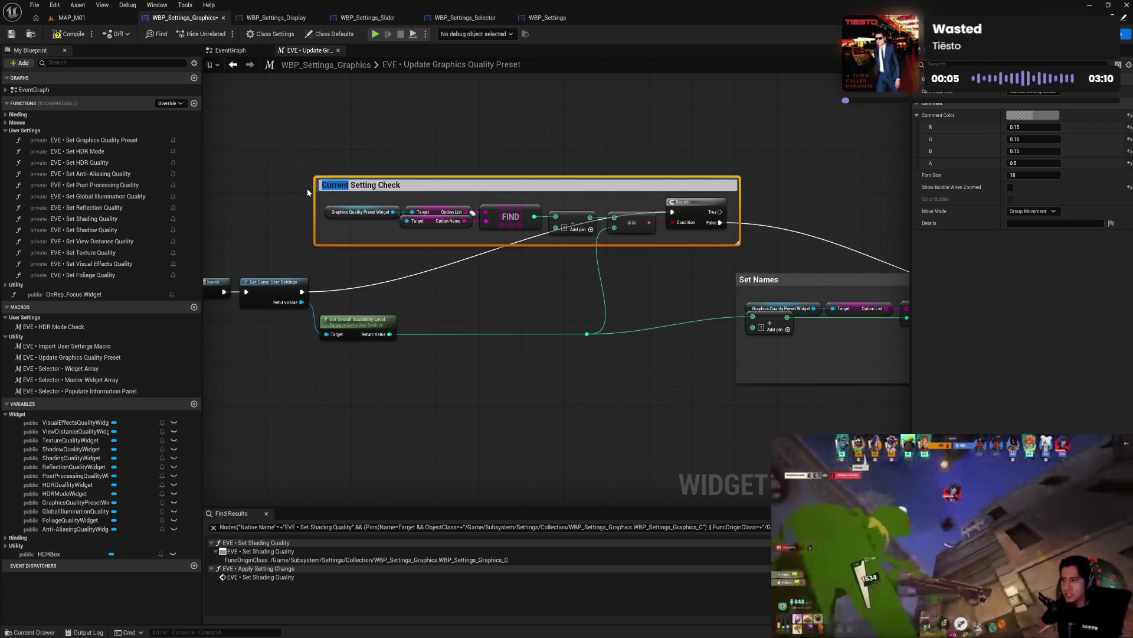
text(Same)
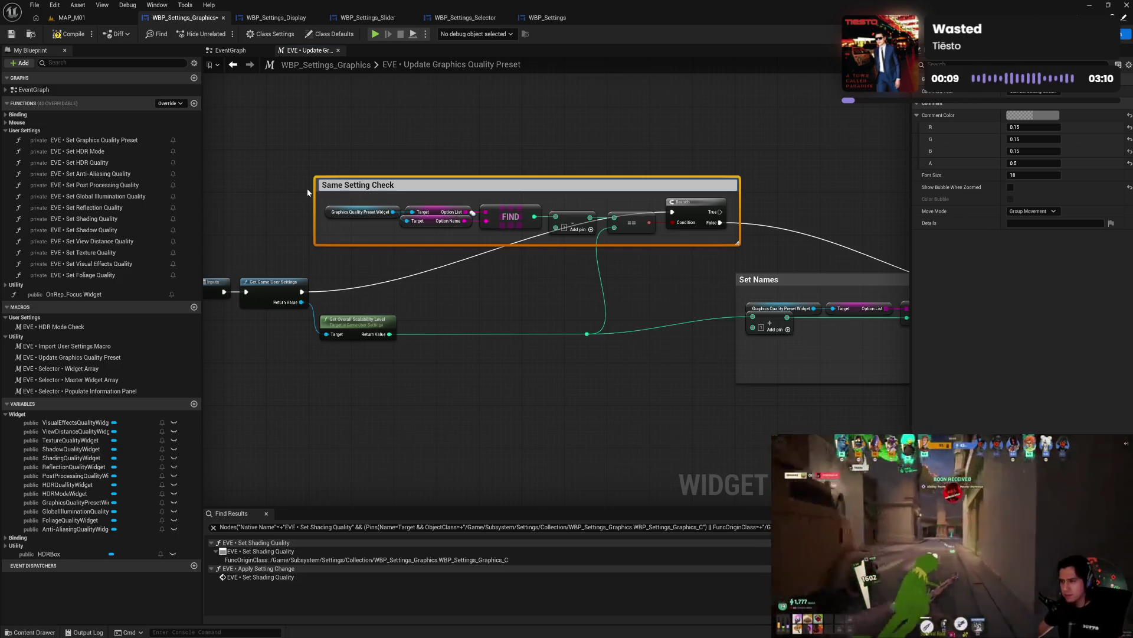
key(Return)
mouse_move(677, 270)
mouse_down()
mouse_move(498, 296)
mouse_move(607, 314)
mouse_up()
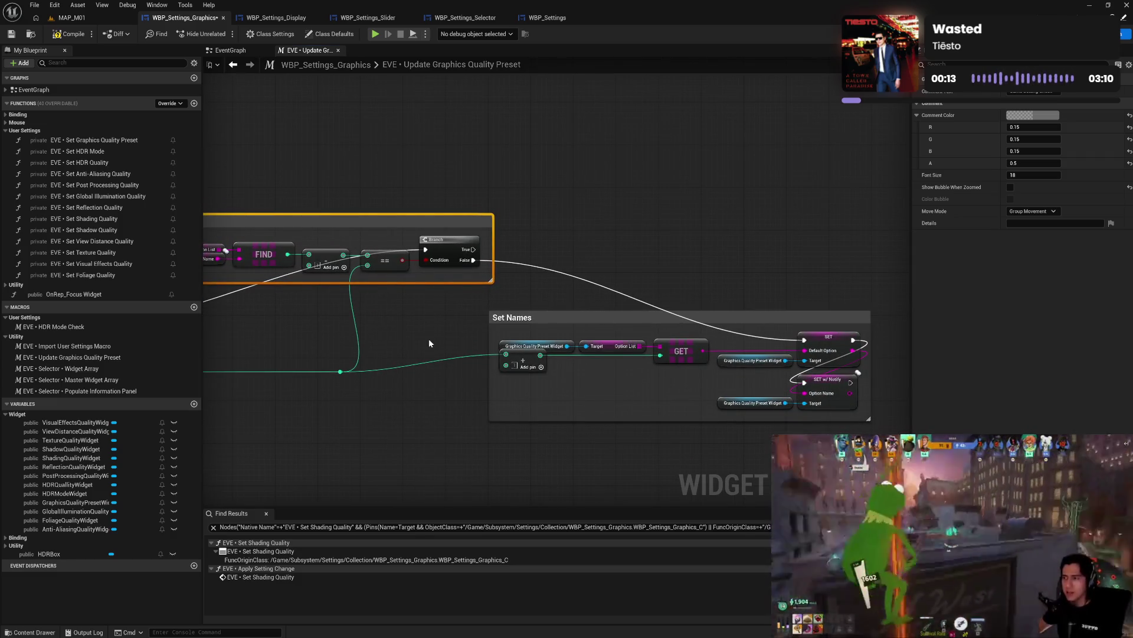
- Move the Set Names group up beside Same Setting Check and raise Get Overall Scalability Level
drag(491, 339, 603, 332)
mouse_move(697, 317)
mouse_down()
mouse_move(714, 242)
mouse_move(707, 219)
mouse_up()
drag(477, 329, 684, 326)
mouse_move(287, 308)
mouse_down()
mouse_move(347, 320)
mouse_move(339, 243)
mouse_up()
drag(422, 351, 420, 289)
- Reconnect the teal scalability wire via the reroute to the Add node's lower pin and shift Outputs left
mouse_move(591, 315)
mouse_down()
mouse_move(675, 370)
mouse_move(652, 303)
mouse_move(679, 300)
mouse_up()
click(742, 326)
drag(741, 326, 573, 349)
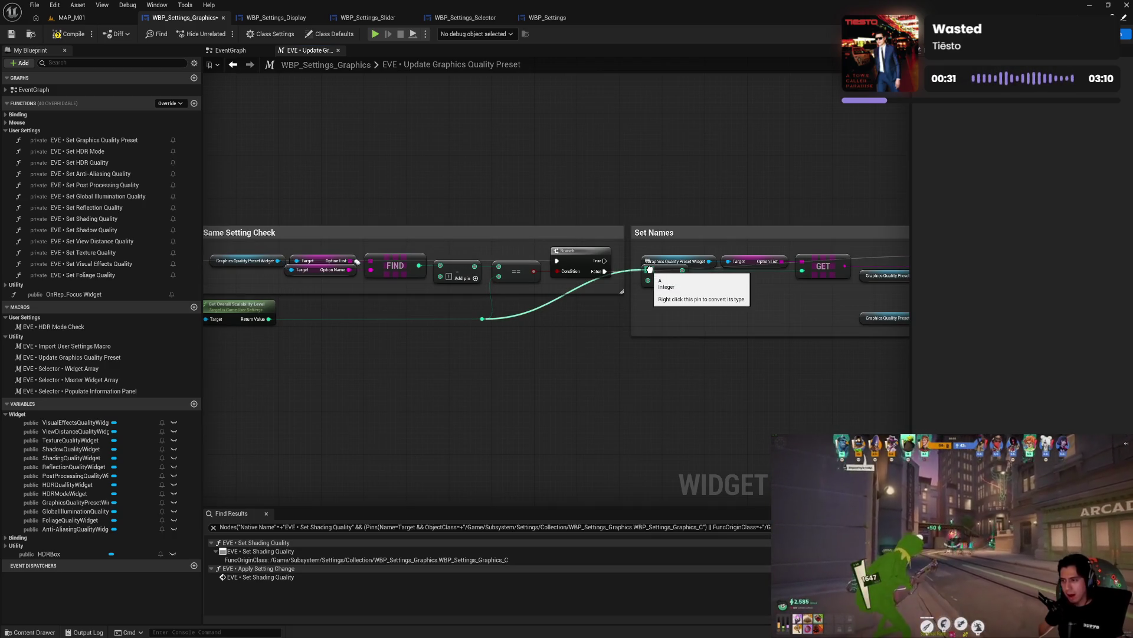
drag(649, 268, 649, 283)
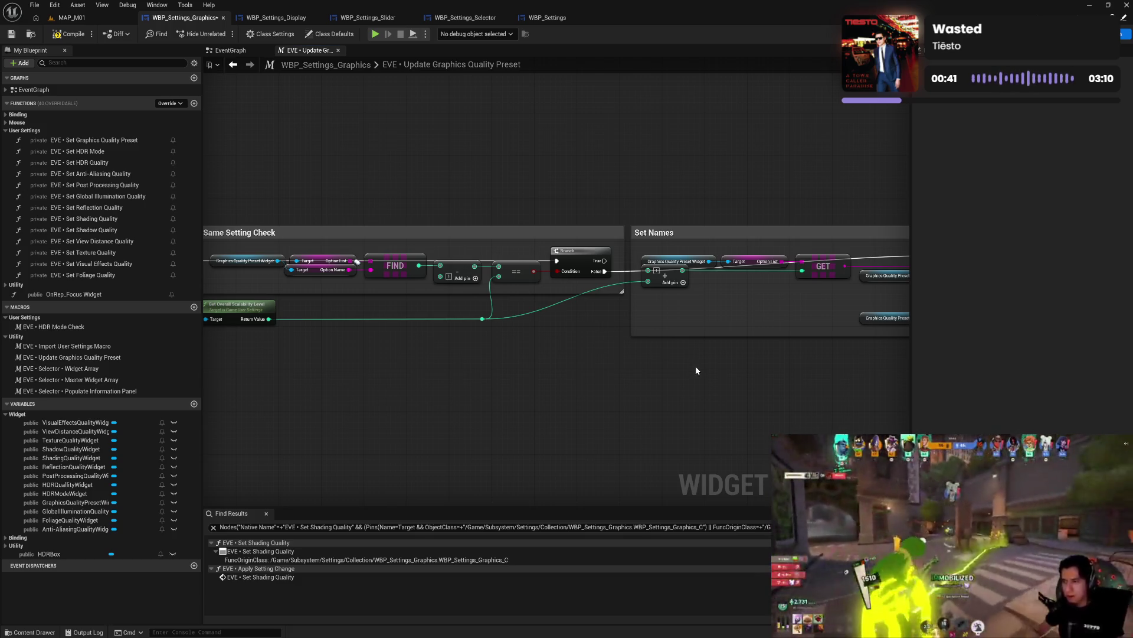
drag(696, 368, 361, 356)
drag(753, 346, 458, 350)
drag(367, 354, 815, 332)
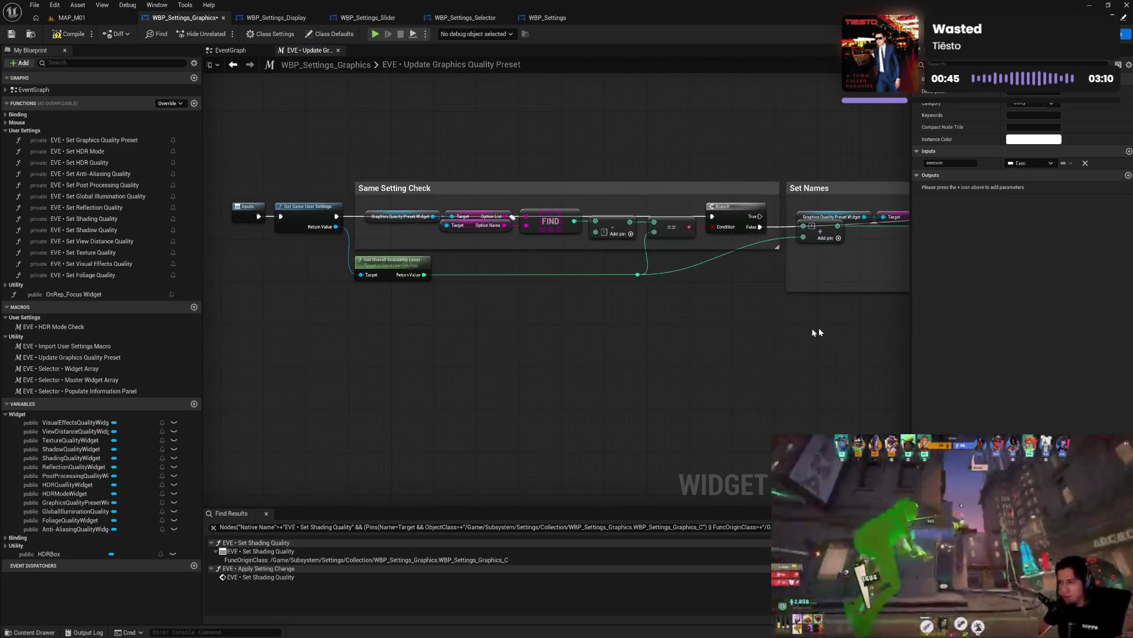
- Add an Exec-type output named 'Exec Out' and rename the execution input to 'Exec In'
mouse_move(739, 338)
mouse_down()
mouse_move(458, 334)
mouse_move(756, 302)
mouse_up()
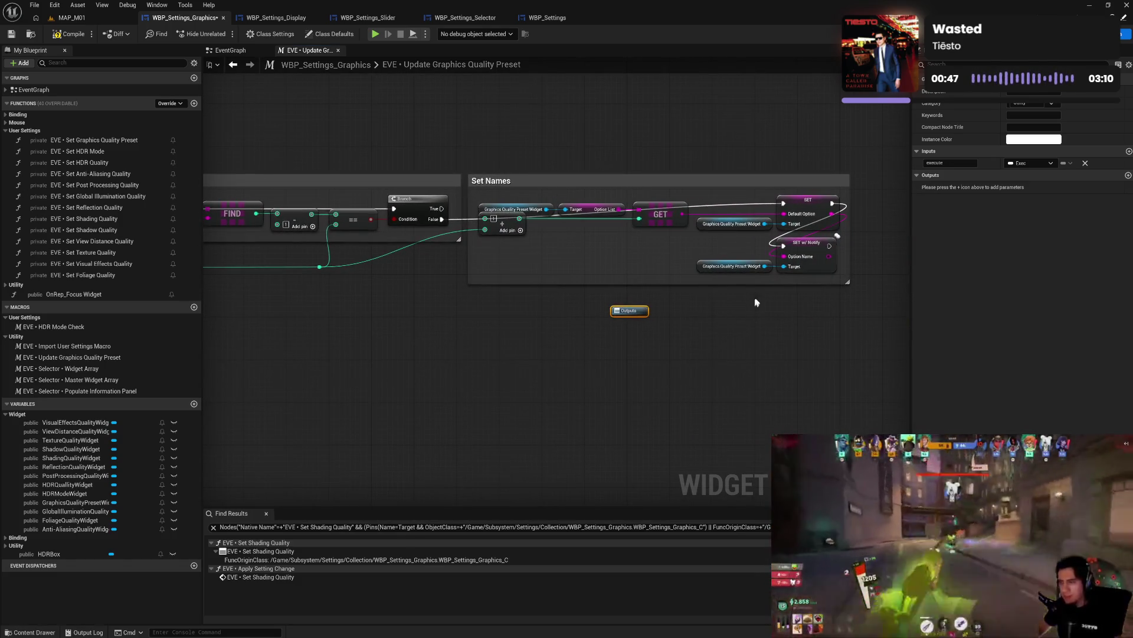
click(1128, 176)
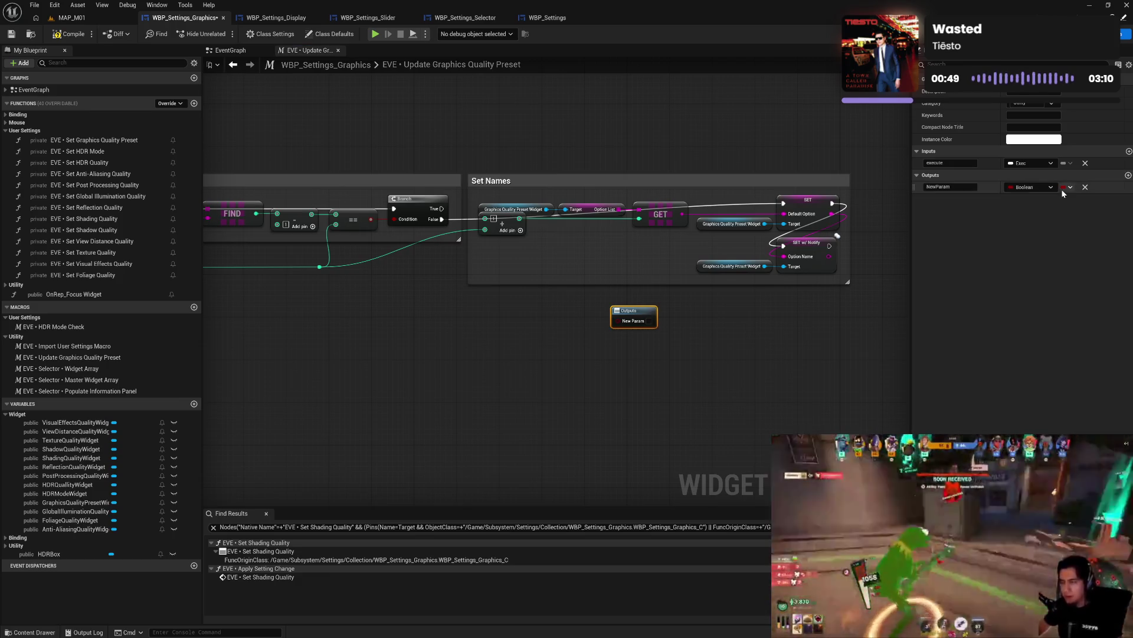
click(1030, 187)
click(1024, 212)
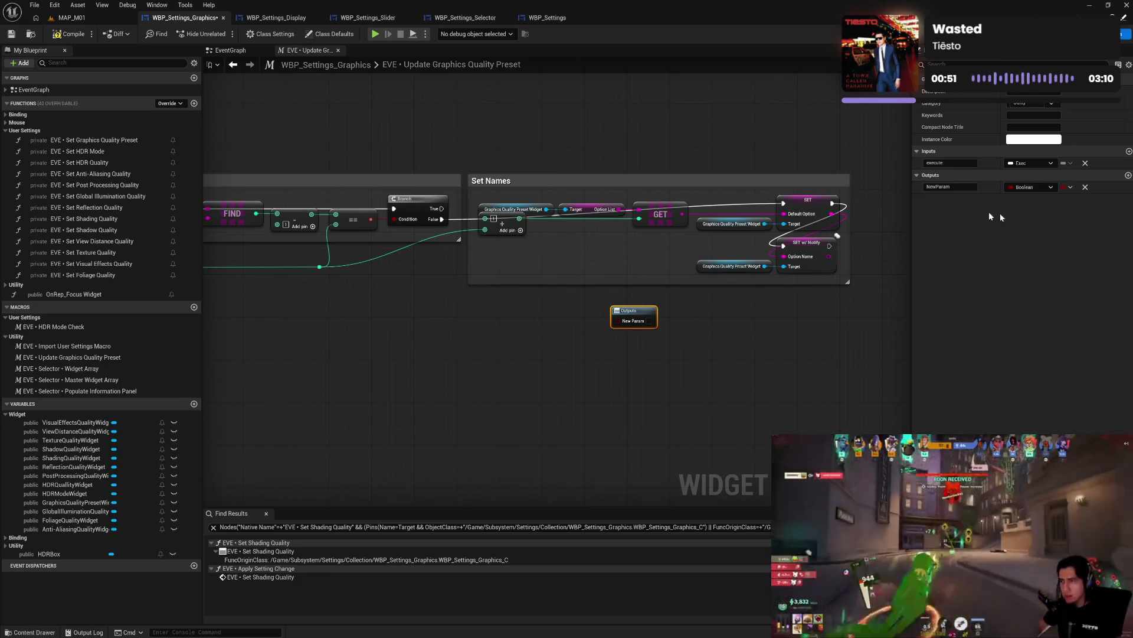
click(950, 186)
text(xec Out)
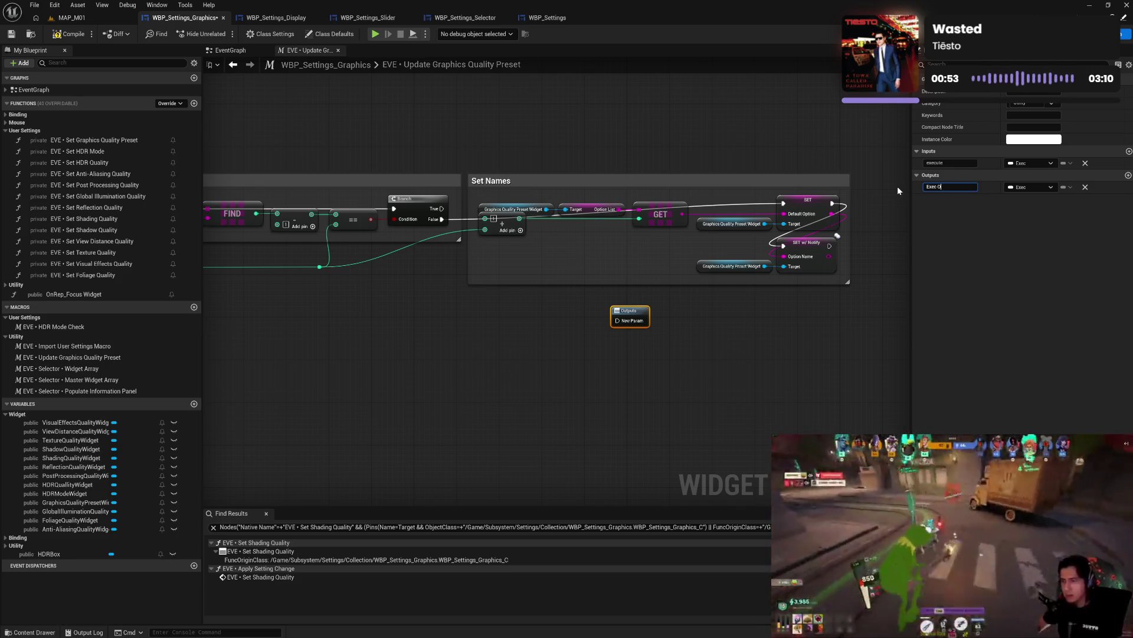
click(945, 163)
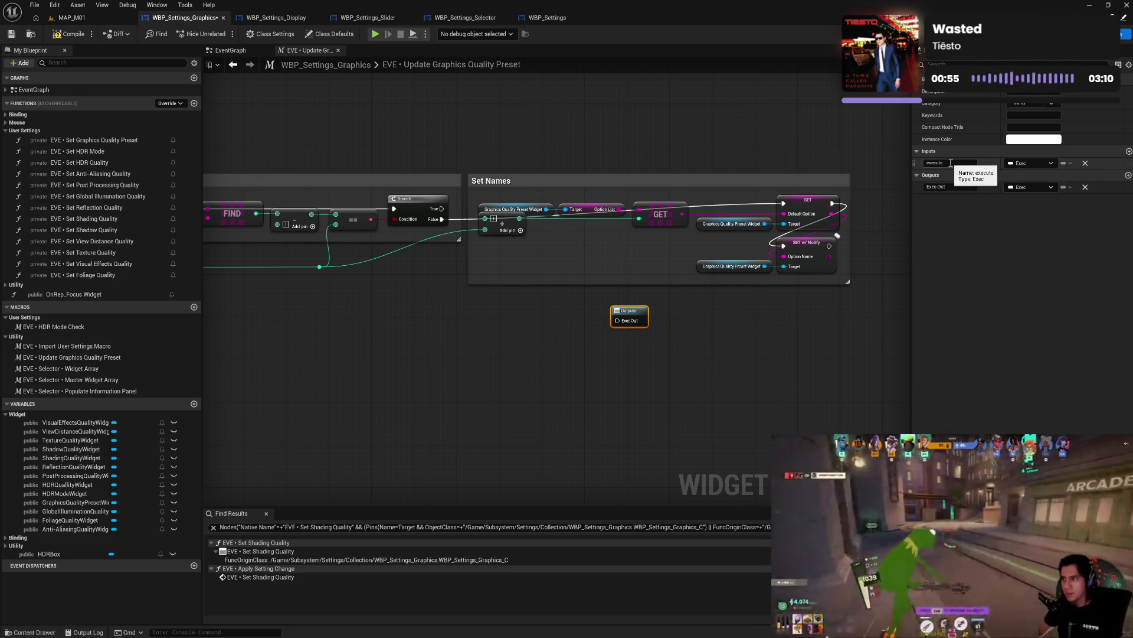
text(F)
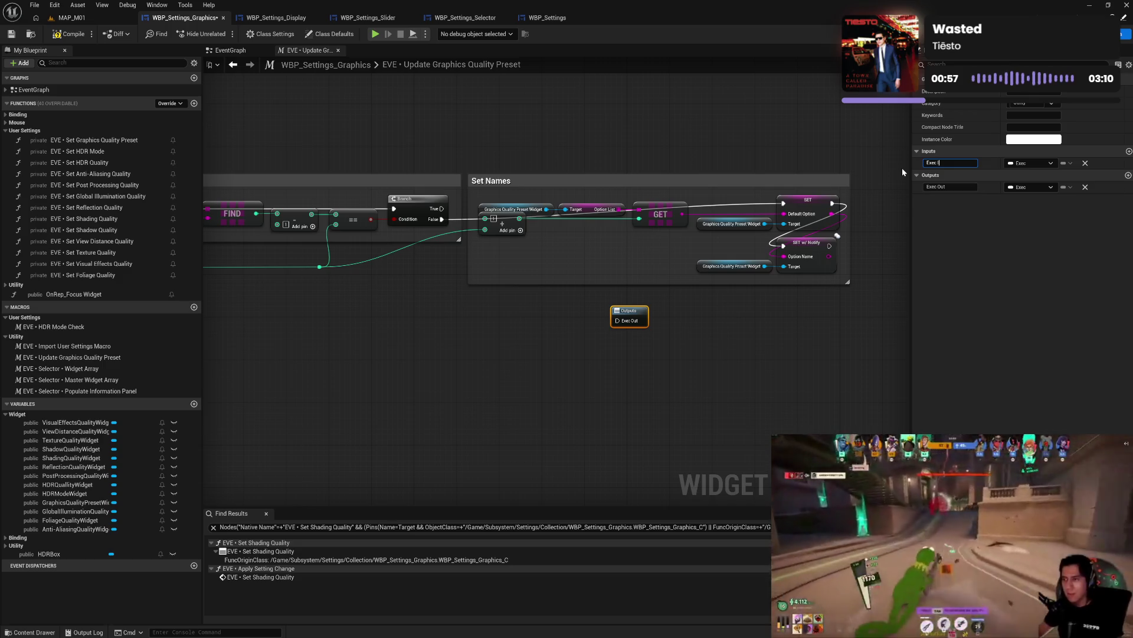
key(BackSpace)
text(Exec In)
key(Return)
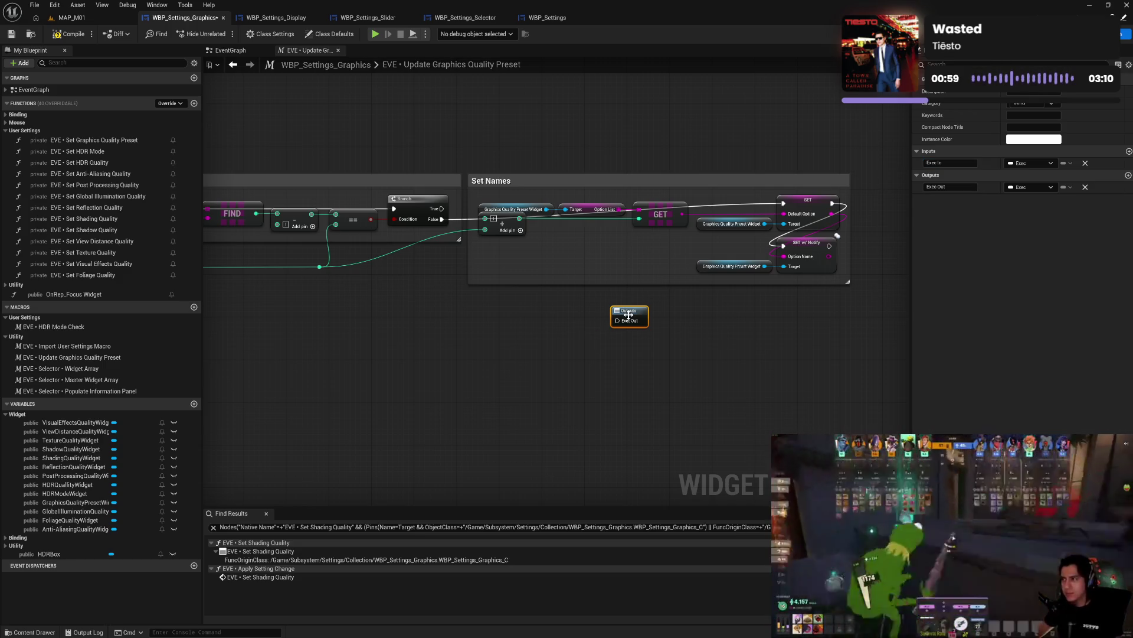
- Place the Outputs node to the right of the Set Names group and select all nodes
drag(629, 316, 712, 312)
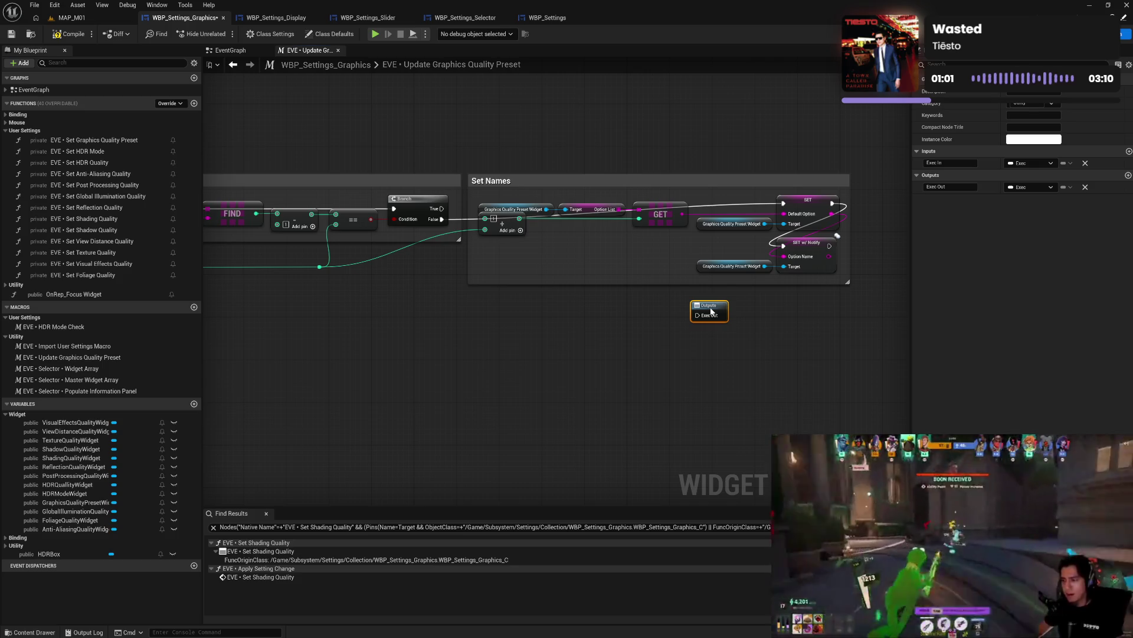
mouse_move(825, 336)
mouse_down()
mouse_move(698, 362)
mouse_move(620, 362)
mouse_up()
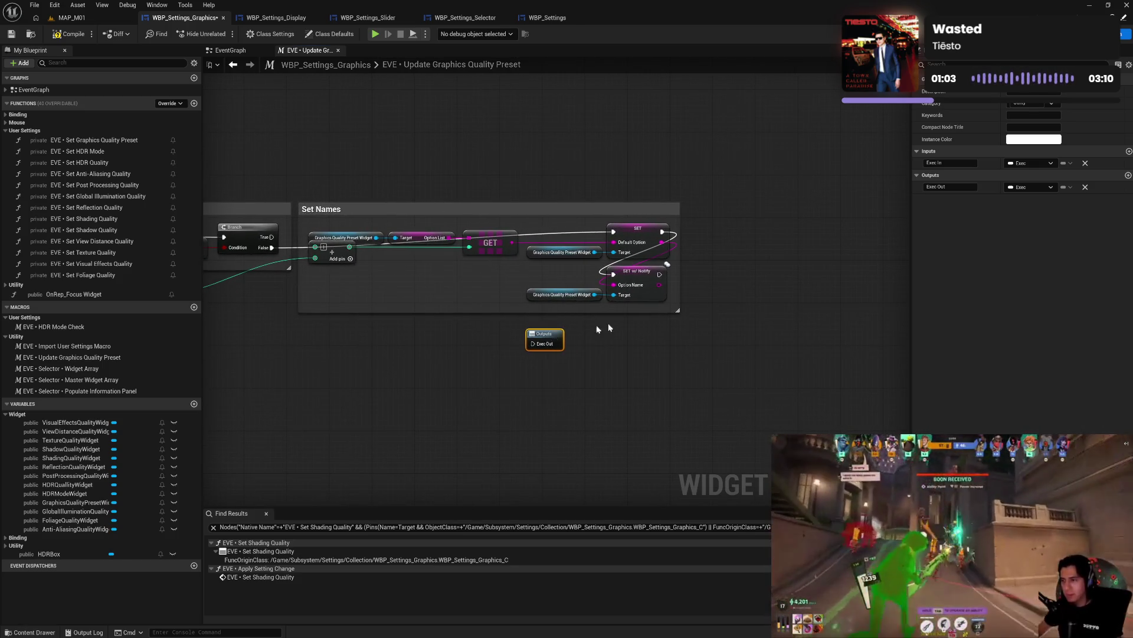
mouse_move(544, 340)
mouse_down()
mouse_move(679, 284)
mouse_move(665, 273)
mouse_up()
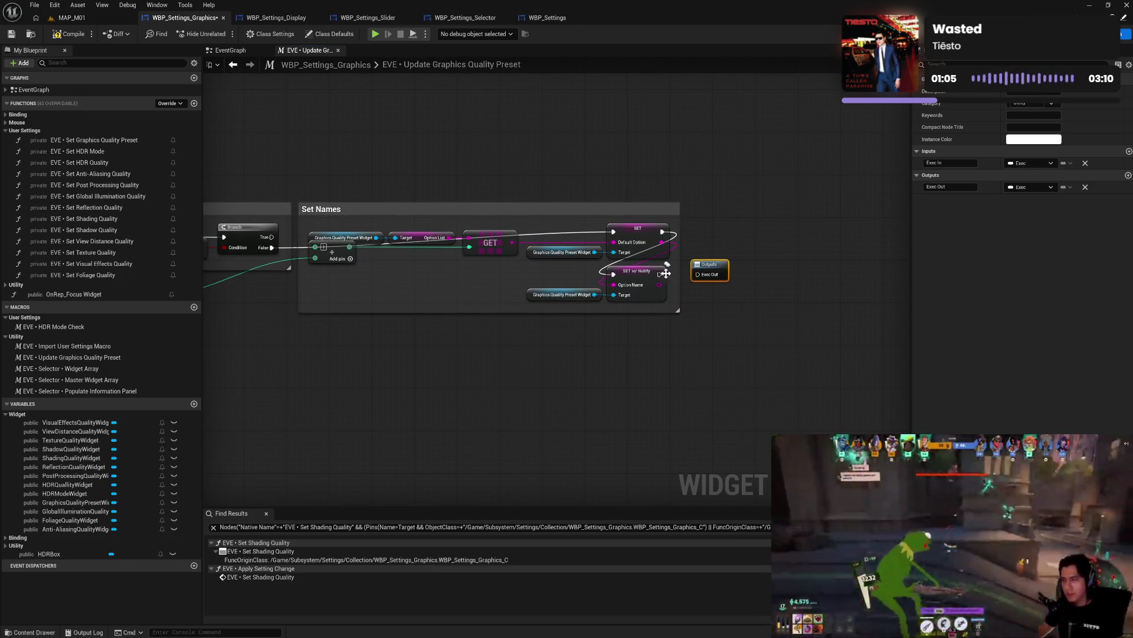
mouse_move(431, 362)
mouse_down()
mouse_move(784, 357)
mouse_move(614, 369)
mouse_move(665, 372)
mouse_up()
key(ctrl+a)
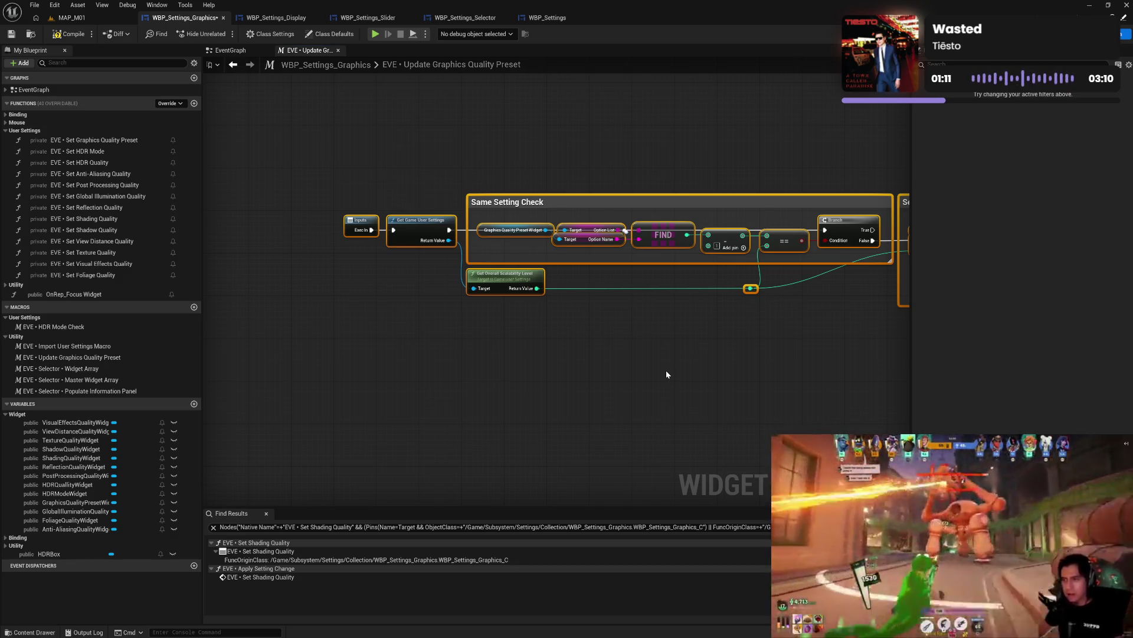
- Enclose all nodes in an 'Update Graphics Quality Preset' comment and move the group up the graph
text(cU)
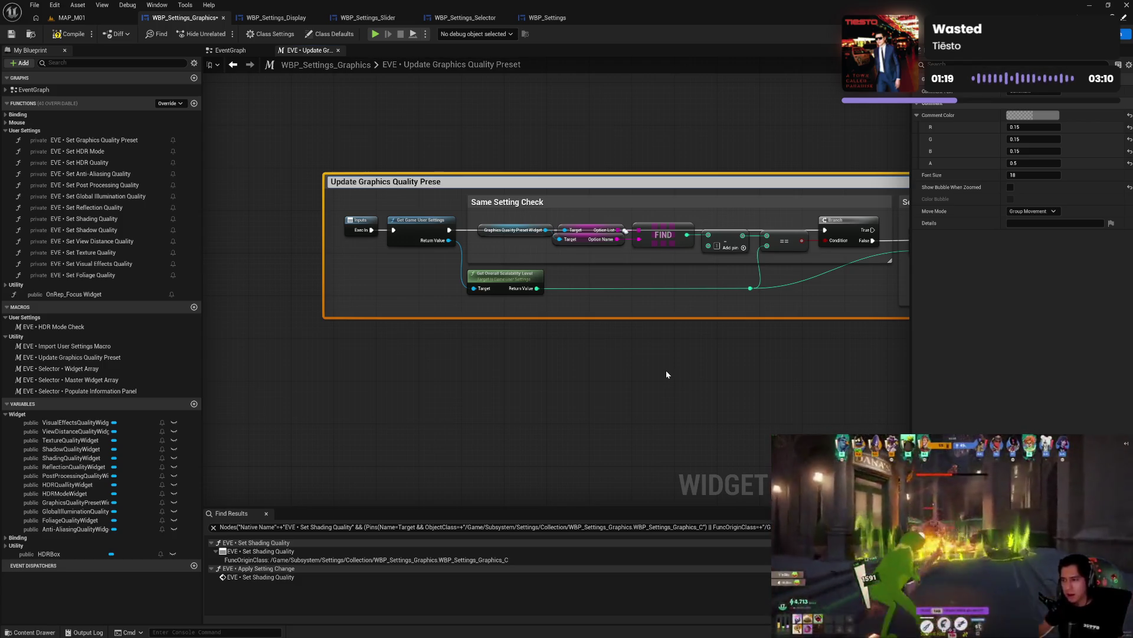
key(Return)
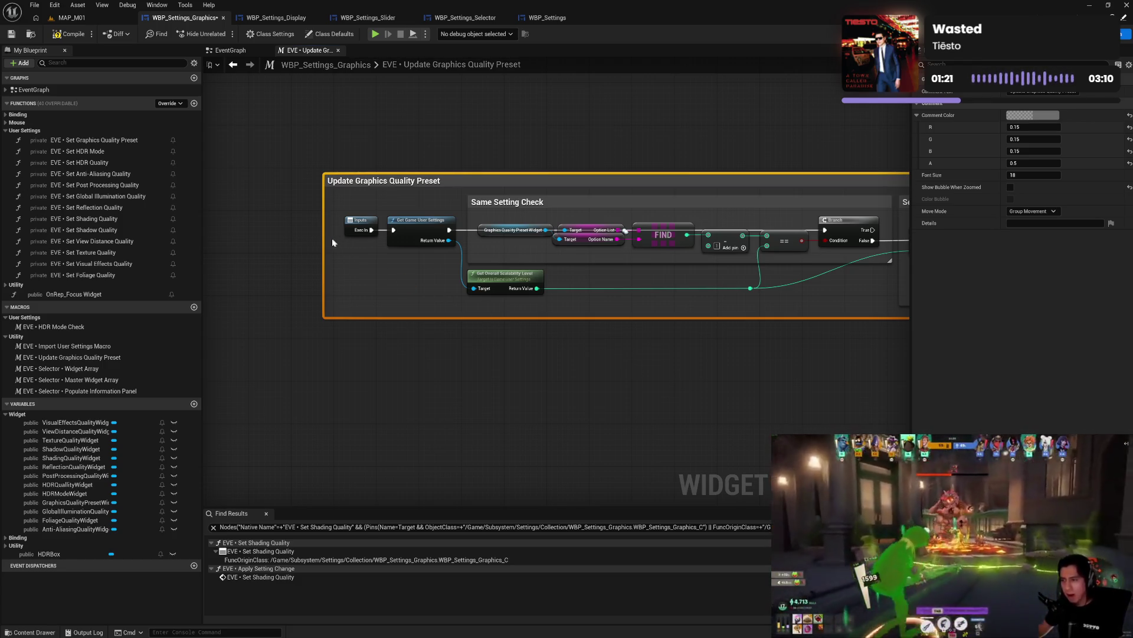
drag(324, 242, 335, 242)
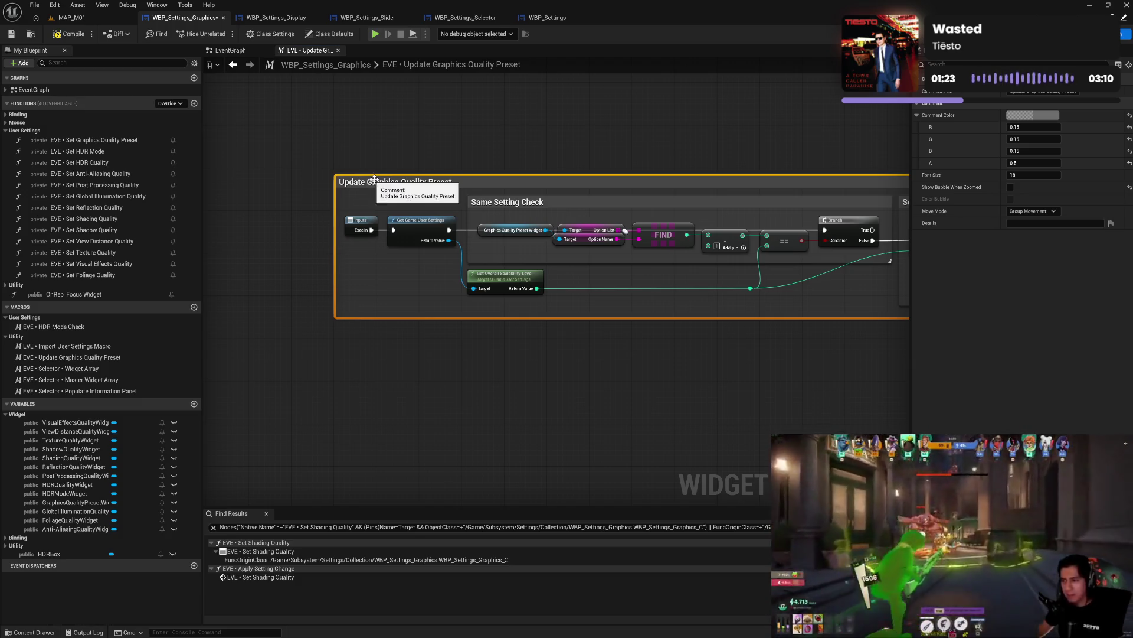
scroll(373, 179, down, 6)
mouse_move(367, 290)
mouse_down()
mouse_move(559, 317)
mouse_move(559, 408)
mouse_move(587, 435)
mouse_move(622, 339)
mouse_move(579, 232)
mouse_move(576, 147)
mouse_move(565, 295)
mouse_move(526, 357)
mouse_move(542, 419)
mouse_up()
drag(490, 316, 501, 400)
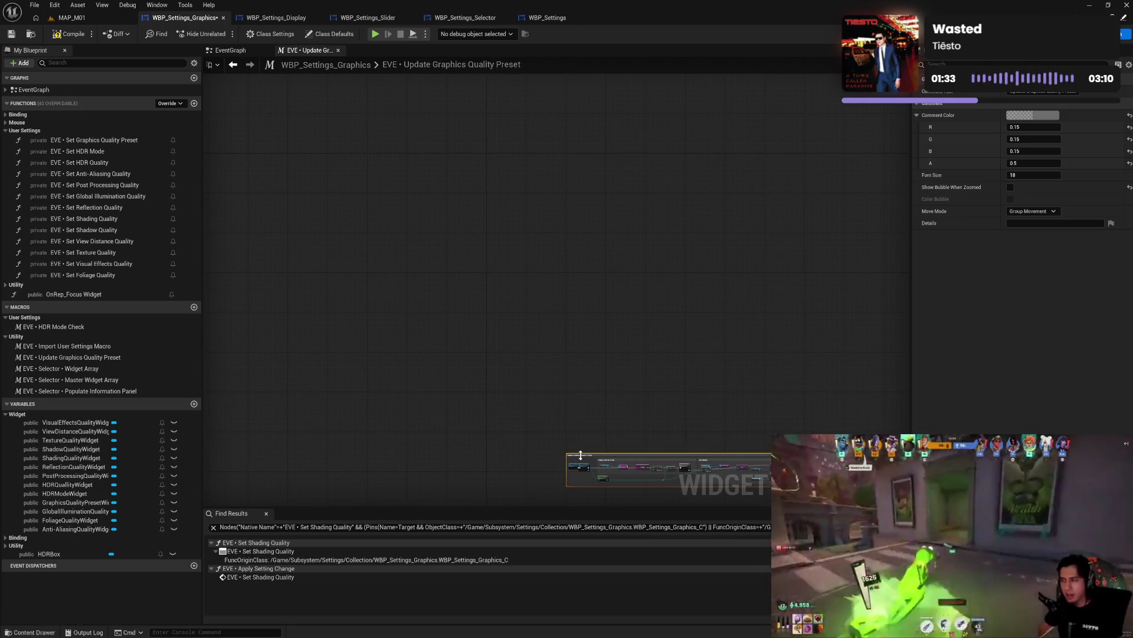
drag(580, 455, 503, 160)
scroll(489, 126, up, 5)
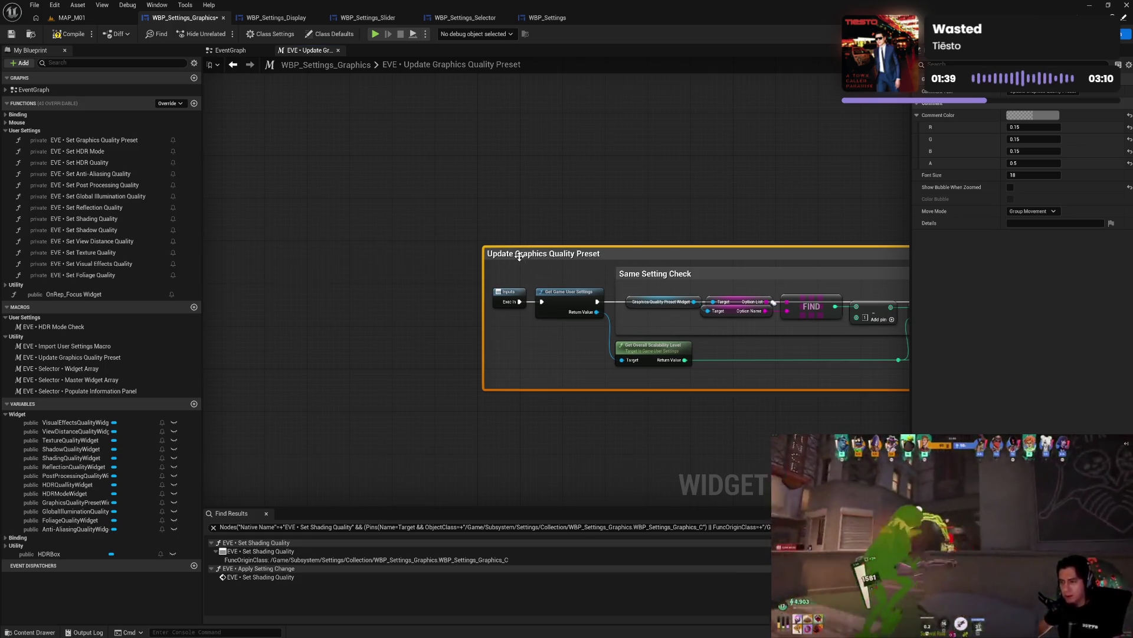
- Colour the outer comment purple and the Same Setting Check and Set Names comments white
click(1033, 116)
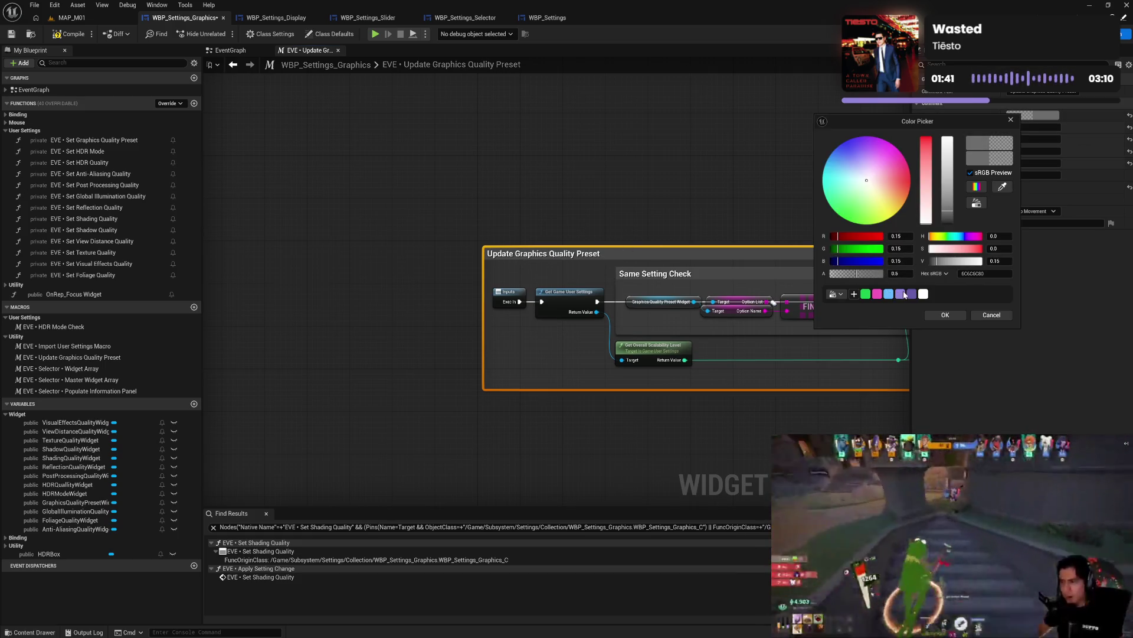
click(911, 293)
drag(699, 195, 330, 184)
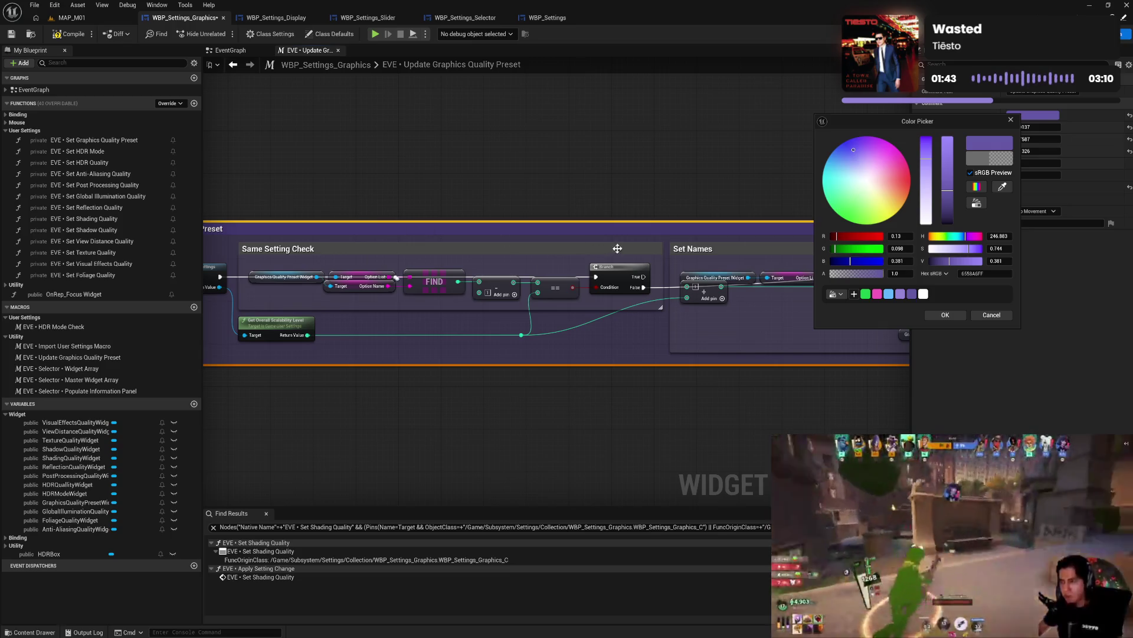
click(635, 239)
ctrl+click(725, 243)
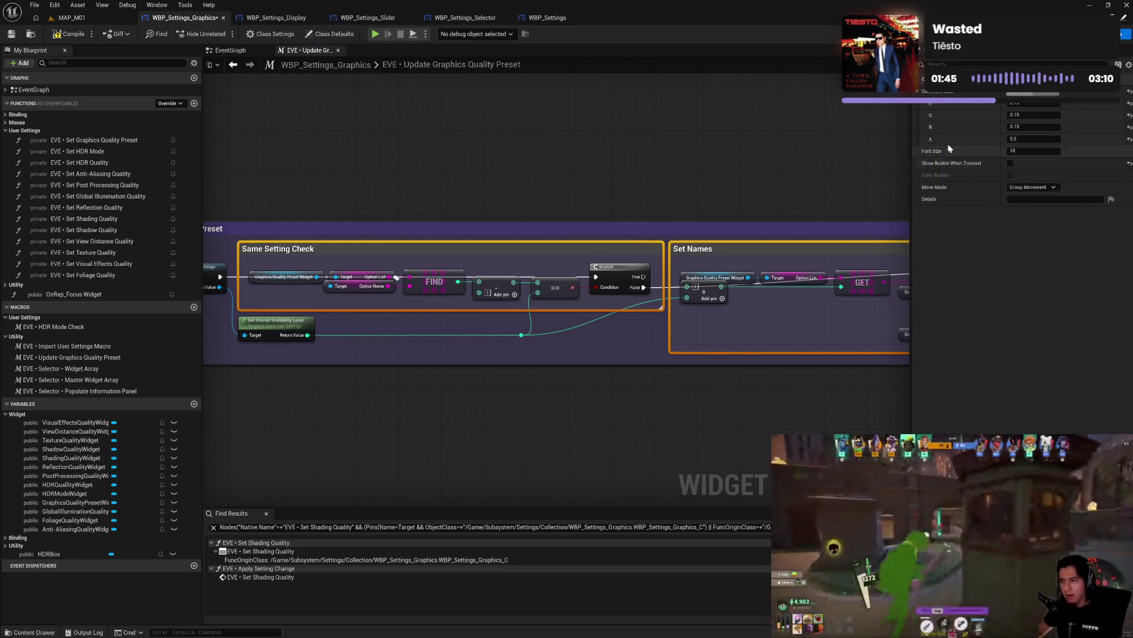
mouse_move(784, 185)
mouse_down()
mouse_move(508, 162)
mouse_move(559, 163)
mouse_up()
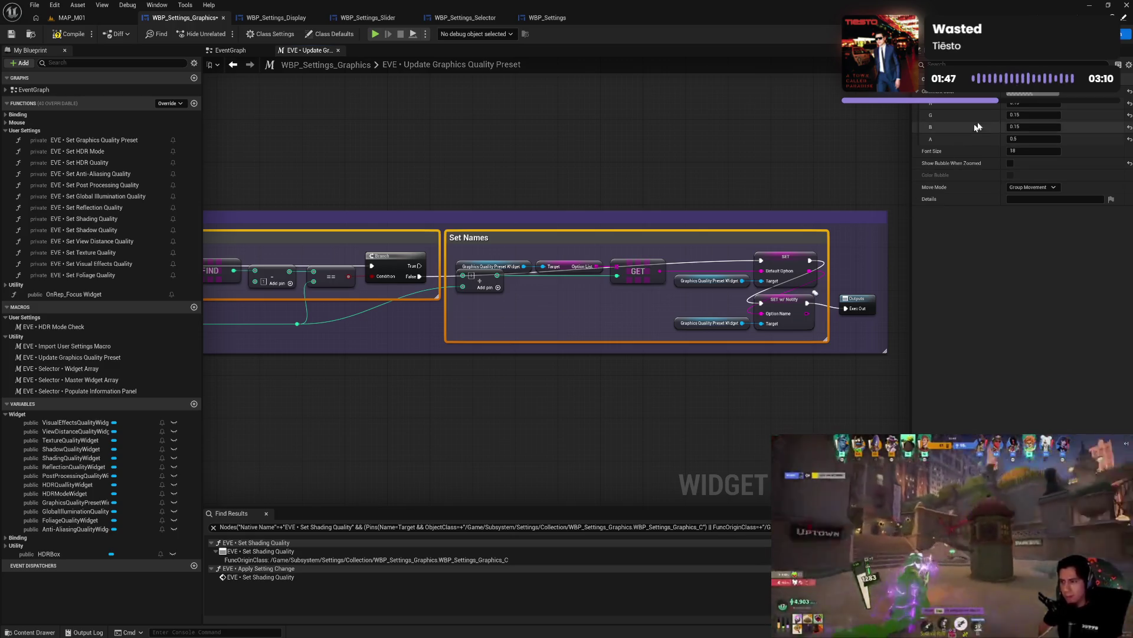
click(1033, 94)
click(925, 271)
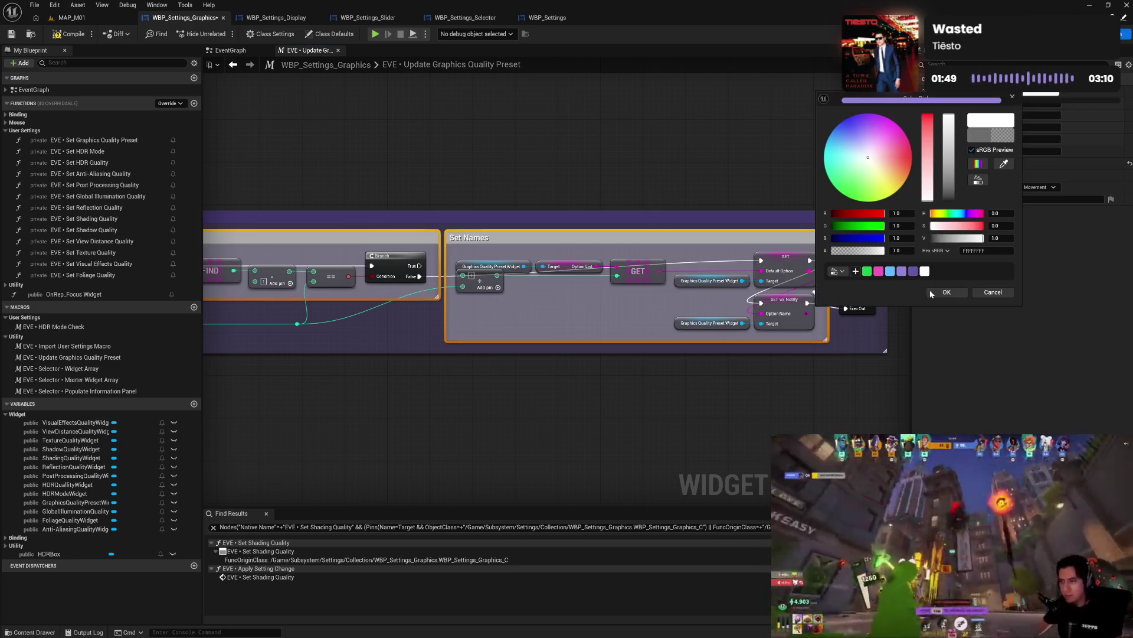
click(933, 292)
mouse_move(776, 415)
mouse_down()
mouse_move(726, 417)
mouse_move(924, 379)
mouse_up()
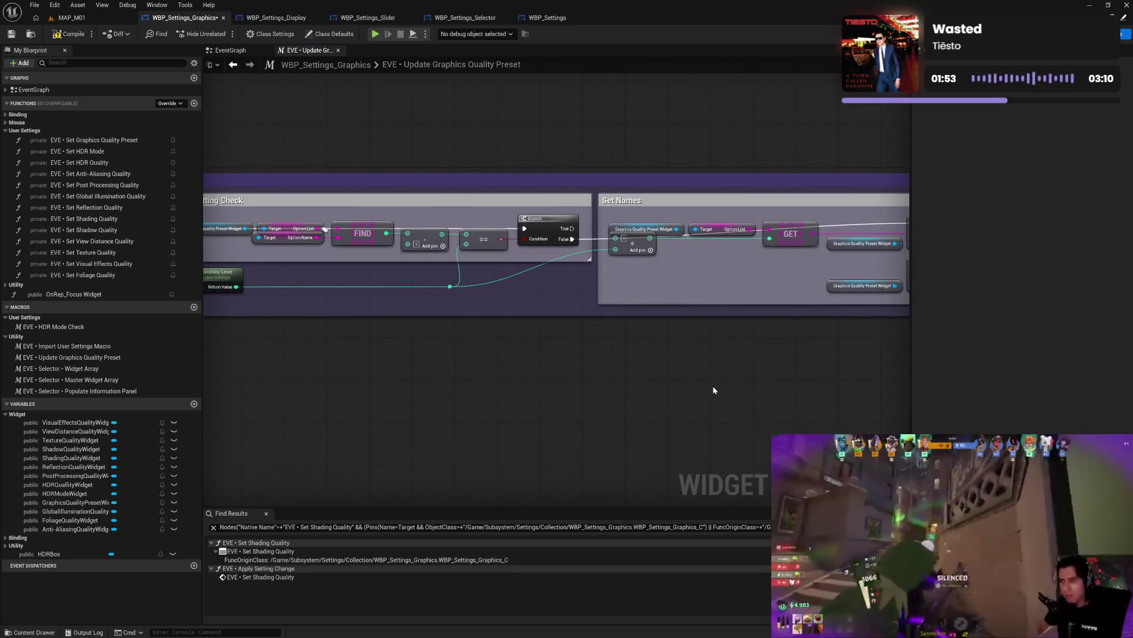
- Lower the Set Names nodes, heighten the outer comment, align Outputs, and compile the blueprint
mouse_move(713, 385)
mouse_down()
mouse_move(780, 385)
mouse_move(587, 388)
mouse_up()
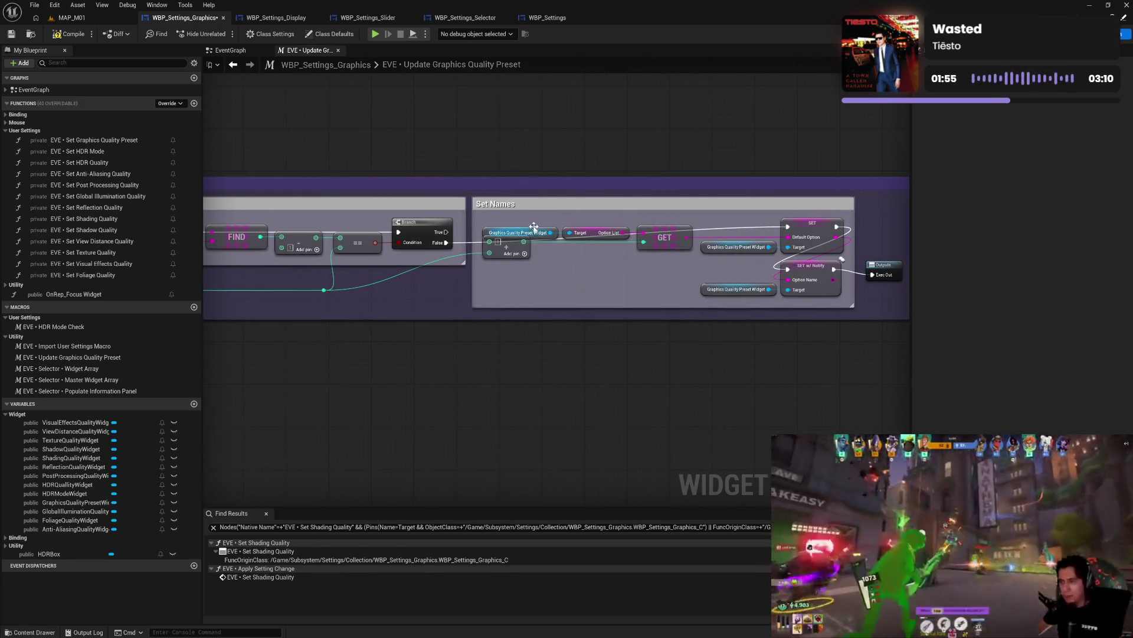
mouse_move(508, 222)
mouse_down()
mouse_move(820, 298)
mouse_move(823, 253)
mouse_up()
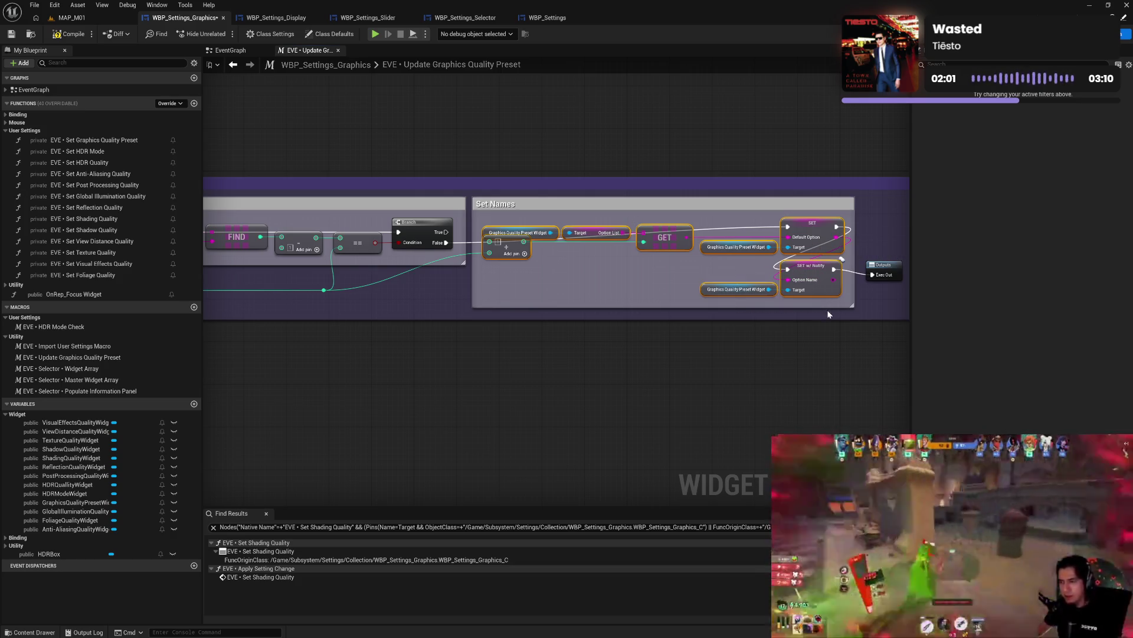
drag(676, 204, 677, 225)
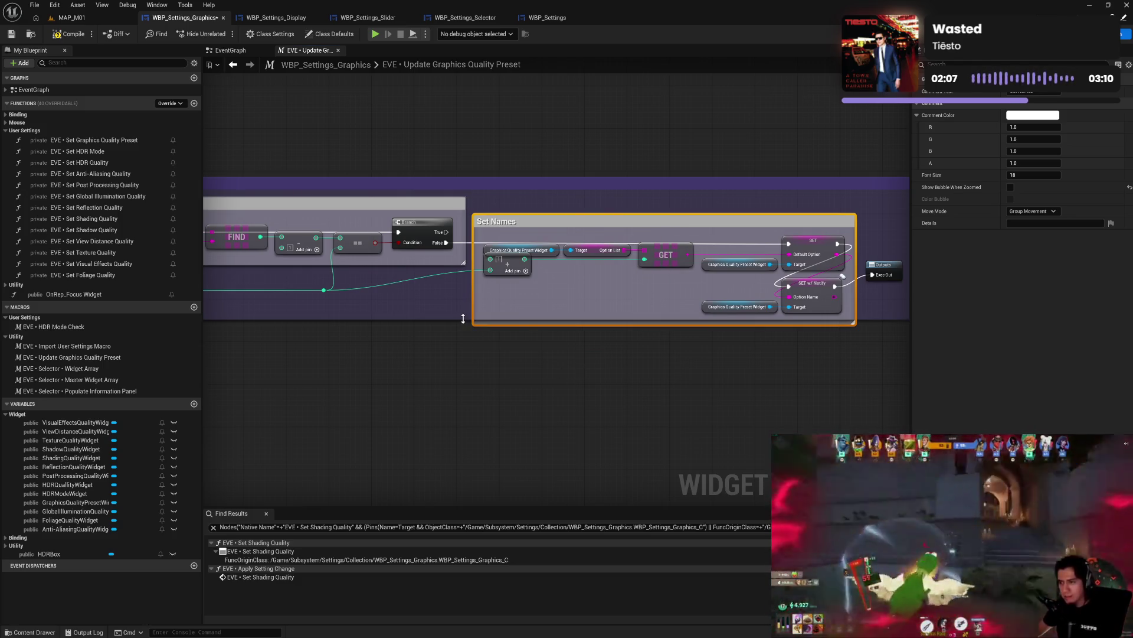
drag(463, 317, 464, 336)
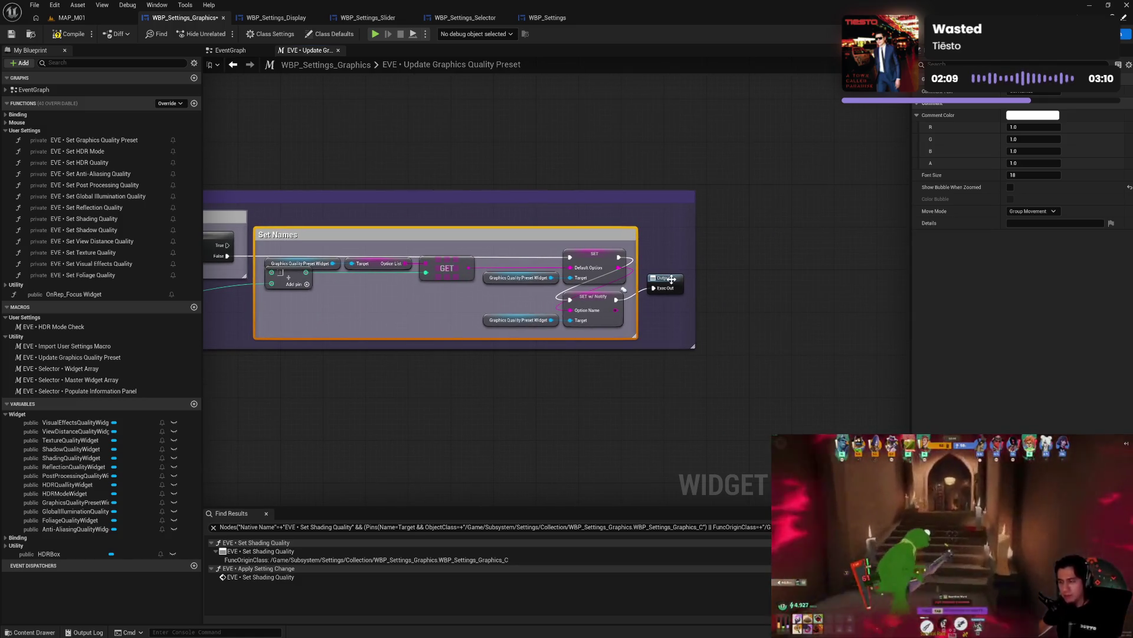
drag(671, 279, 677, 297)
click(583, 392)
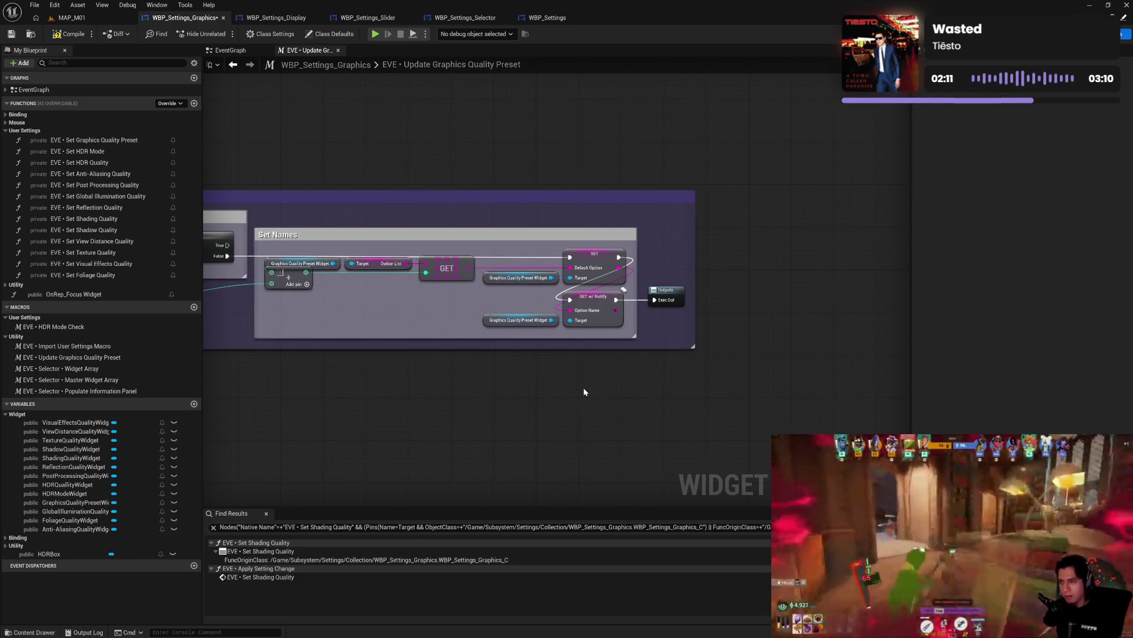
drag(436, 392, 691, 373)
drag(374, 379, 626, 376)
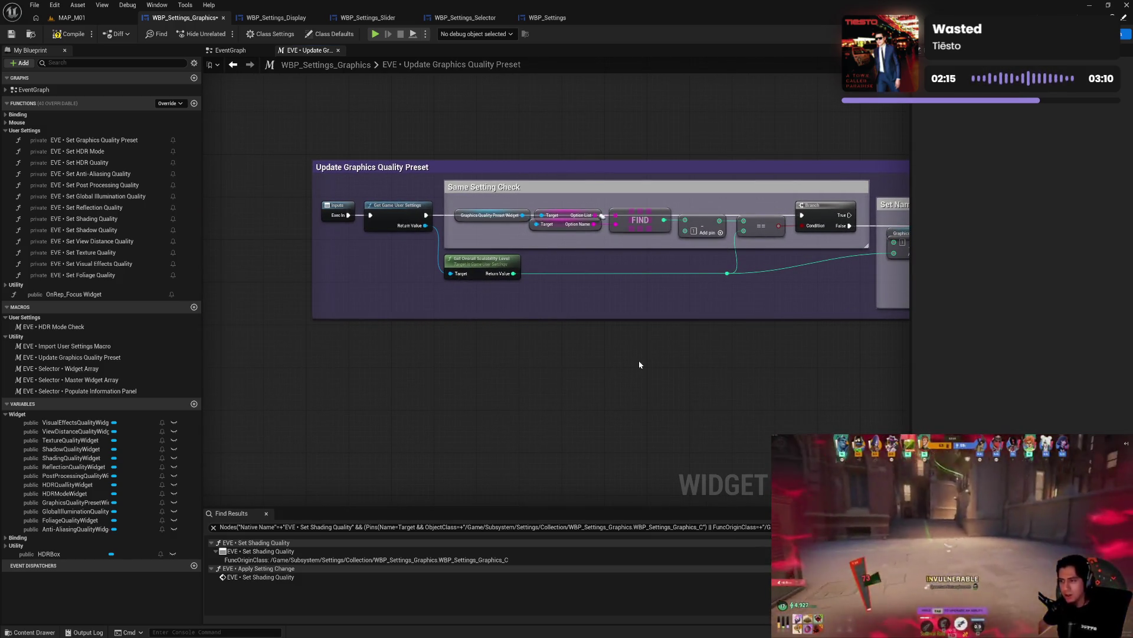
drag(655, 365, 561, 368)
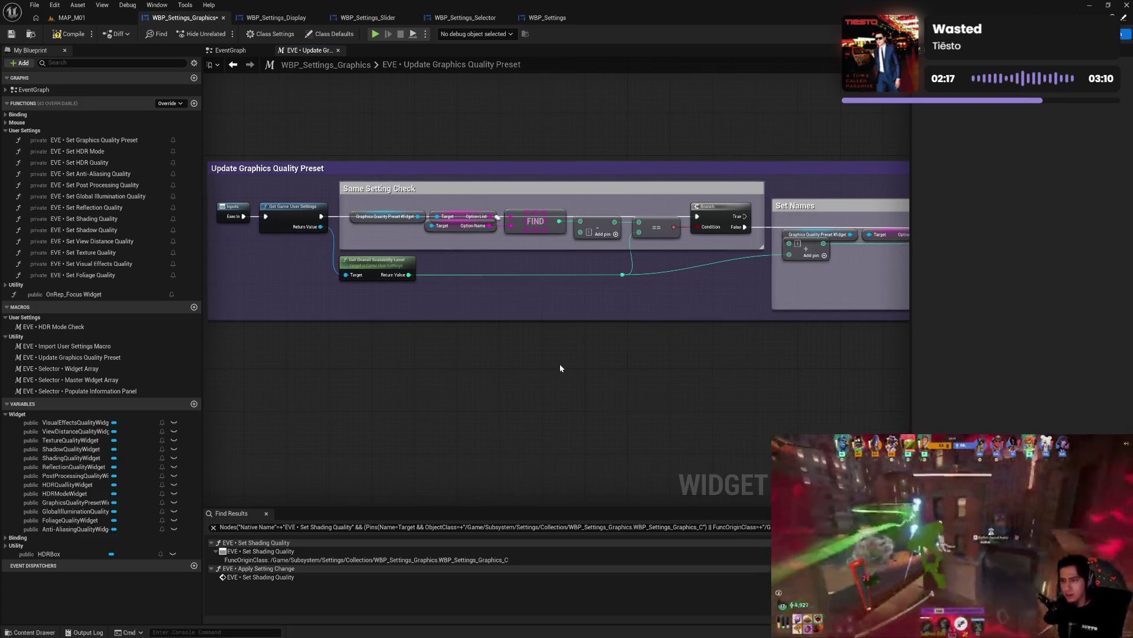
click(76, 39)
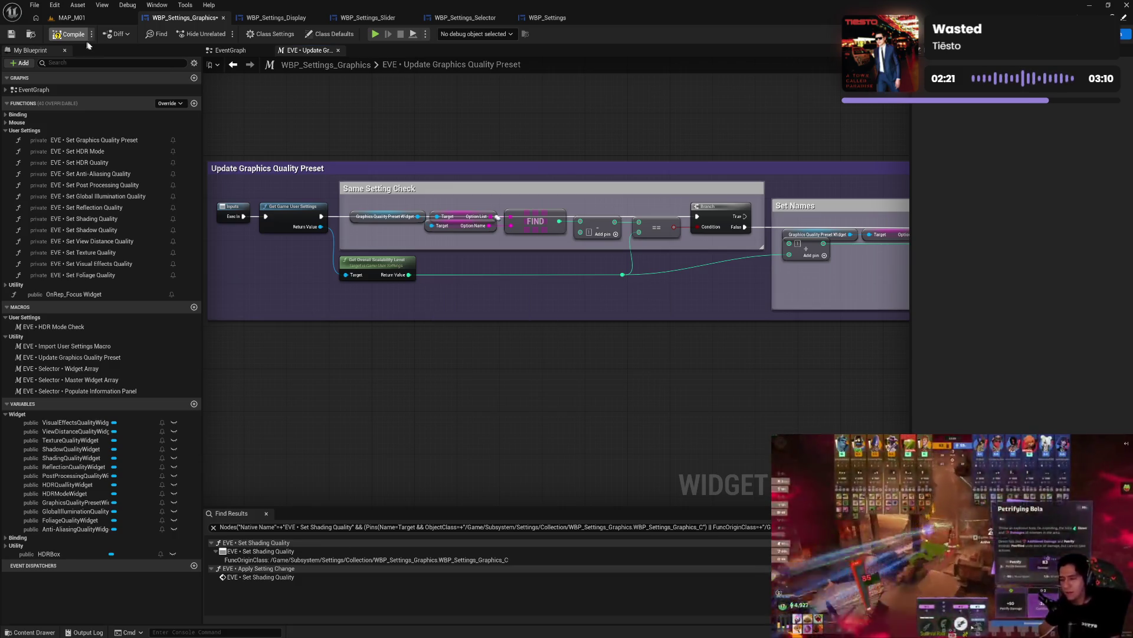
- Back in the WBP_Settings_Graphics EventGraph, collapse Widget variables, inspect Import User Settings Macro, and expand Functions > Utility
click(338, 51)
drag(393, 275, 419, 213)
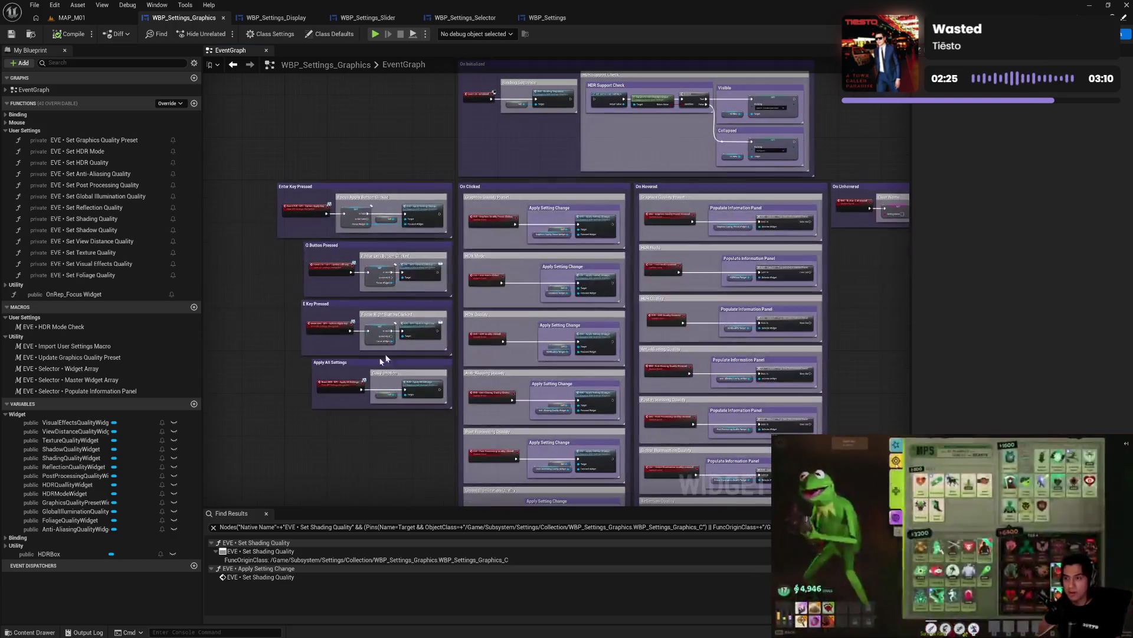
click(6, 415)
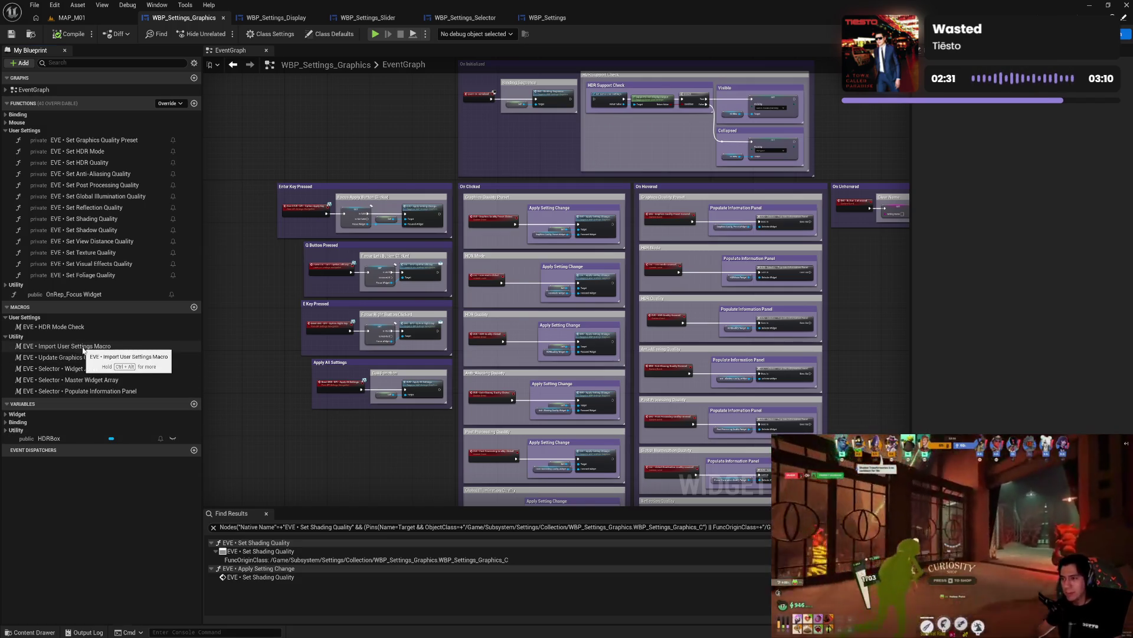
click(135, 347)
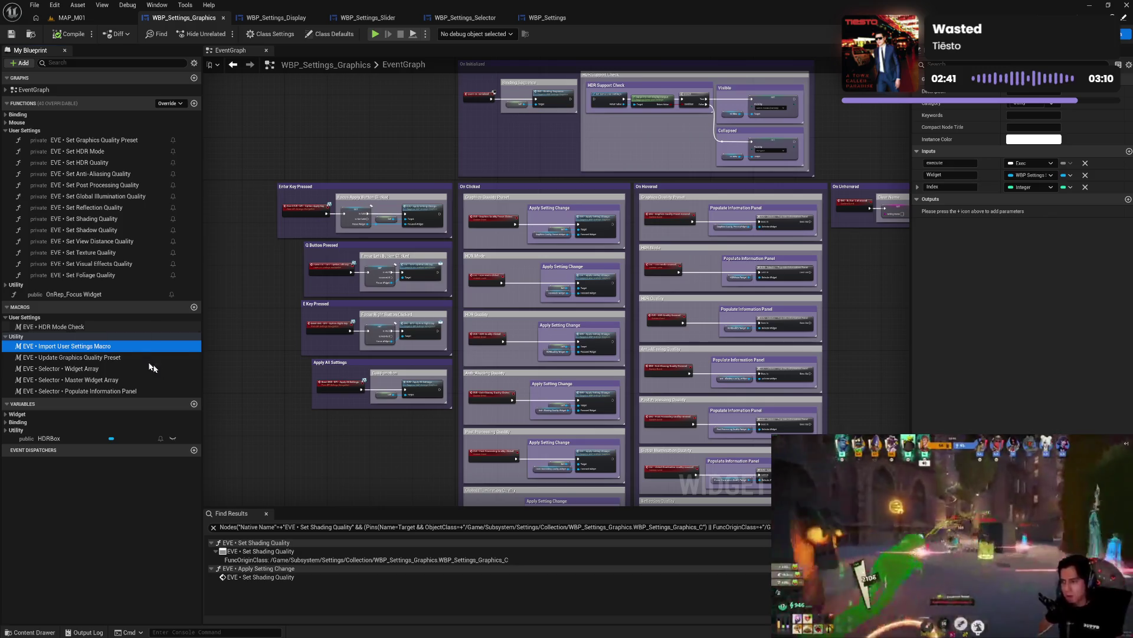
click(4, 335)
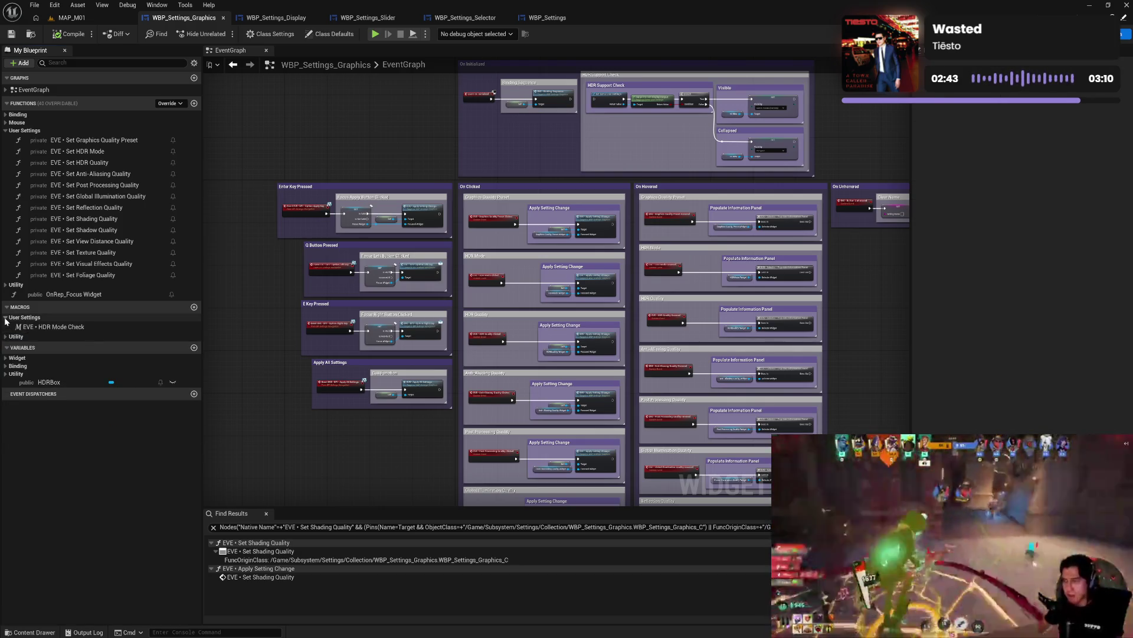
click(5, 317)
click(6, 284)
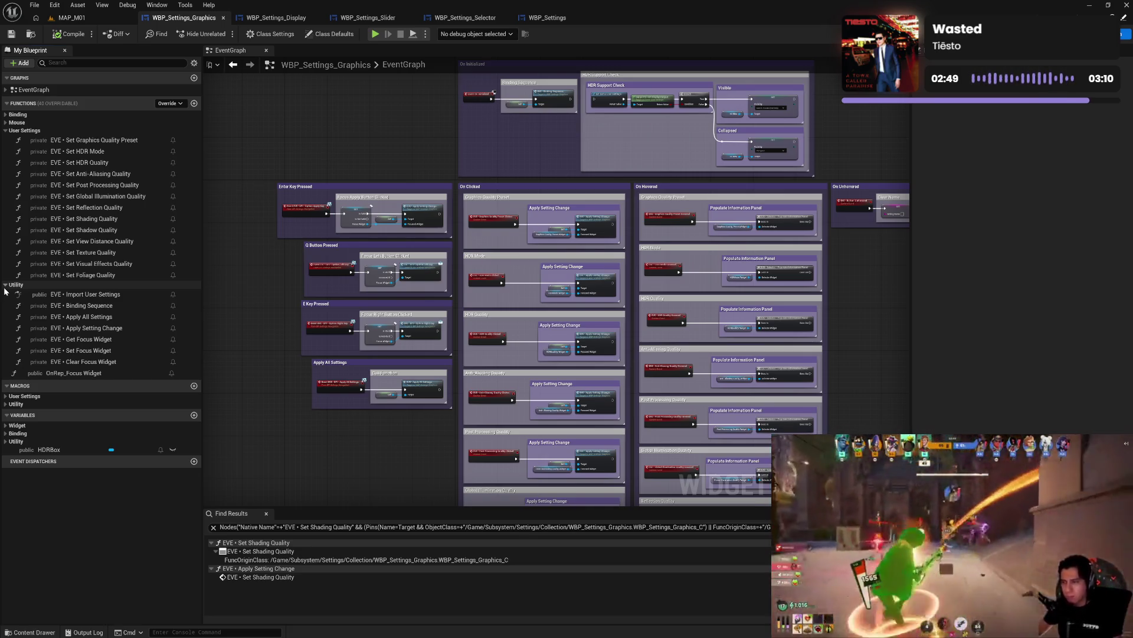
click(275, 18)
click(5, 138)
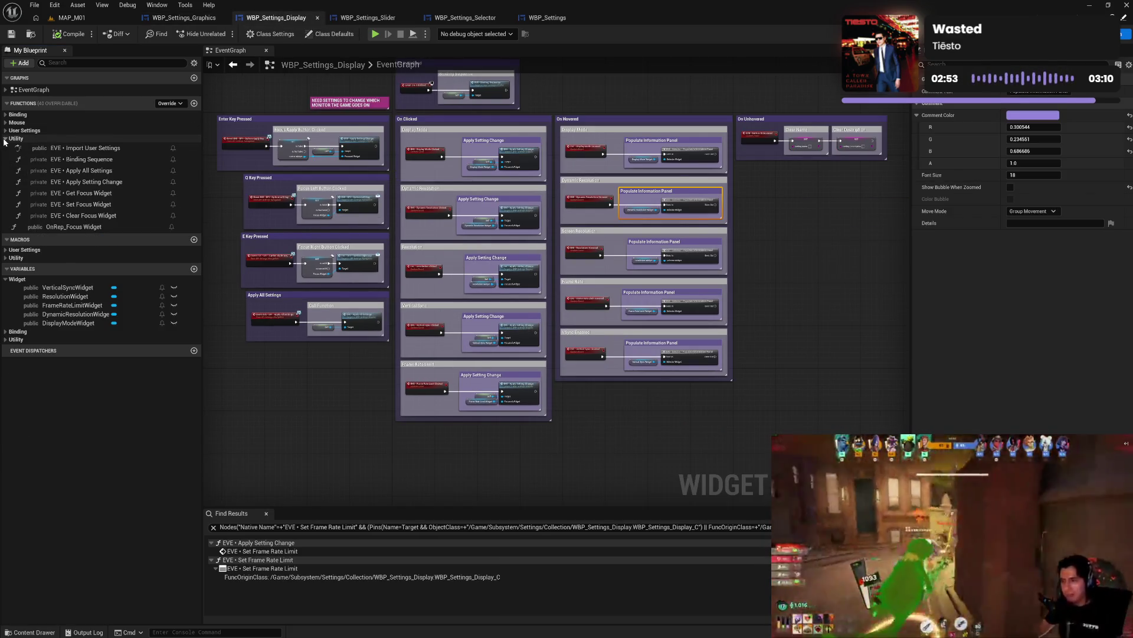
click(4, 138)
click(5, 138)
click(4, 139)
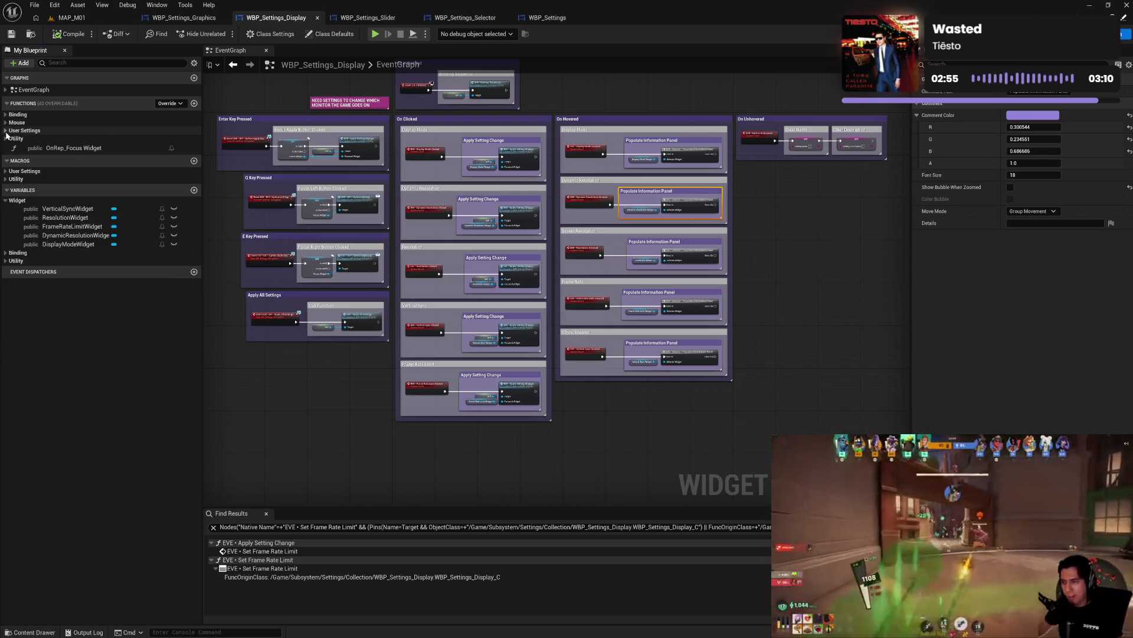
click(5, 123)
click(5, 123)
click(5, 114)
click(4, 115)
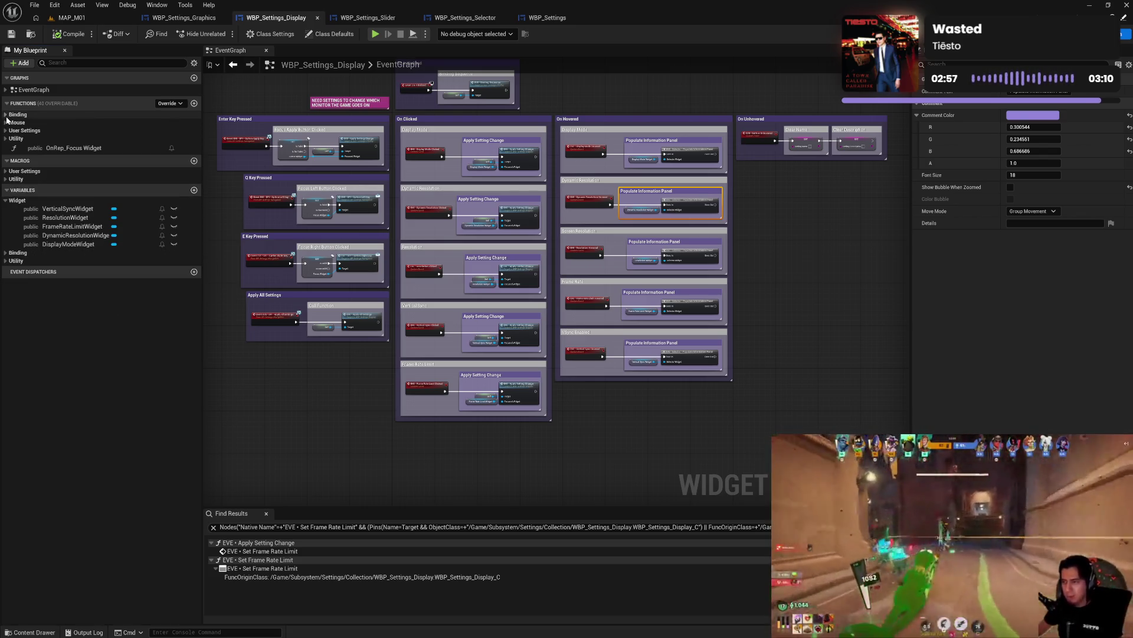
click(180, 18)
click(5, 123)
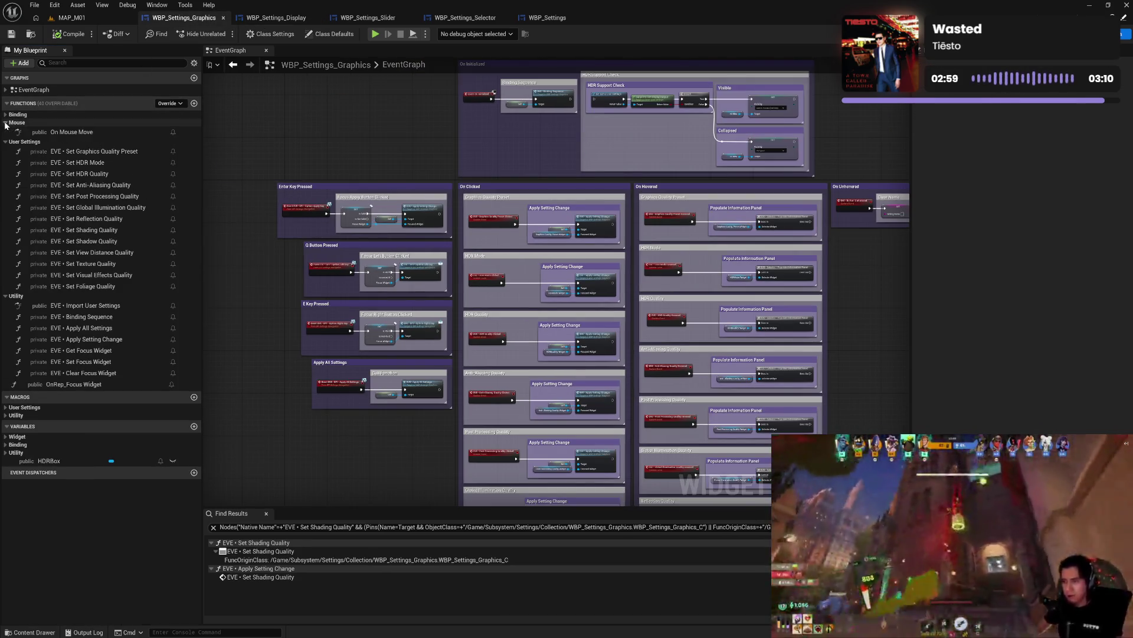
click(5, 131)
click(5, 139)
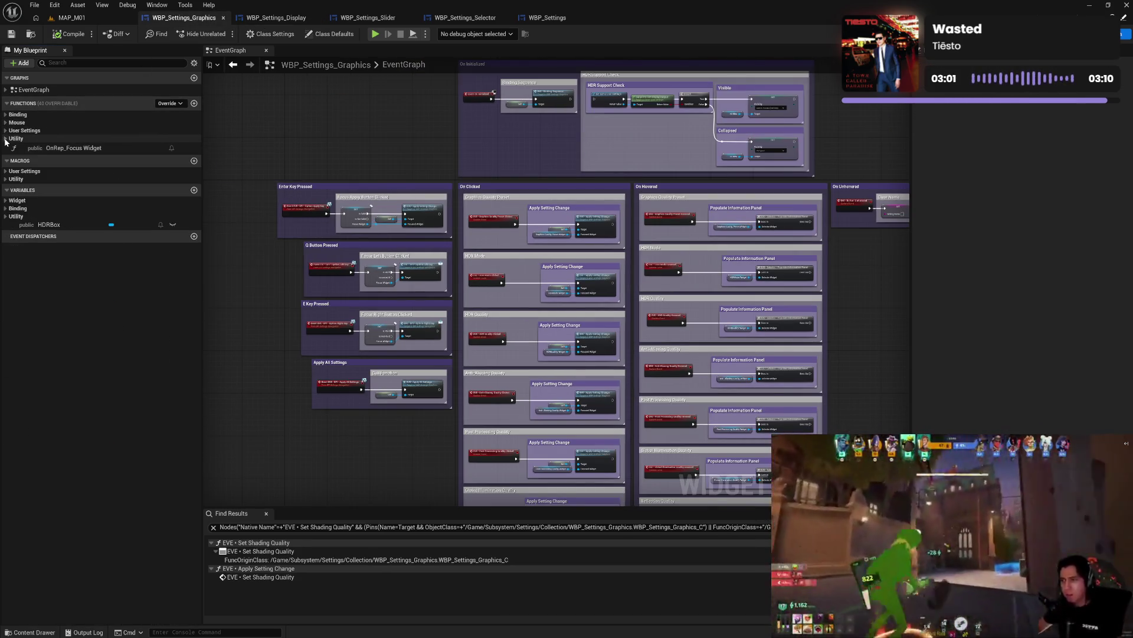
click(7, 172)
click(7, 171)
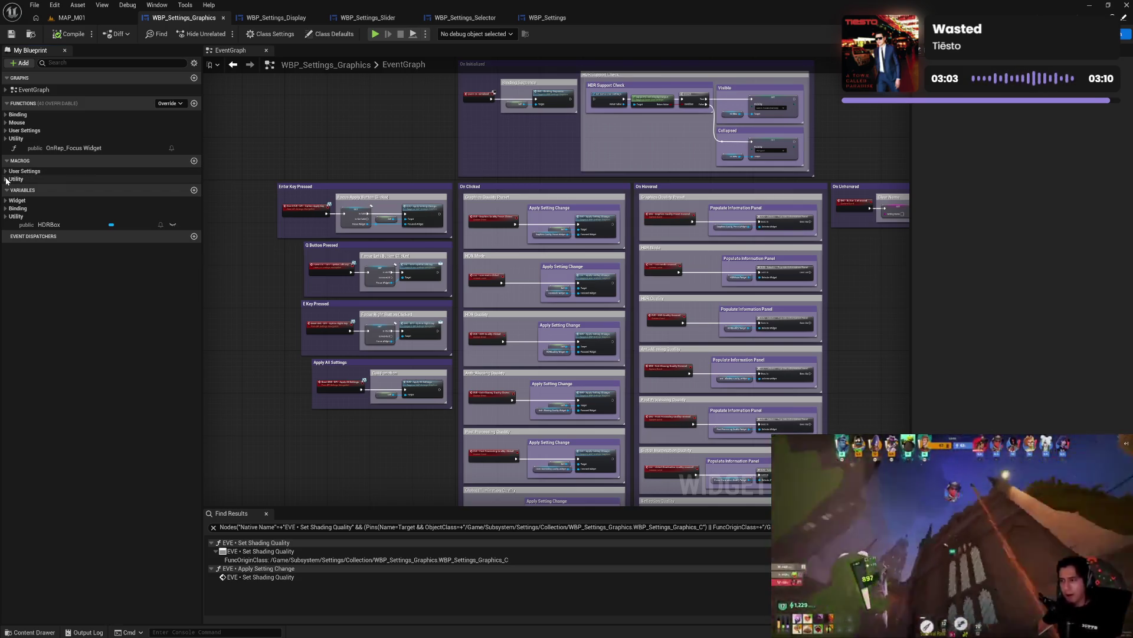
click(5, 179)
click(5, 179)
click(5, 200)
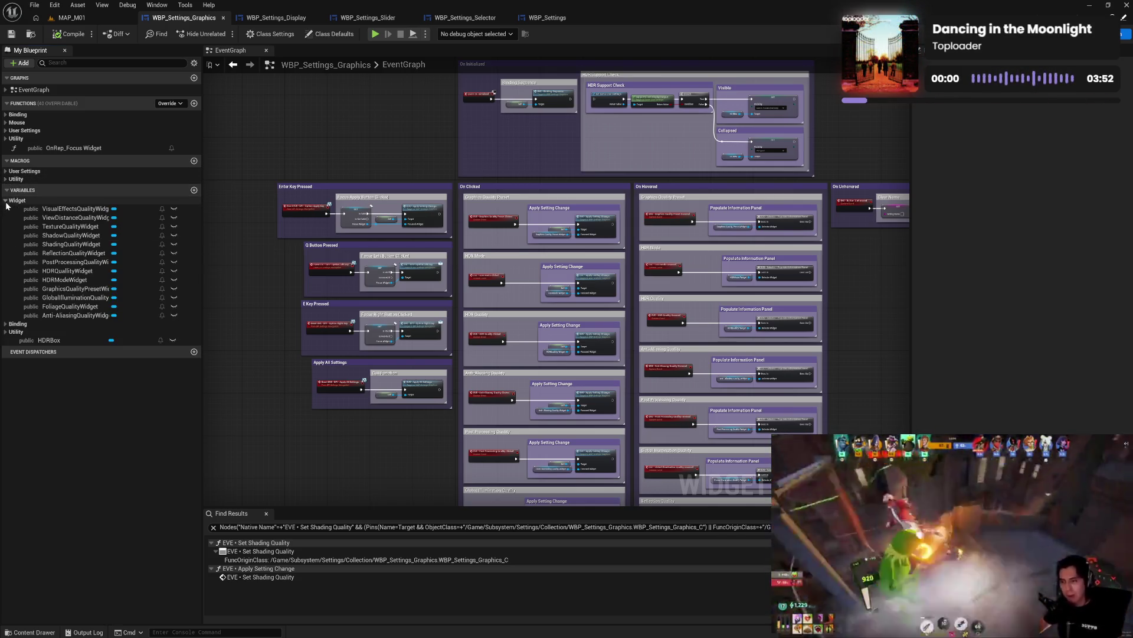
click(6, 201)
click(5, 208)
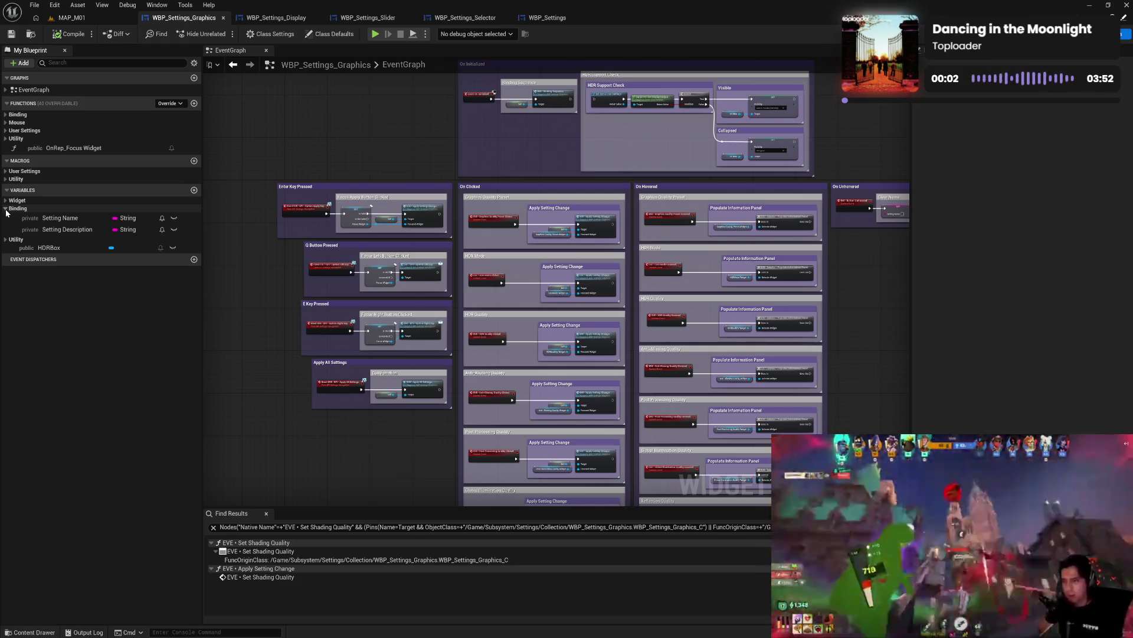
click(6, 209)
click(7, 217)
click(6, 216)
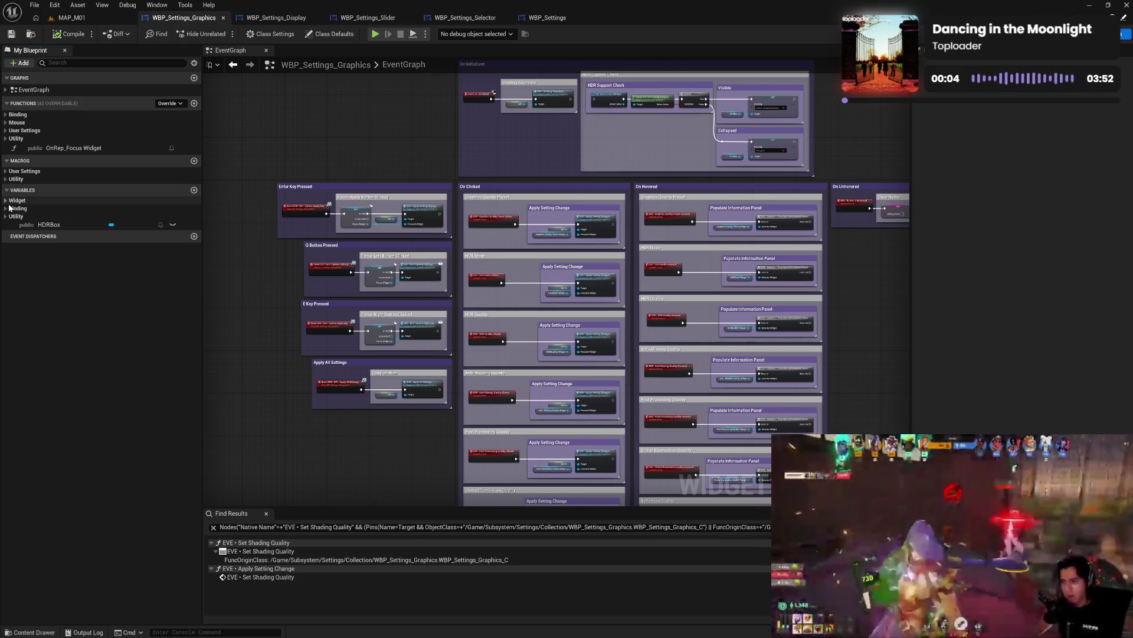
click(5, 201)
click(5, 201)
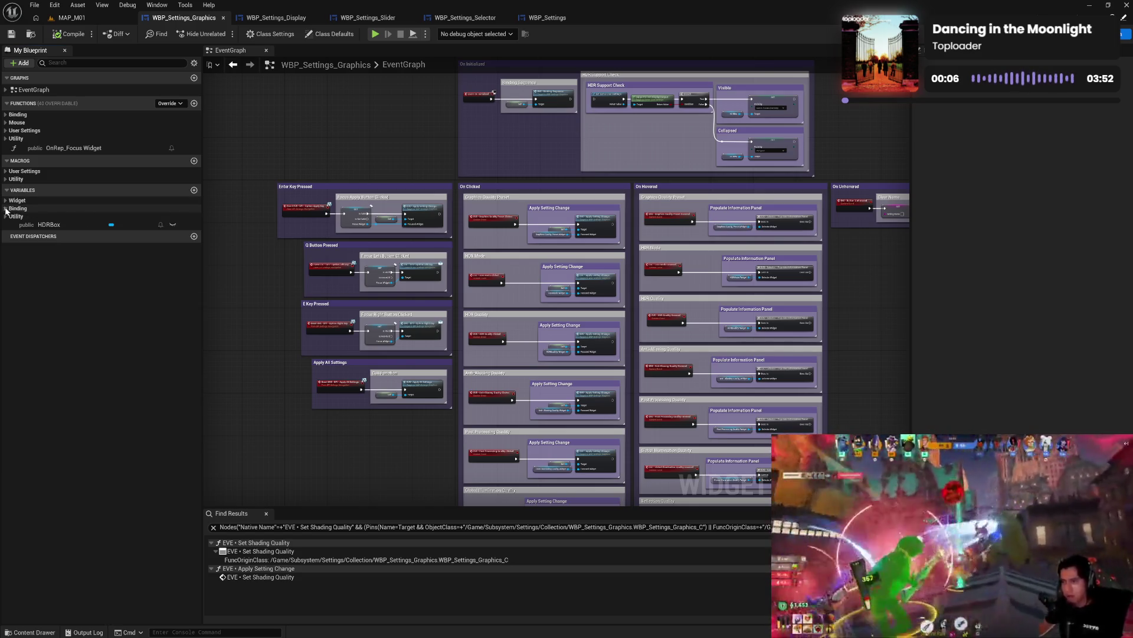
click(6, 179)
click(6, 178)
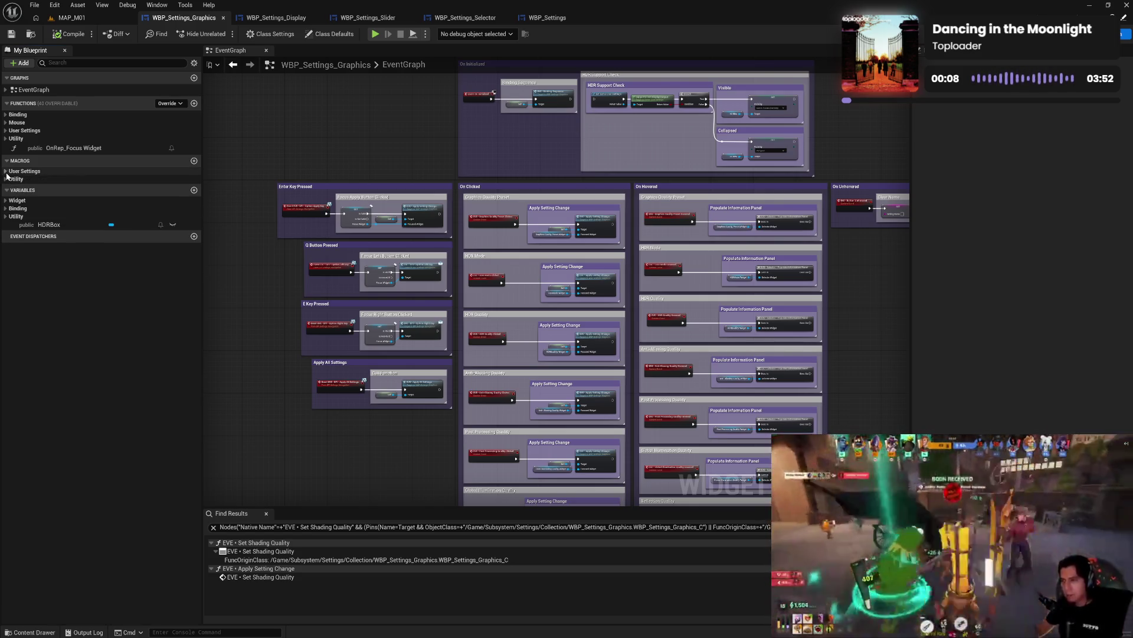
click(7, 138)
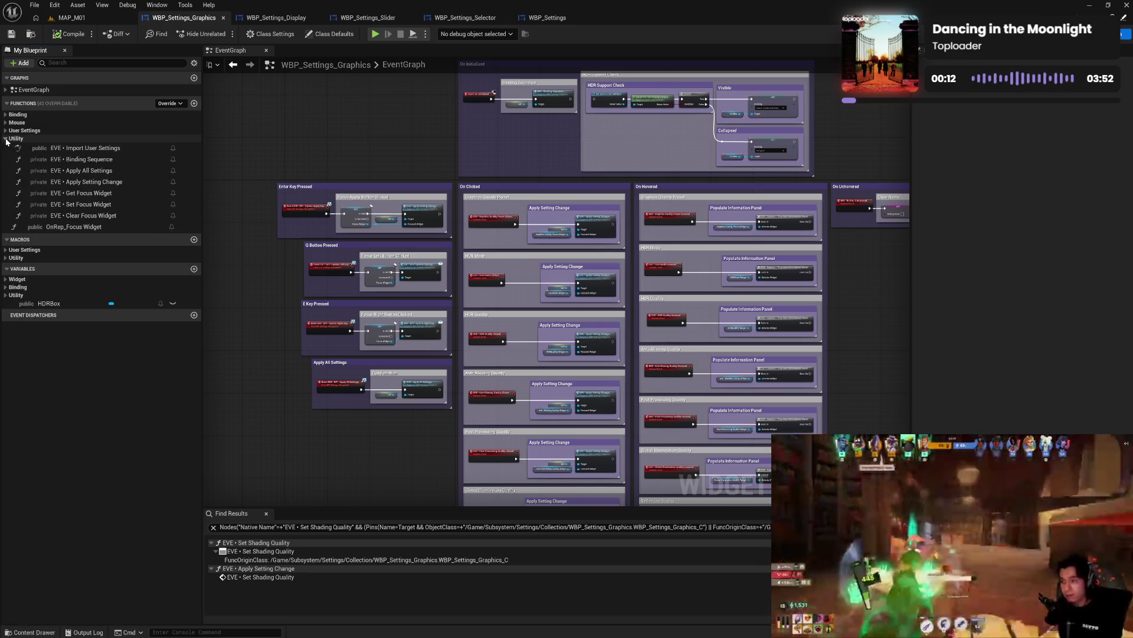
click(5, 148)
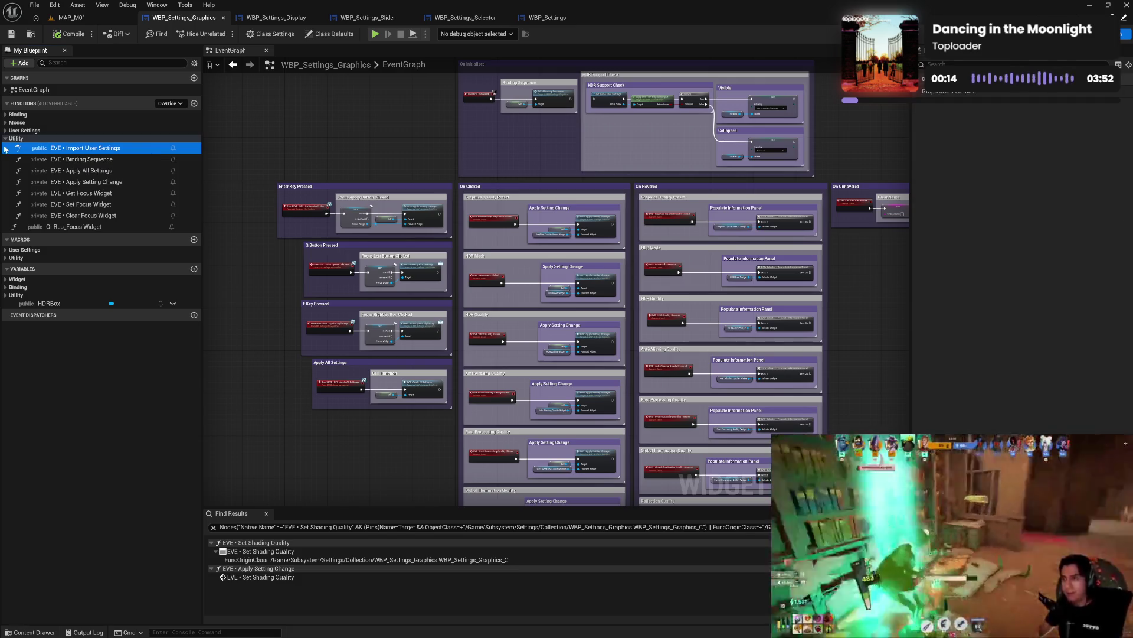
click(3, 138)
click(5, 131)
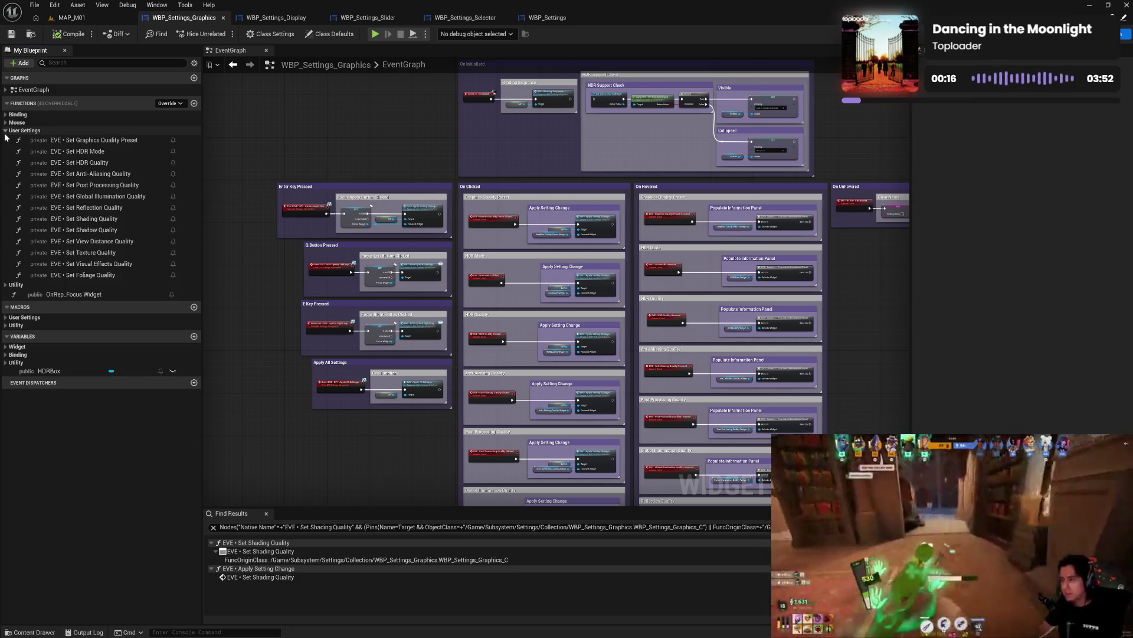
click(5, 130)
click(6, 123)
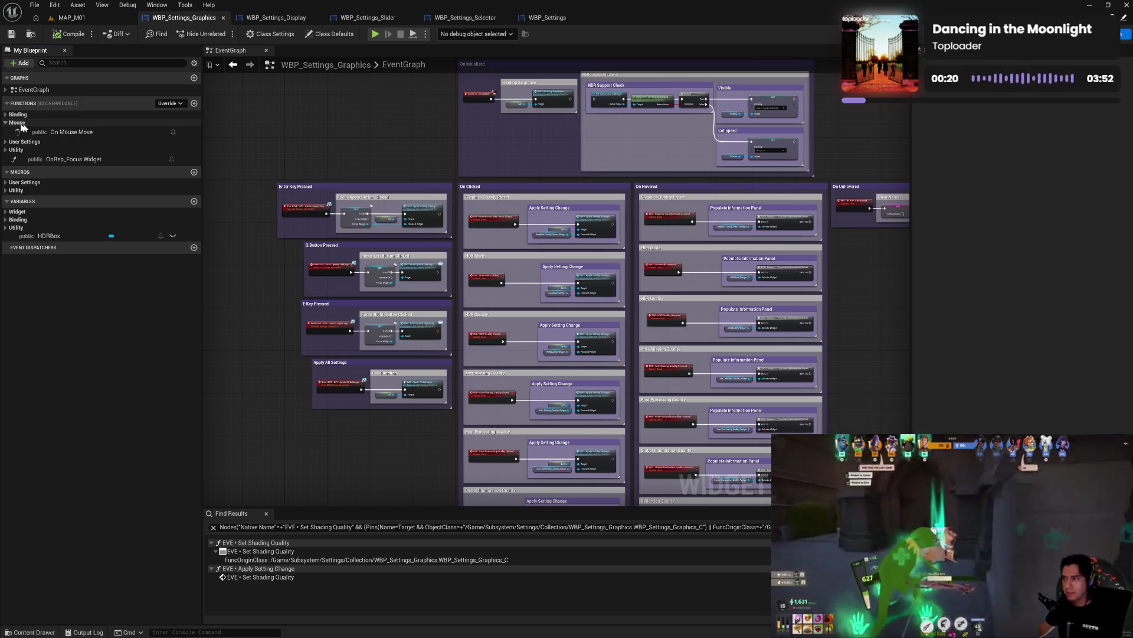
click(23, 131)
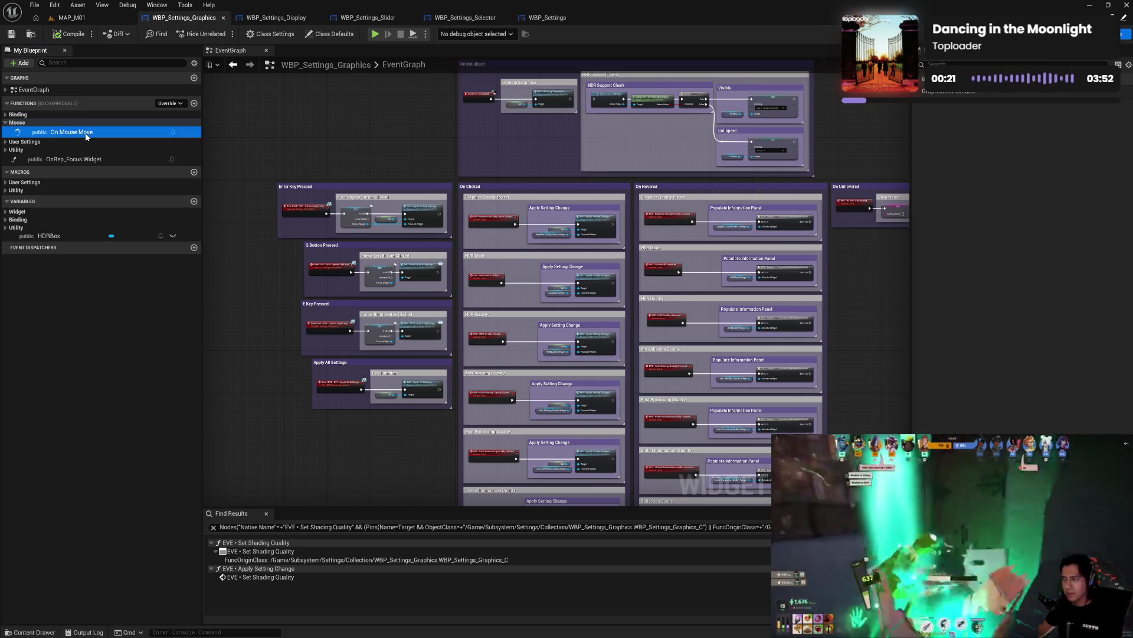
click(8, 123)
click(6, 116)
click(6, 115)
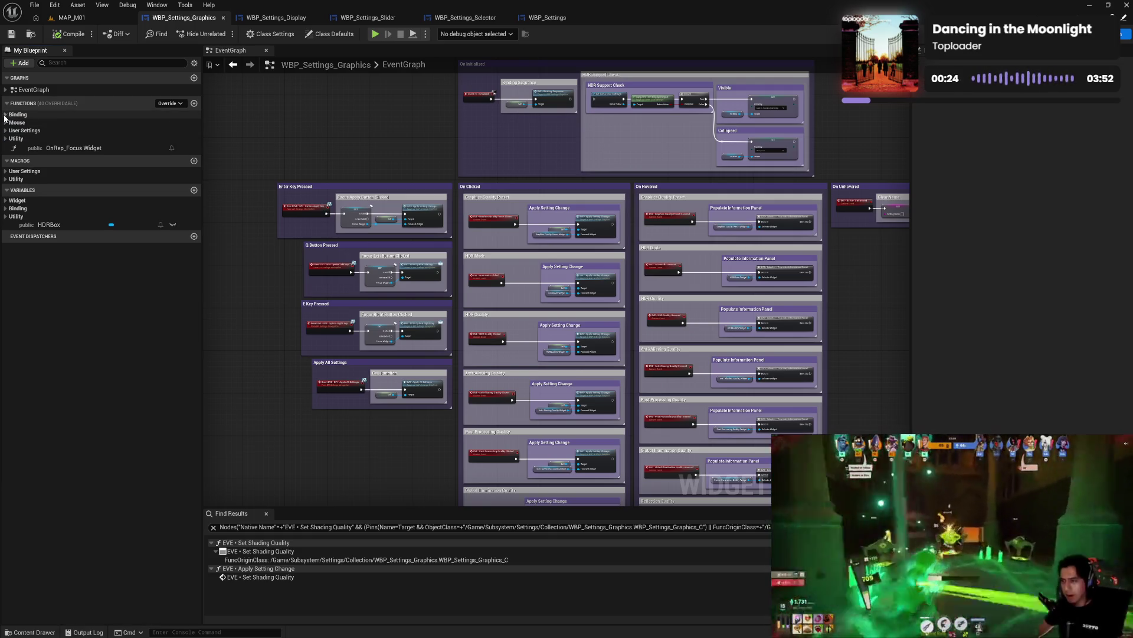
click(285, 22)
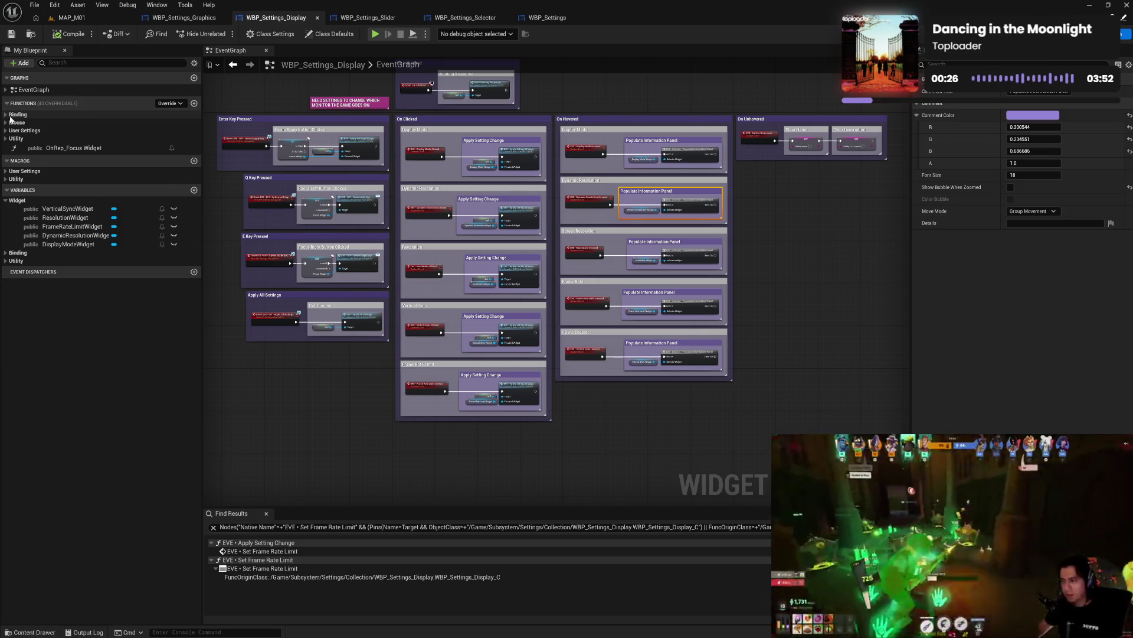
click(6, 115)
click(6, 115)
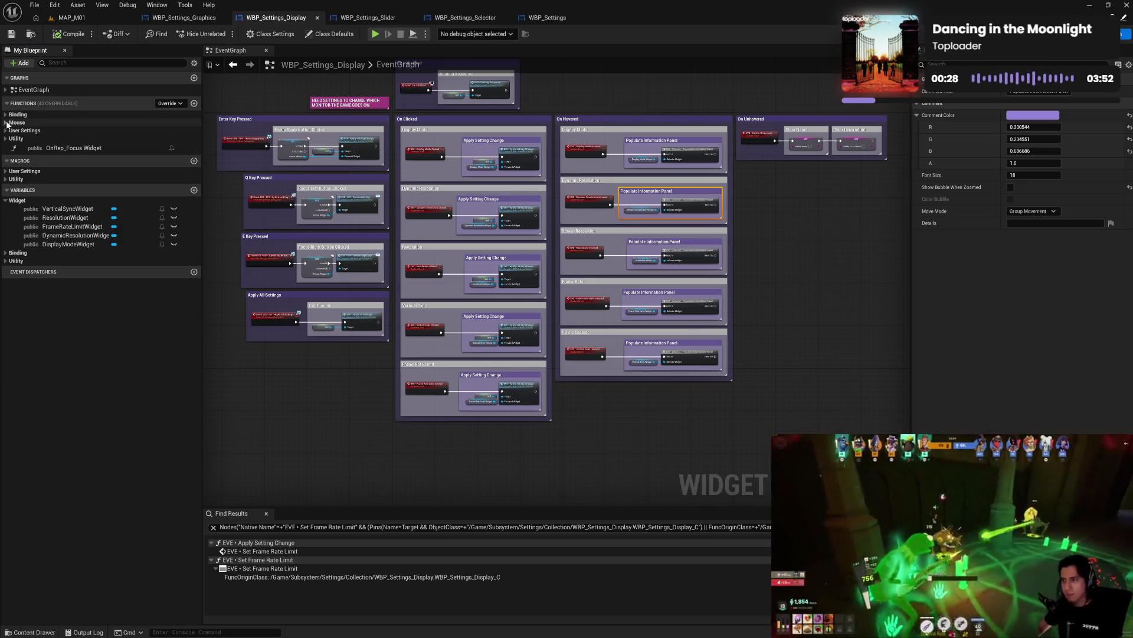
click(6, 131)
click(6, 130)
click(6, 148)
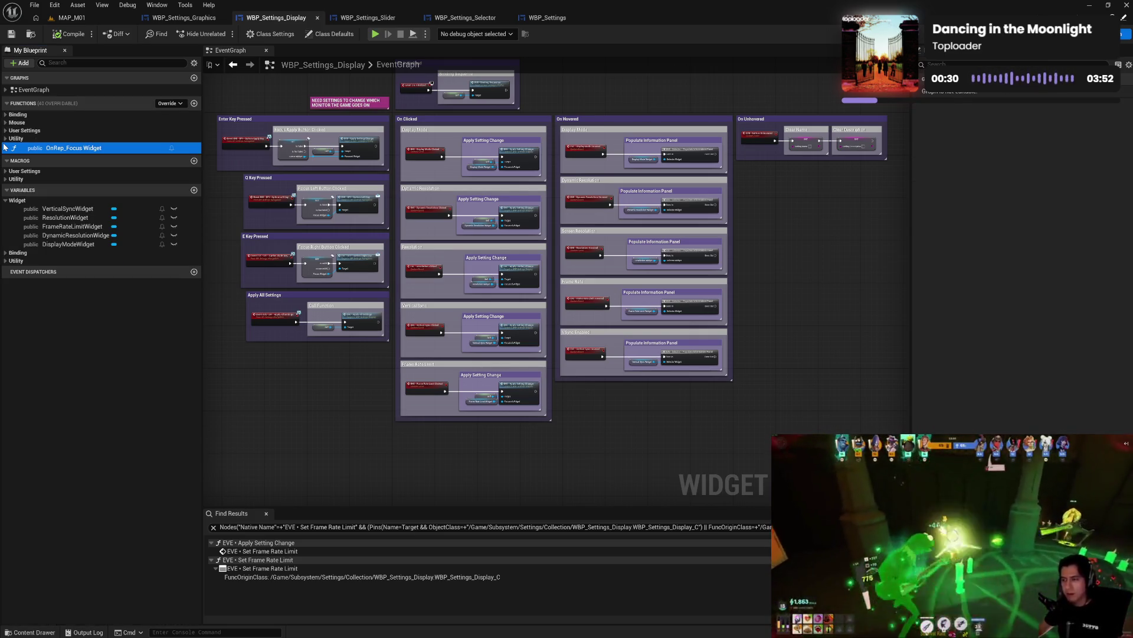
click(6, 139)
click(5, 140)
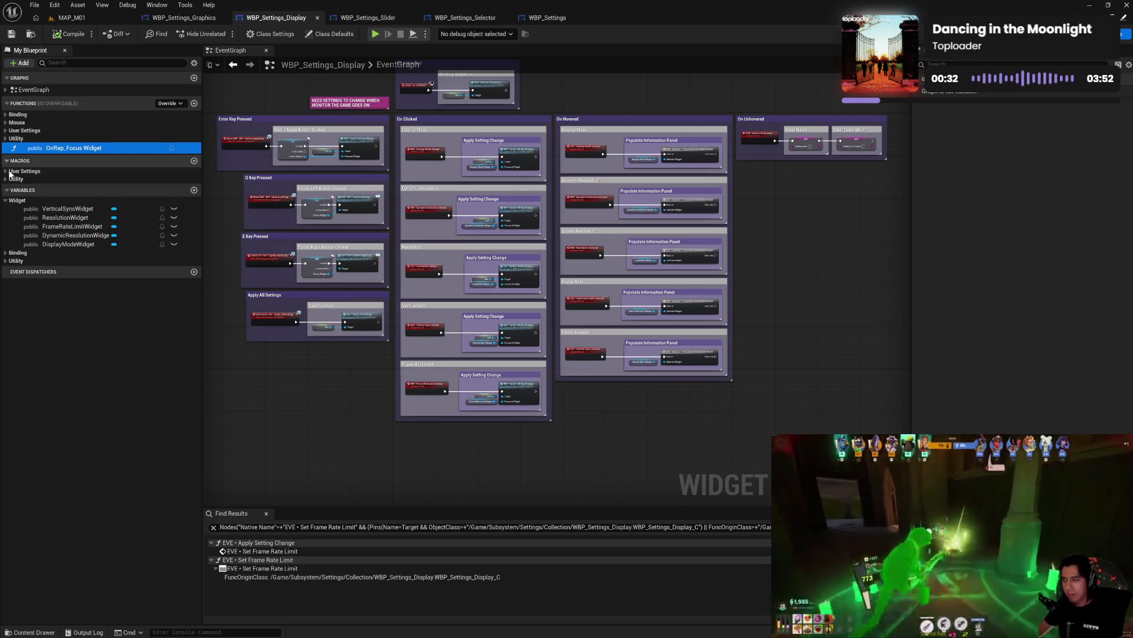
click(5, 201)
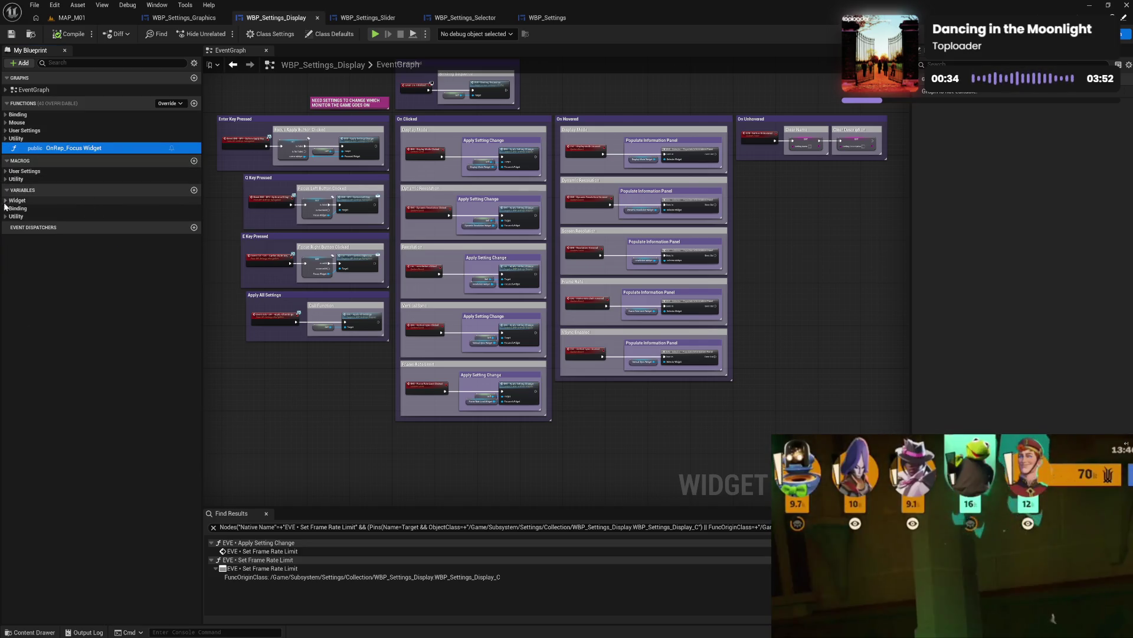
click(6, 209)
click(6, 208)
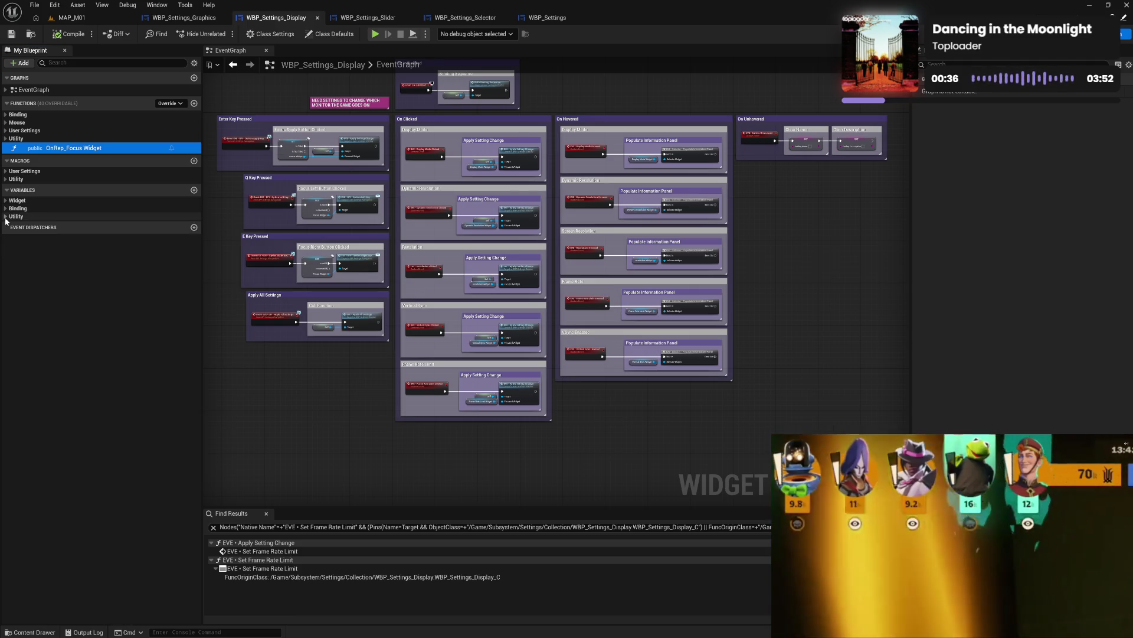
click(6, 216)
click(6, 216)
click(10, 179)
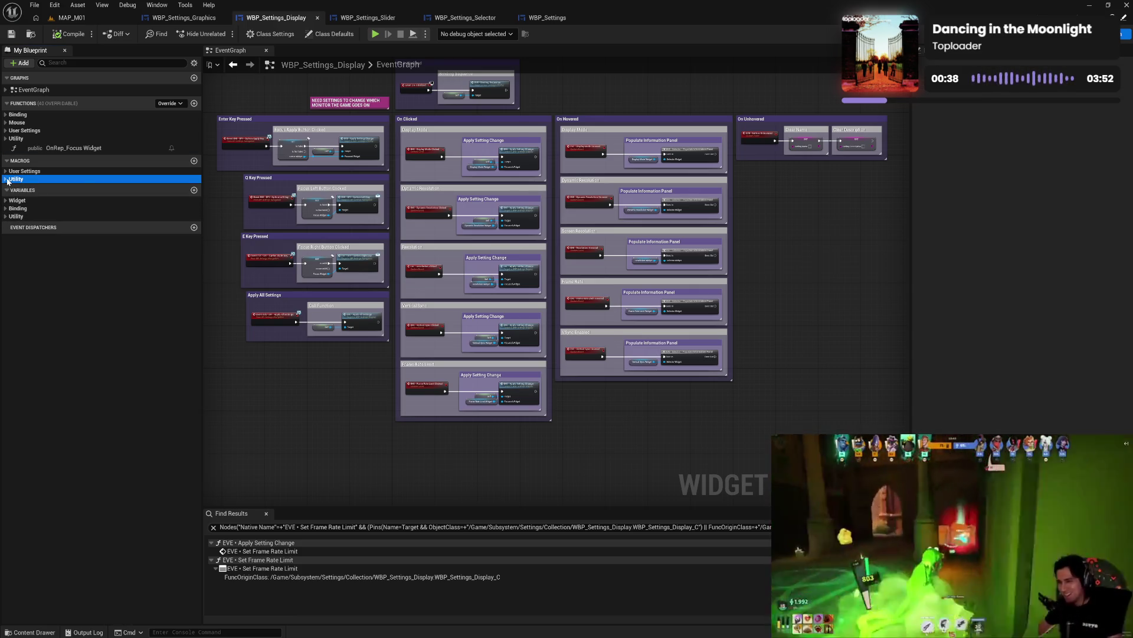
click(5, 179)
click(6, 179)
click(5, 171)
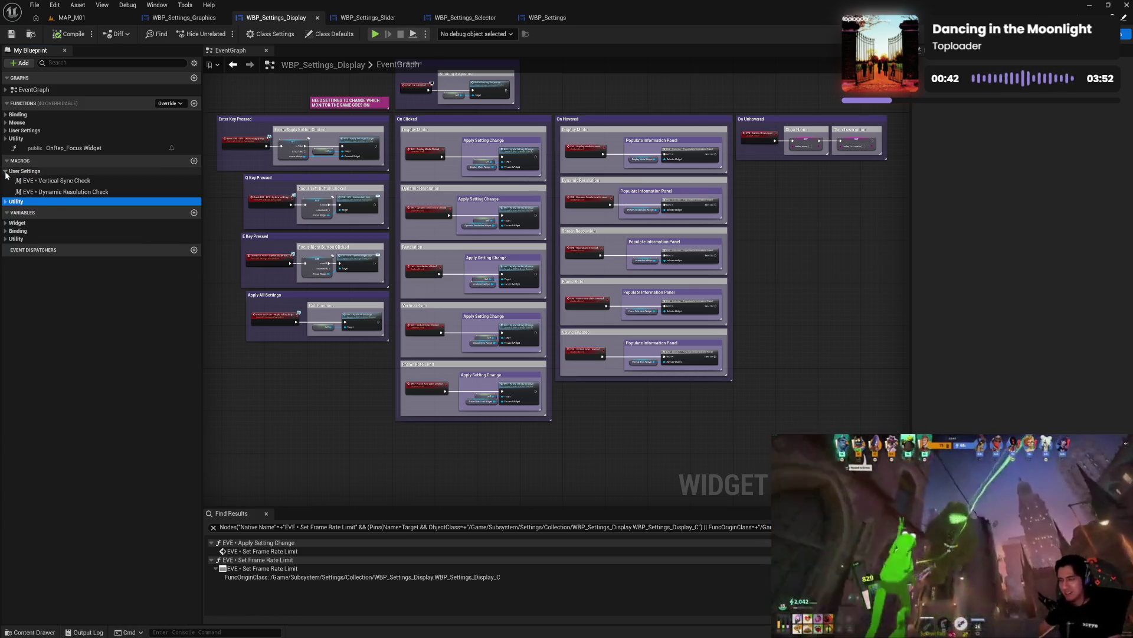
click(6, 172)
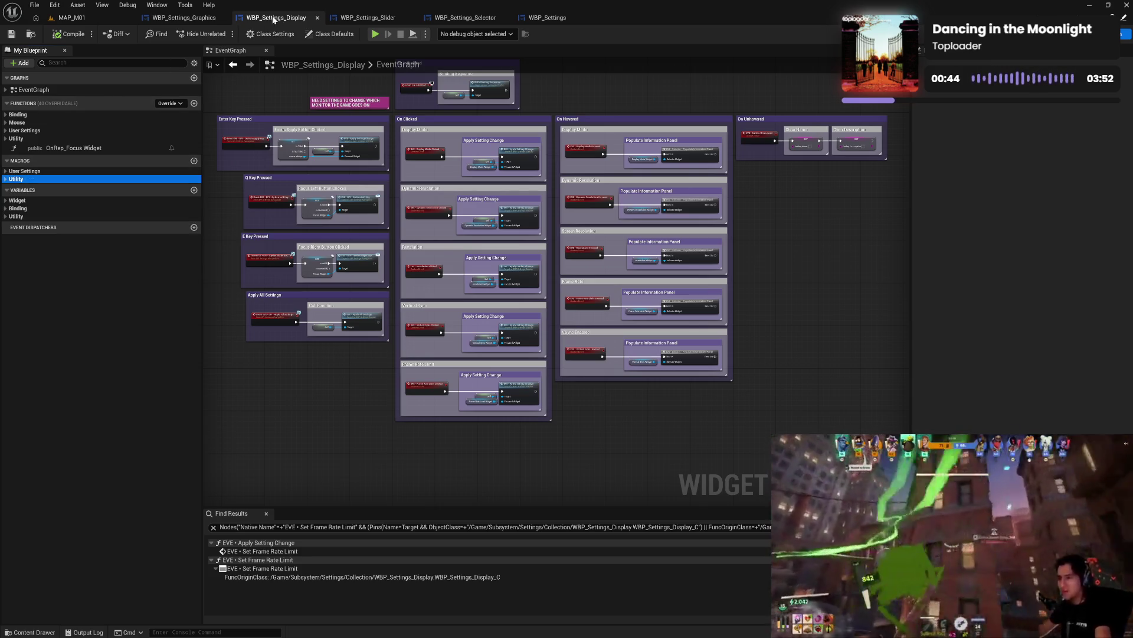
- In WBP_Settings_Graphics, browse the User Settings and Utility macro categories and pan to On Initialized
click(178, 17)
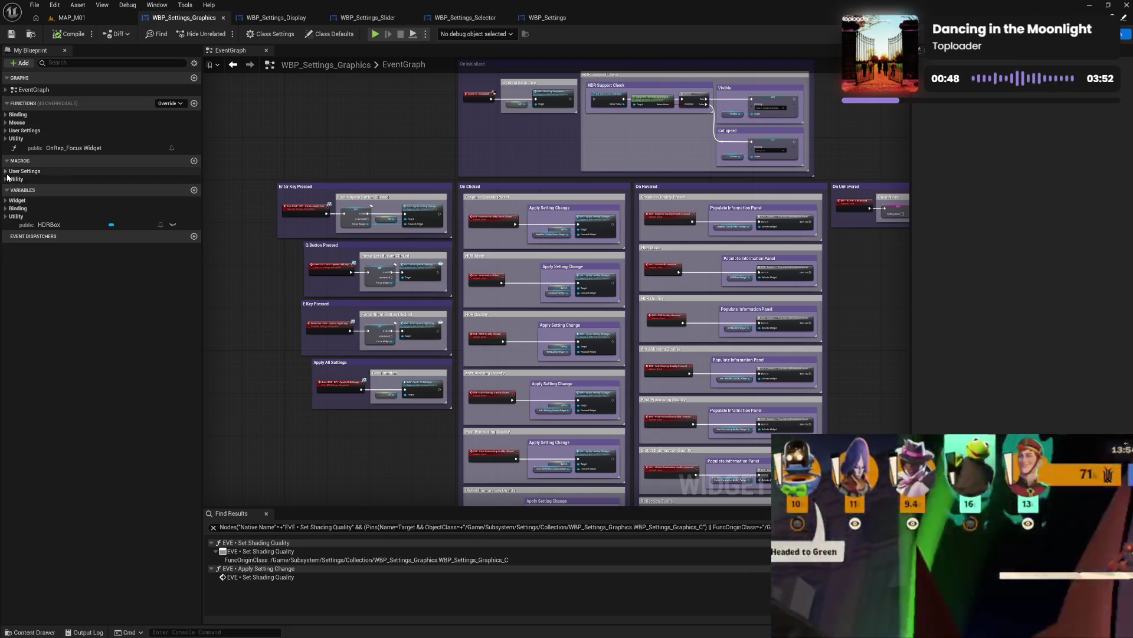
click(6, 172)
click(6, 172)
click(5, 180)
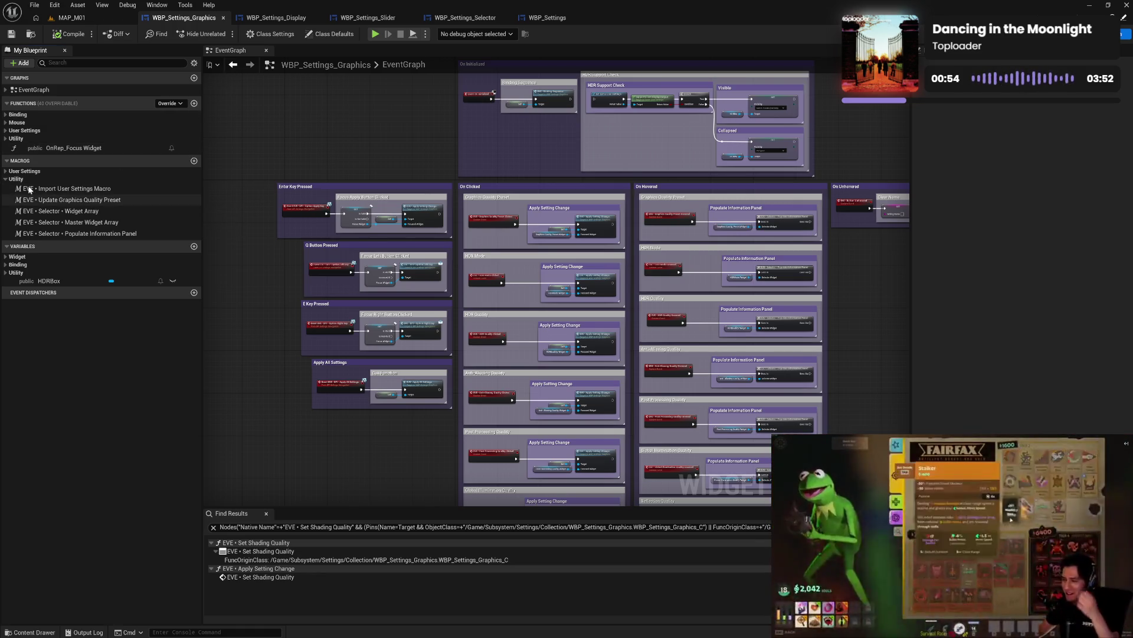
click(5, 179)
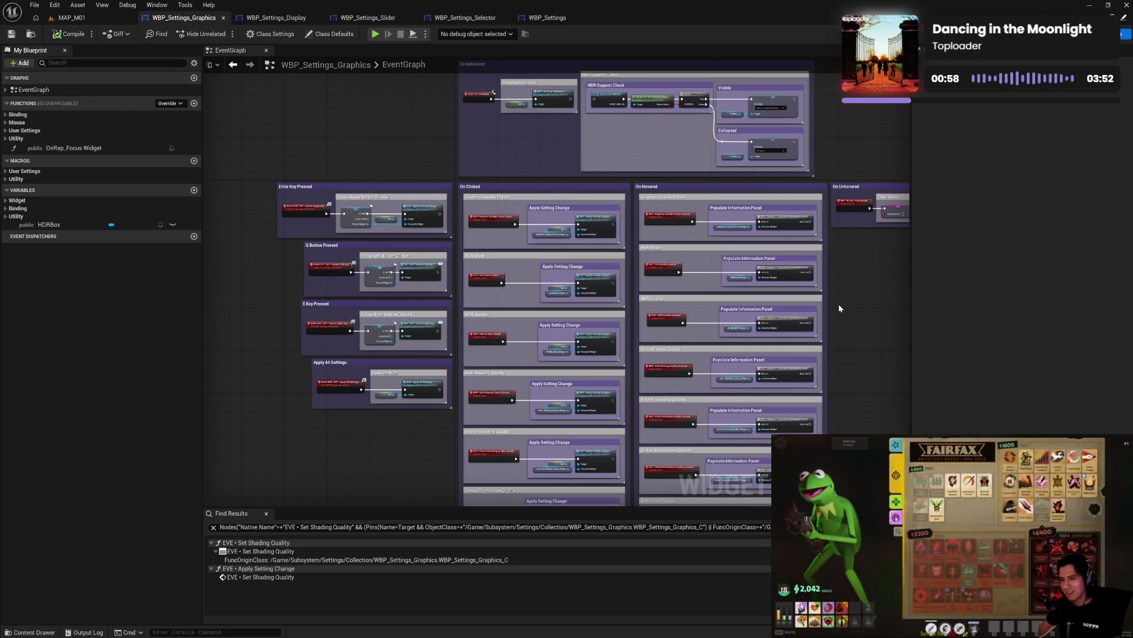
mouse_move(851, 314)
mouse_down()
mouse_move(678, 321)
mouse_move(733, 370)
mouse_up()
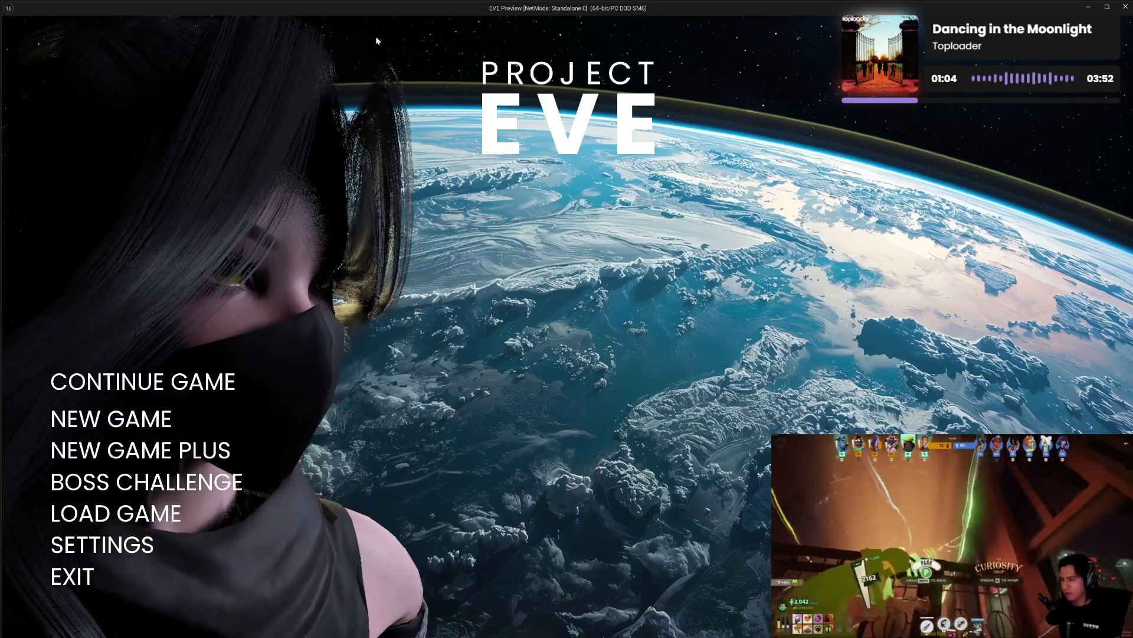
- In Settings, switch Display Mode to FULLSCREEN and back, and toggle Dynamic Resolution on and off
click(124, 551)
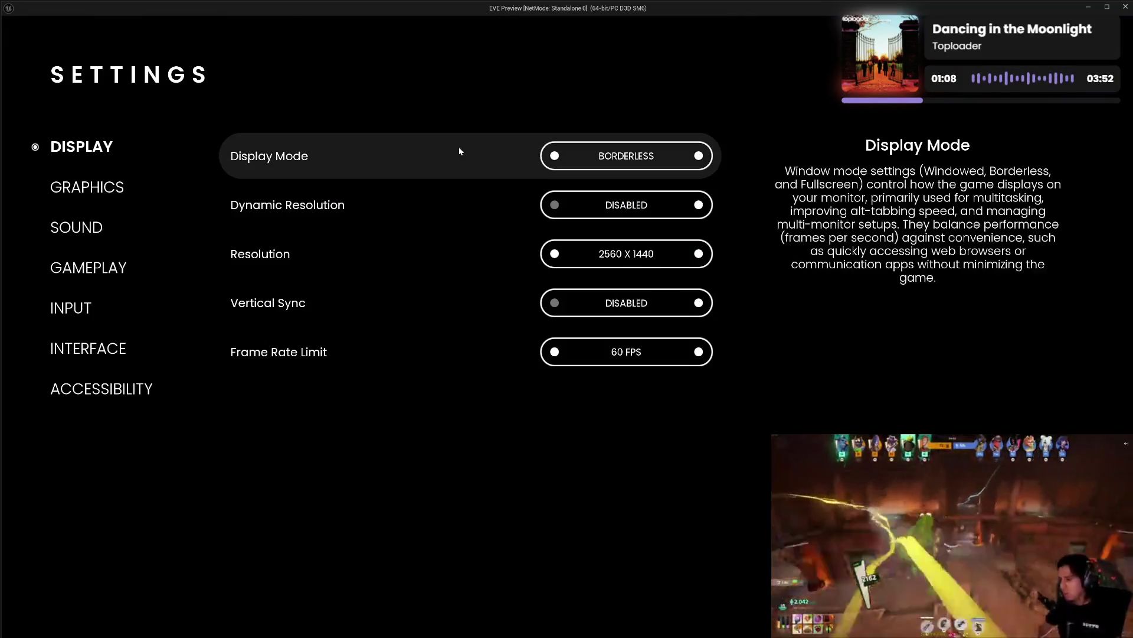
click(555, 157)
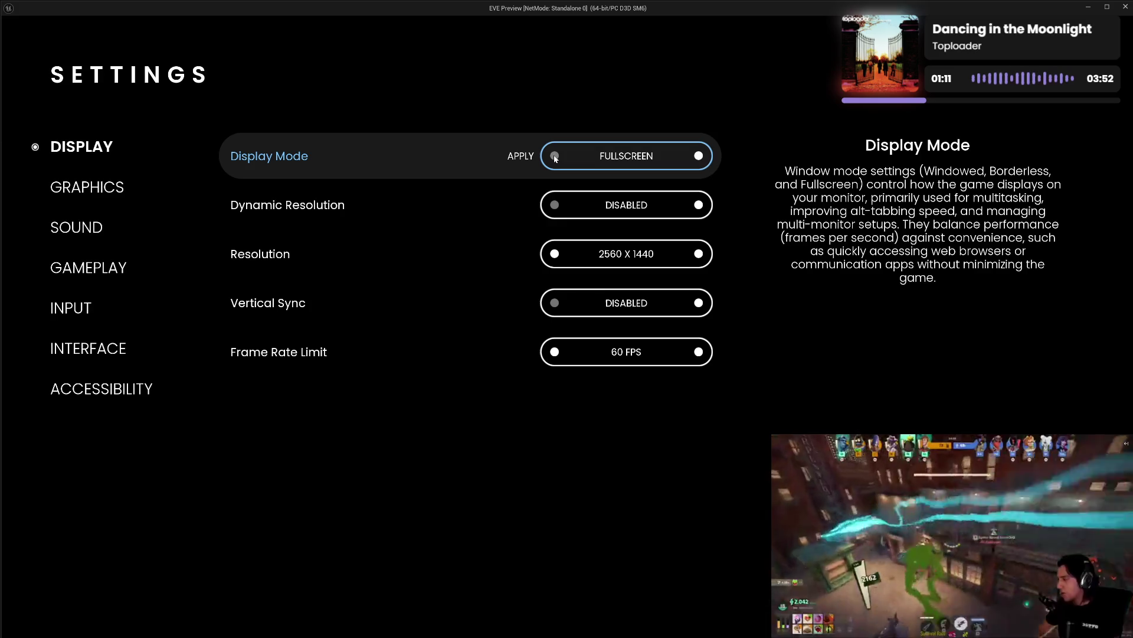
click(699, 158)
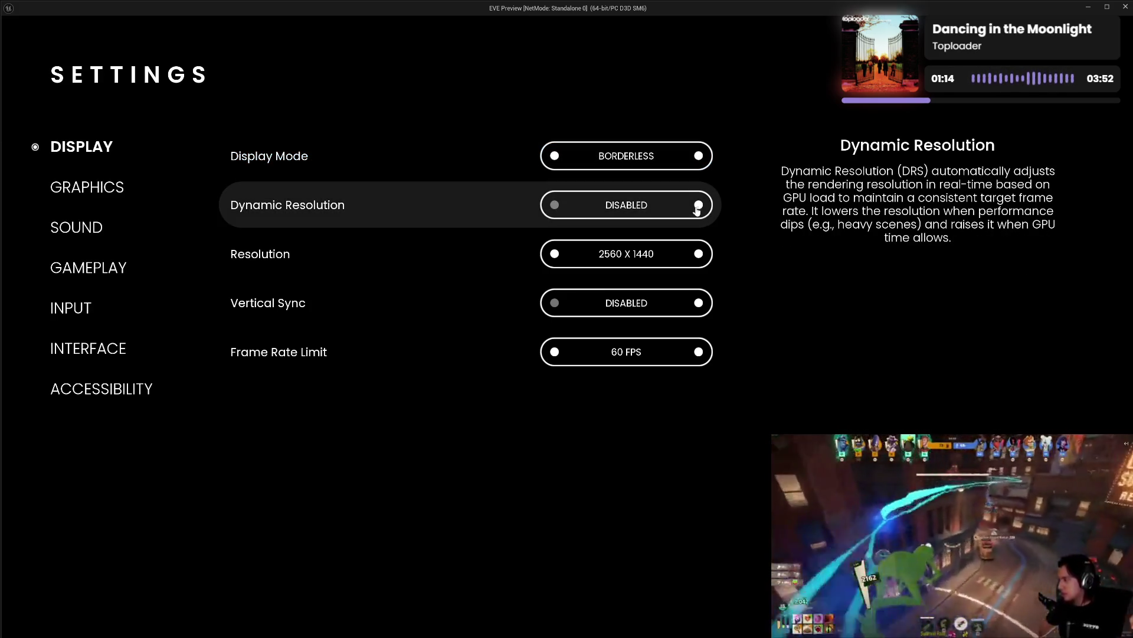
click(698, 207)
click(556, 207)
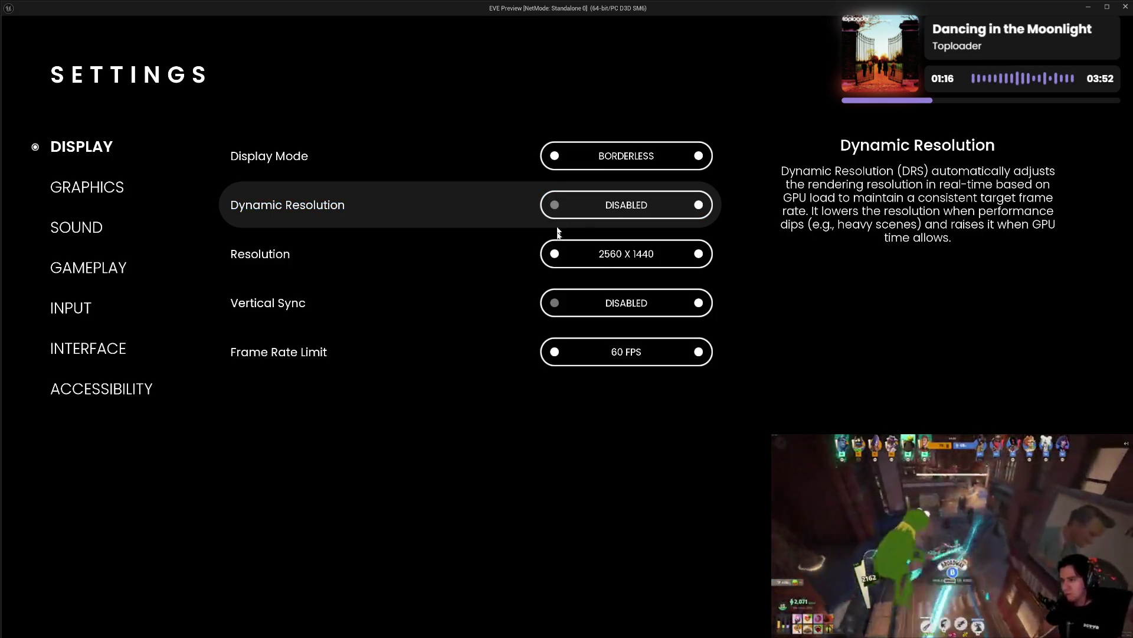
- Try Resolution 1920 X 1080, Vertical Sync and Frame Rate Limit 30 FPS, reverting each to its original value
click(556, 255)
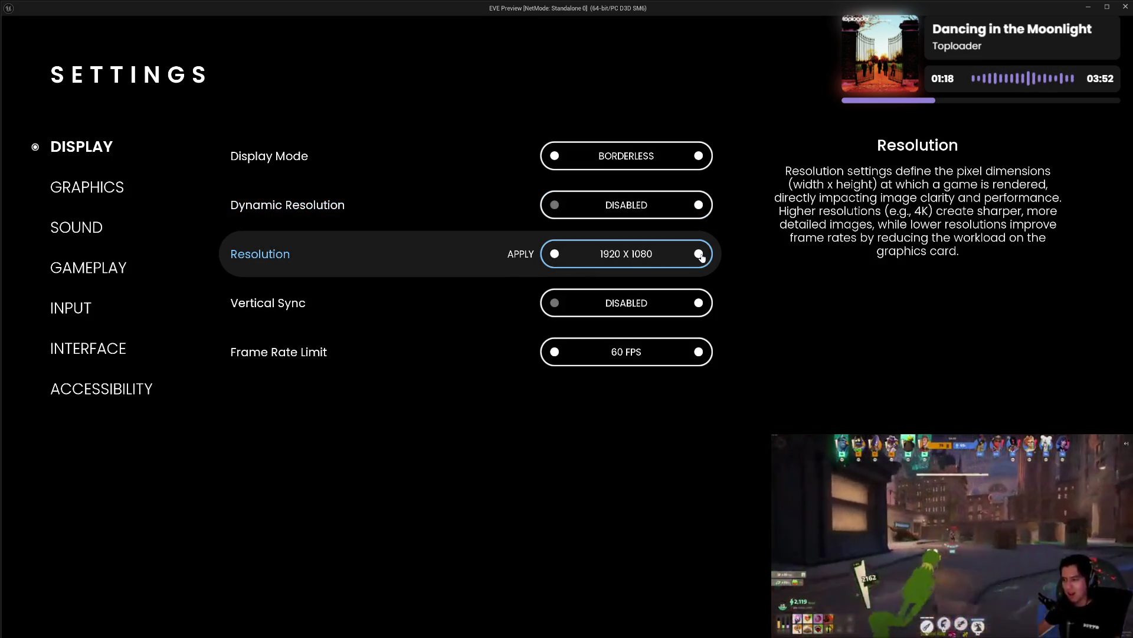
click(700, 255)
click(700, 303)
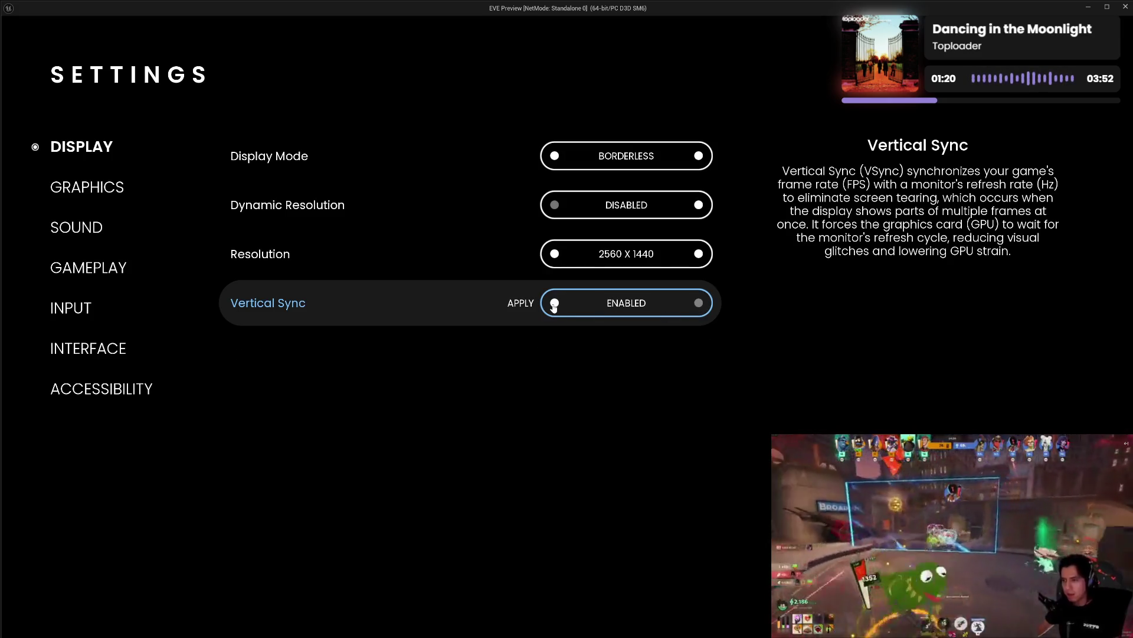
click(554, 304)
click(557, 354)
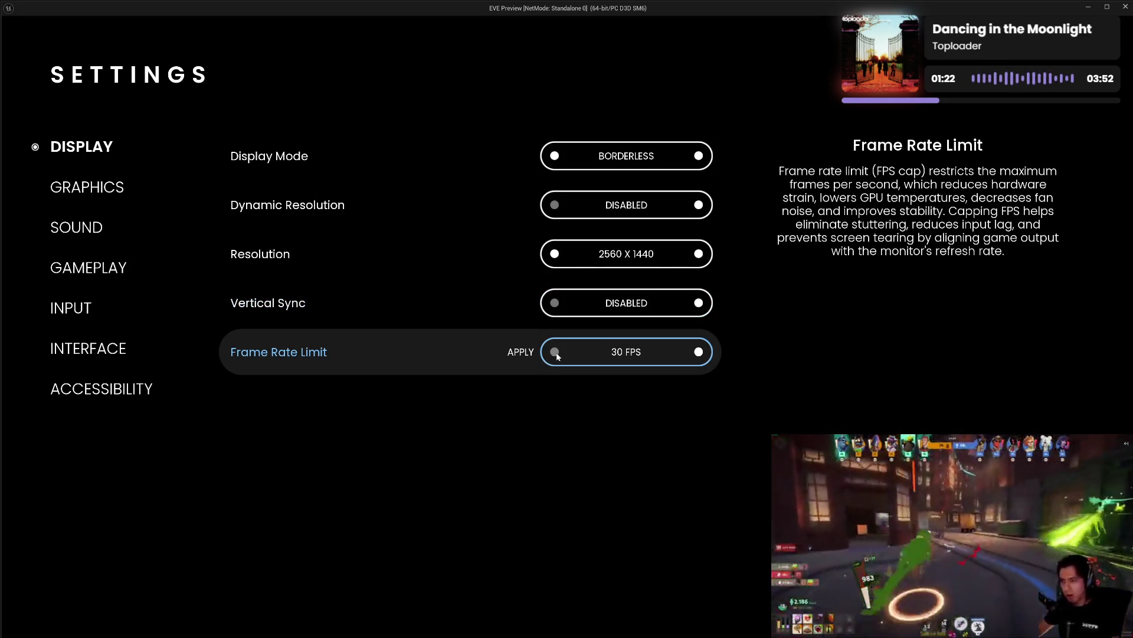
click(700, 354)
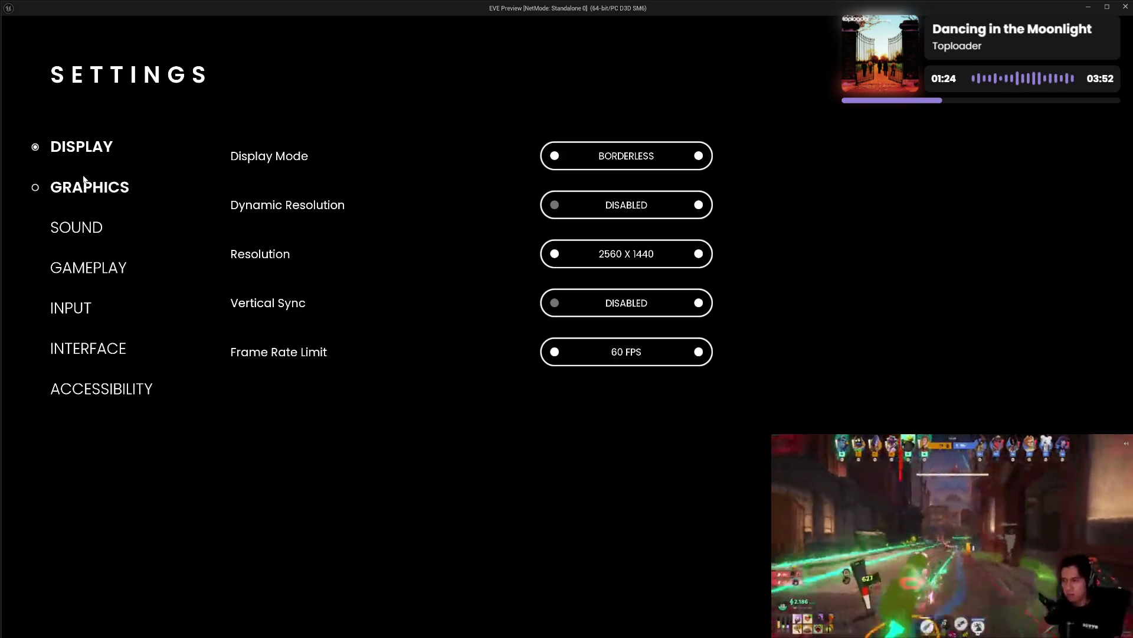
click(95, 195)
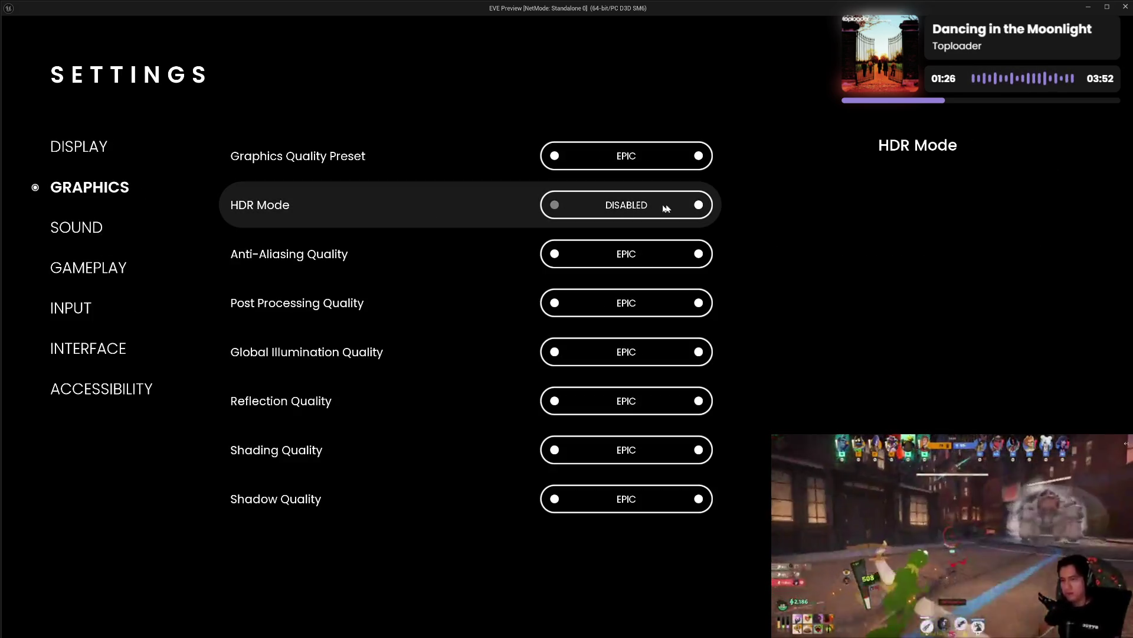
click(699, 206)
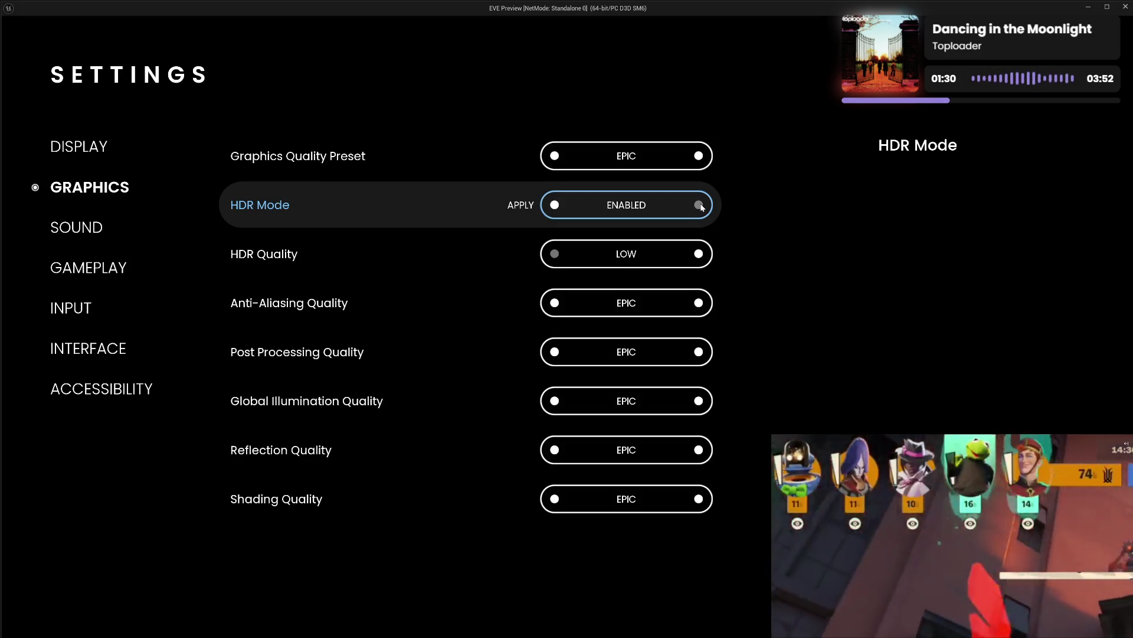
click(554, 206)
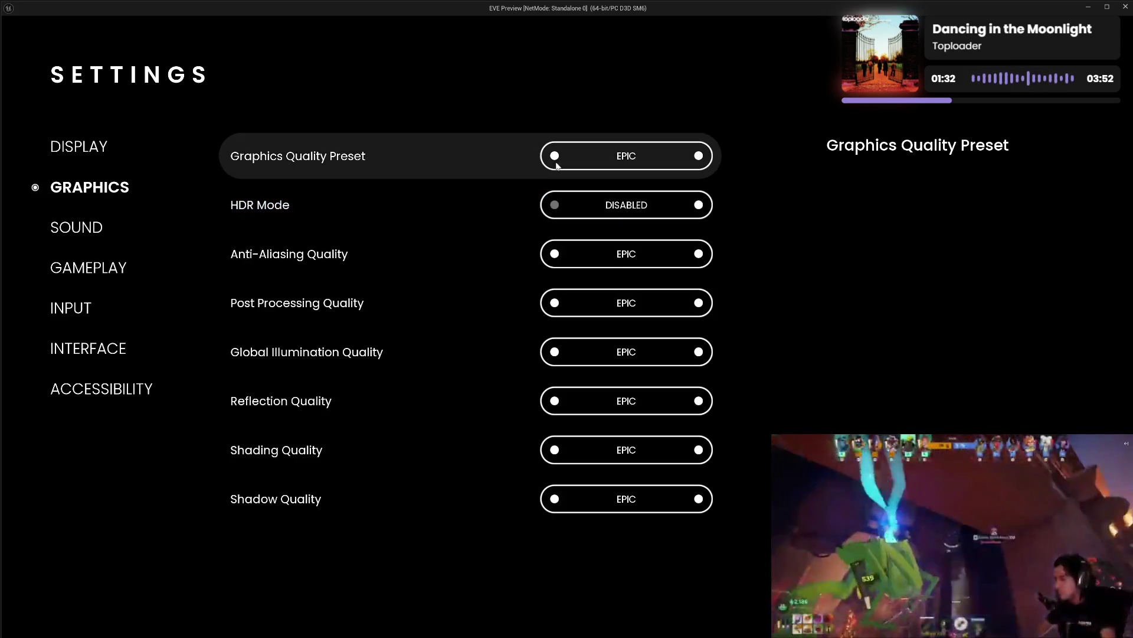
click(555, 156)
click(555, 156)
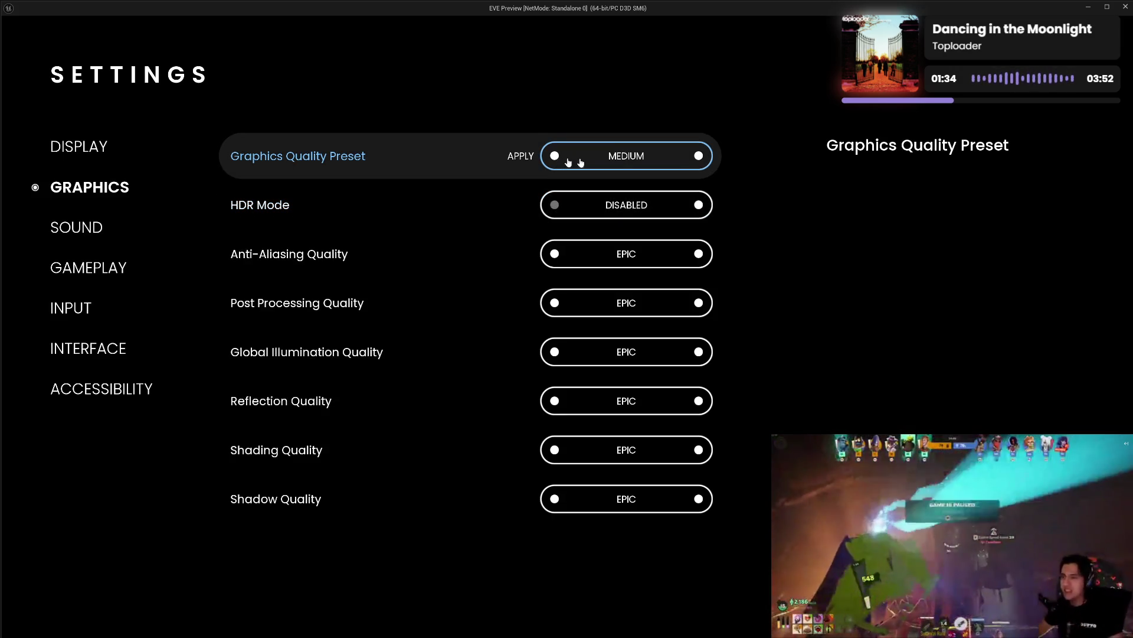
click(699, 156)
click(699, 156)
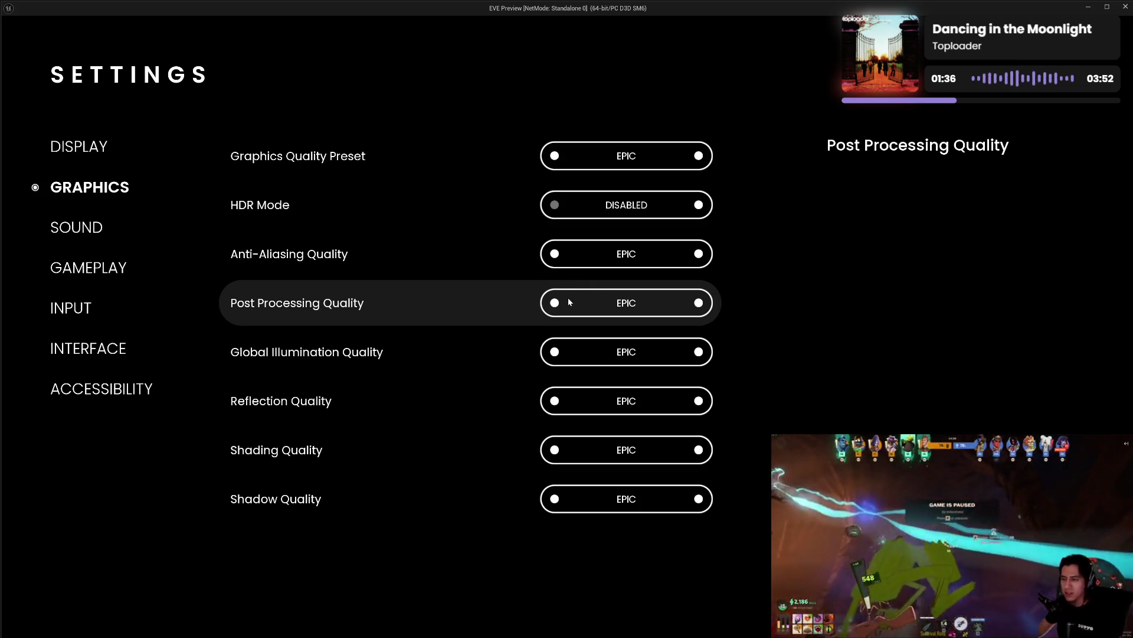
click(555, 254)
click(555, 255)
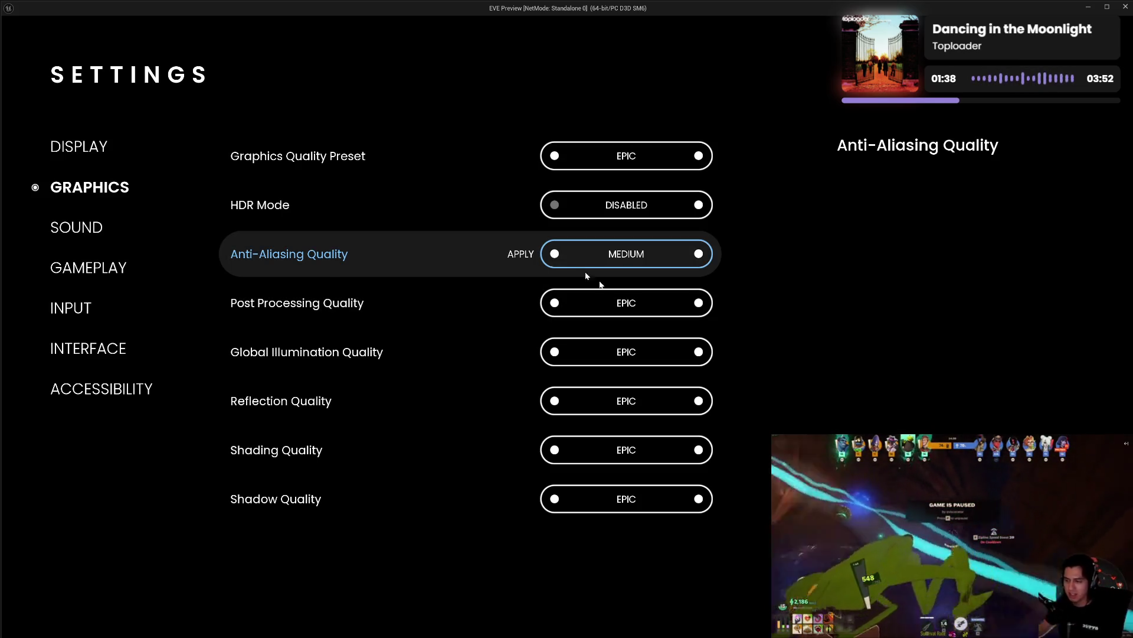
click(519, 255)
click(699, 254)
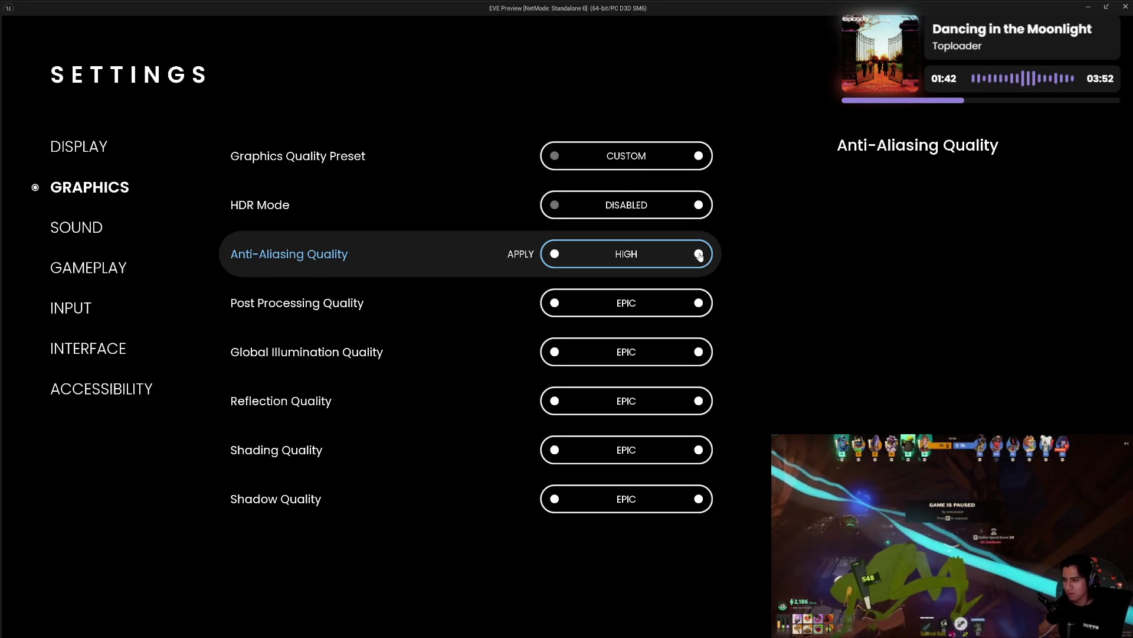
click(699, 254)
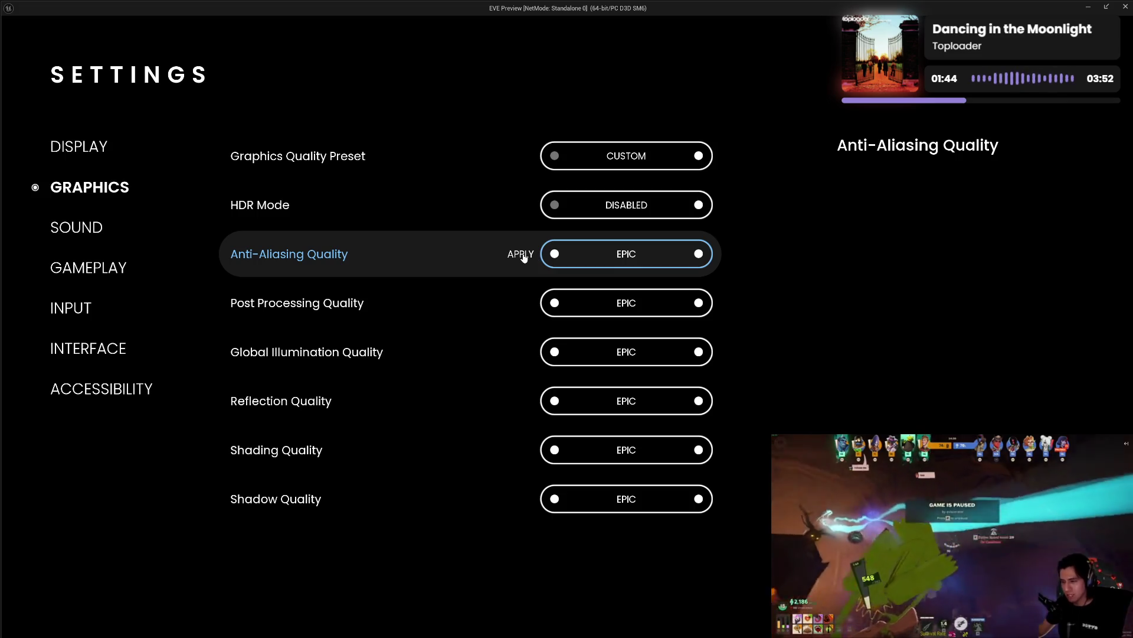
click(522, 255)
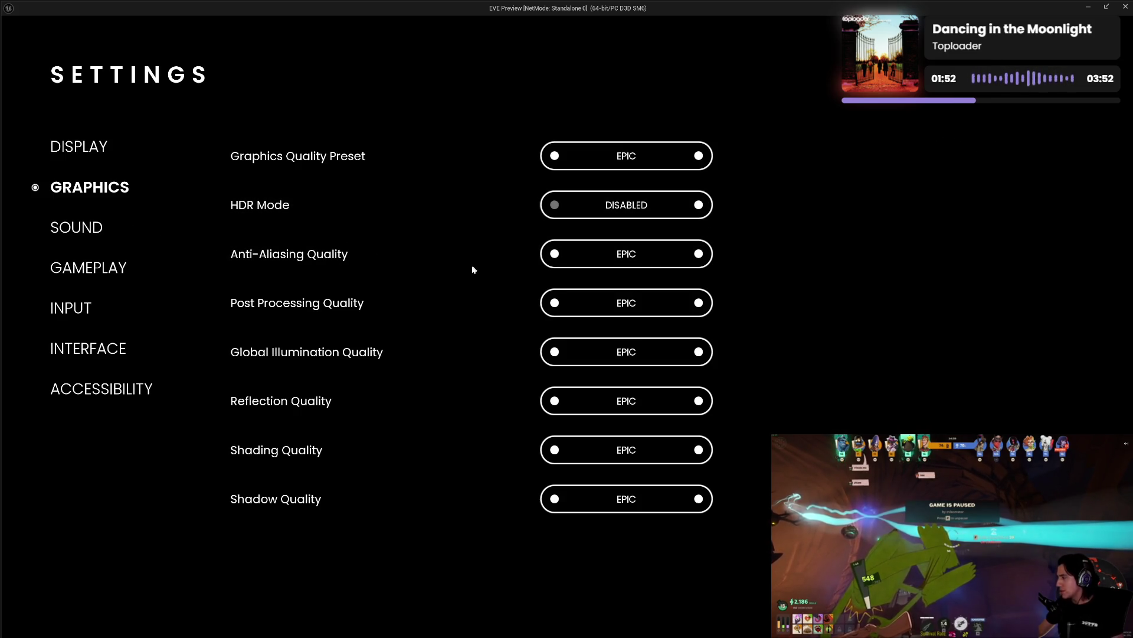
click(699, 204)
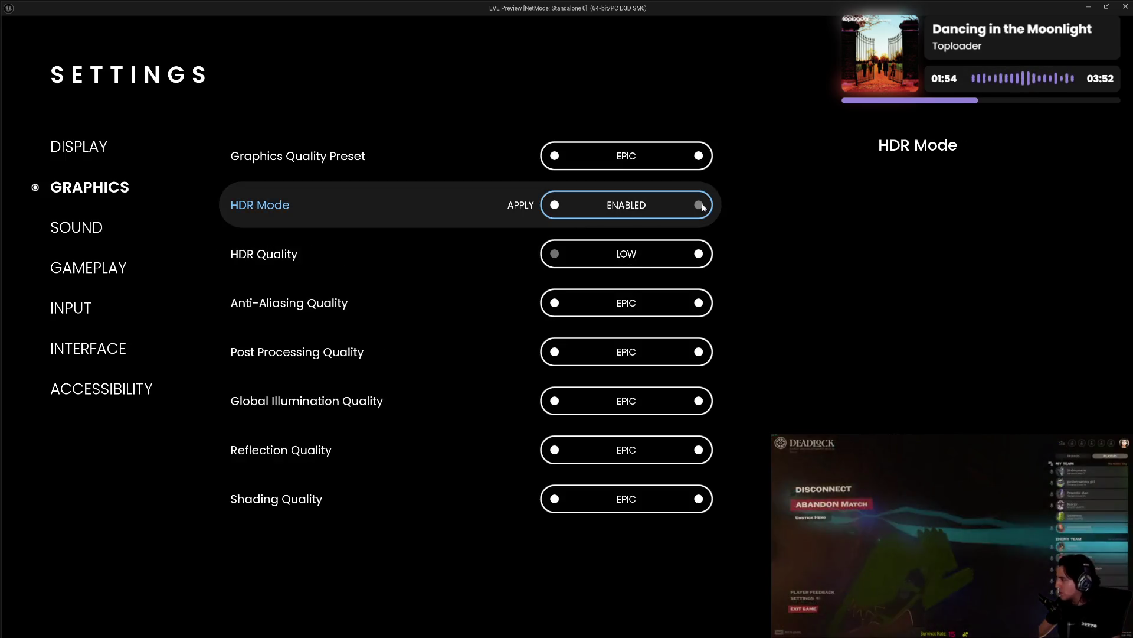
click(555, 205)
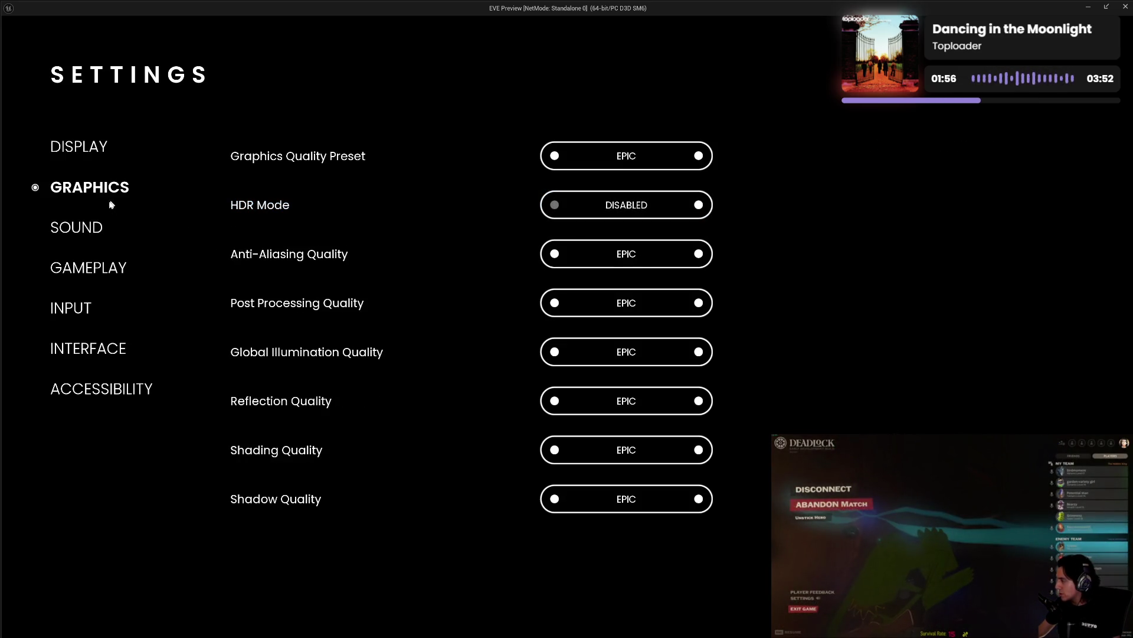
click(92, 144)
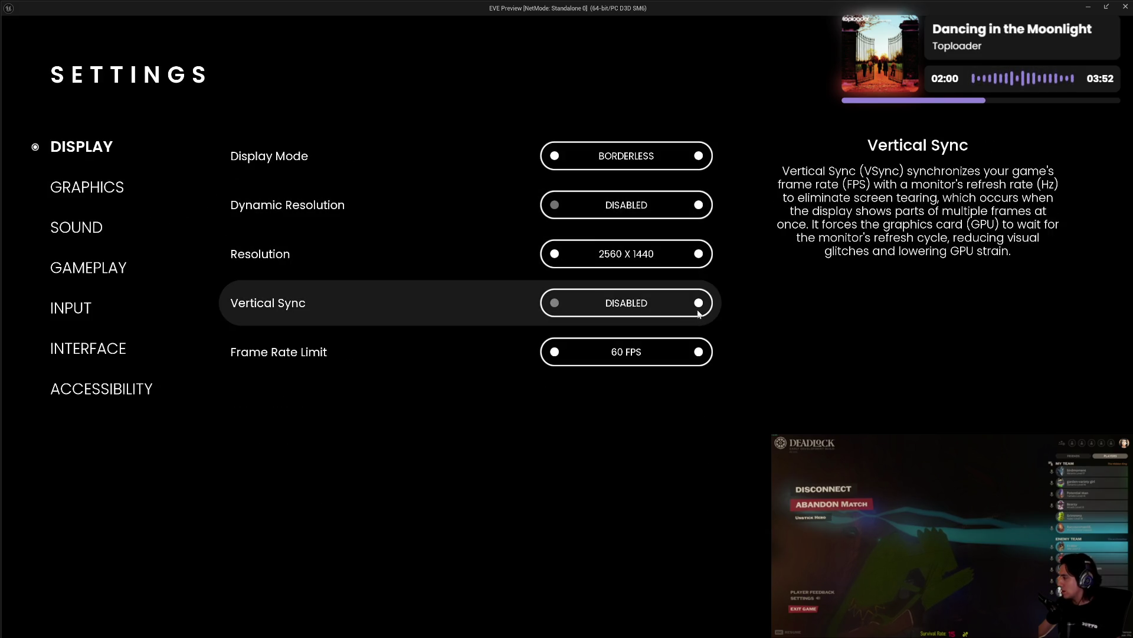
- Confirm Vertical Sync hides Frame Rate Limit and Dynamic Resolution hides Resolution, reverting both to disabled
click(698, 308)
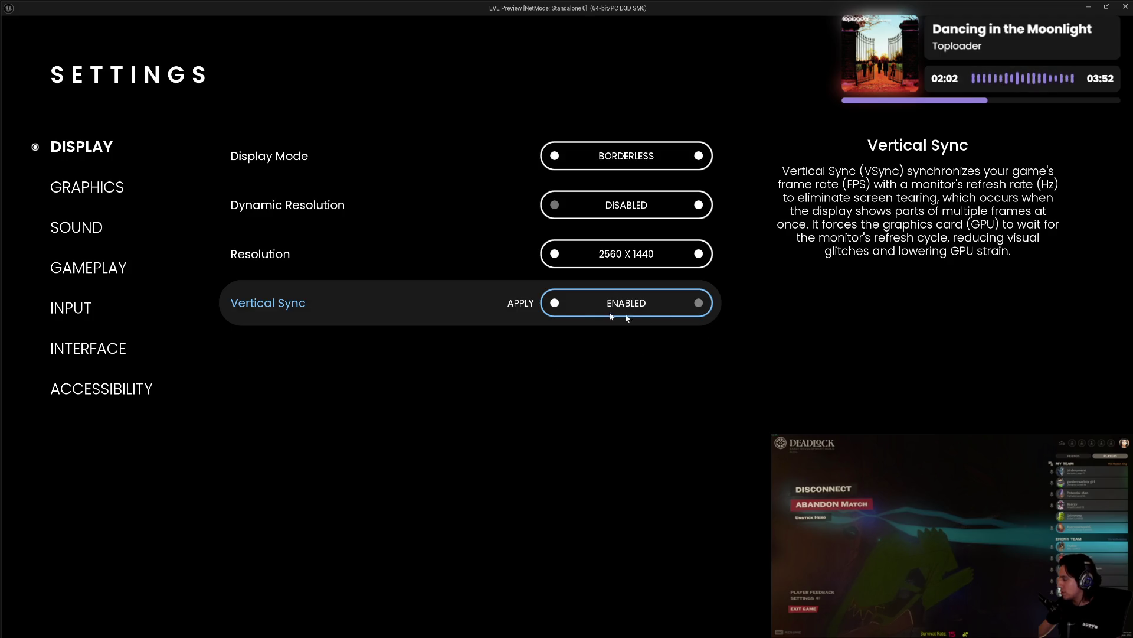
click(558, 305)
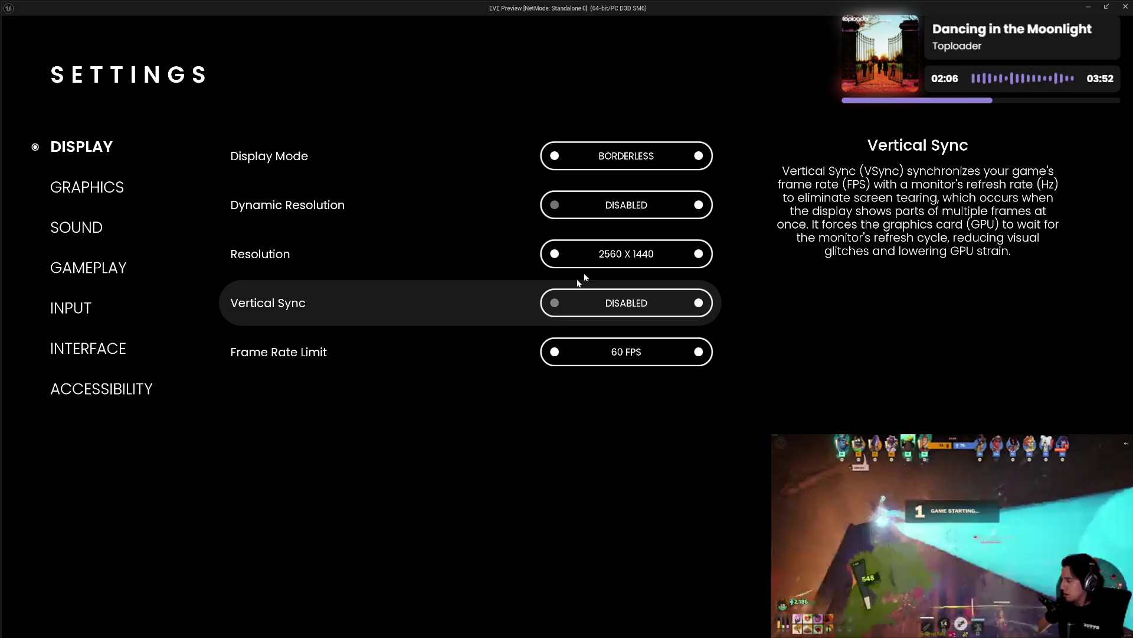
click(699, 206)
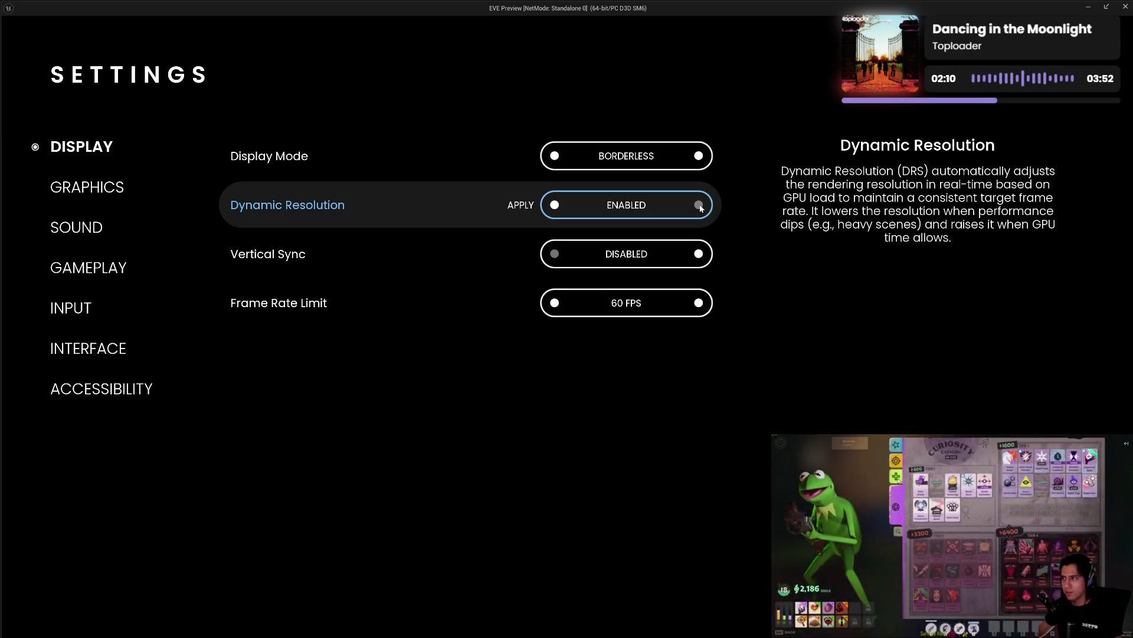
click(555, 206)
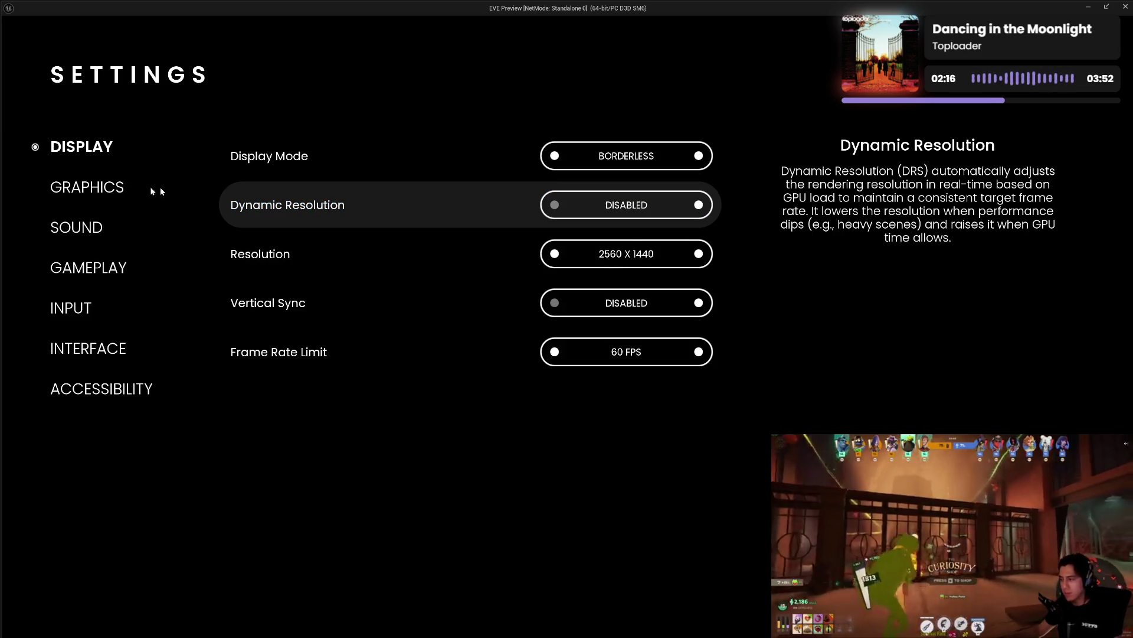
click(86, 188)
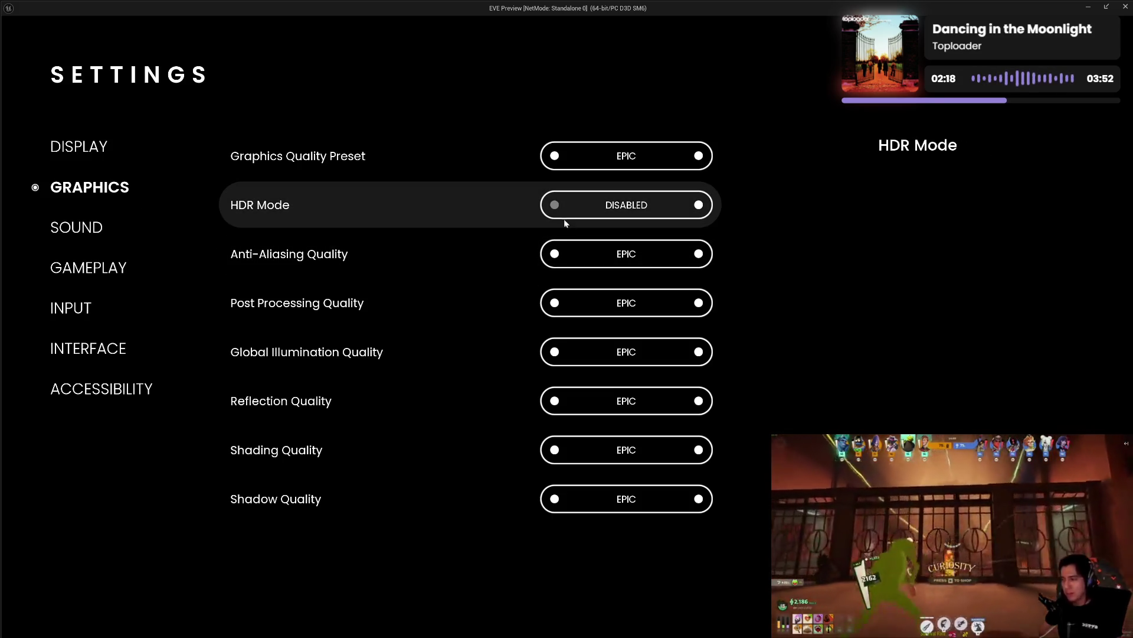
- Toggle HDR Mode on and off three times to check HDR Quality, leave it DISABLED, and exit the preview
click(699, 206)
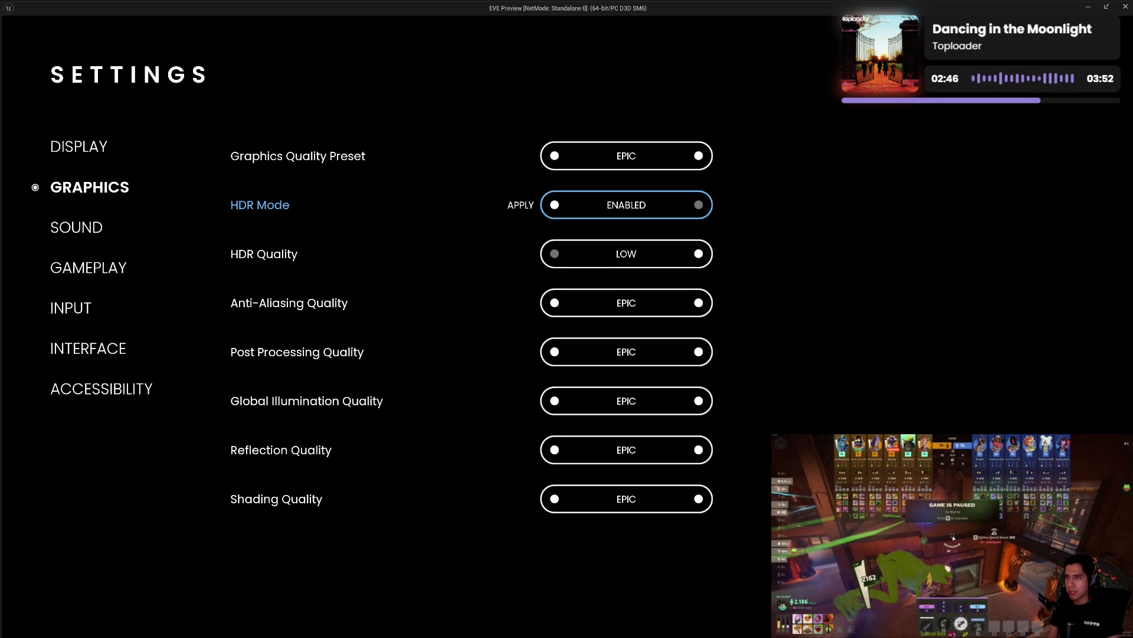
click(555, 206)
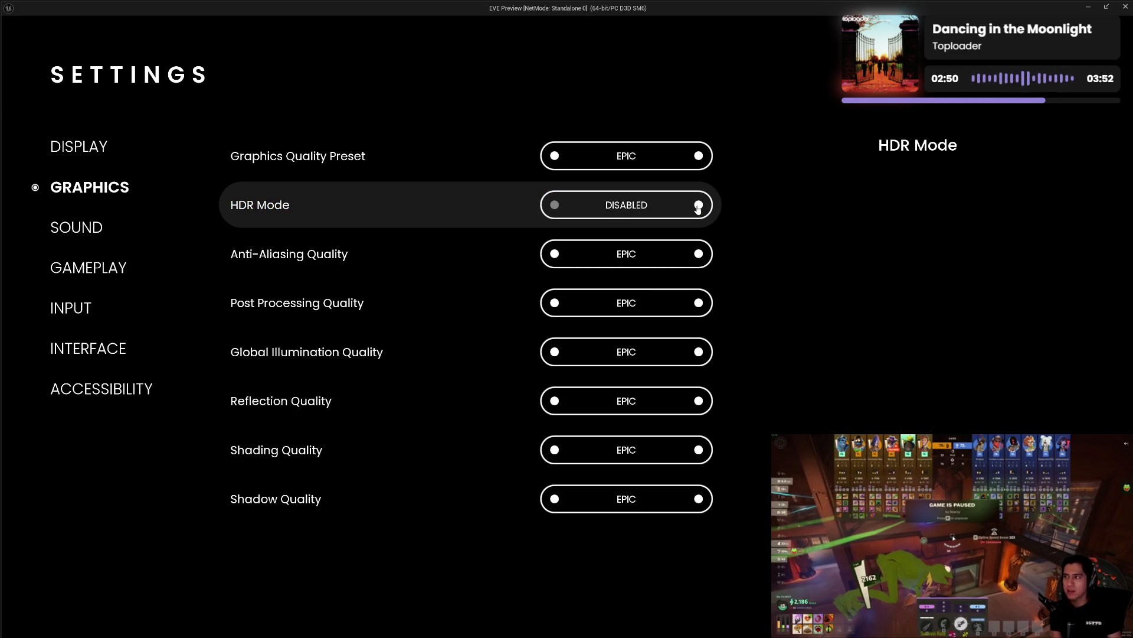
click(697, 206)
click(555, 206)
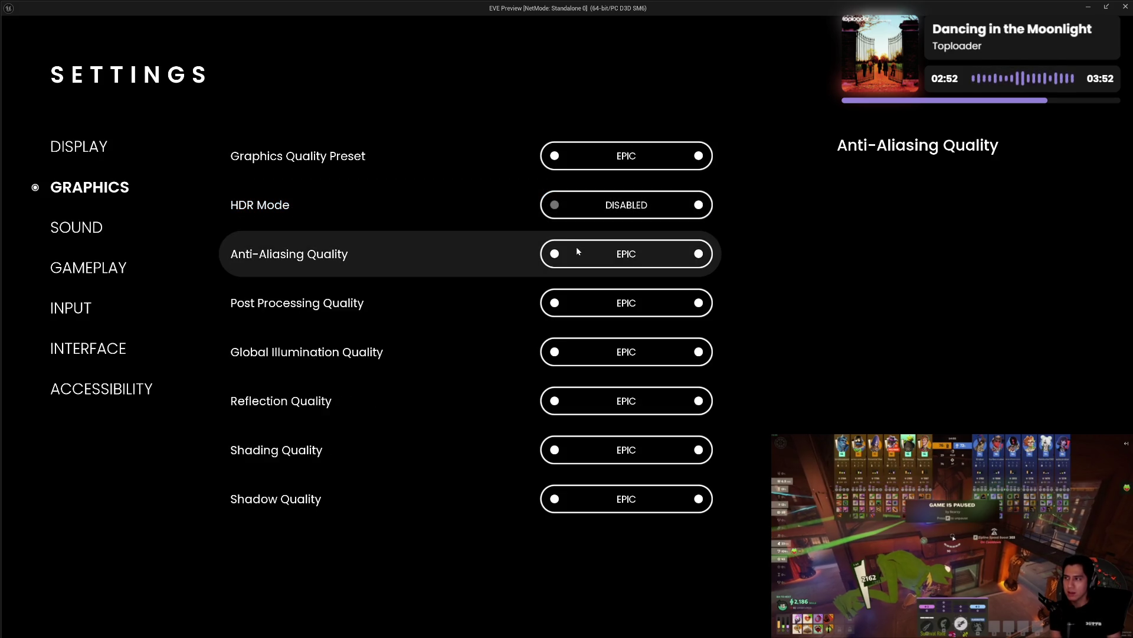
click(699, 207)
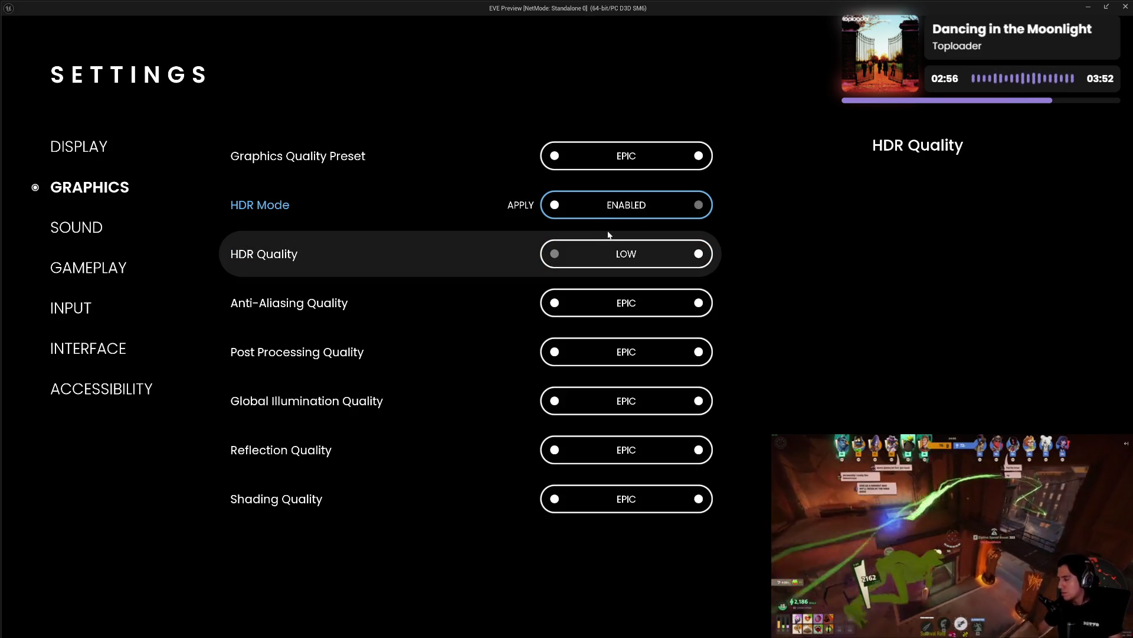
click(555, 205)
key(Escape)
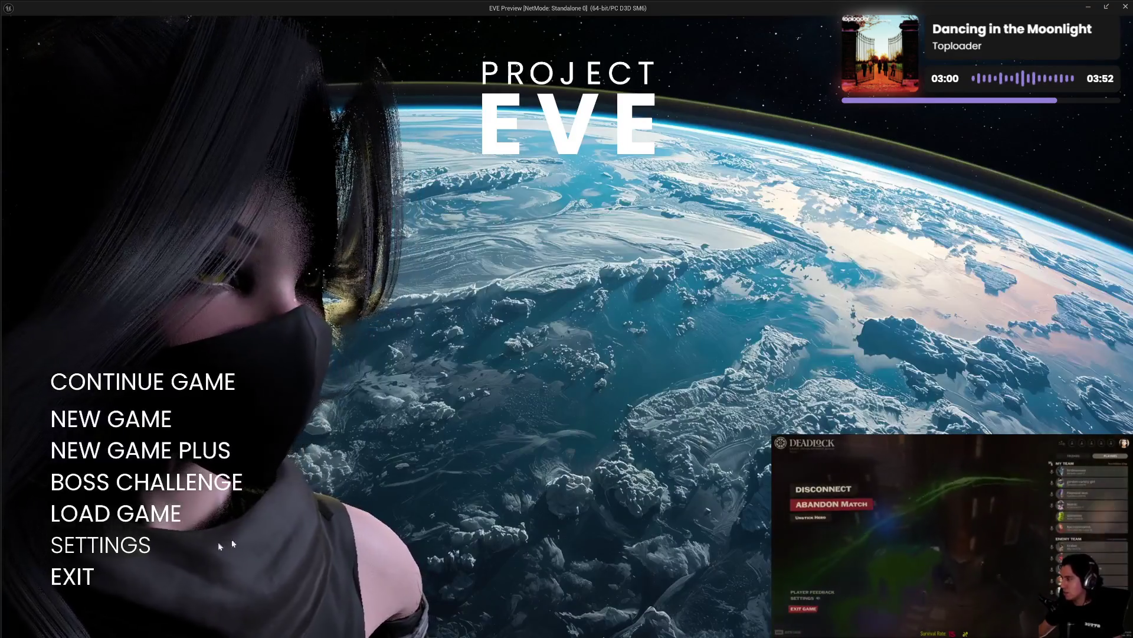
click(88, 576)
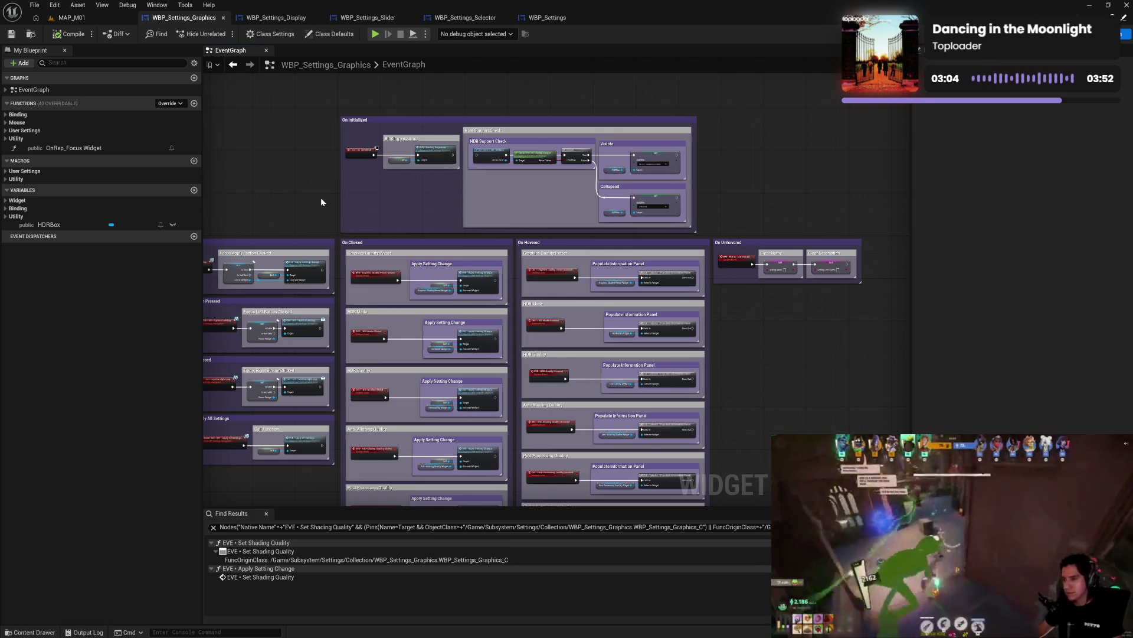
- Inspect WBP_Settings_Display's Frame Rate Limit Visibility binding, then return to WBP_Settings_Graphics bindings
click(5, 115)
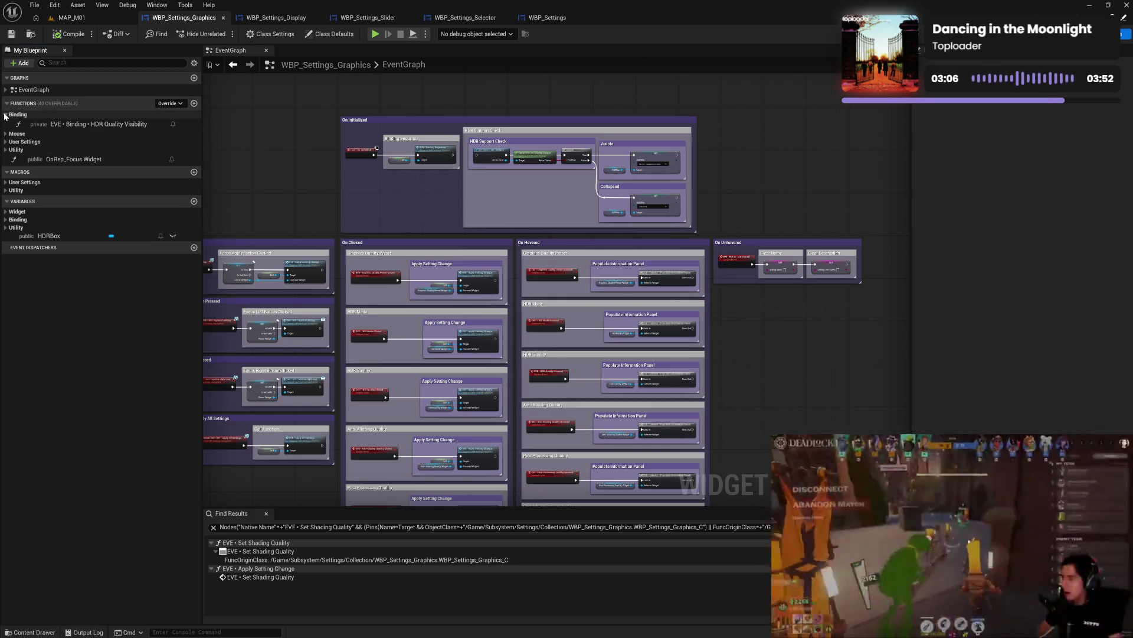
click(275, 18)
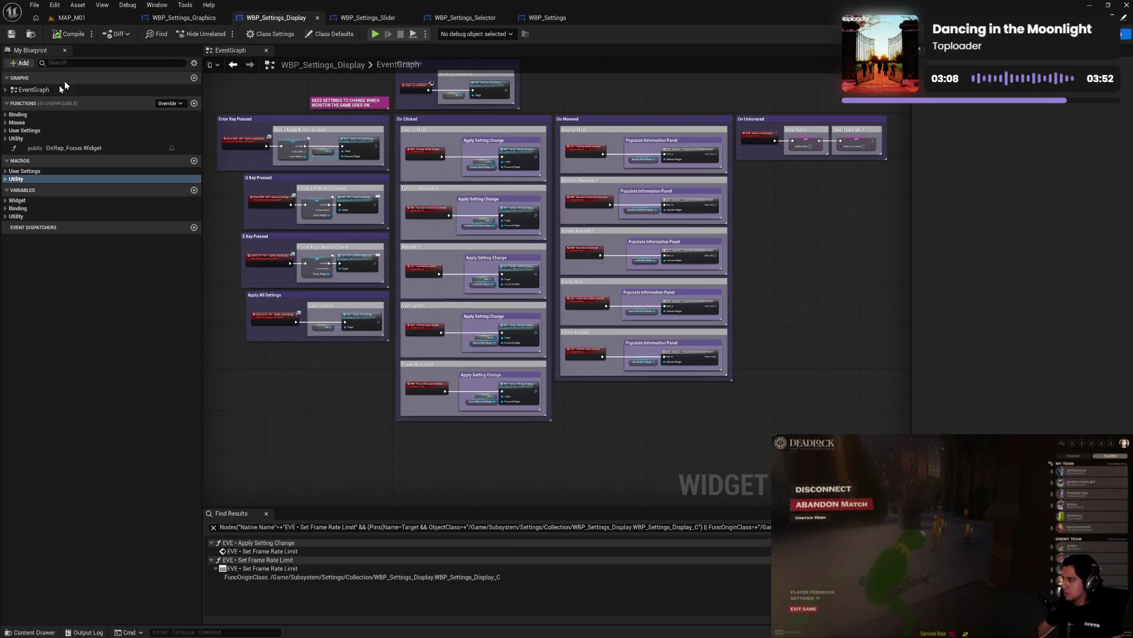
click(6, 114)
double_click(106, 125)
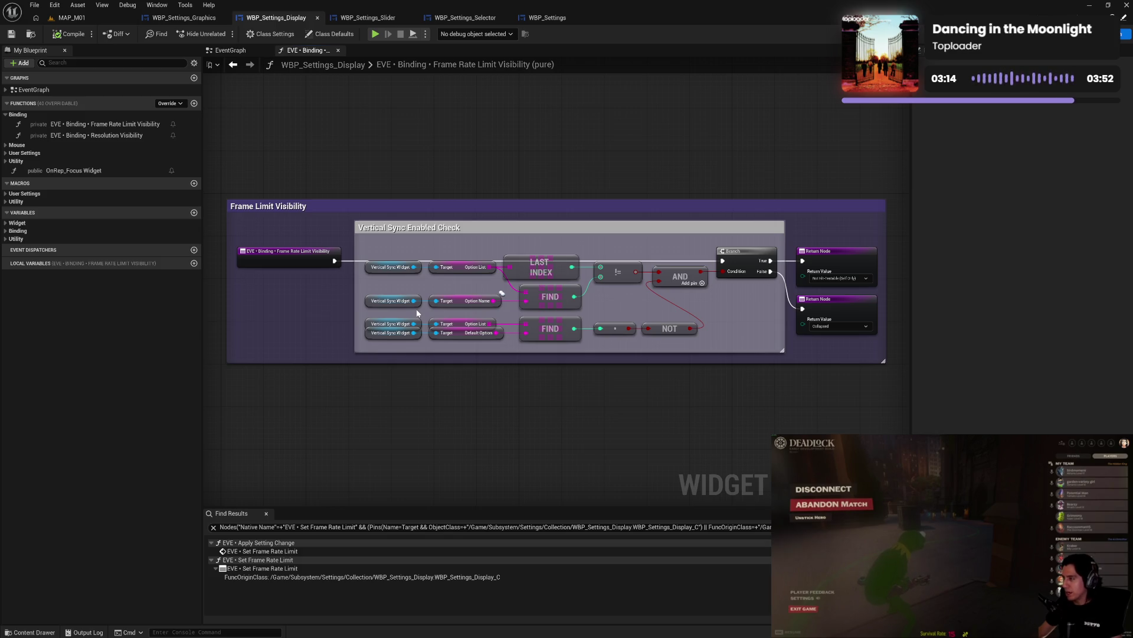
click(184, 18)
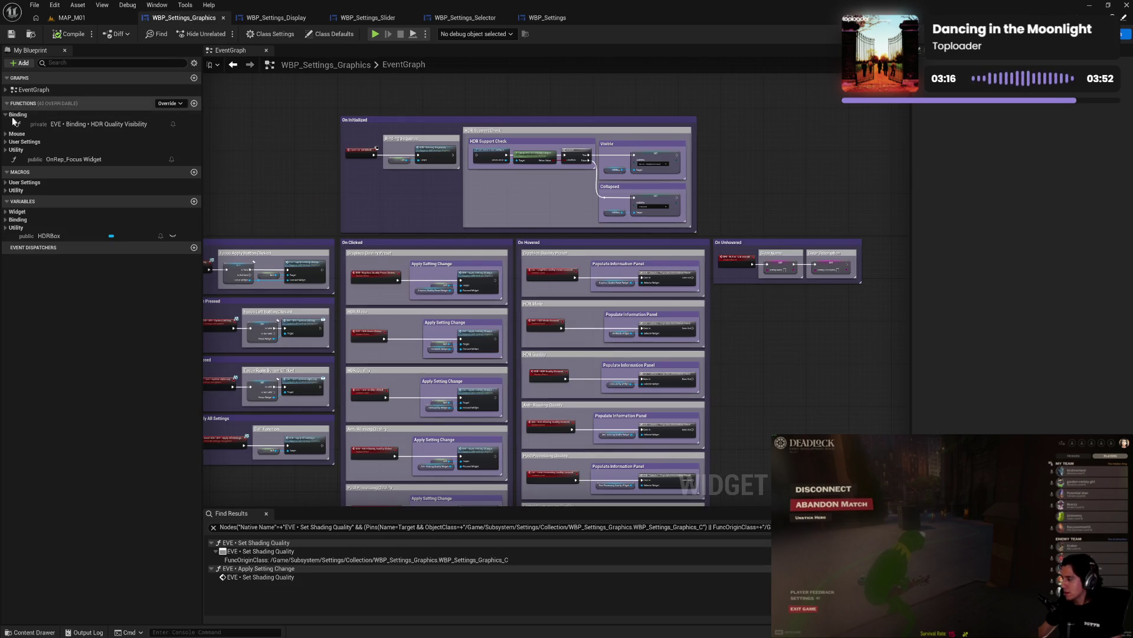
double_click(73, 126)
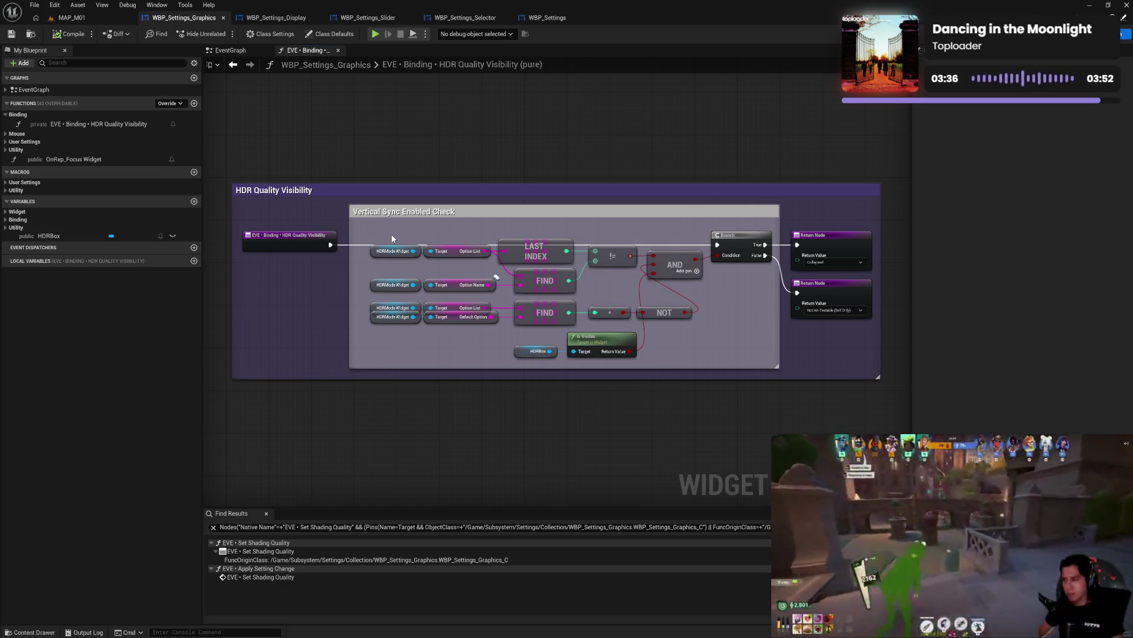
- Box-select the upper row of check nodes in HDR Quality Visibility, then clear the selection
mouse_move(392, 235)
mouse_down()
mouse_move(502, 285)
mouse_move(613, 291)
mouse_up()
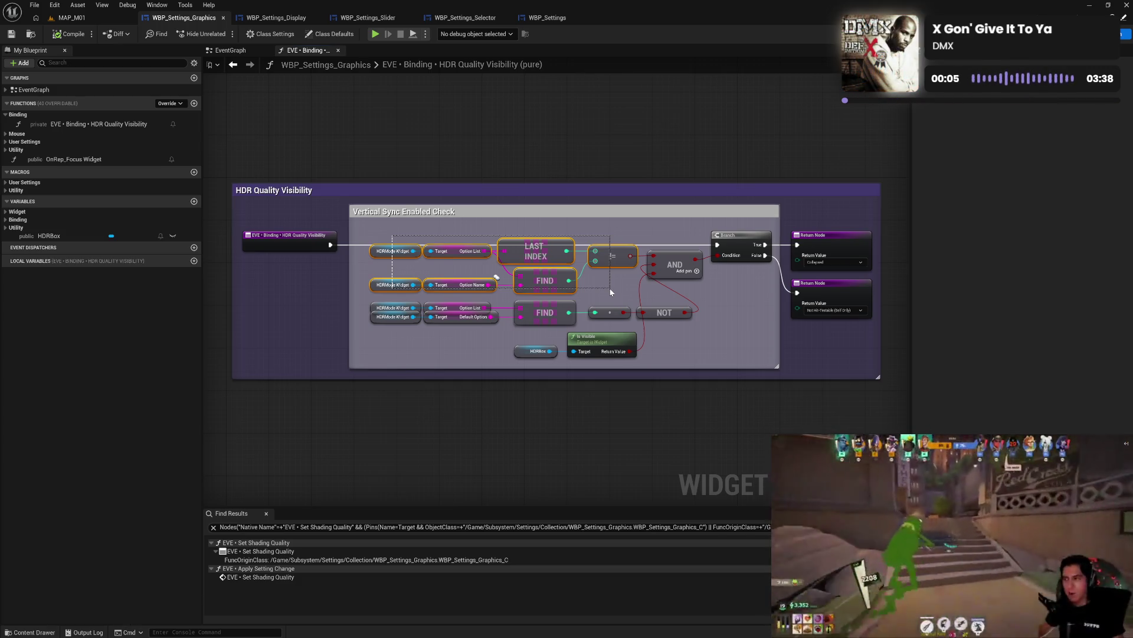
drag(611, 292, 593, 290)
click(593, 290)
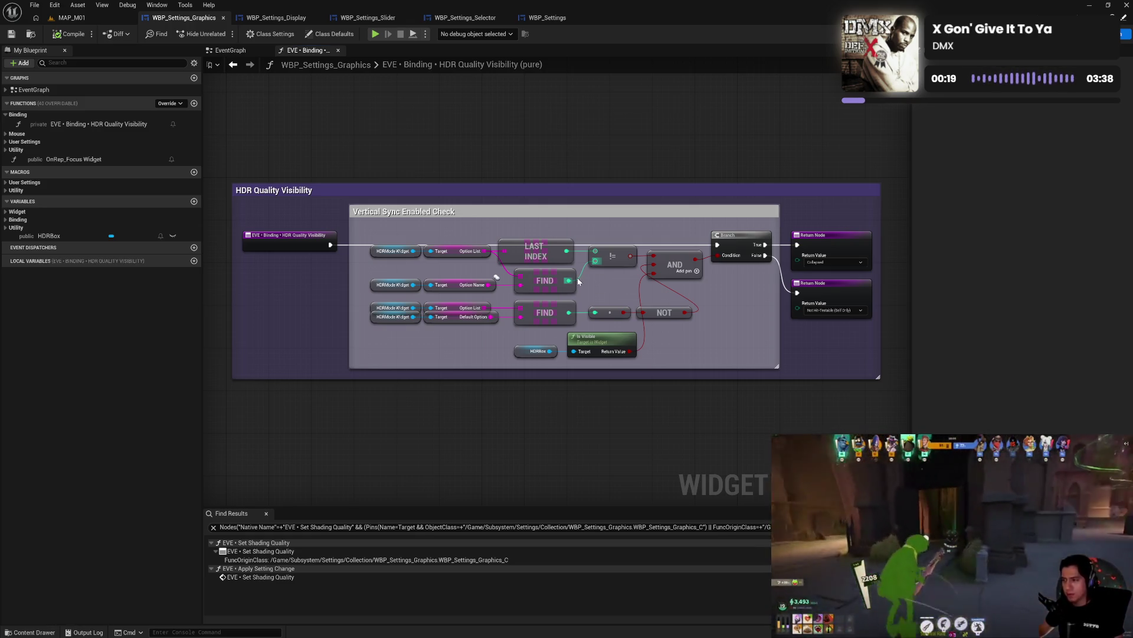
- Add a Not Equal node fed from the FIND result and shift the graph down to make room
drag(571, 282, 588, 230)
text(not equ)
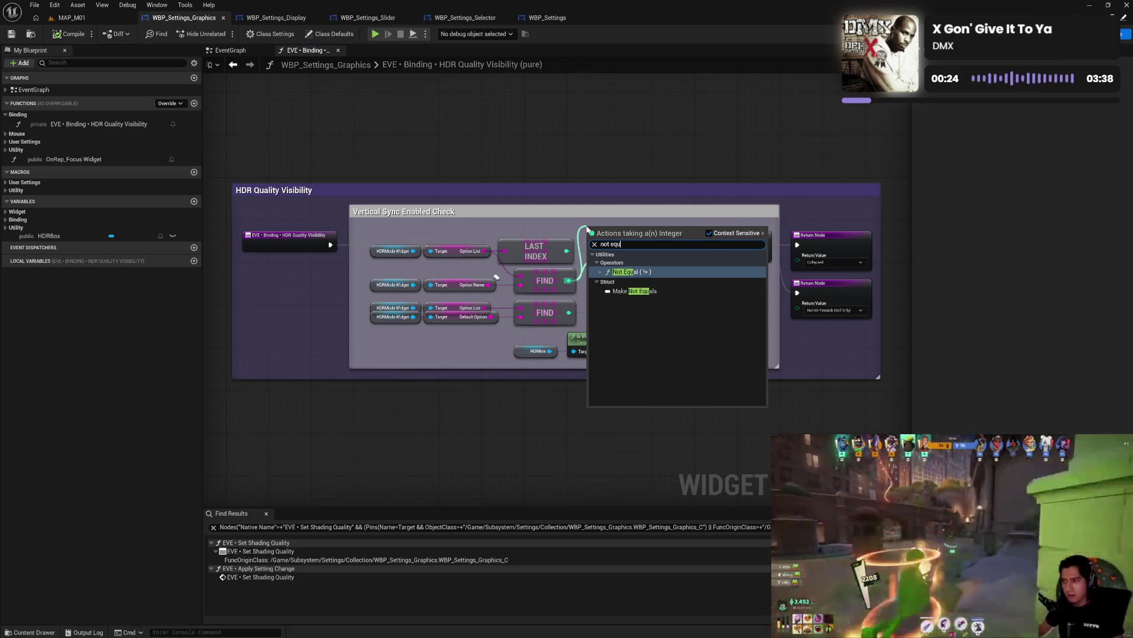
key(Return)
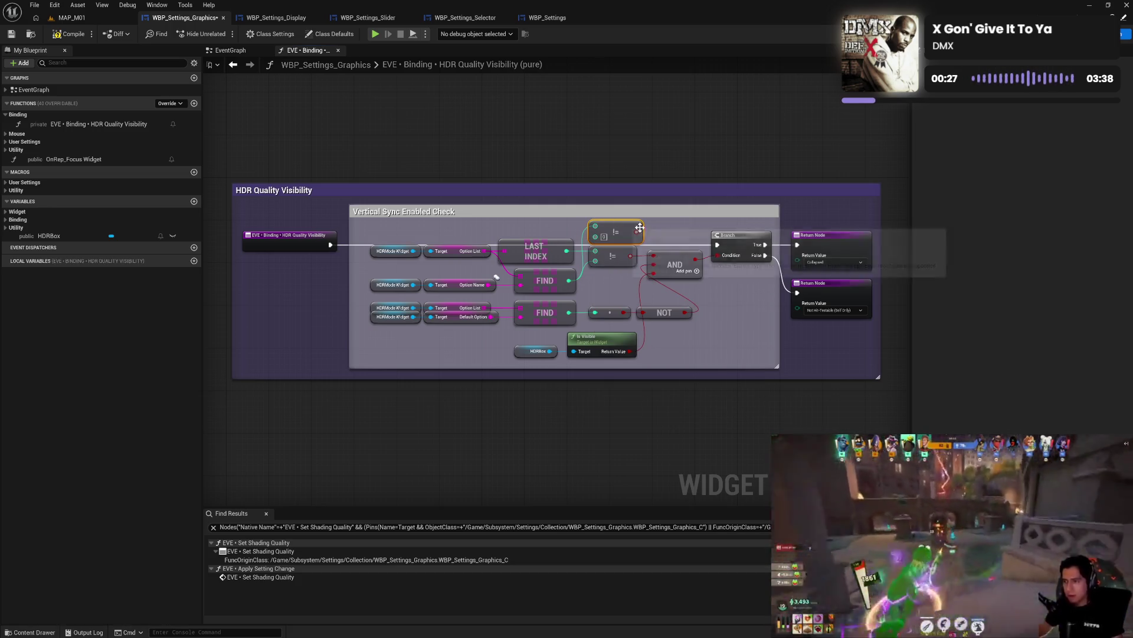
mouse_move(640, 228)
mouse_down()
mouse_move(656, 256)
mouse_move(663, 241)
mouse_move(597, 163)
mouse_move(602, 147)
mouse_up()
click(614, 194)
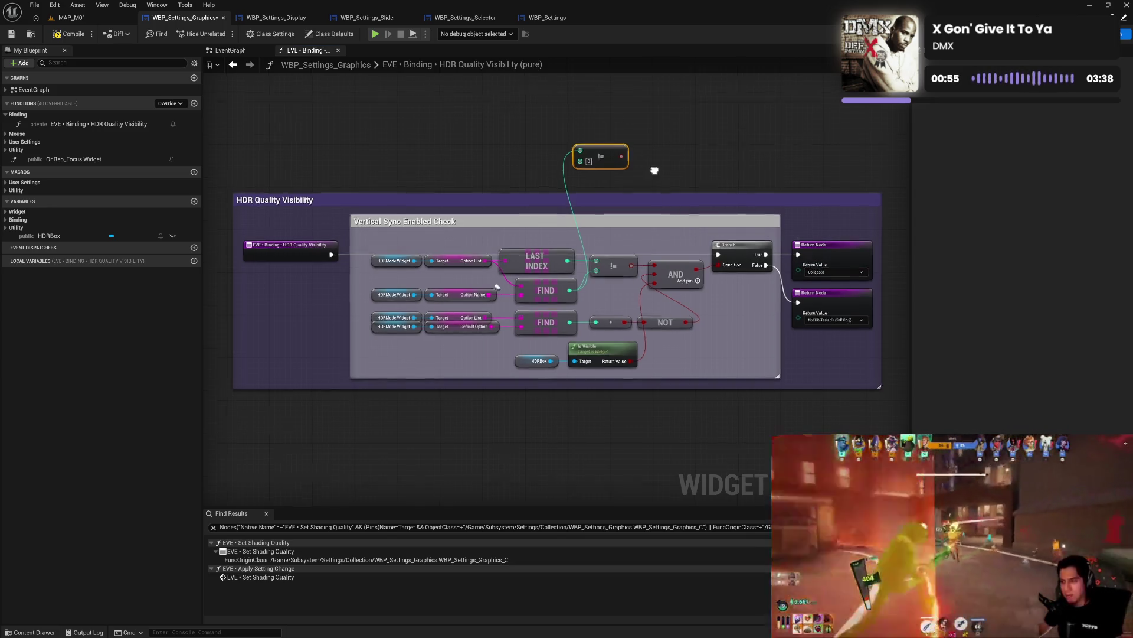
drag(654, 168, 660, 204)
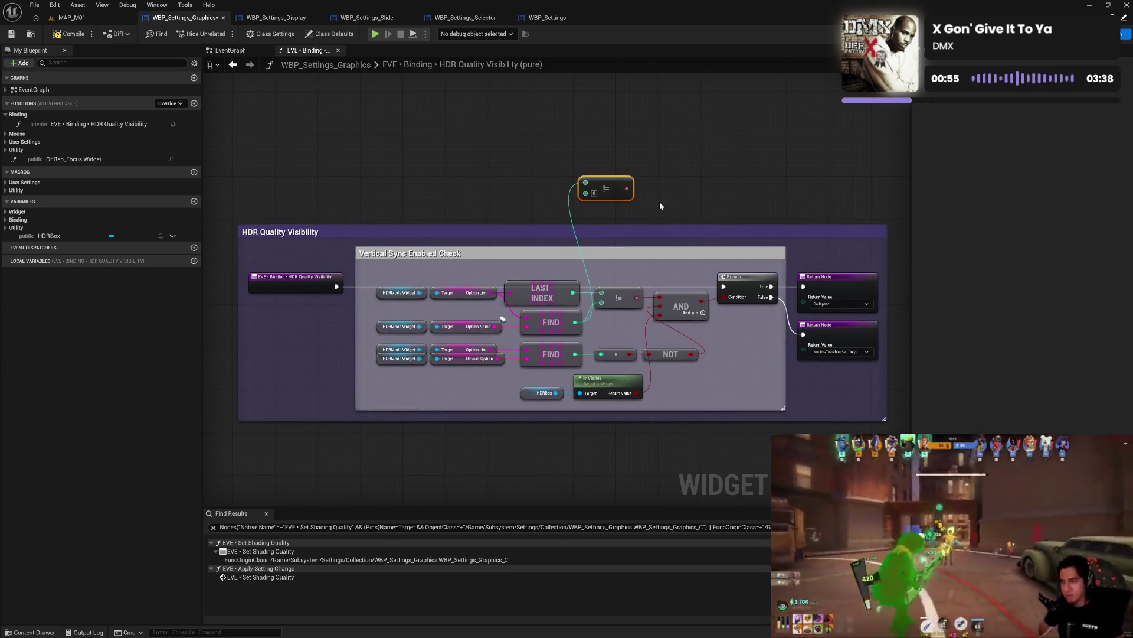
- Add a comment reading 'We want it to display if HDR Mode is Enabled, formally.'
click(331, 134)
key(c)
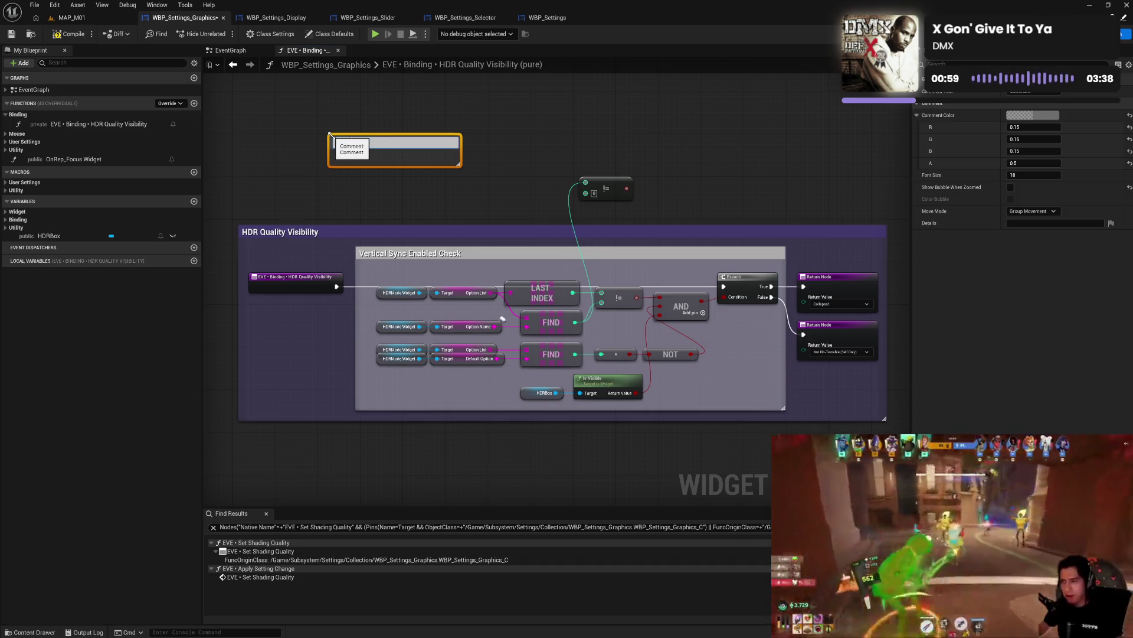
text(t todispla)
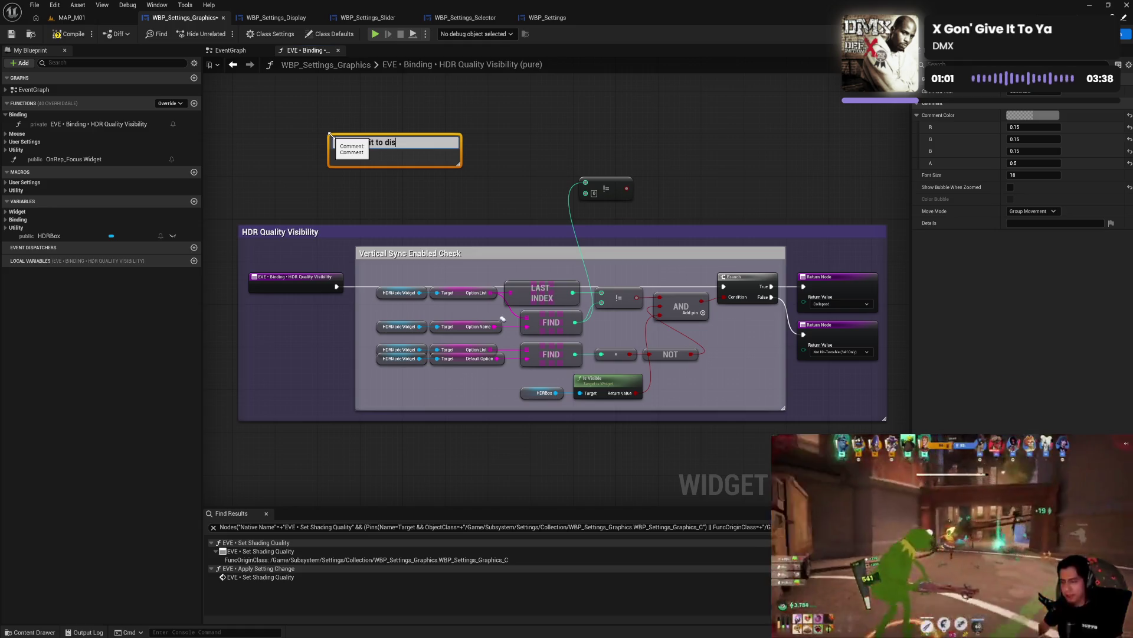
text(y if HDR Mod)
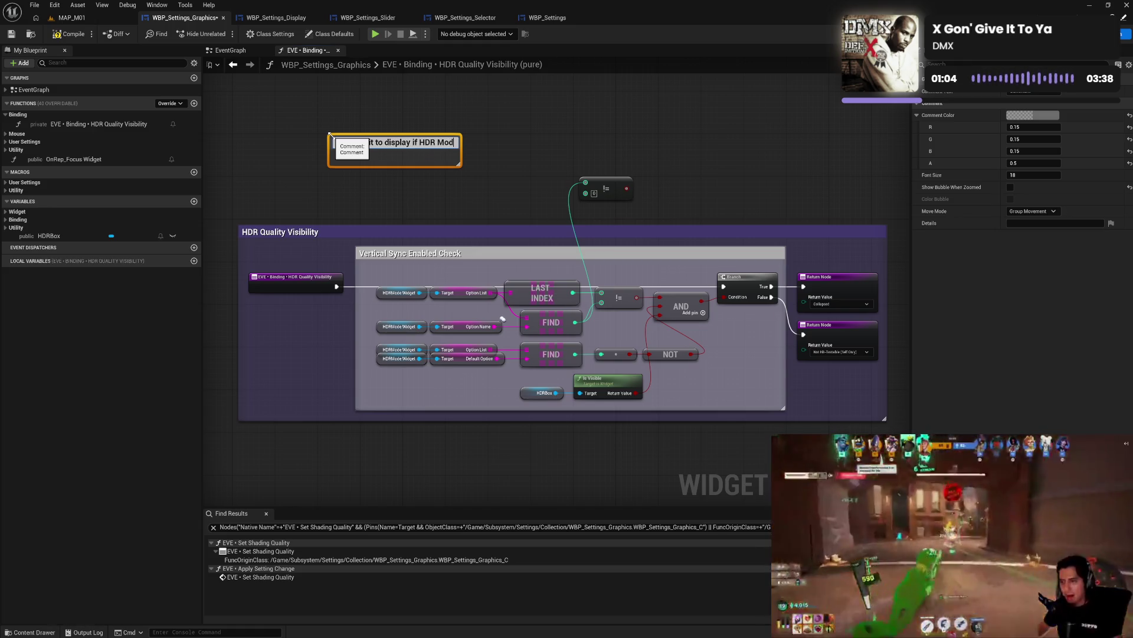
key(Return)
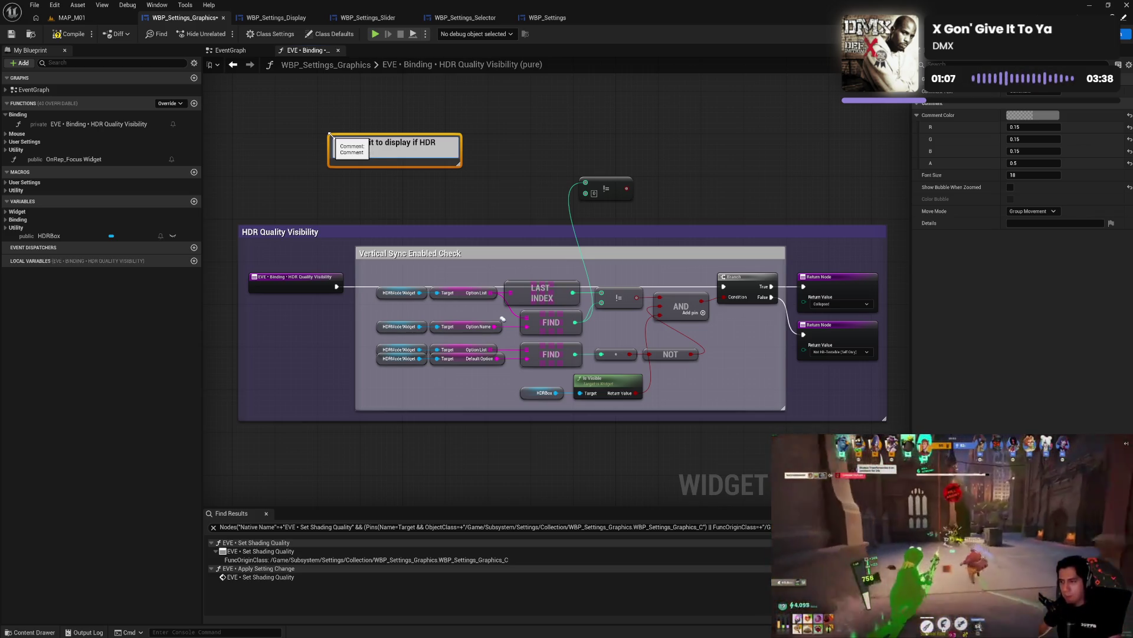
text(Enabled, )
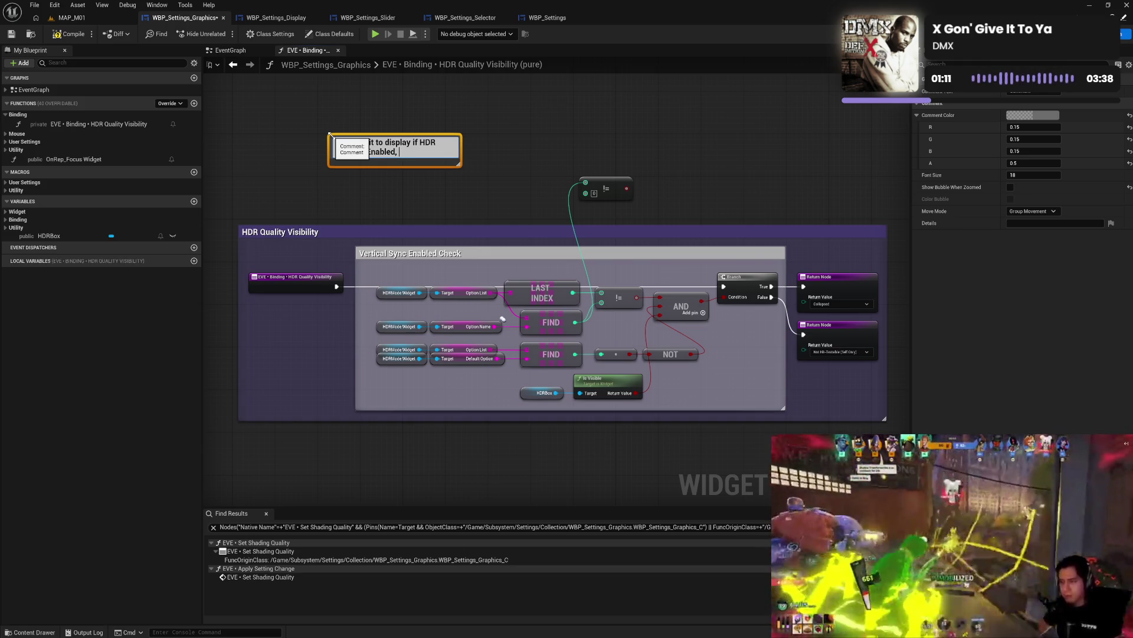
text(formally.)
key(Return)
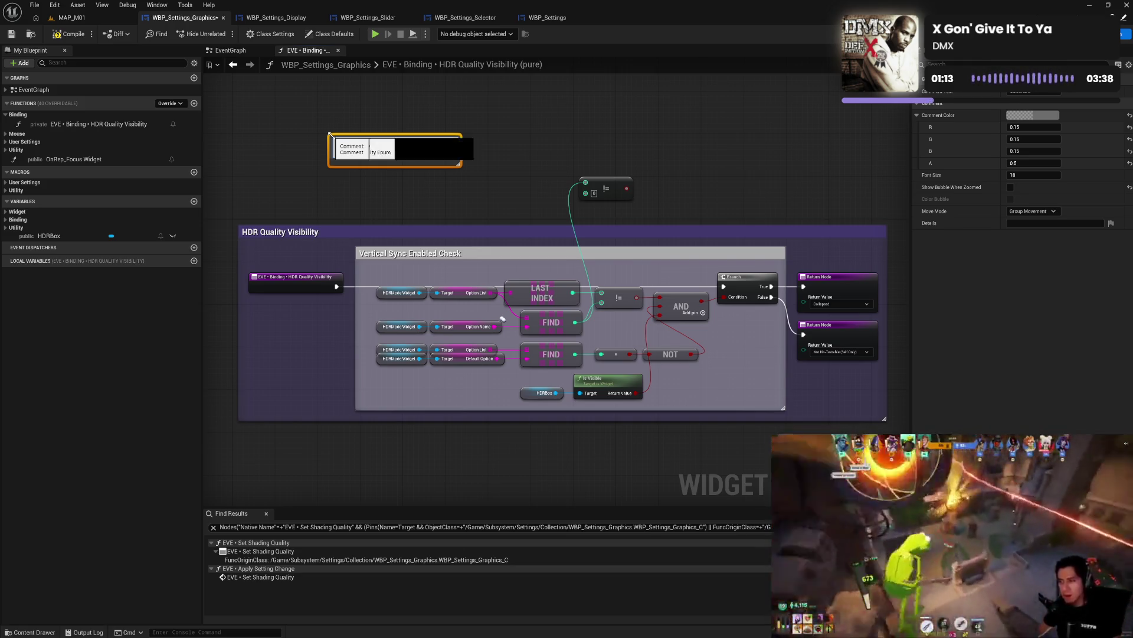
click(471, 149)
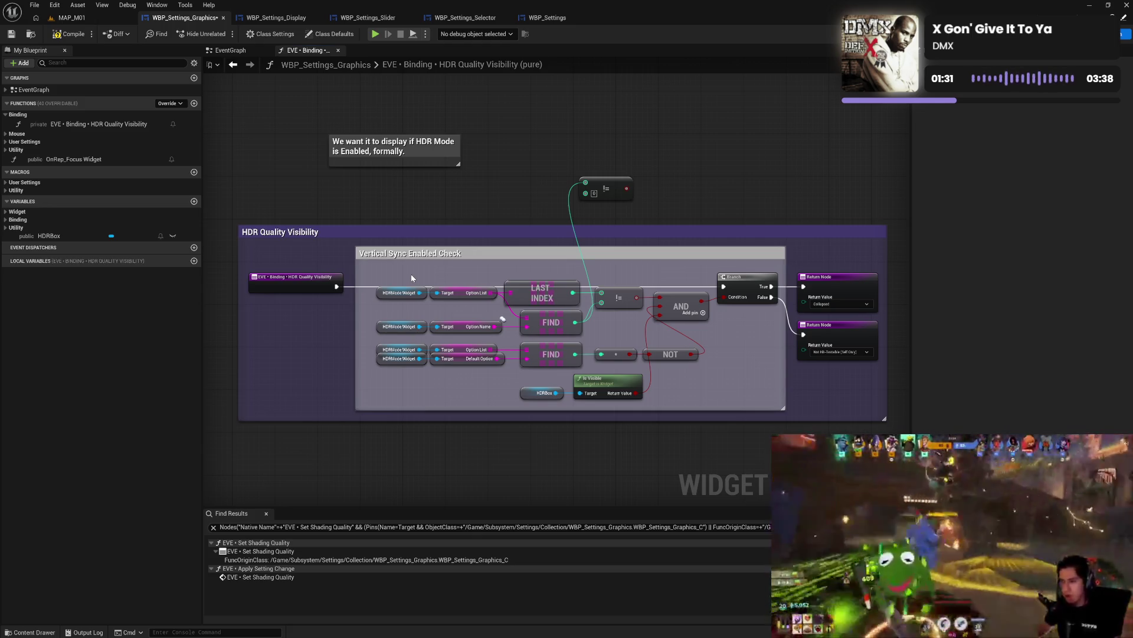
drag(411, 275, 471, 296)
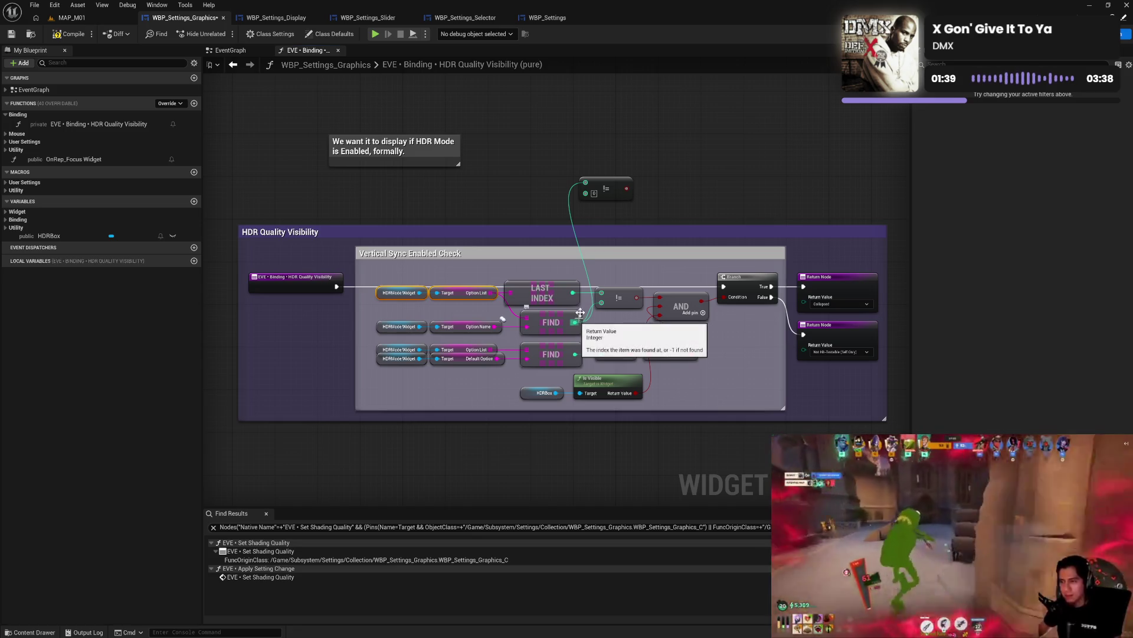
- Replace the Not Equal with an Equal node comparing LAST INDEX and FIND, placed above the group
drag(572, 292, 626, 216)
text(eq)
click(672, 250)
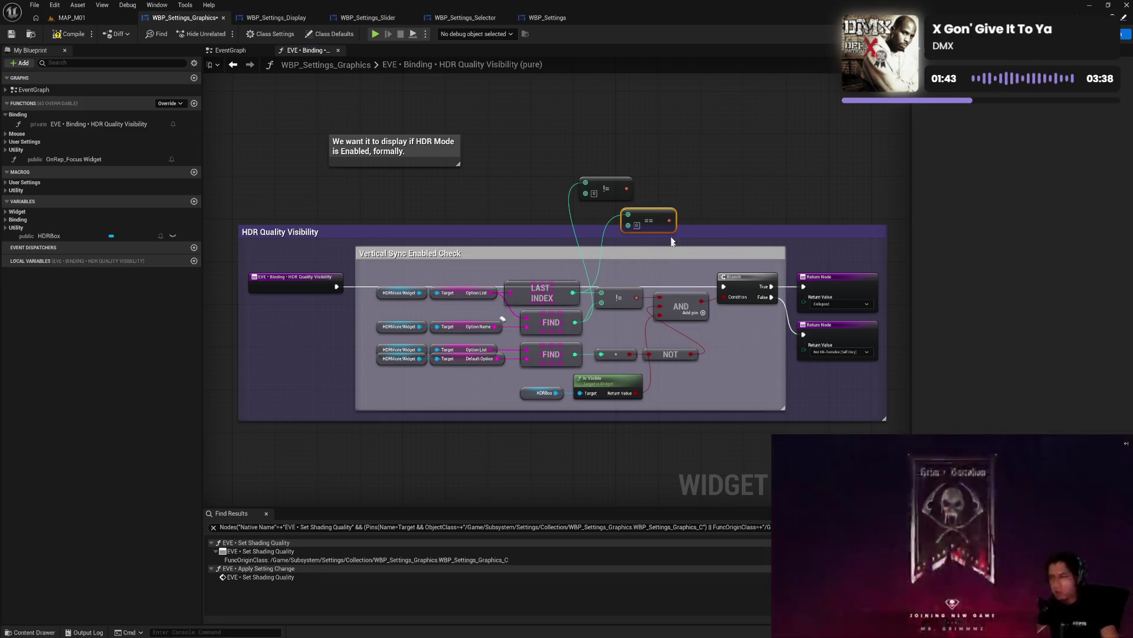
mouse_move(574, 323)
mouse_down()
mouse_move(627, 225)
mouse_move(512, 193)
mouse_up()
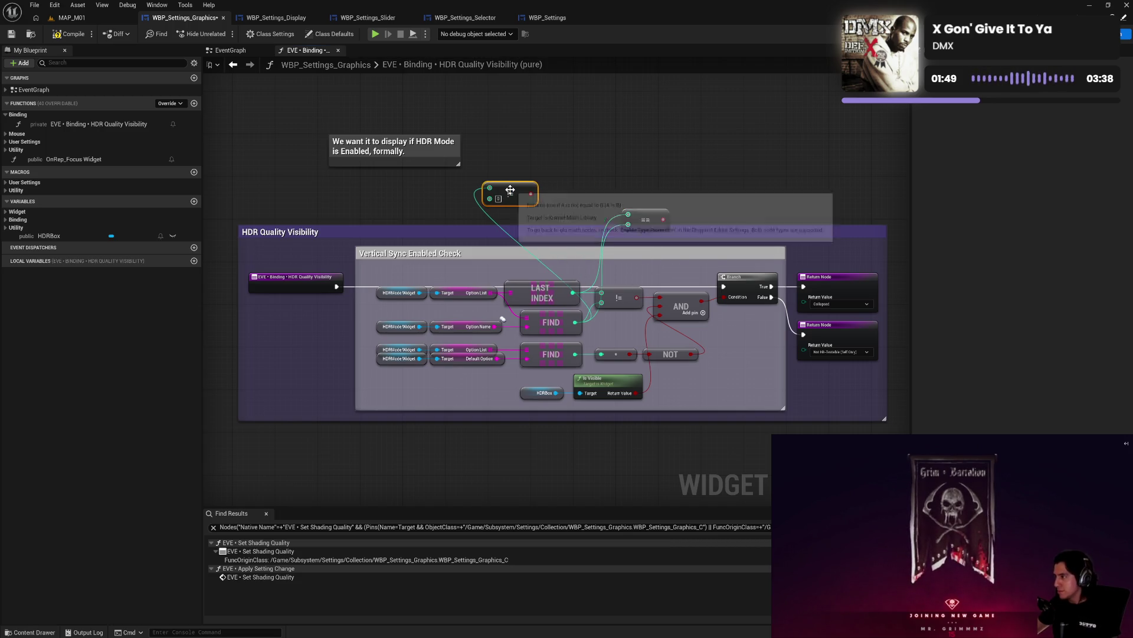
key(Delete)
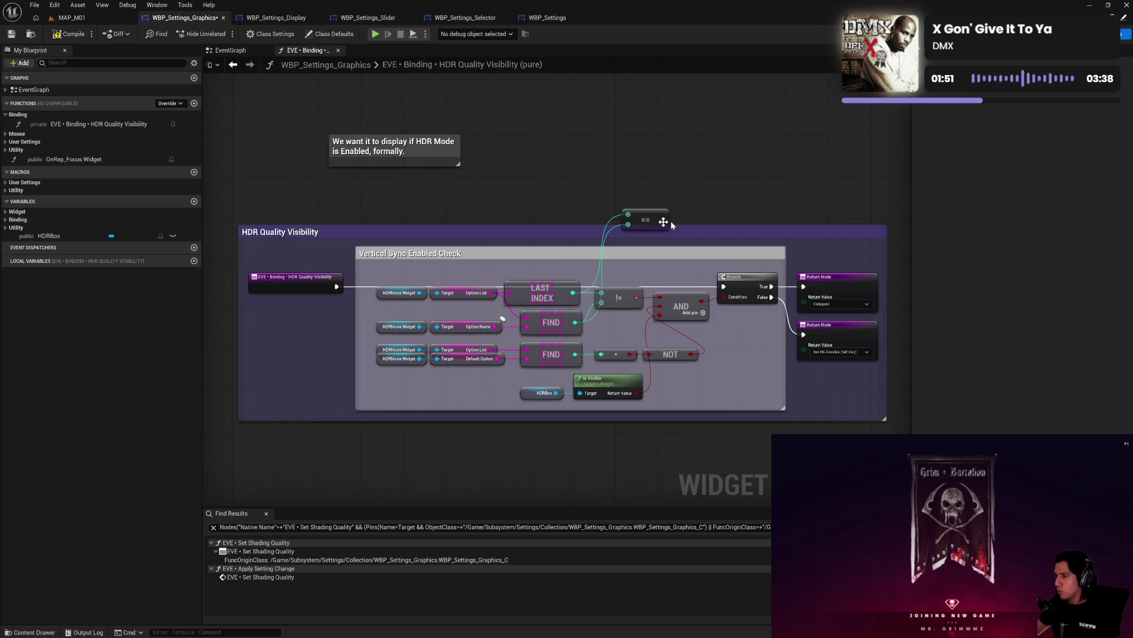
mouse_move(641, 222)
mouse_down()
mouse_move(598, 205)
mouse_move(618, 254)
mouse_move(614, 196)
mouse_move(542, 194)
mouse_move(608, 193)
mouse_up()
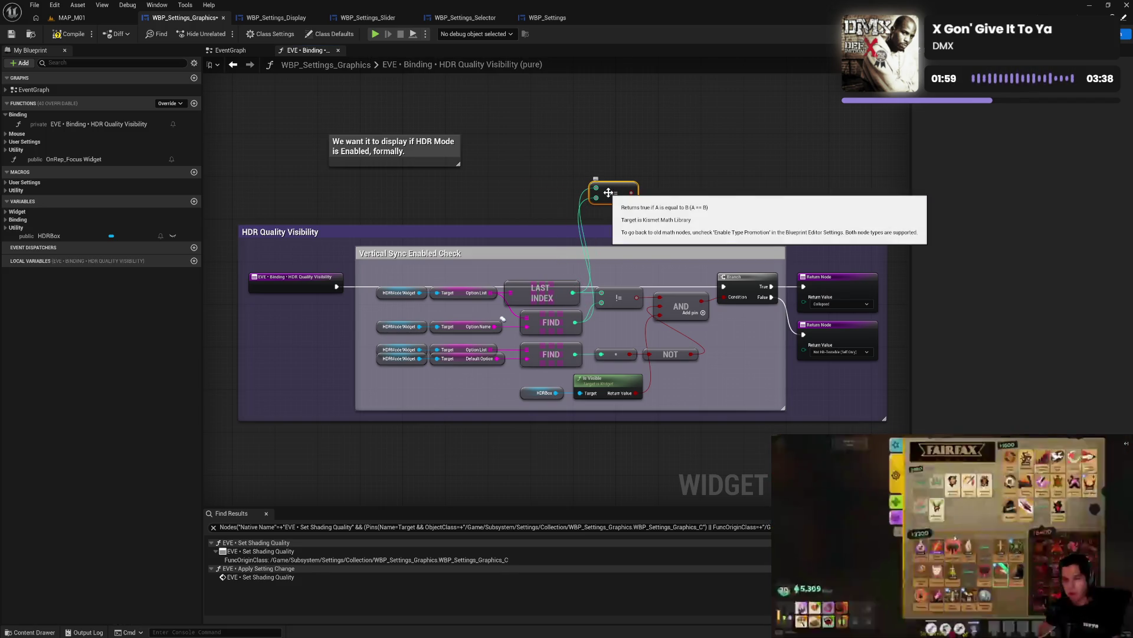
click(695, 184)
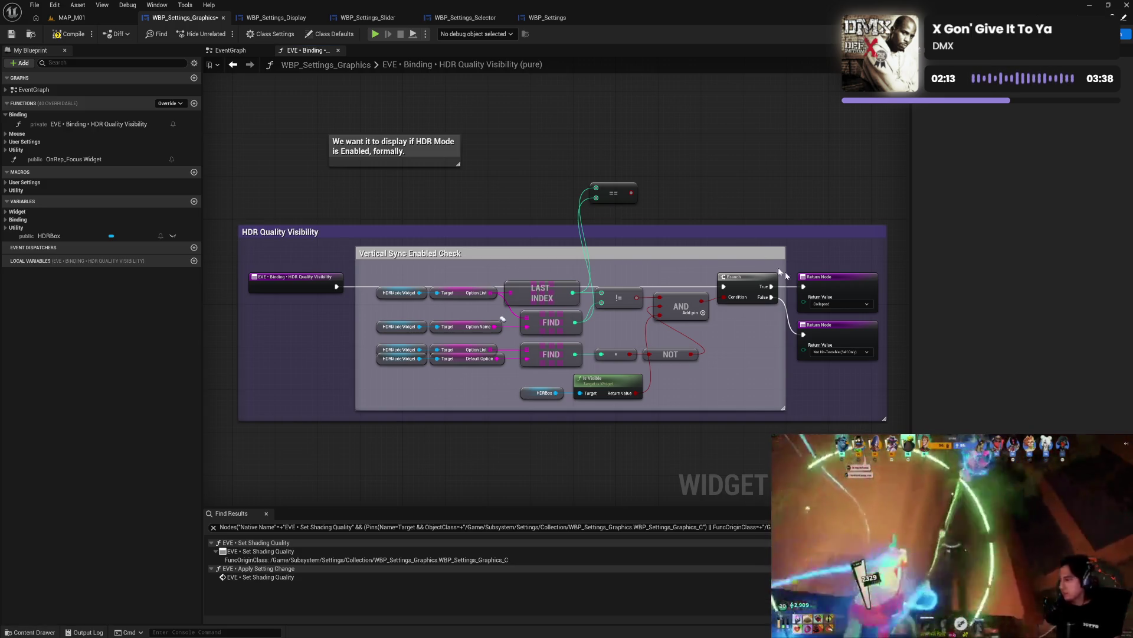
click(829, 304)
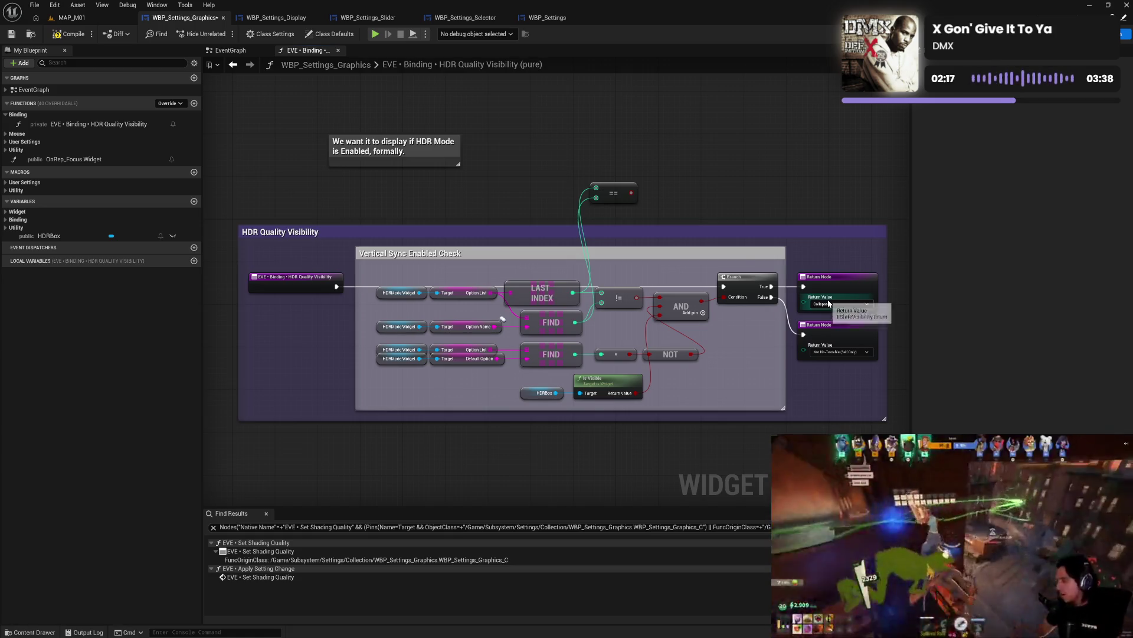
- Return Not Hit-Testable (Self Only) on True and Collapsed on False, then compile
click(841, 348)
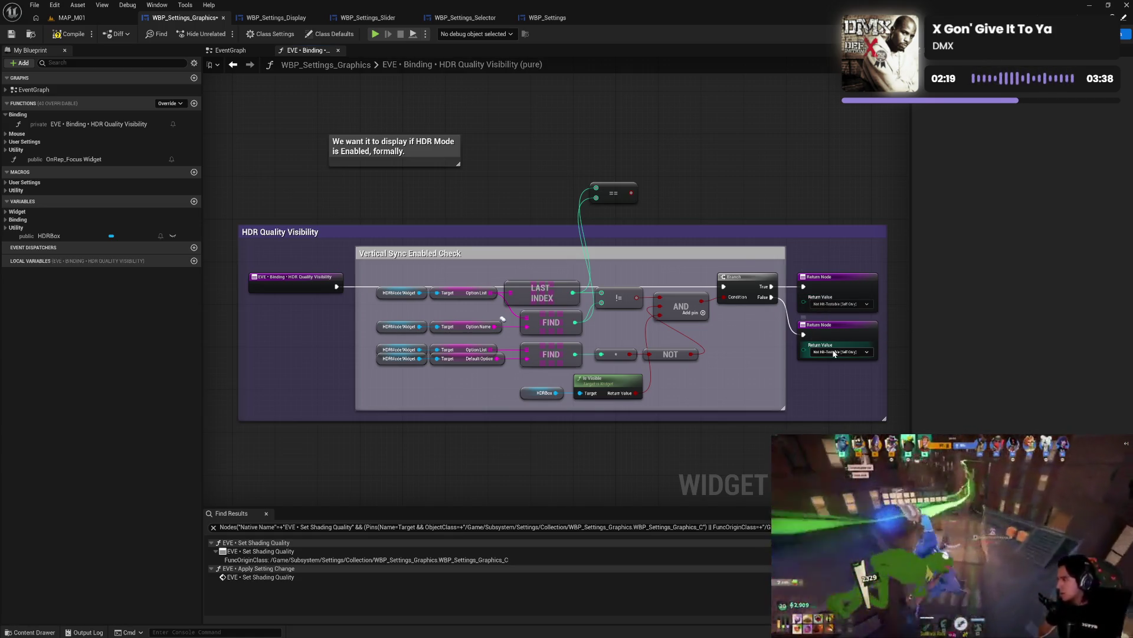
click(833, 351)
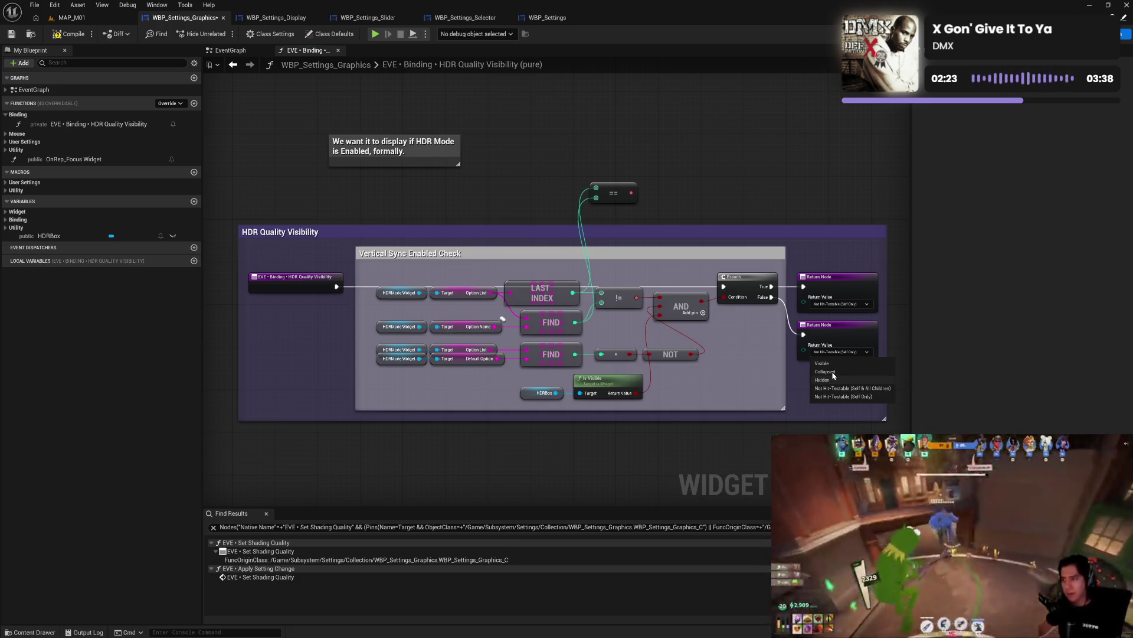
click(833, 373)
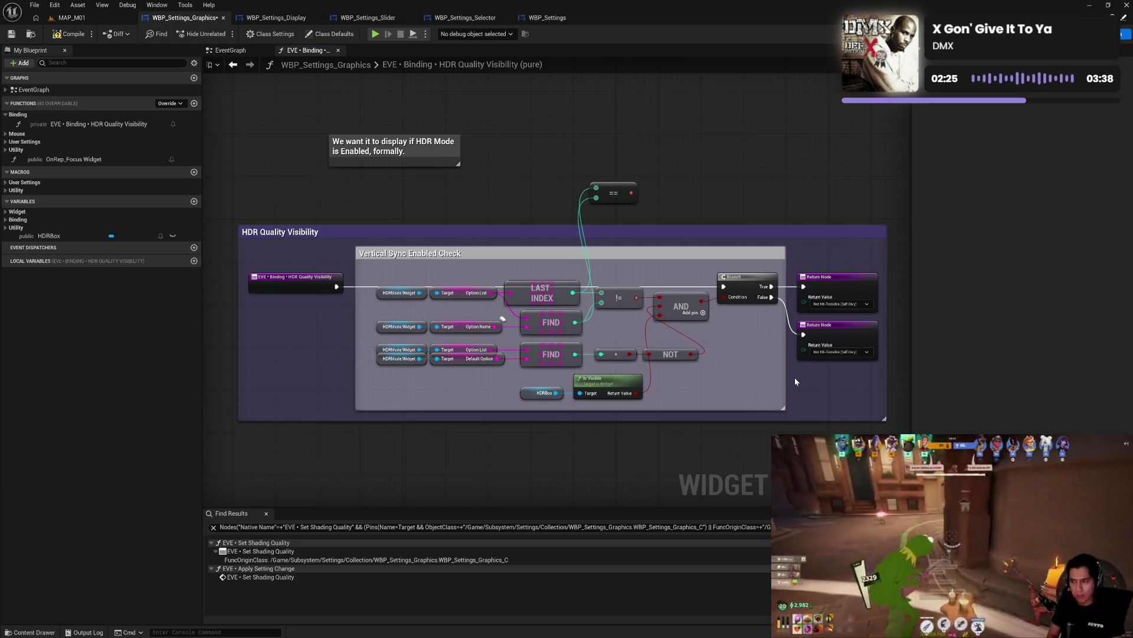
click(833, 305)
click(843, 348)
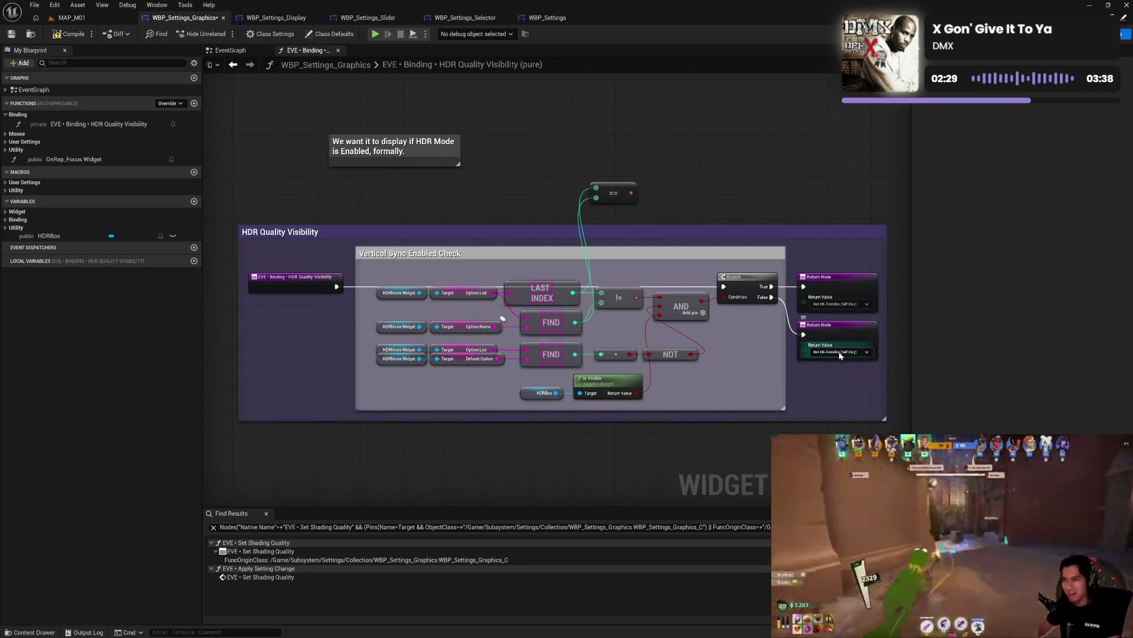
click(838, 353)
click(836, 370)
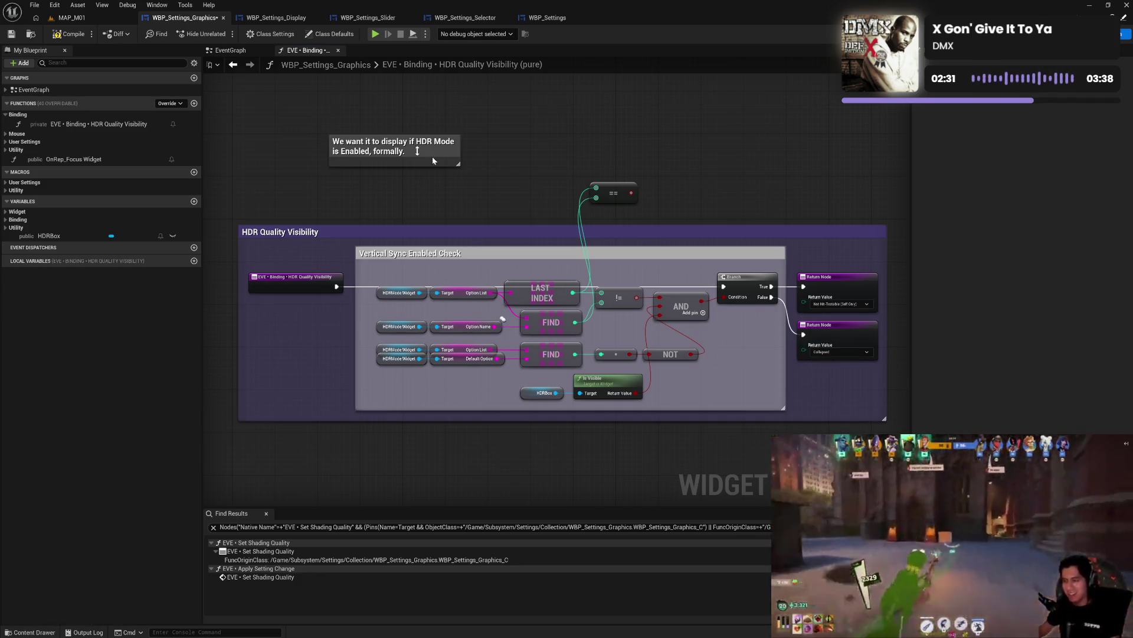
click(69, 33)
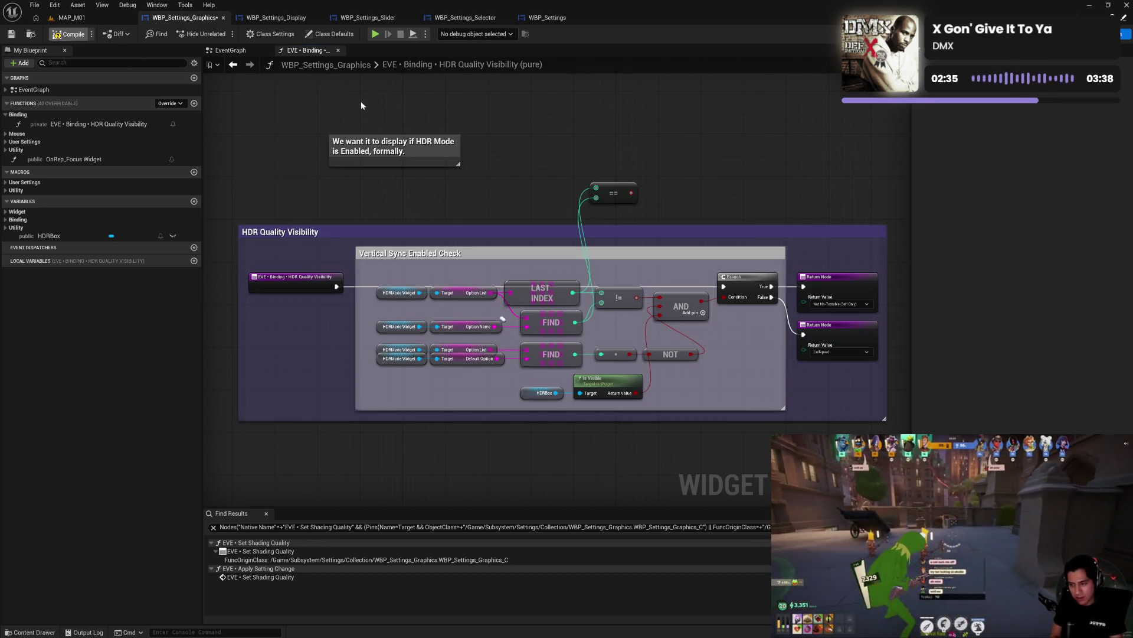
click(375, 35)
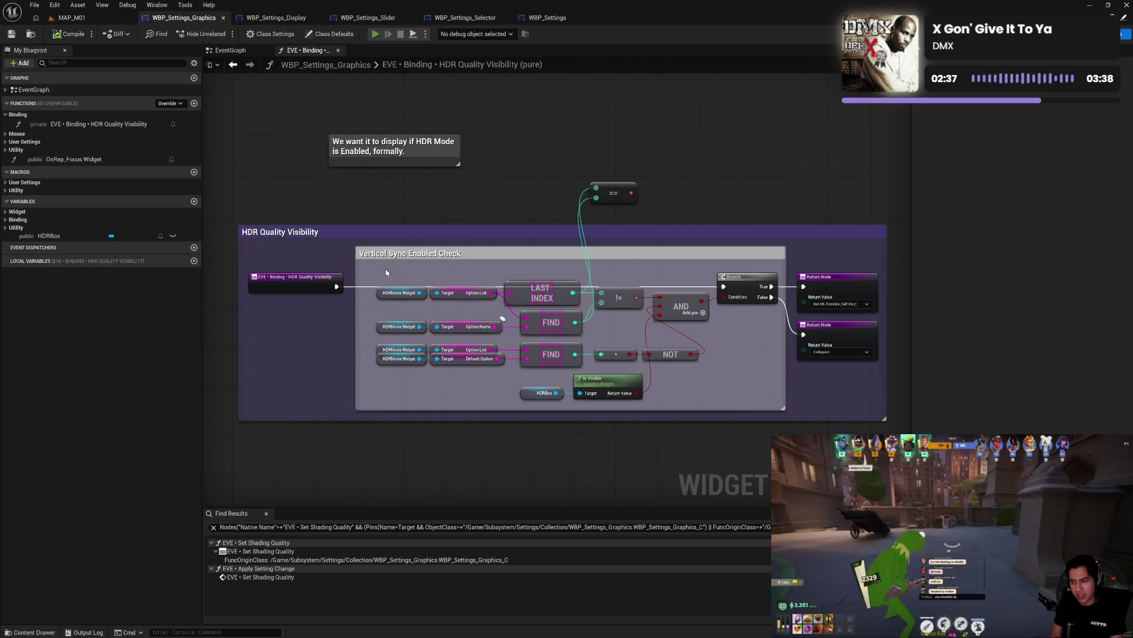
- In the standalone preview, check the Graphics settings for the HDR rows, then exit the game
click(121, 552)
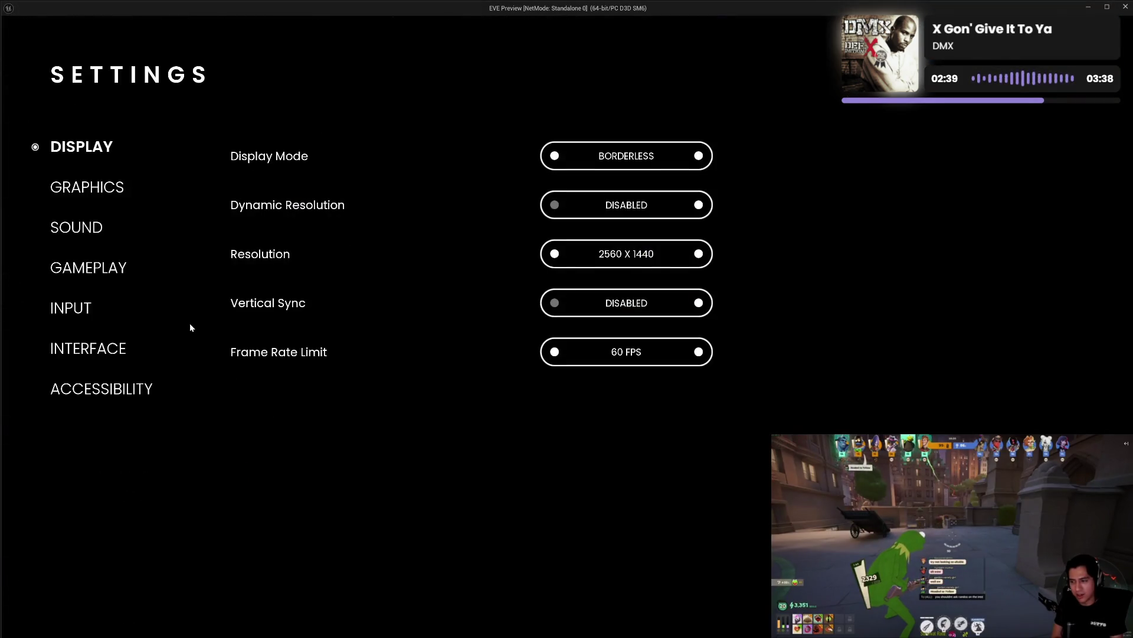
click(122, 202)
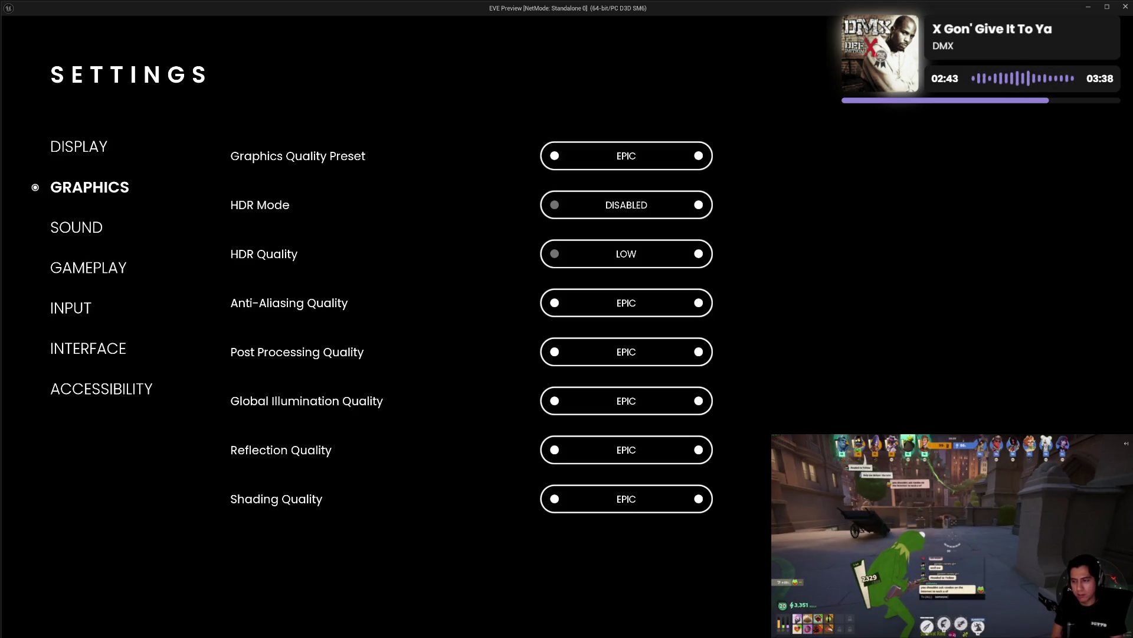
key(Escape)
click(69, 581)
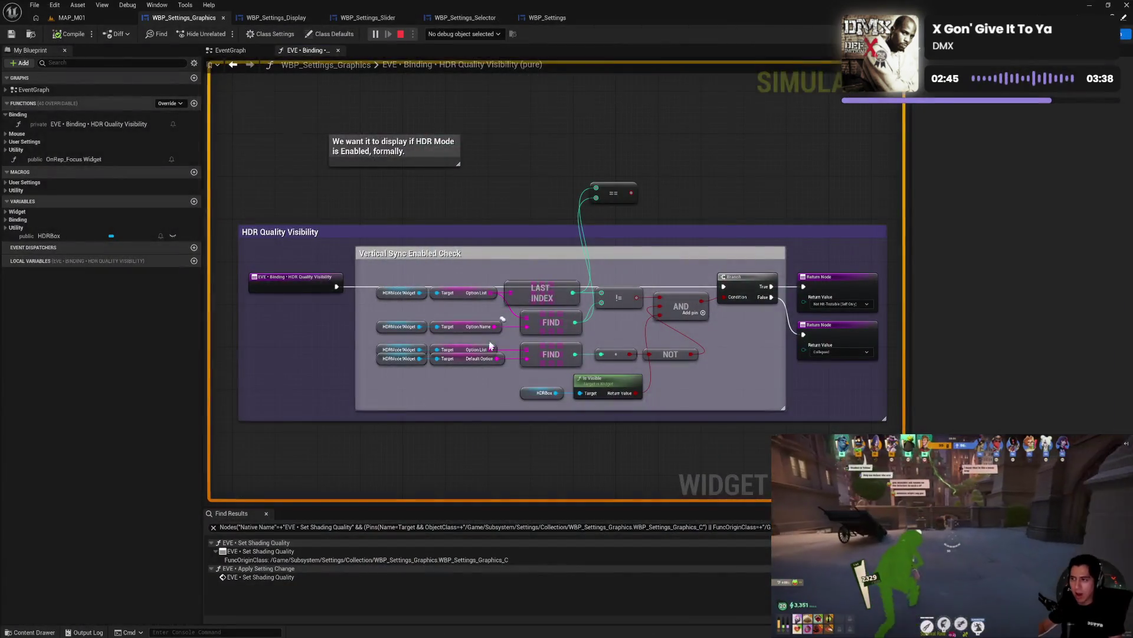
- Set the True return to Collapsed and the False return to Not Hit-Testable (Self Only), then save
click(848, 305)
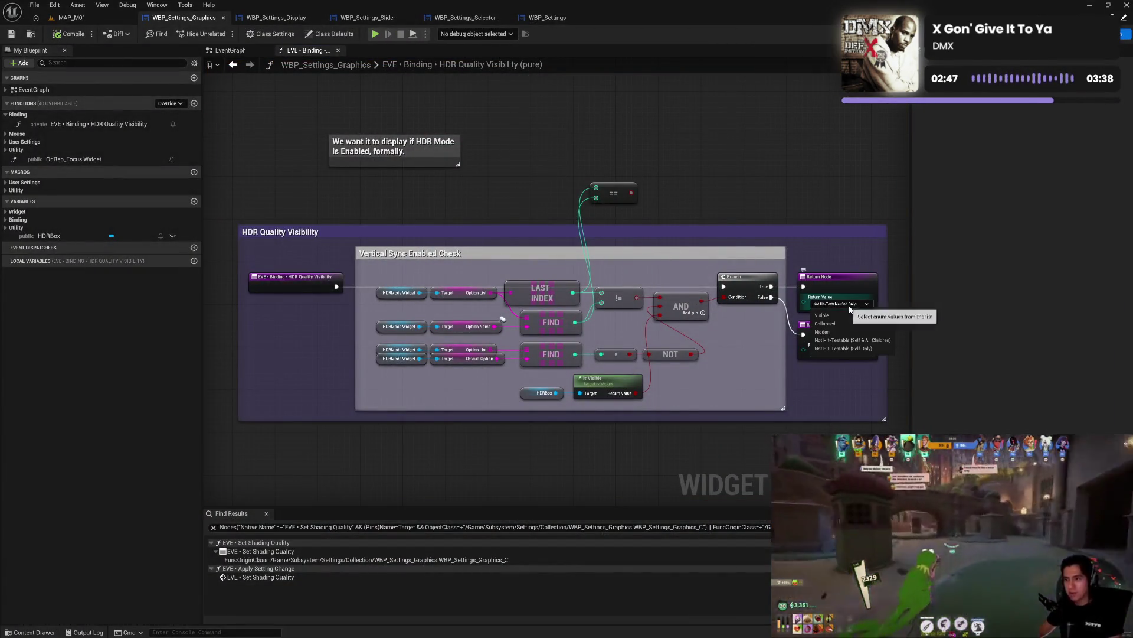
click(843, 322)
click(841, 353)
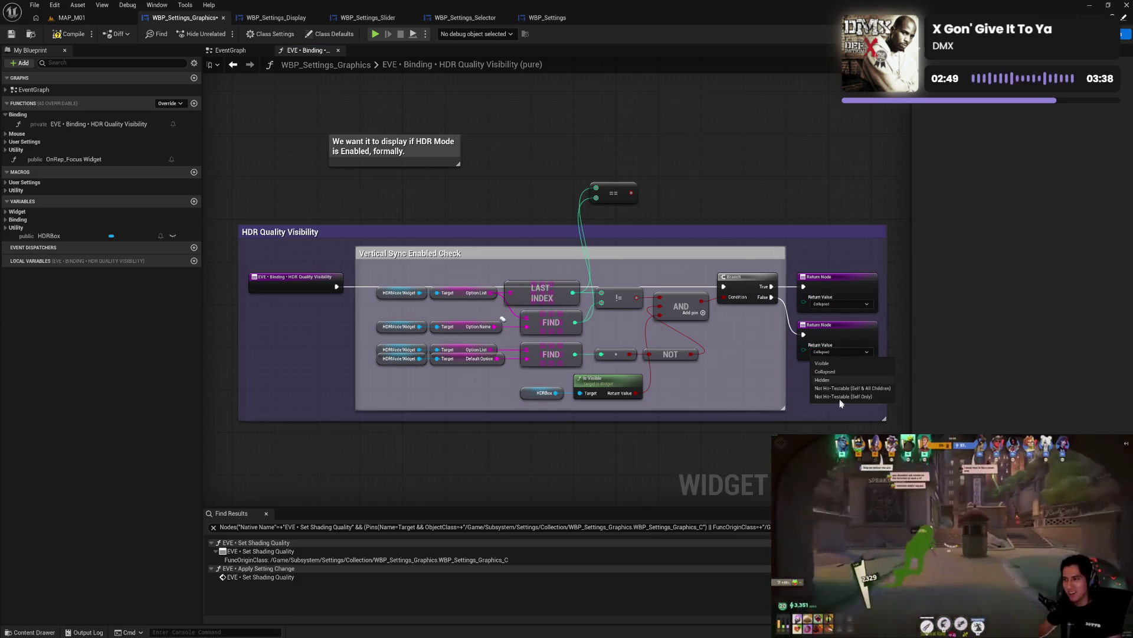
click(841, 395)
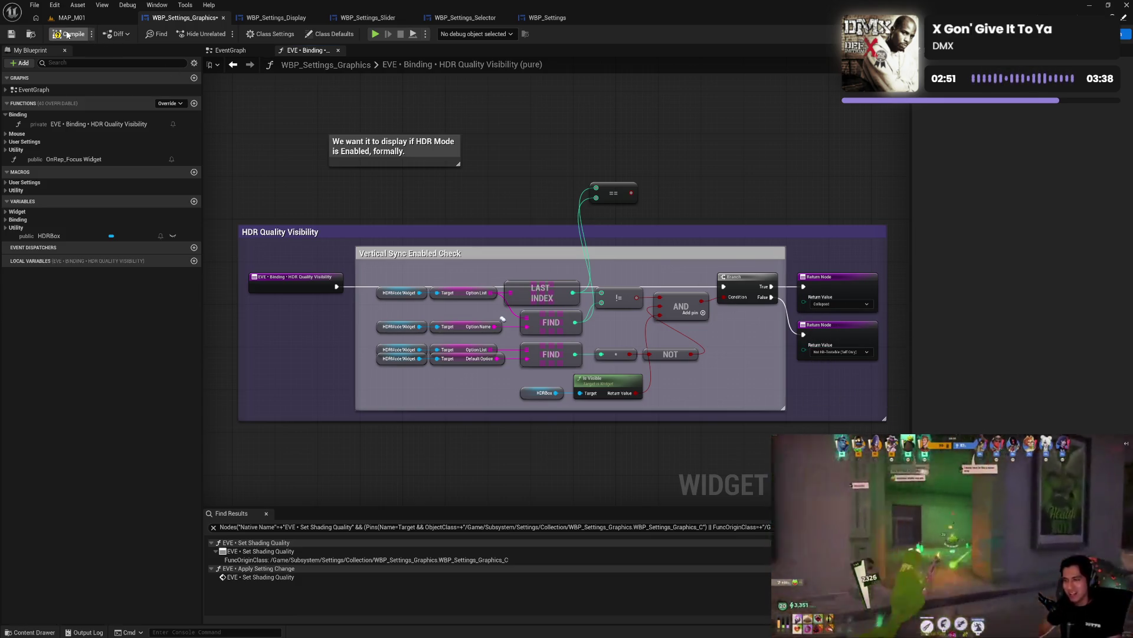
key(ctrl+s)
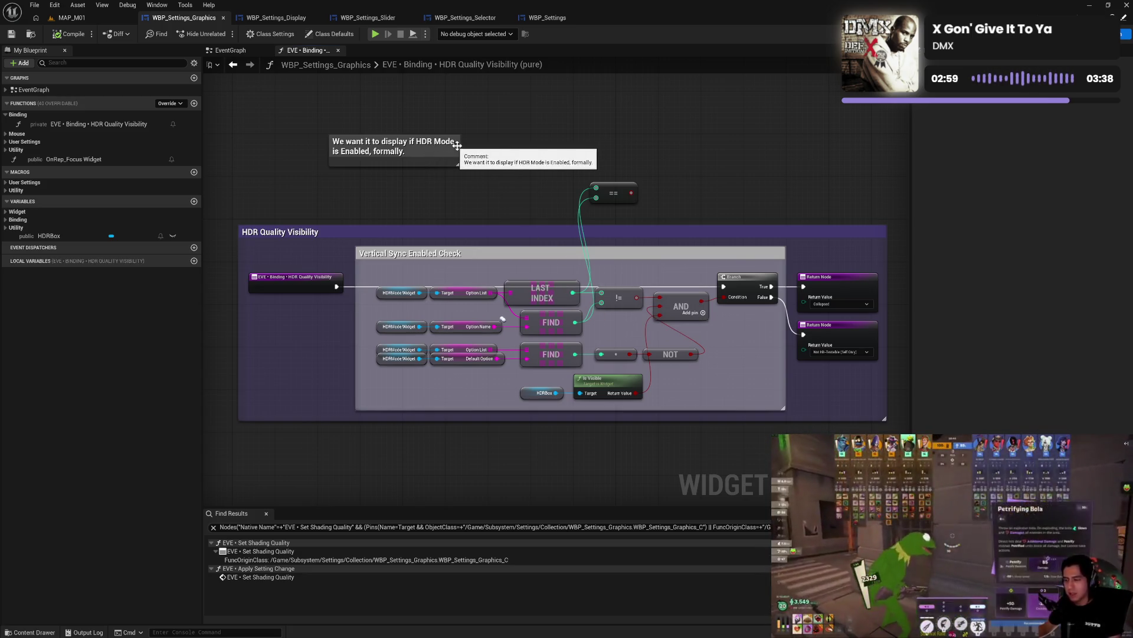
- Drag the HDR Mode comment's right edge outward until its note fits on one line
mouse_move(459, 149)
mouse_down()
mouse_move(533, 151)
mouse_move(518, 150)
mouse_move(520, 197)
mouse_up()
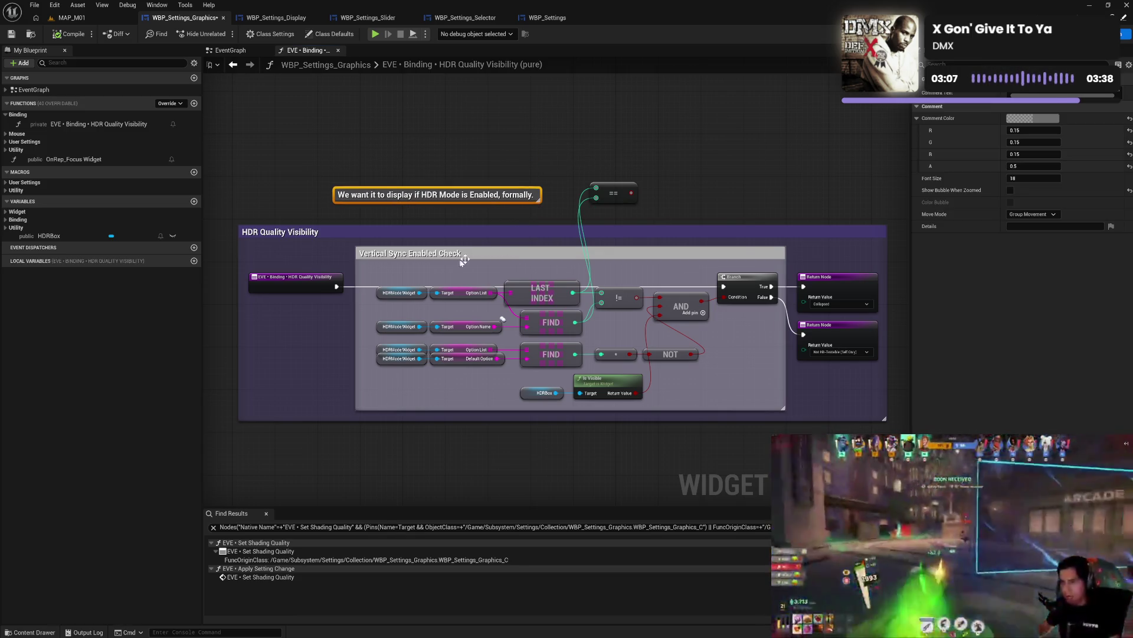
click(446, 276)
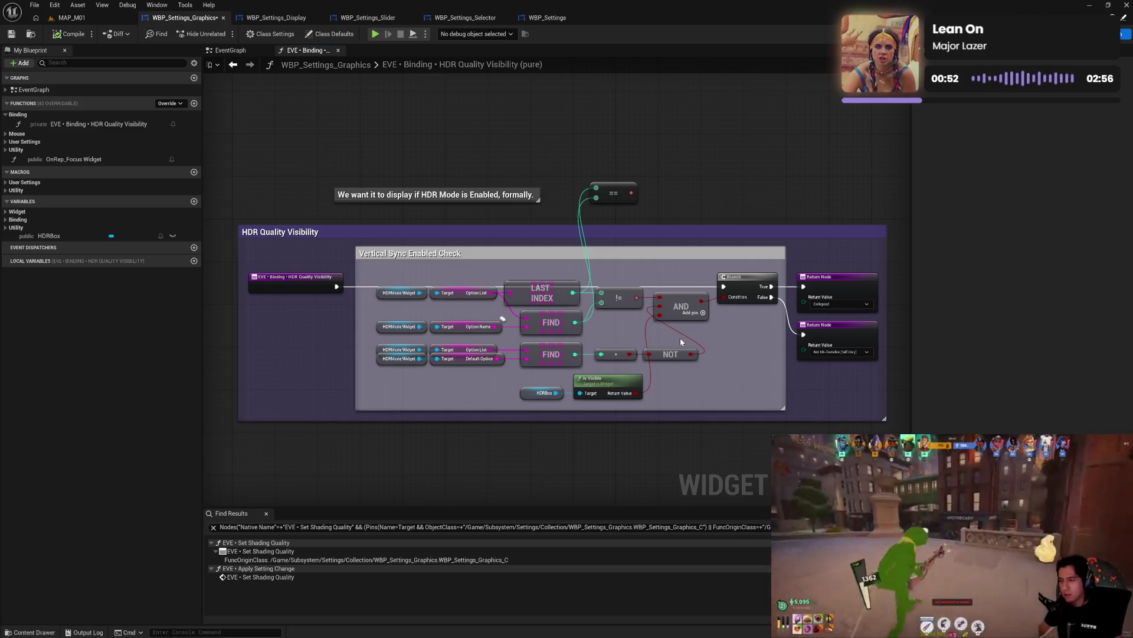
drag(681, 339, 668, 315)
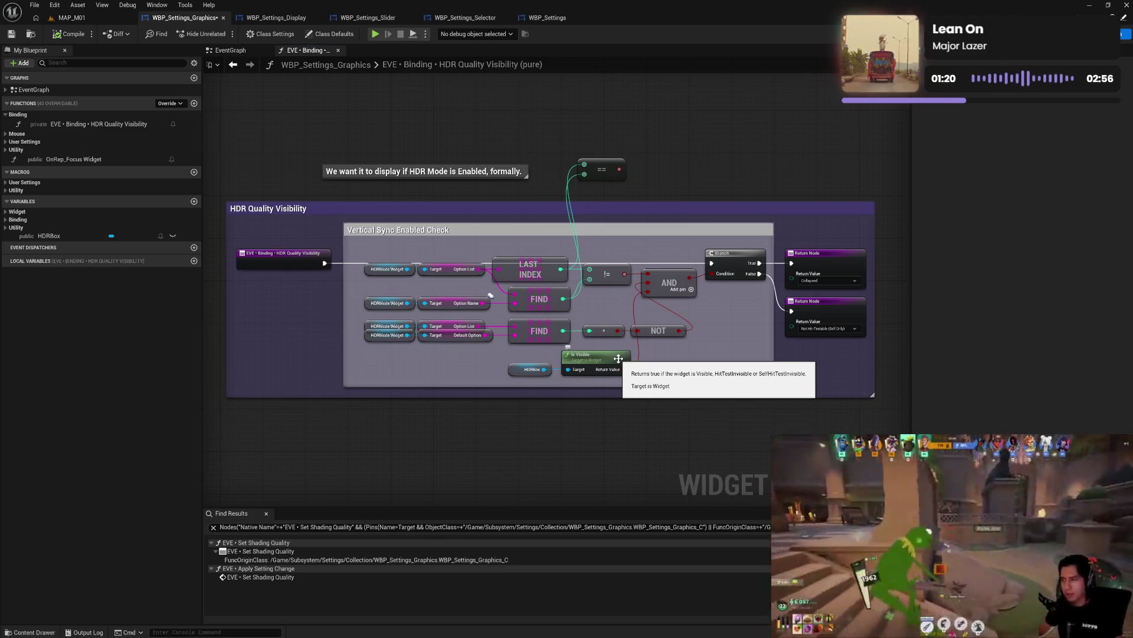
- Move HDRBox and Is Visible below the group and wire the == result into AND
mouse_move(551, 358)
mouse_down()
mouse_move(589, 362)
mouse_move(583, 414)
mouse_up()
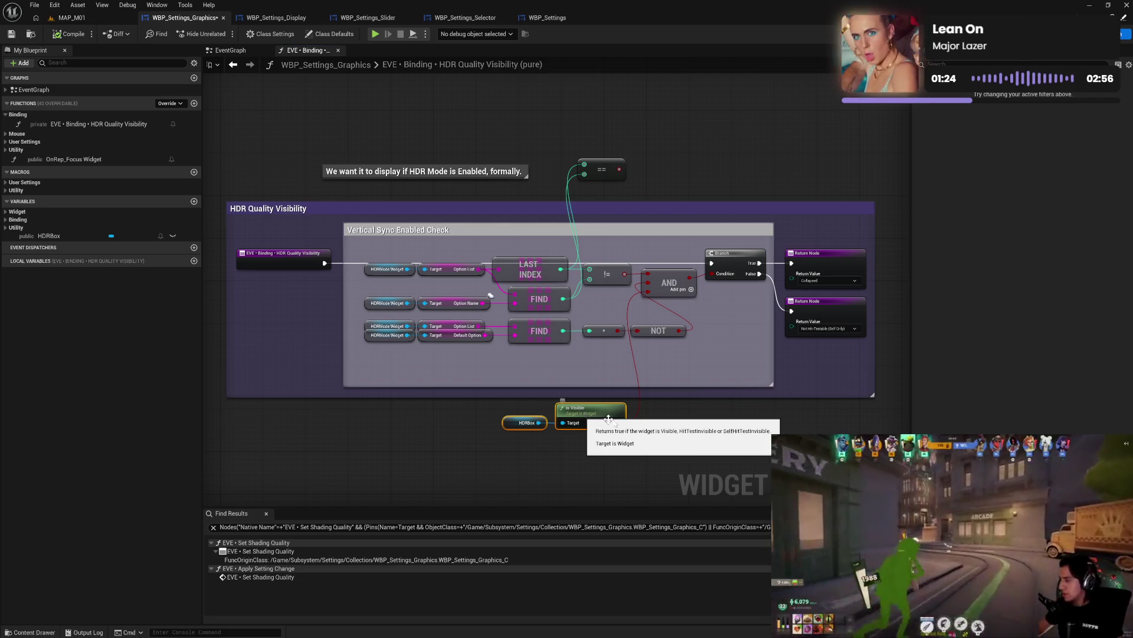
click(700, 423)
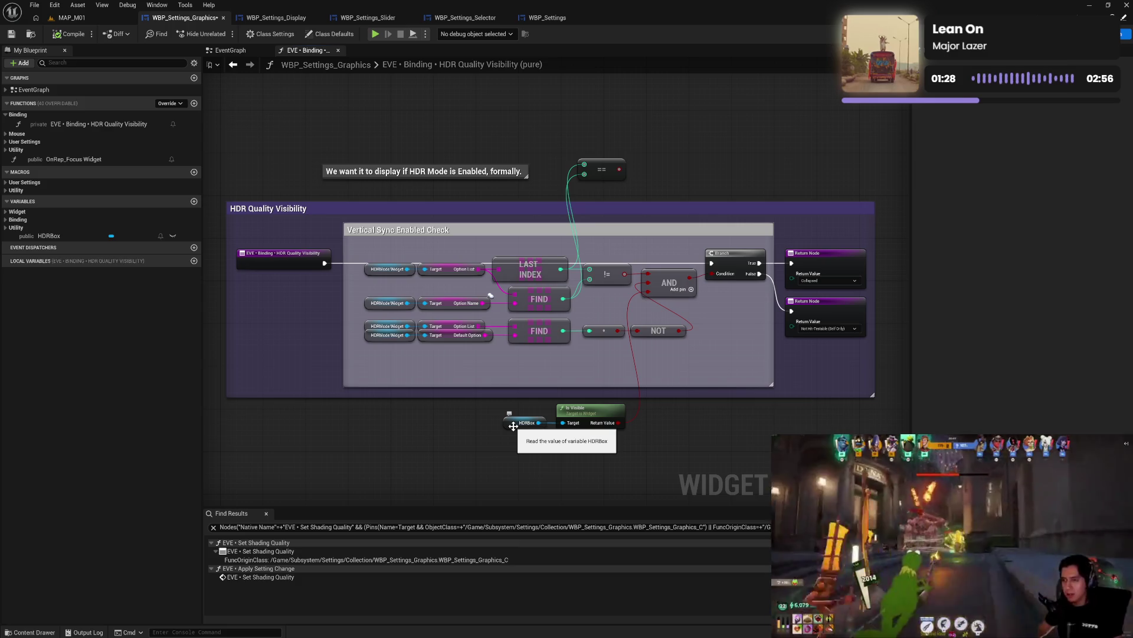
mouse_move(499, 440)
mouse_down()
mouse_move(628, 400)
mouse_move(600, 394)
mouse_up()
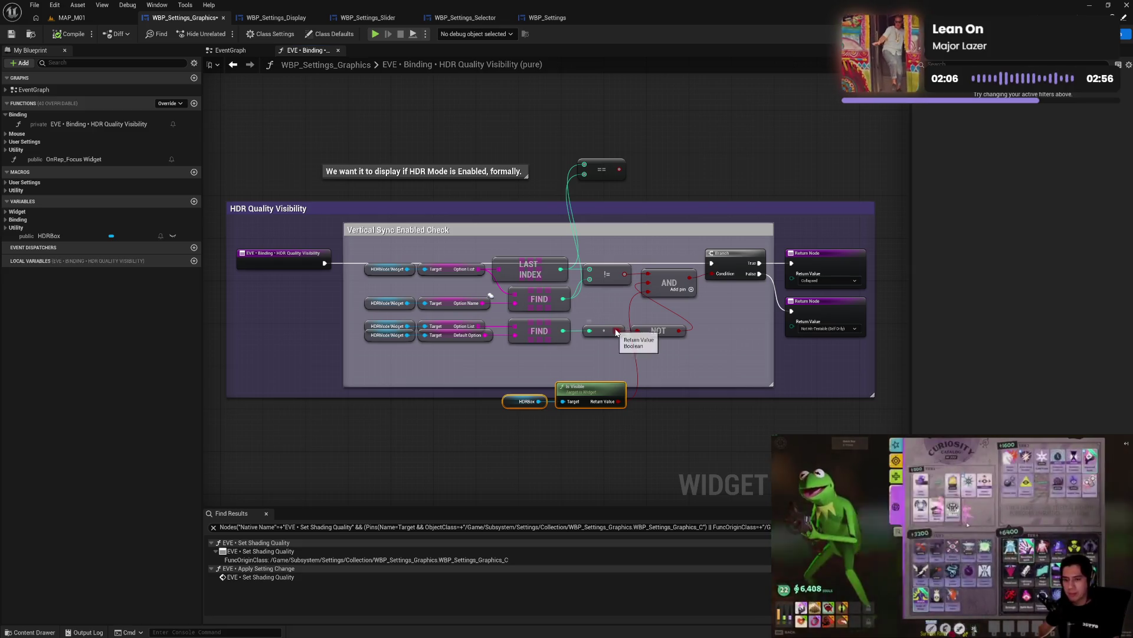
drag(618, 331, 673, 292)
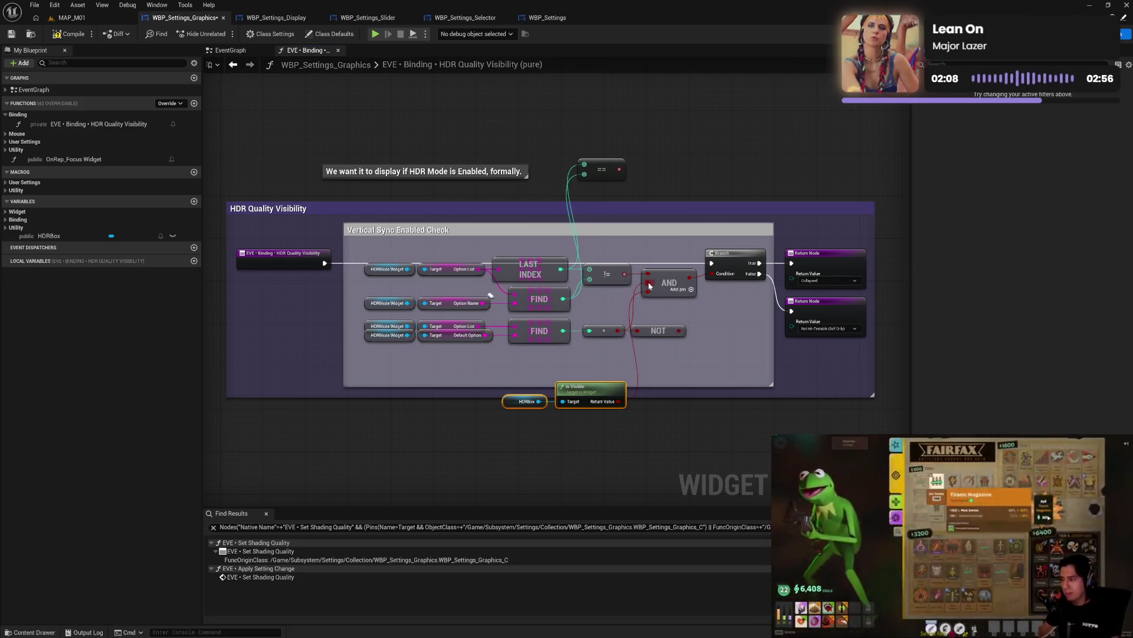
drag(619, 169, 650, 278)
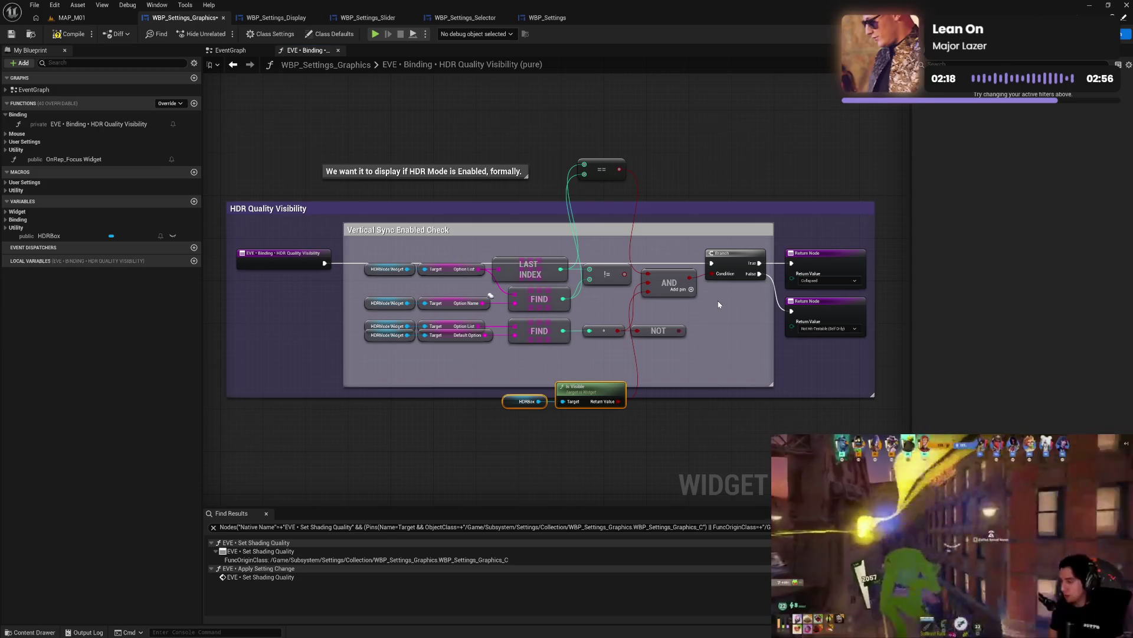
- Make the True return Not Hit-Testable (Self Only) and the False return Collapsed, then compile
click(821, 281)
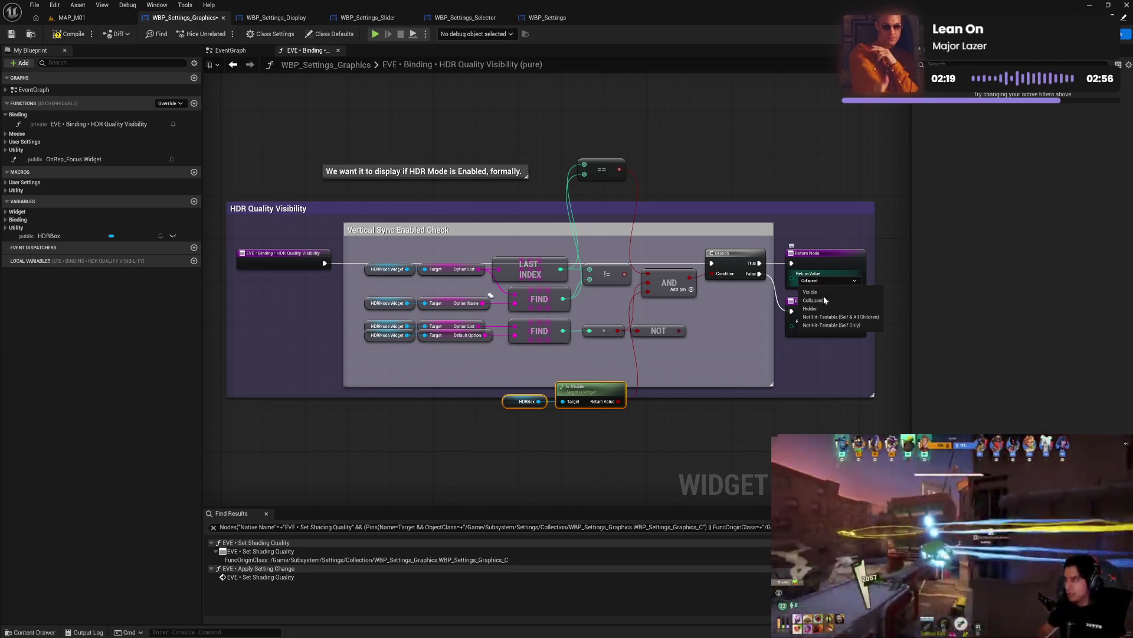
click(826, 327)
click(826, 327)
click(820, 348)
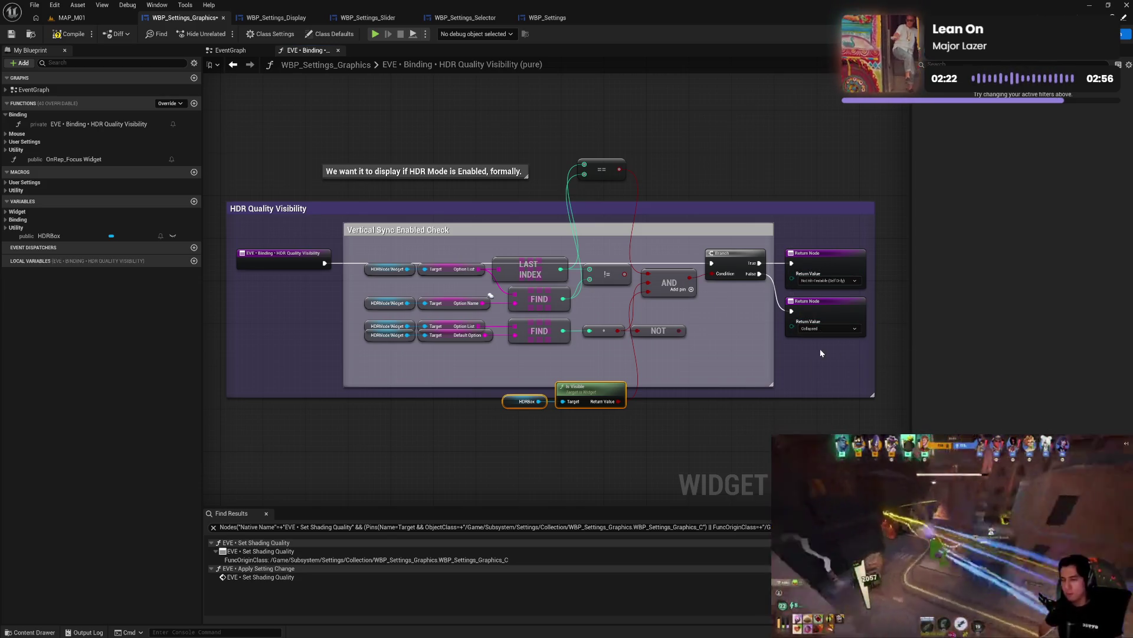
click(70, 34)
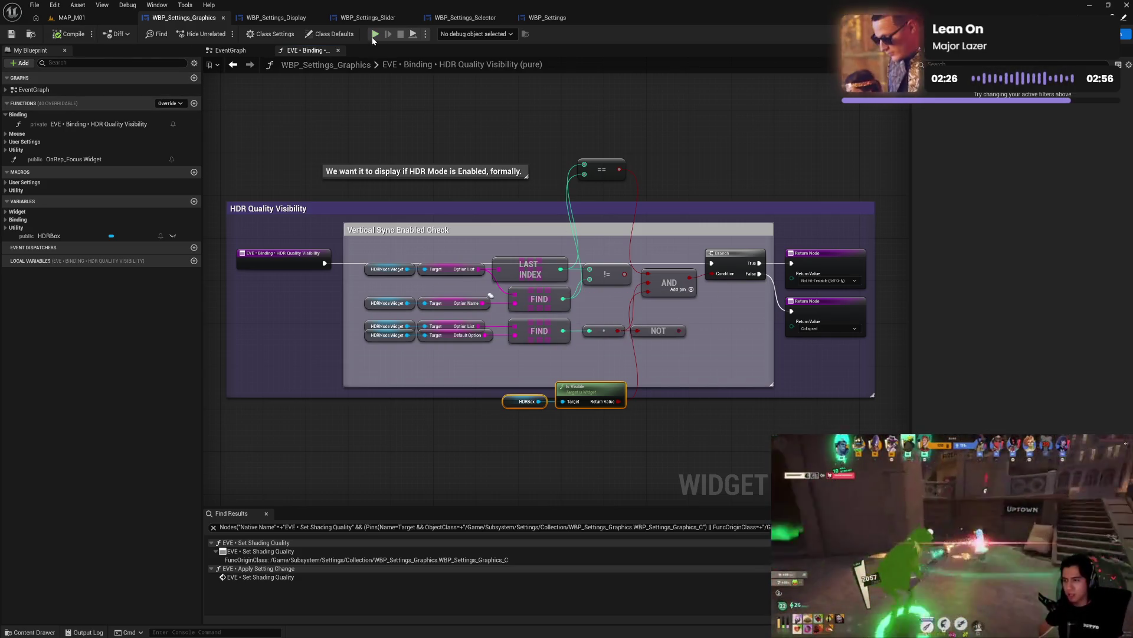
- Launch the standalone preview, open the Graphics settings, and enable and apply HDR Mode
click(374, 35)
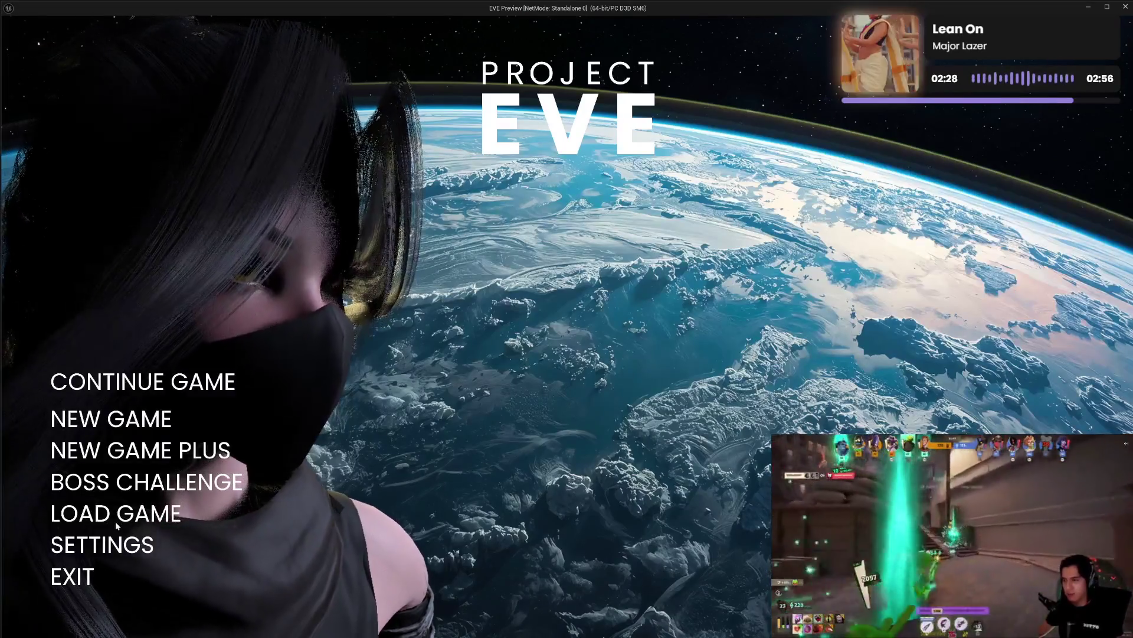
click(103, 544)
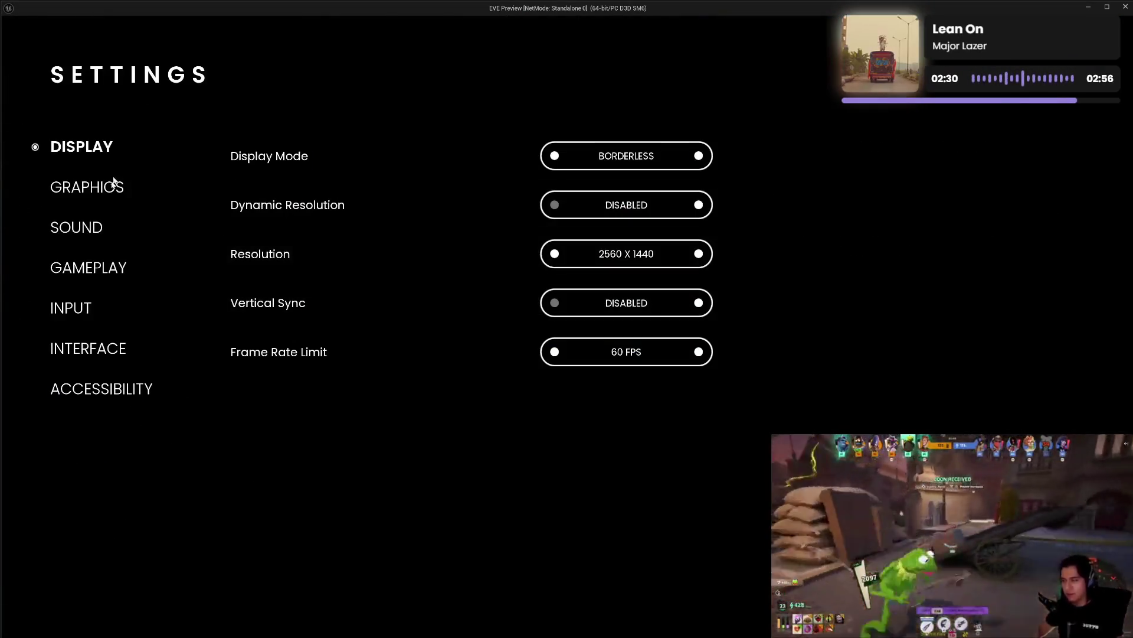
click(116, 186)
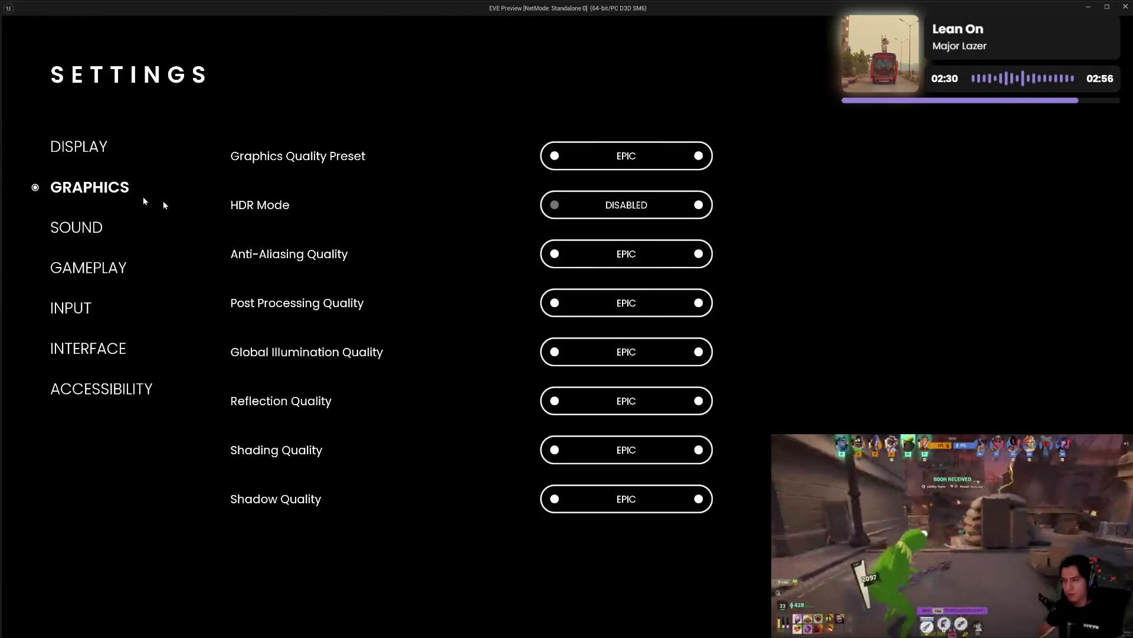
click(699, 205)
click(522, 205)
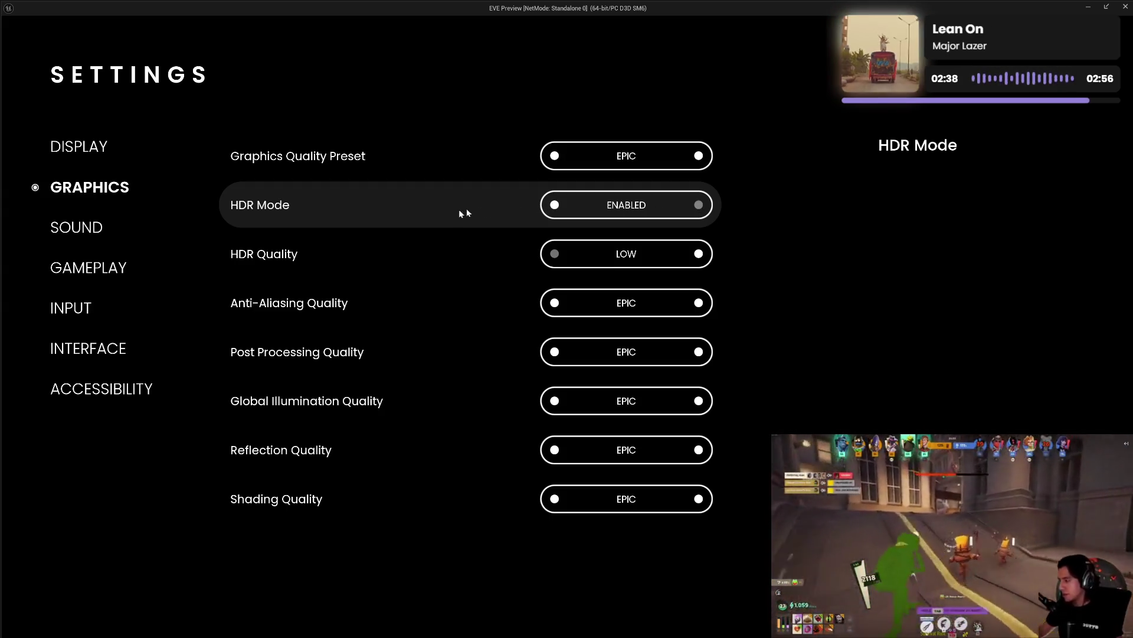
- Toggle HDR Mode off and on with APPLY, watching HDR Quality hide and reappear, then exit
click(555, 206)
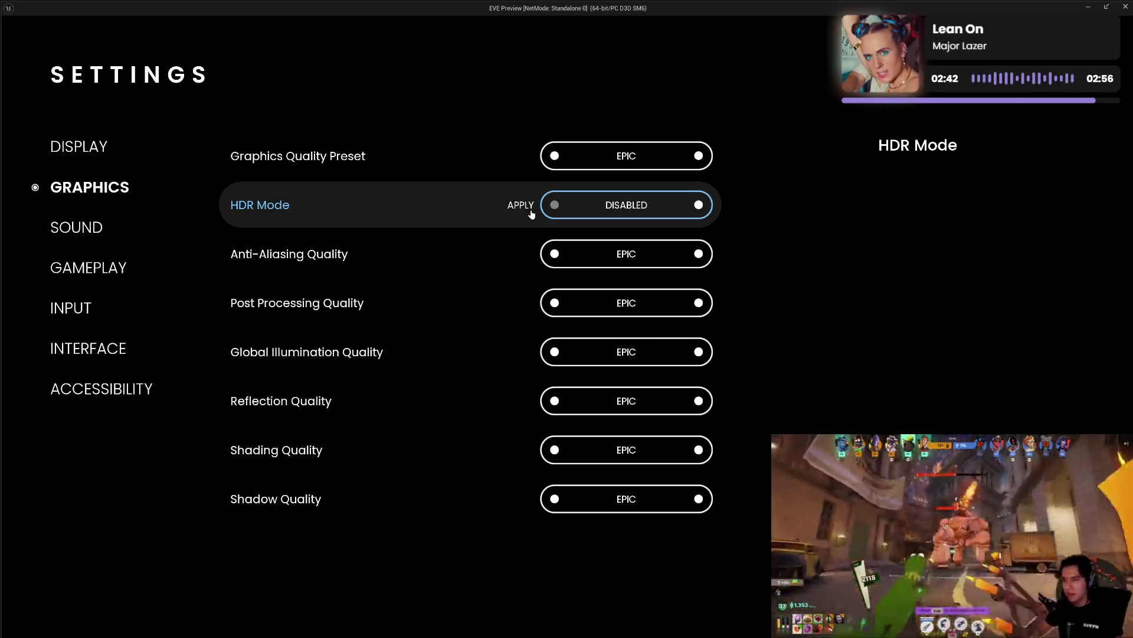
click(700, 206)
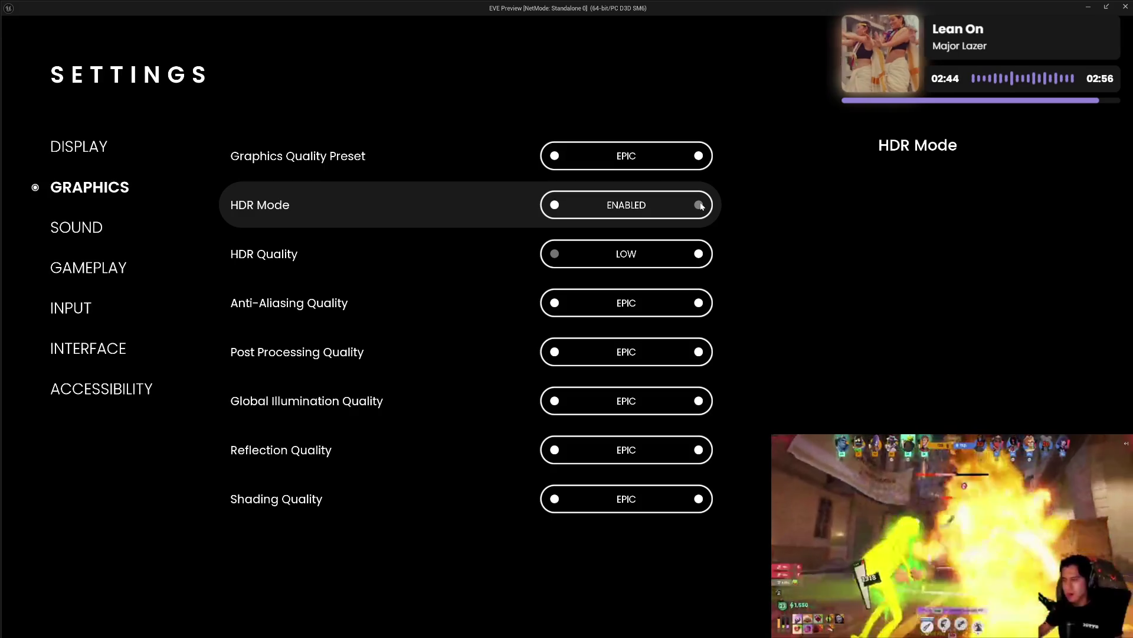
click(555, 205)
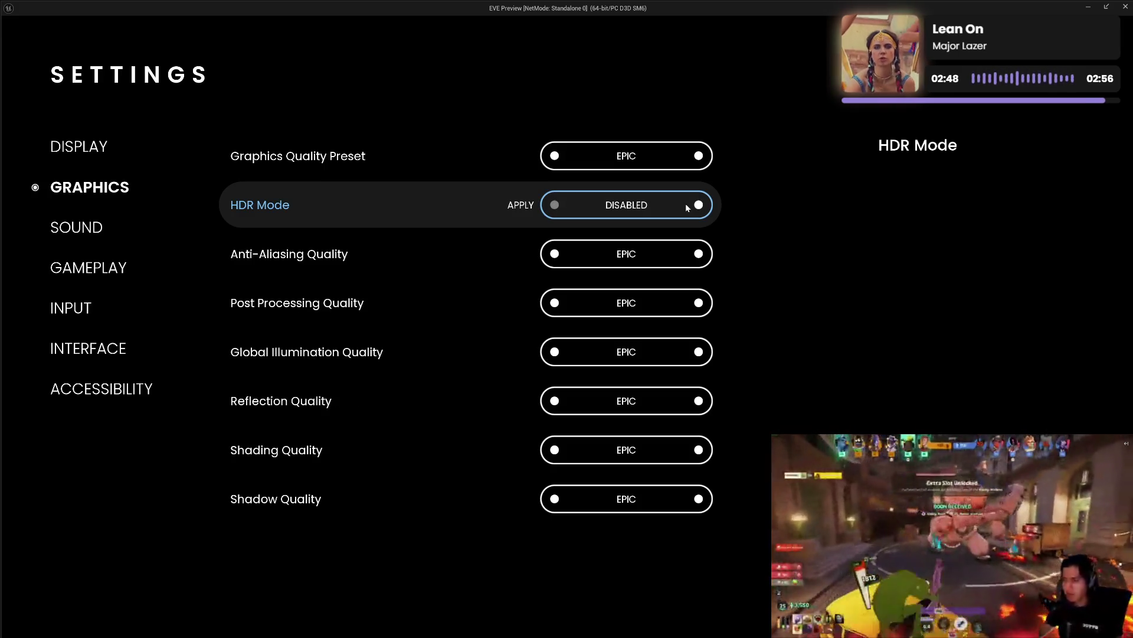
click(698, 206)
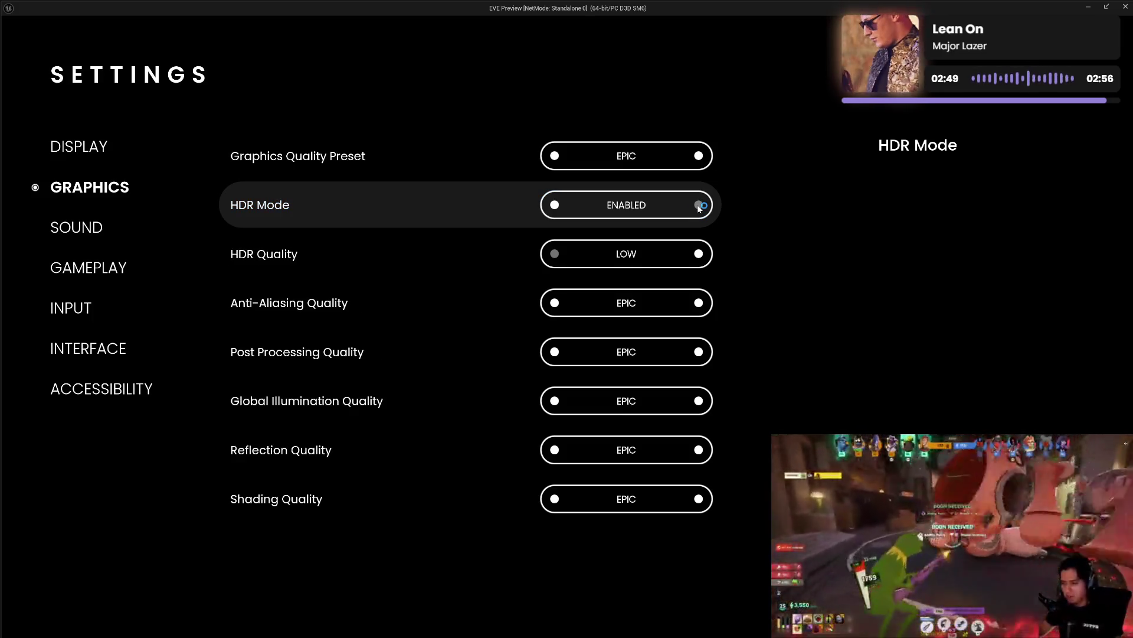
click(555, 206)
click(522, 205)
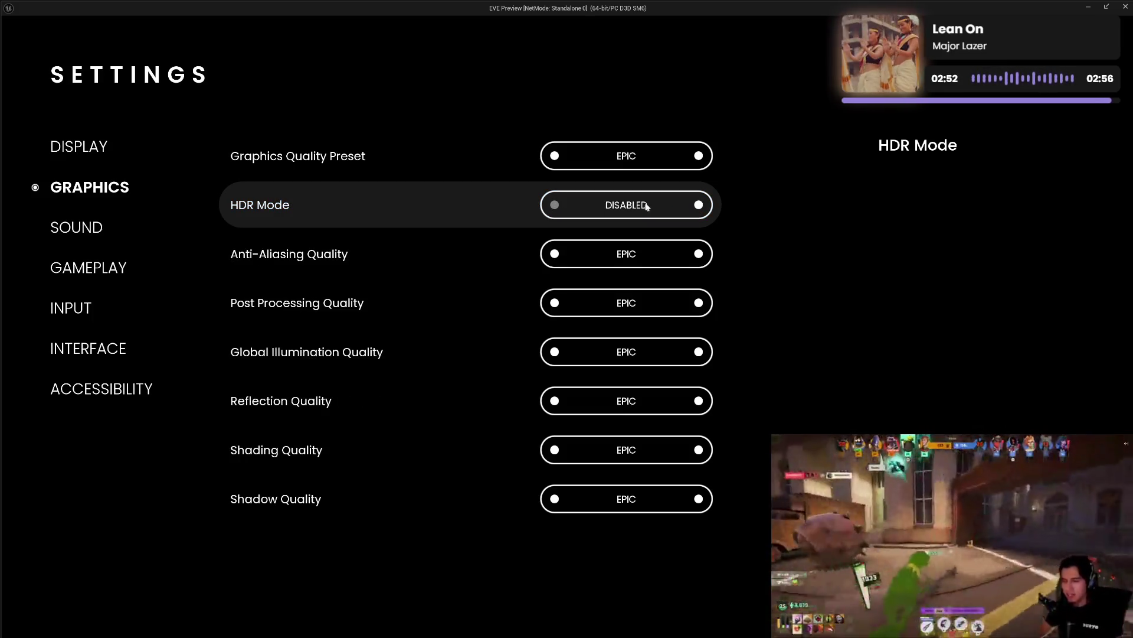
click(698, 207)
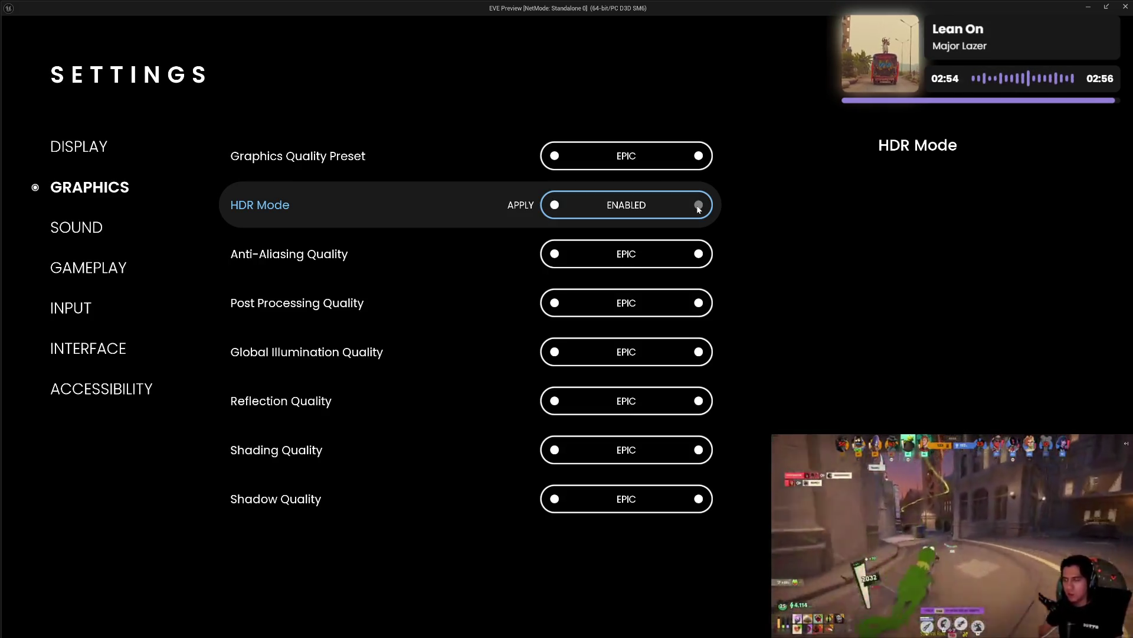
click(520, 204)
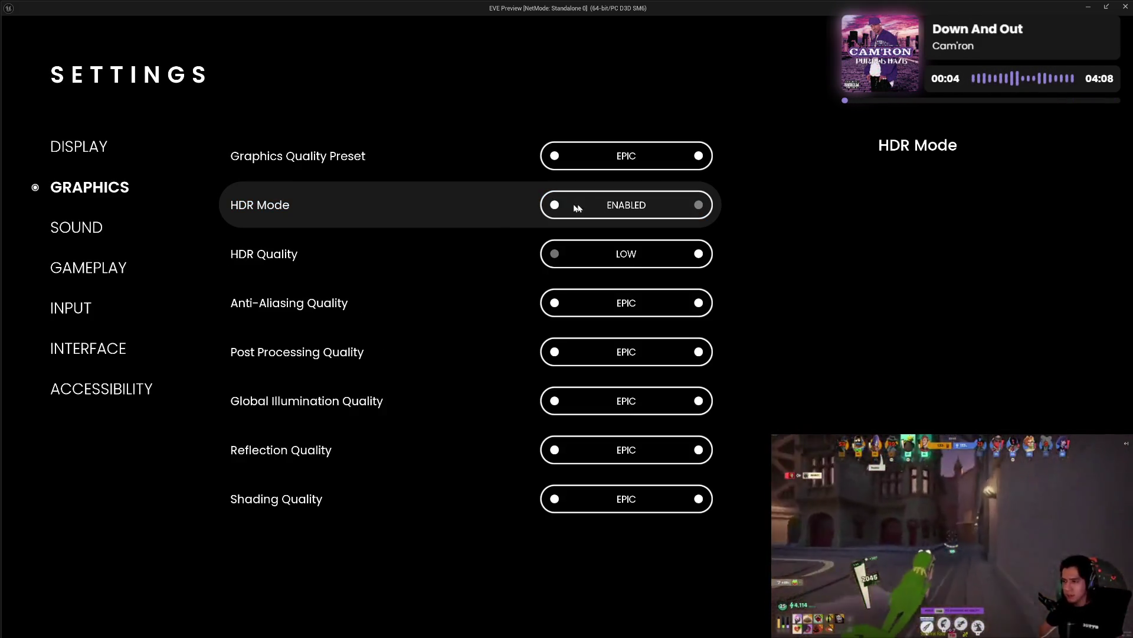
click(555, 205)
click(521, 207)
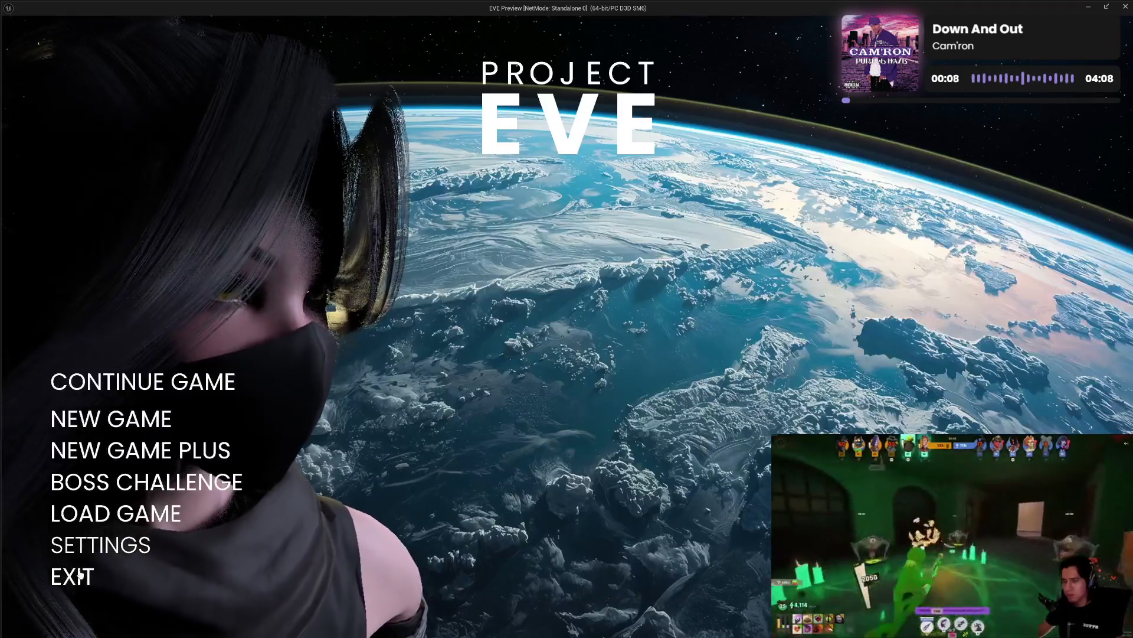
click(82, 574)
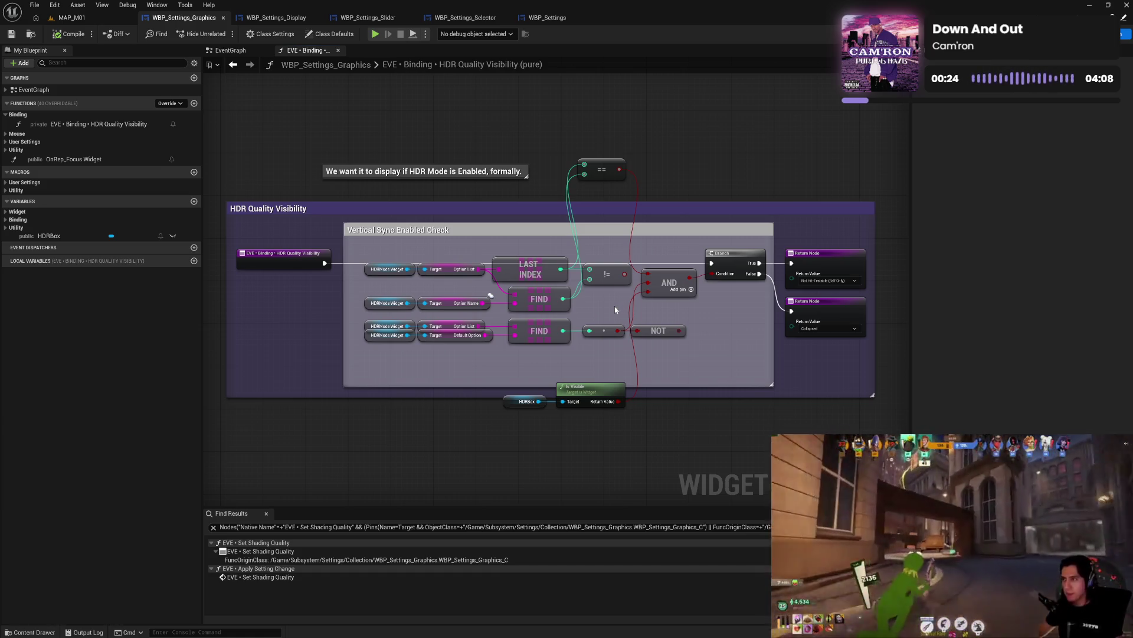
- Wire the upper FIND result into AND and move the LAST INDEX comparison above the comment
click(600, 328)
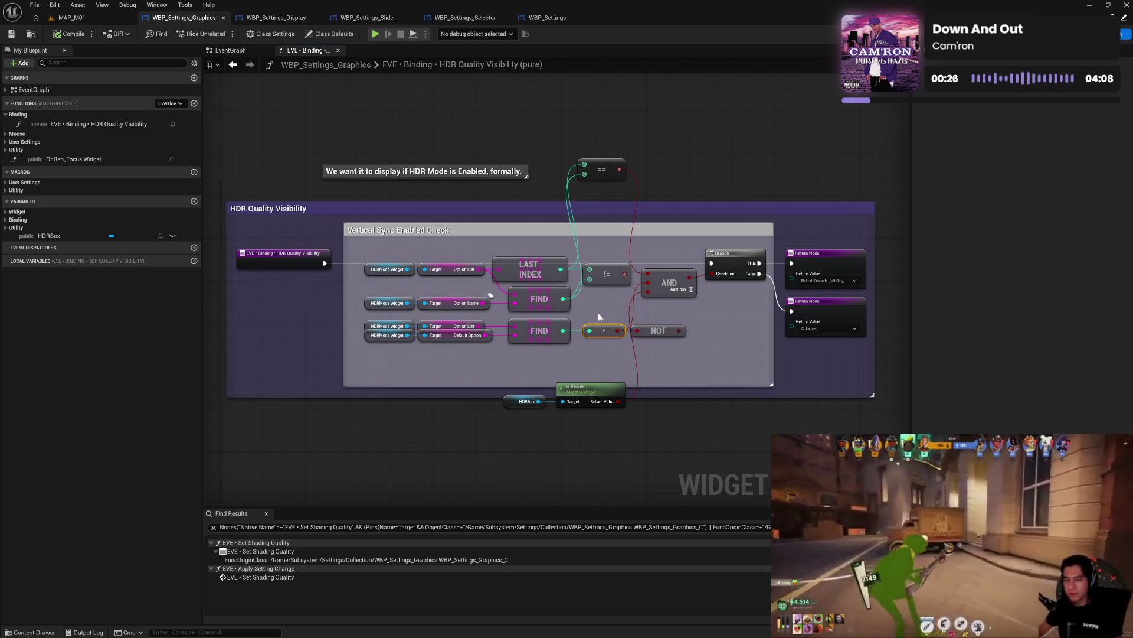
mouse_move(561, 302)
mouse_down()
mouse_move(576, 308)
mouse_move(651, 278)
mouse_move(598, 305)
mouse_up()
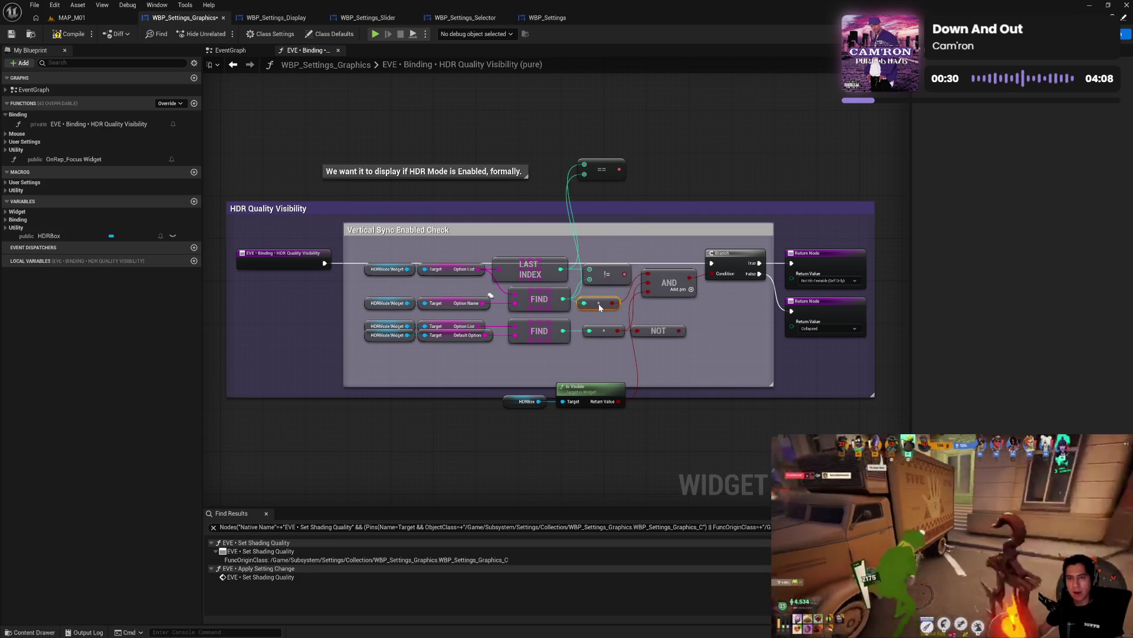
mouse_move(413, 261)
mouse_down()
mouse_move(633, 287)
mouse_move(491, 153)
mouse_move(494, 105)
mouse_up()
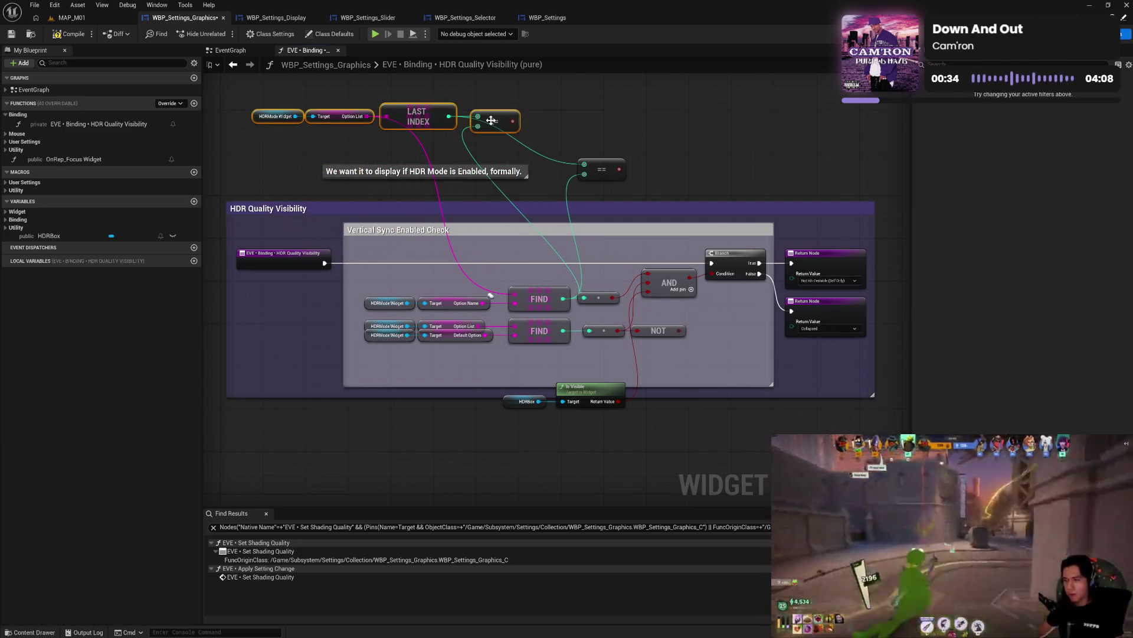
click(570, 136)
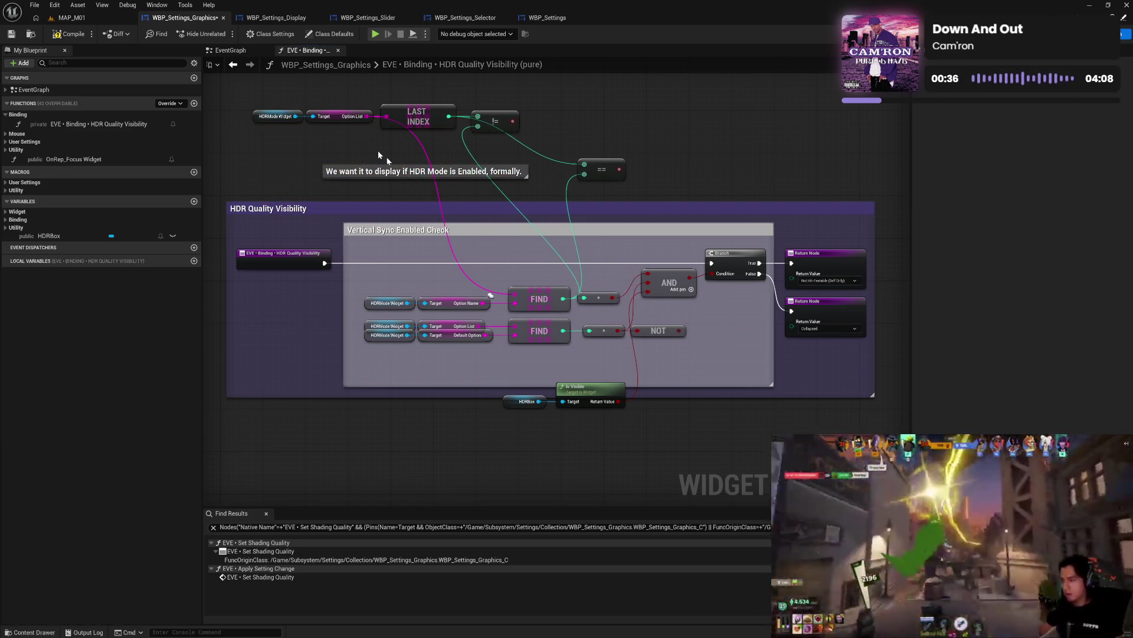
- Right-align the four Target getters and straighten the top FIND row into one line
mouse_move(280, 104)
mouse_down()
mouse_move(337, 133)
mouse_move(455, 293)
mouse_up()
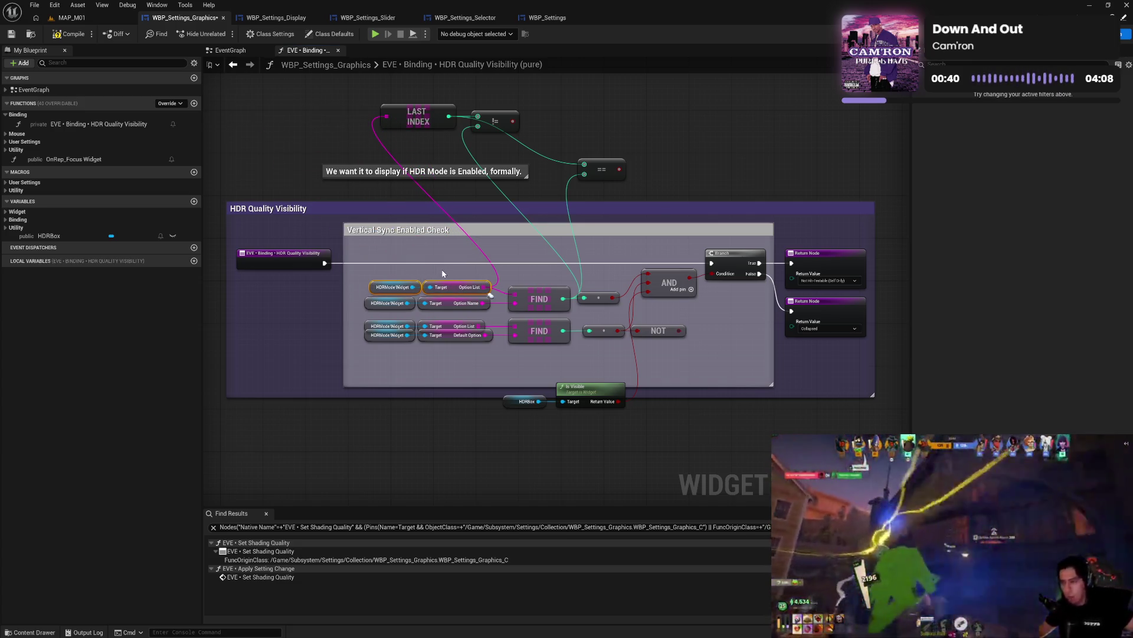
drag(402, 288, 391, 310)
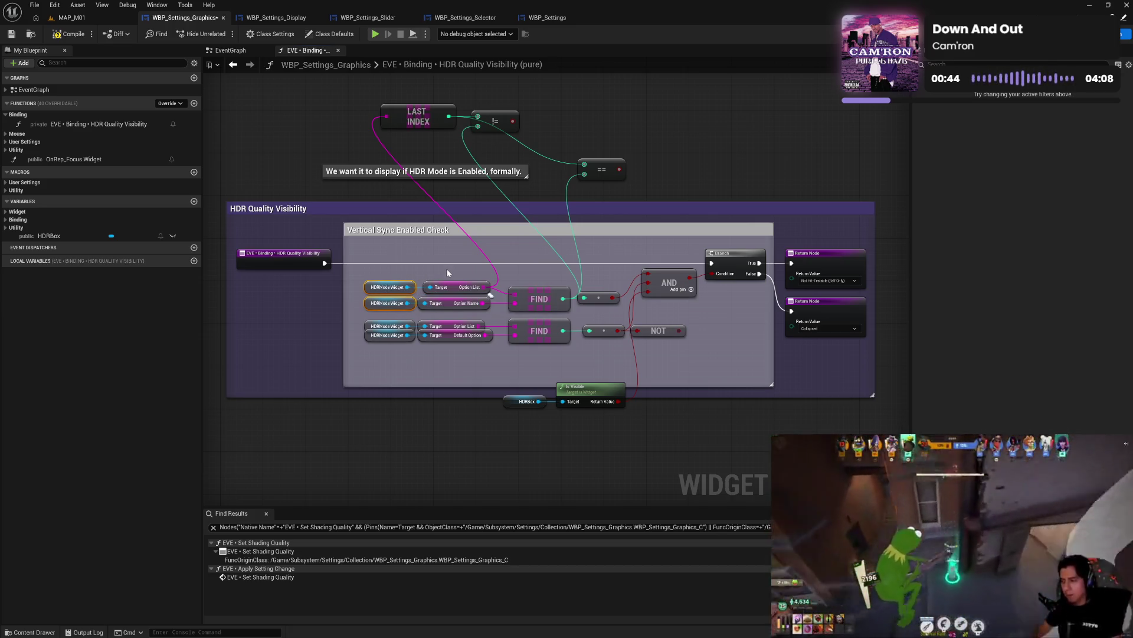
drag(448, 270, 458, 360)
key(shift+d)
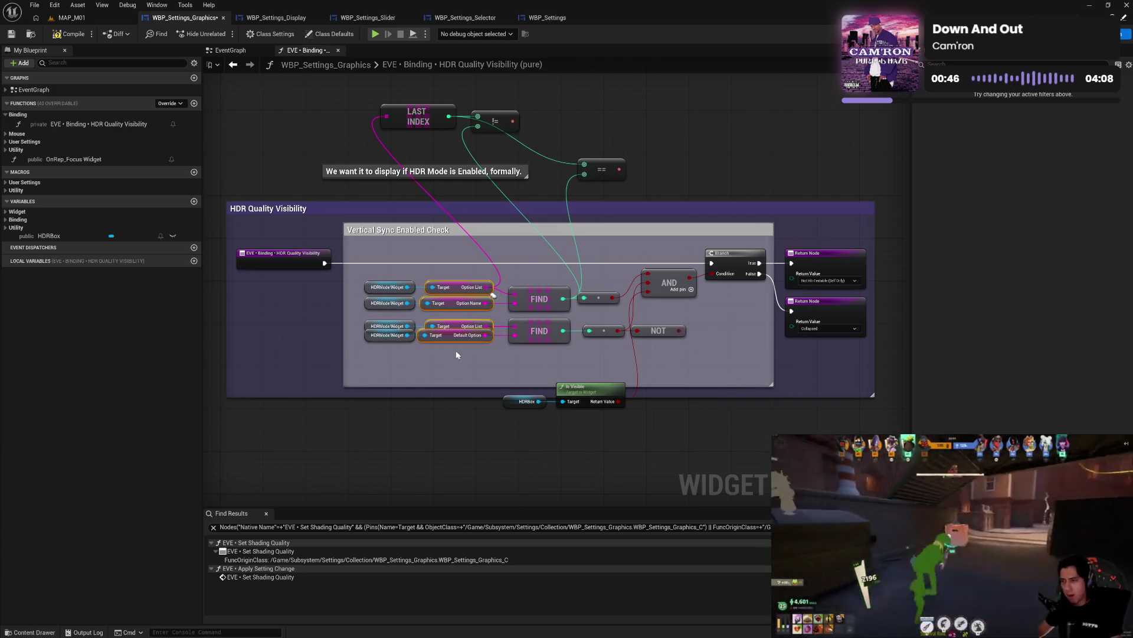
drag(450, 341, 455, 341)
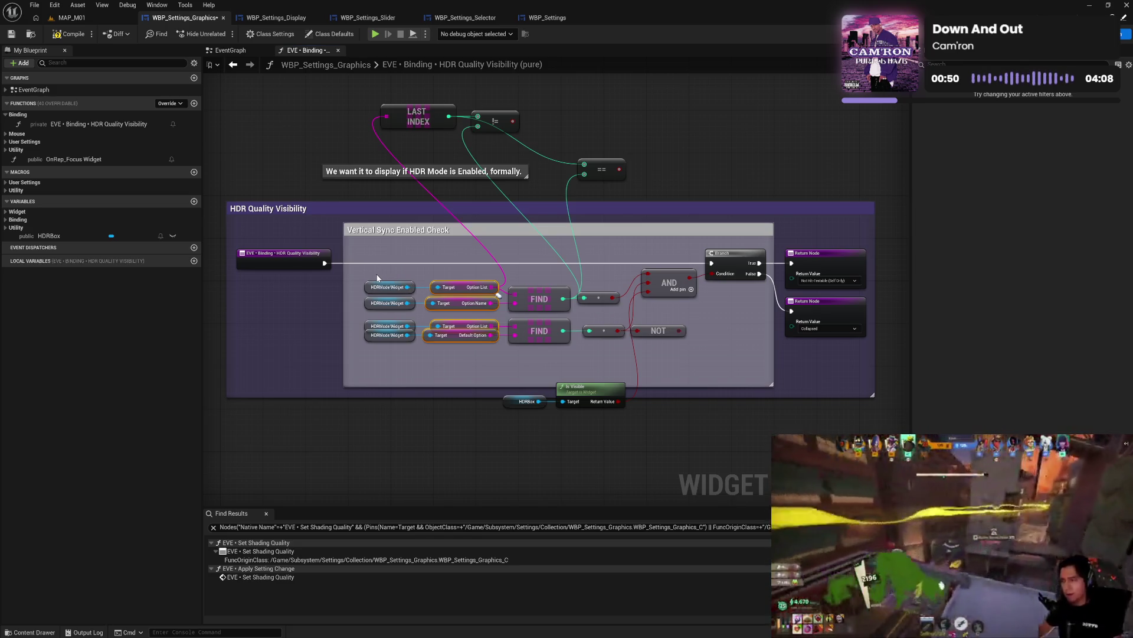
mouse_move(378, 278)
mouse_down()
mouse_move(519, 308)
mouse_move(624, 311)
mouse_up()
key(q)
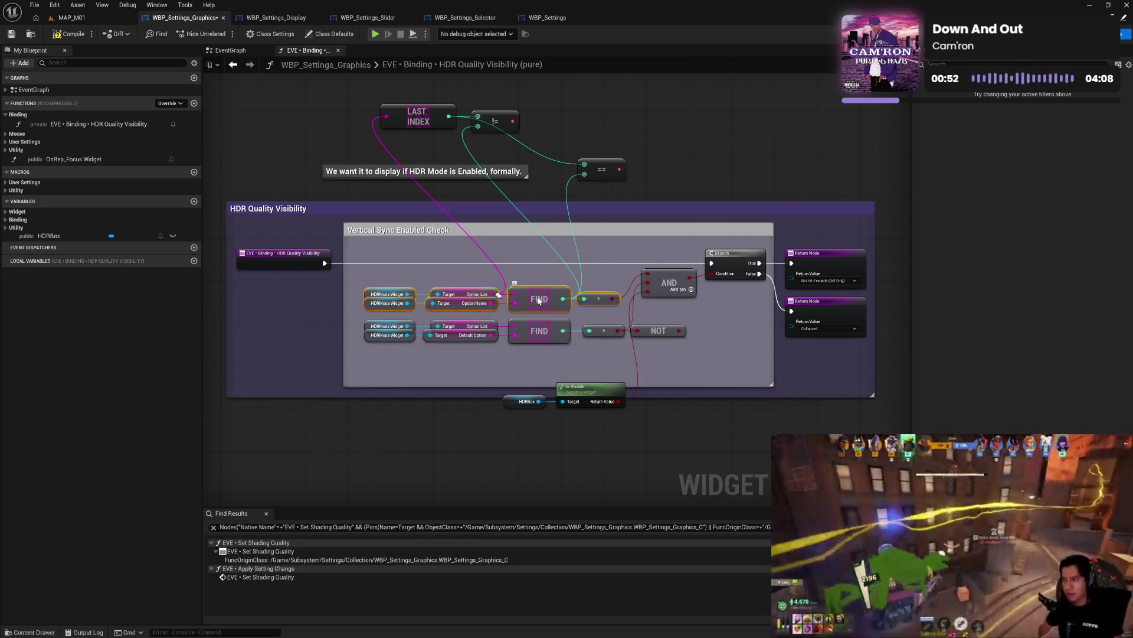
drag(539, 299, 539, 294)
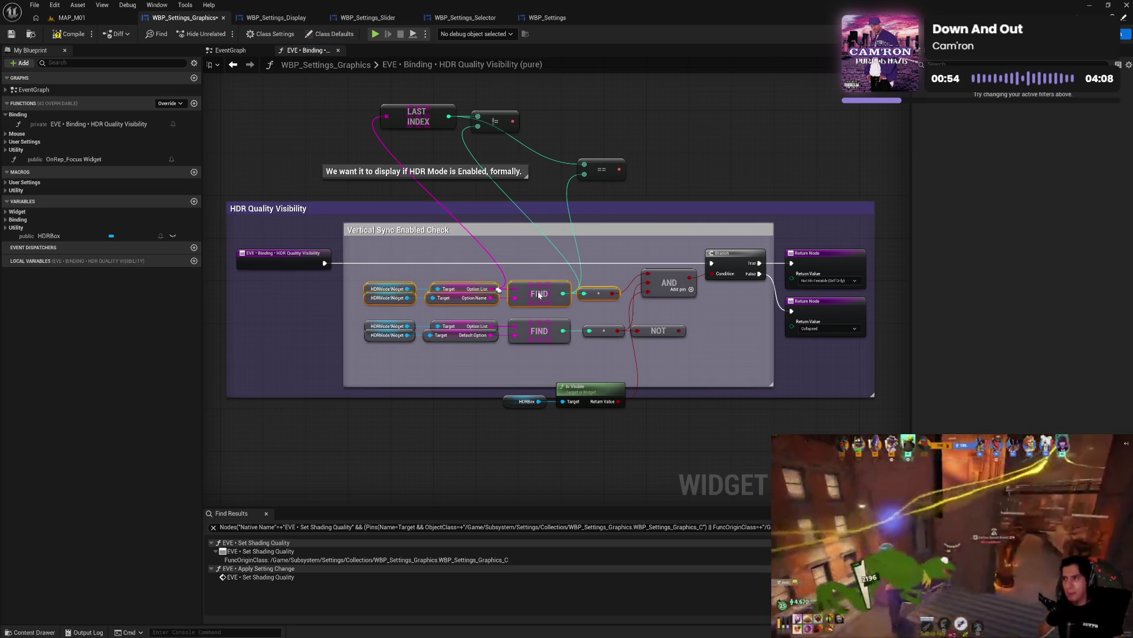
drag(539, 295, 540, 291)
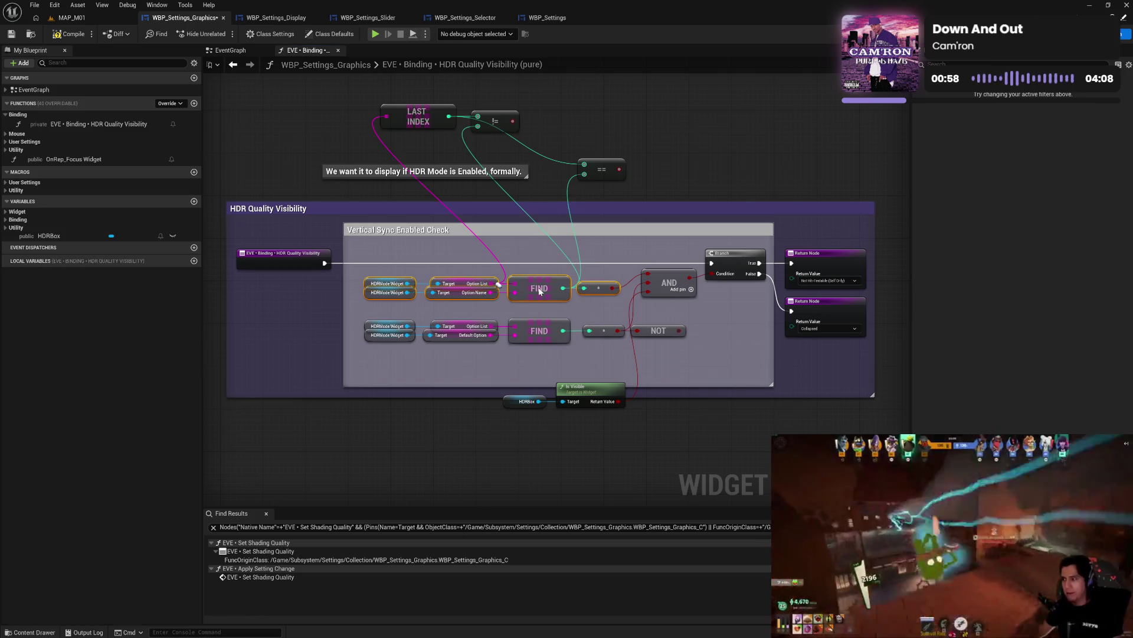
drag(539, 290, 549, 272)
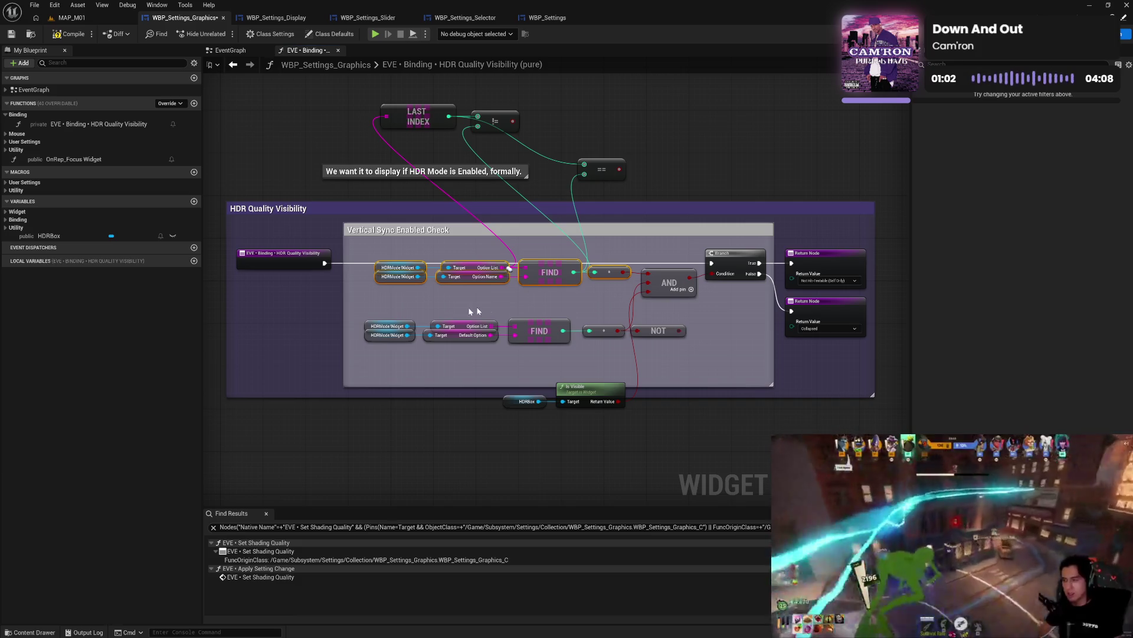
- Move HDRBox and Is Visible into the comment box and select the NOT and leftover LAST INDEX nodes
mouse_move(392, 316)
mouse_down()
mouse_move(603, 352)
mouse_move(551, 311)
mouse_up()
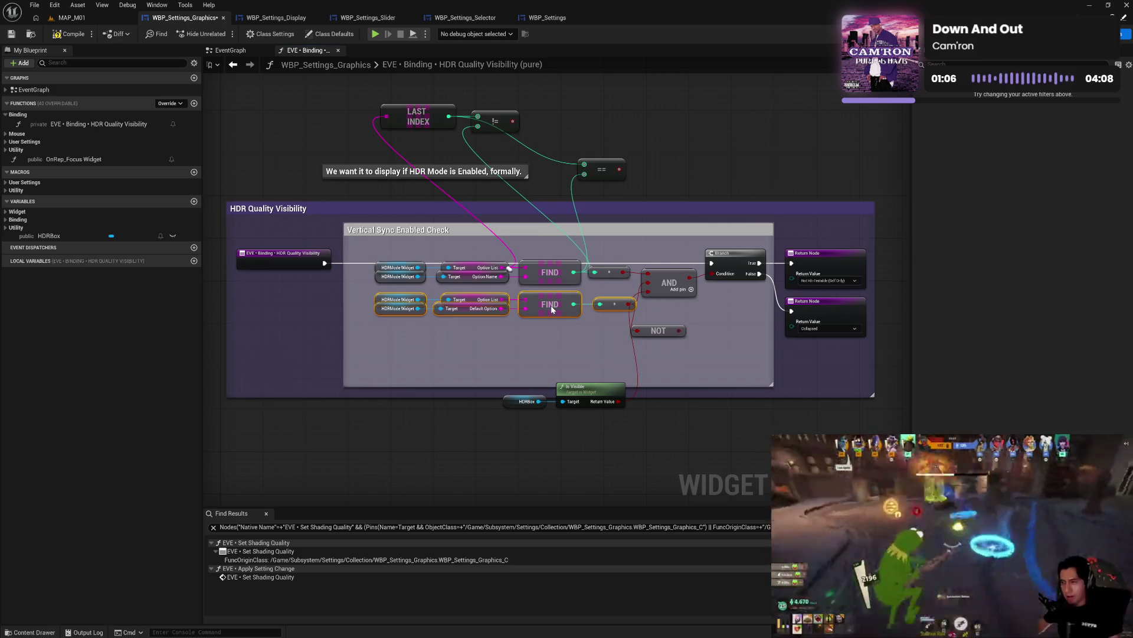
mouse_move(521, 380)
mouse_down()
mouse_move(597, 406)
mouse_move(556, 337)
mouse_up()
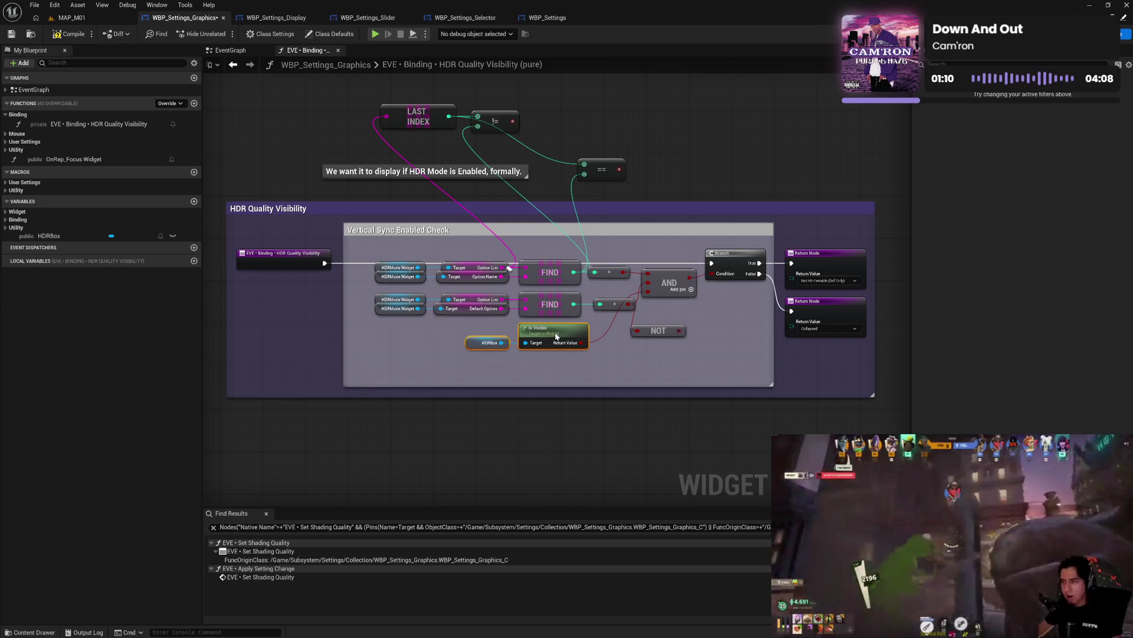
drag(663, 317, 670, 360)
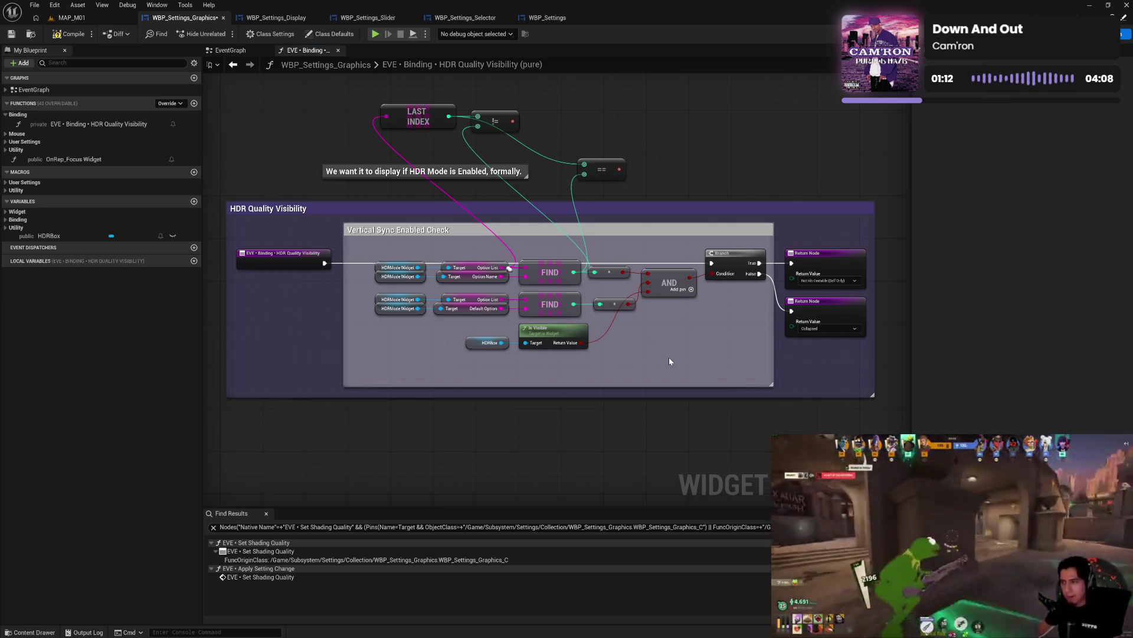
mouse_move(390, 97)
mouse_down()
mouse_move(459, 131)
mouse_move(654, 154)
mouse_move(662, 176)
mouse_up()
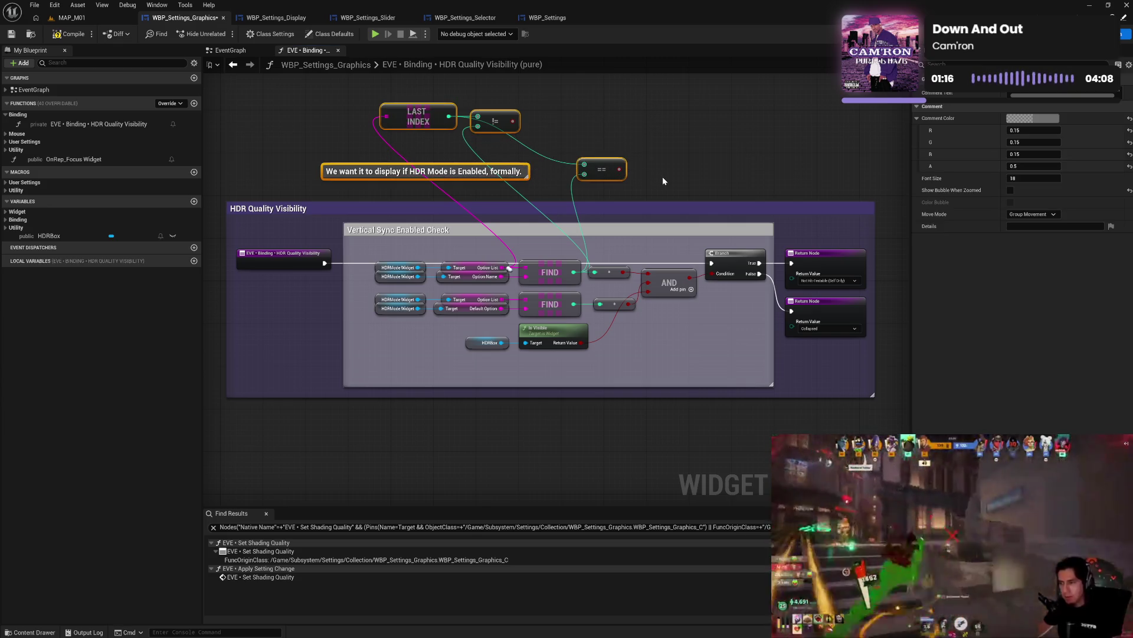
- Delete the leftover LAST INDEX nodes and comment, shrink the Vertical Sync comment, and compile
key(Delete)
mouse_move(566, 386)
mouse_down()
mouse_move(567, 359)
mouse_move(565, 370)
mouse_up()
click(75, 37)
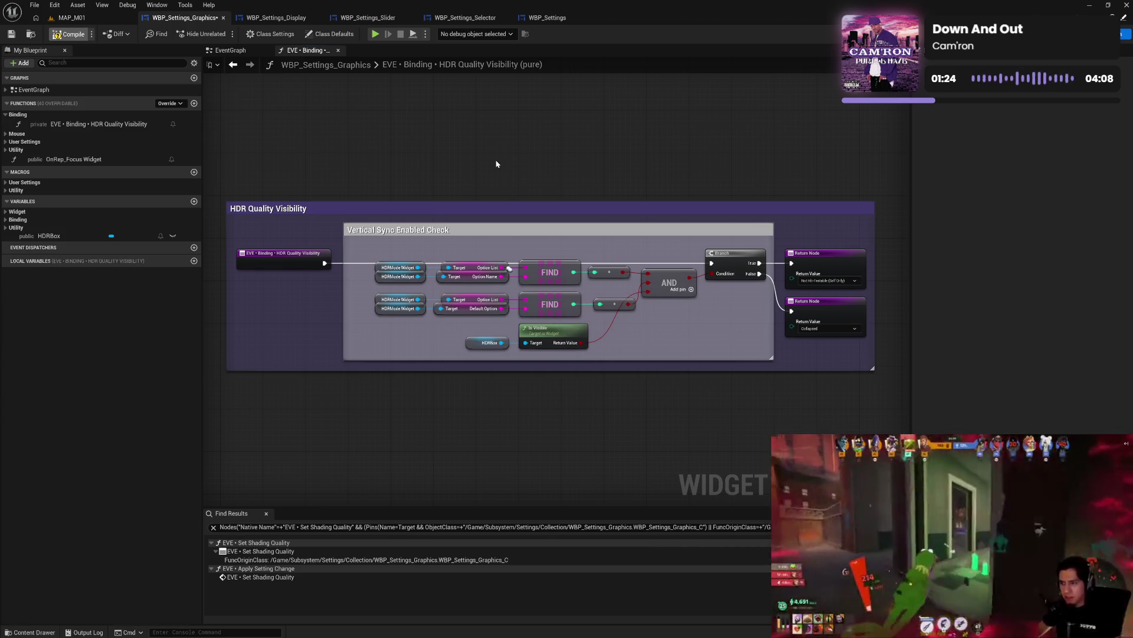
drag(632, 328, 613, 298)
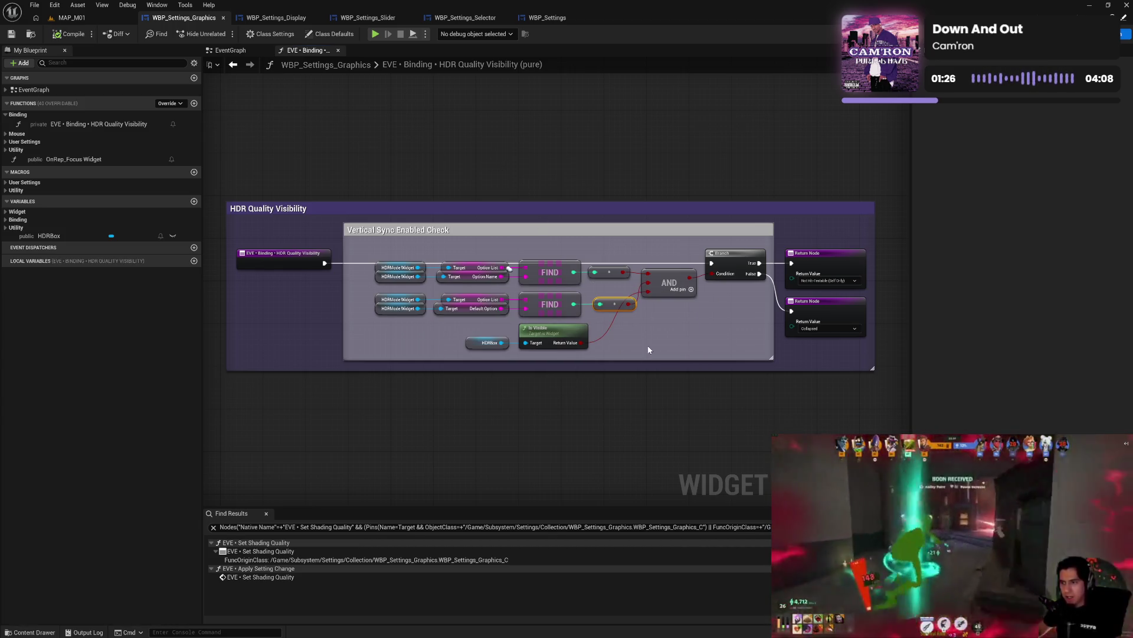
key(ctrl+z)
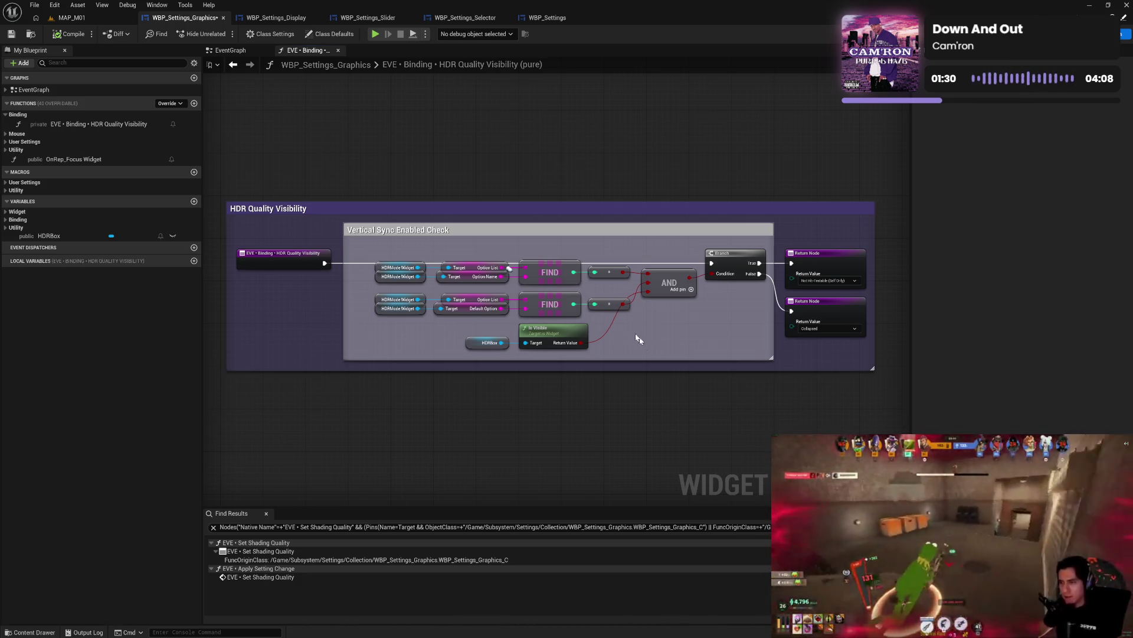
- Straighten the top row into AND and Branch, and tuck HDRBox and Is Visible under the FIND rows
mouse_move(390, 248)
mouse_down()
mouse_move(512, 276)
mouse_move(741, 283)
mouse_move(736, 266)
mouse_up()
key(q)
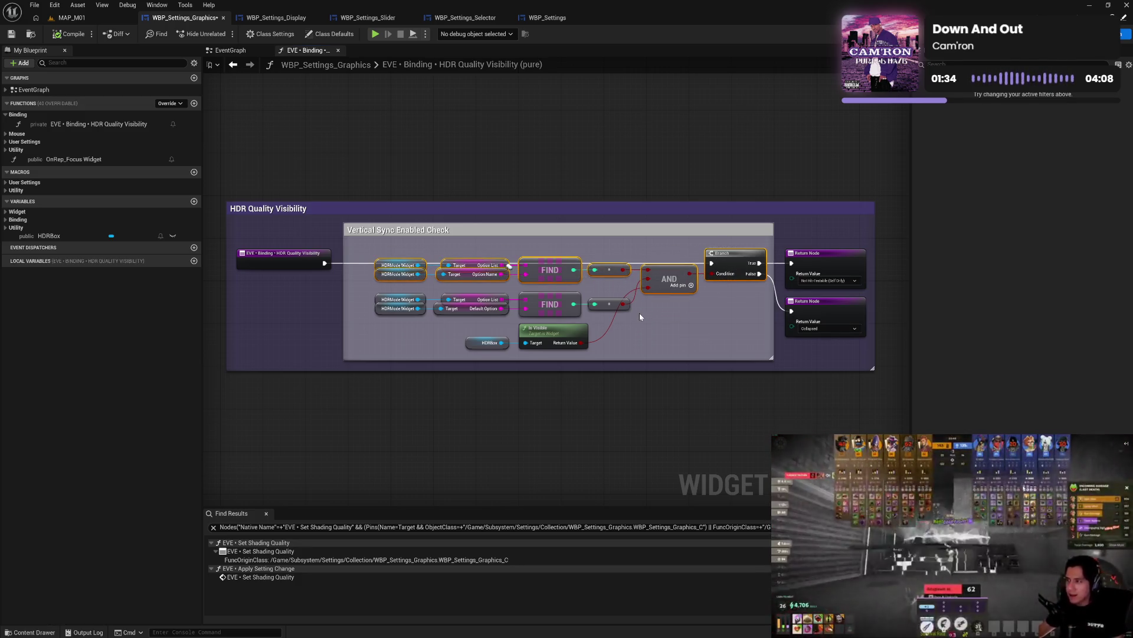
drag(639, 311, 363, 290)
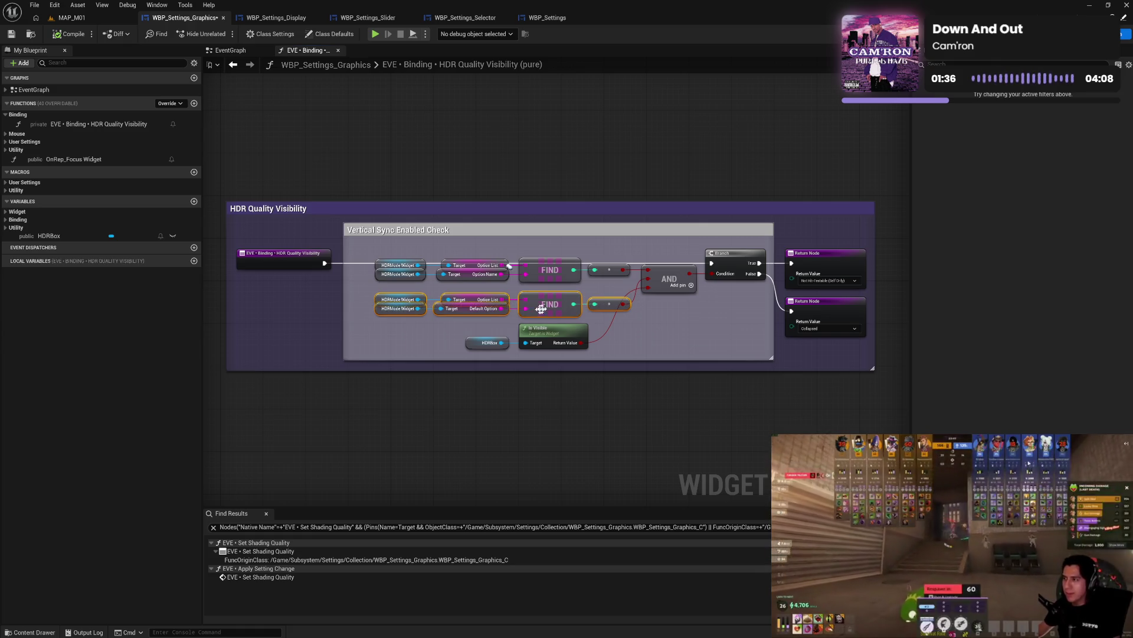
drag(547, 306, 567, 335)
click(614, 338)
drag(482, 336, 477, 331)
ctrl+click(548, 331)
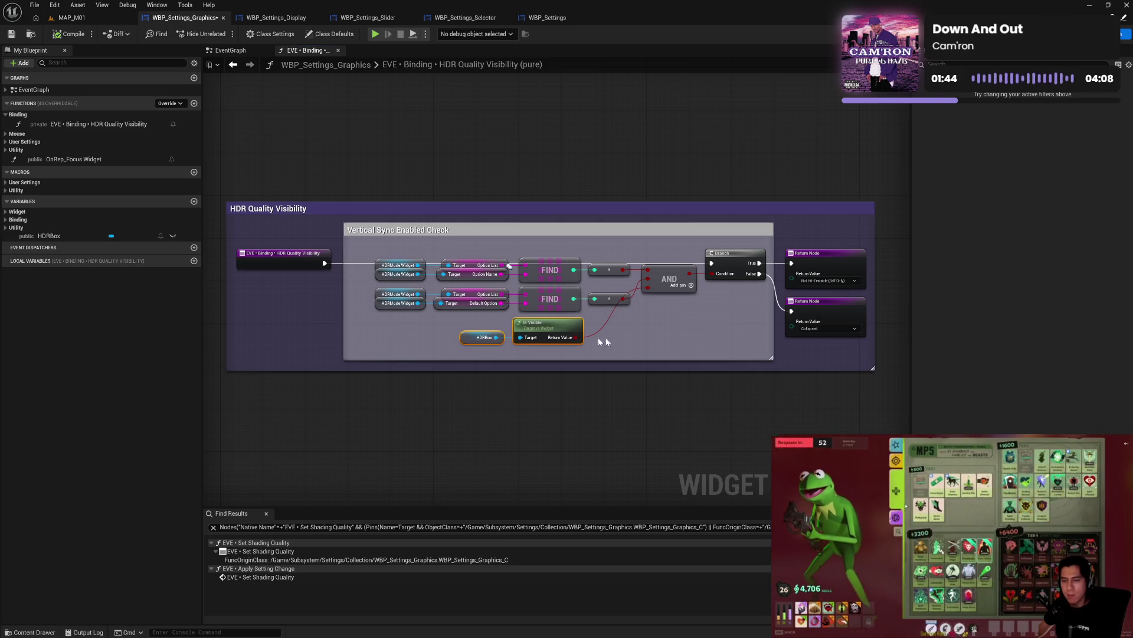
click(625, 340)
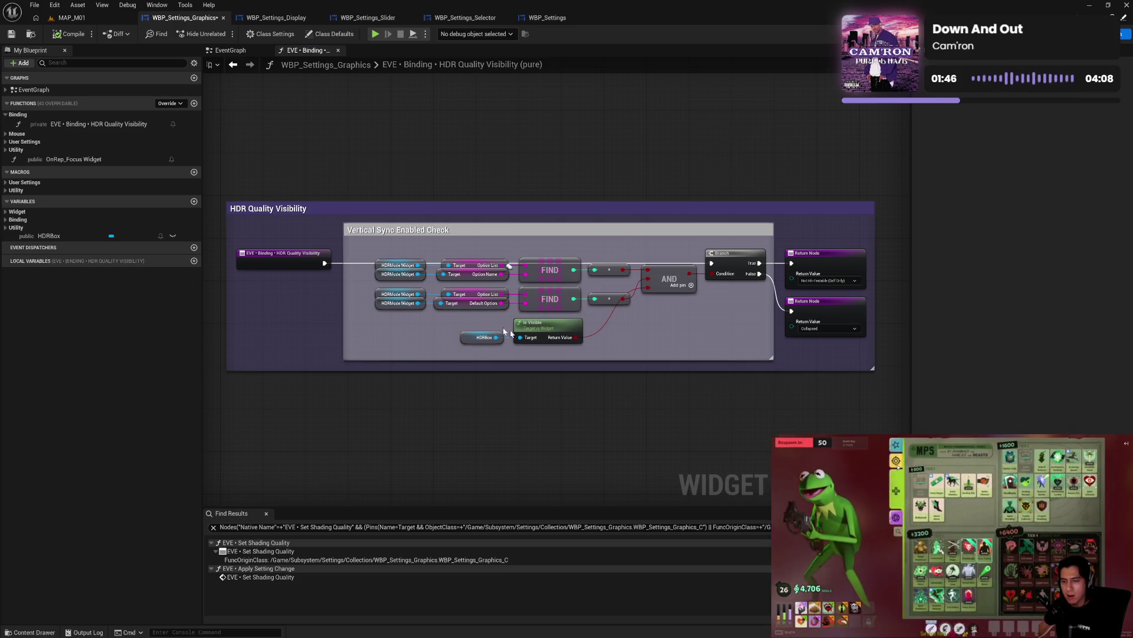
mouse_move(455, 316)
mouse_down()
mouse_move(590, 352)
mouse_move(602, 334)
mouse_up()
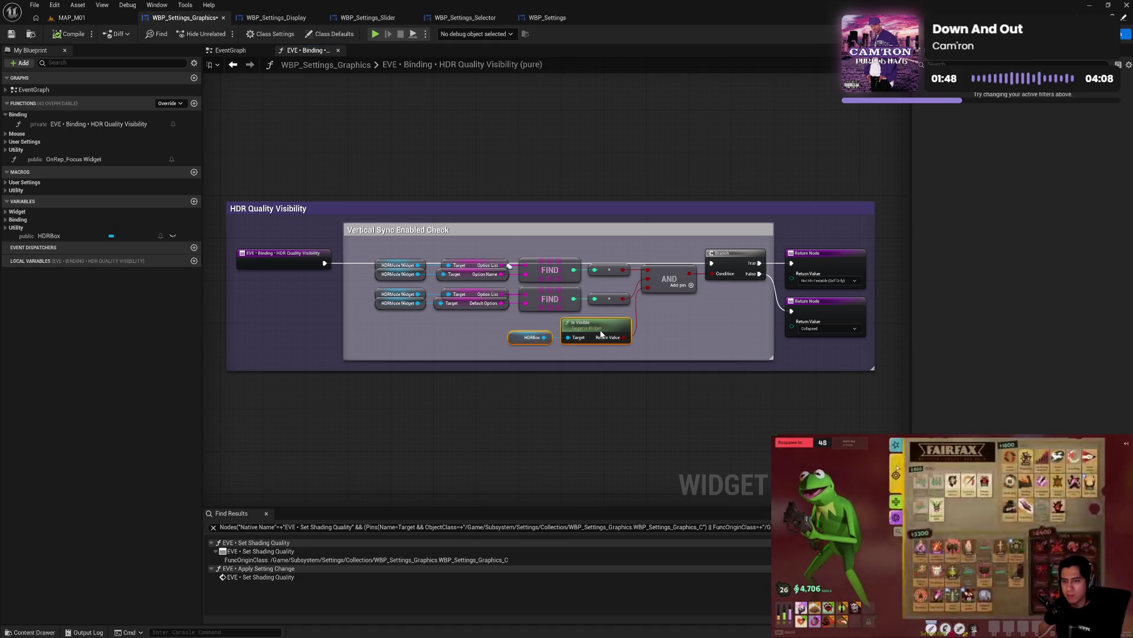
click(667, 334)
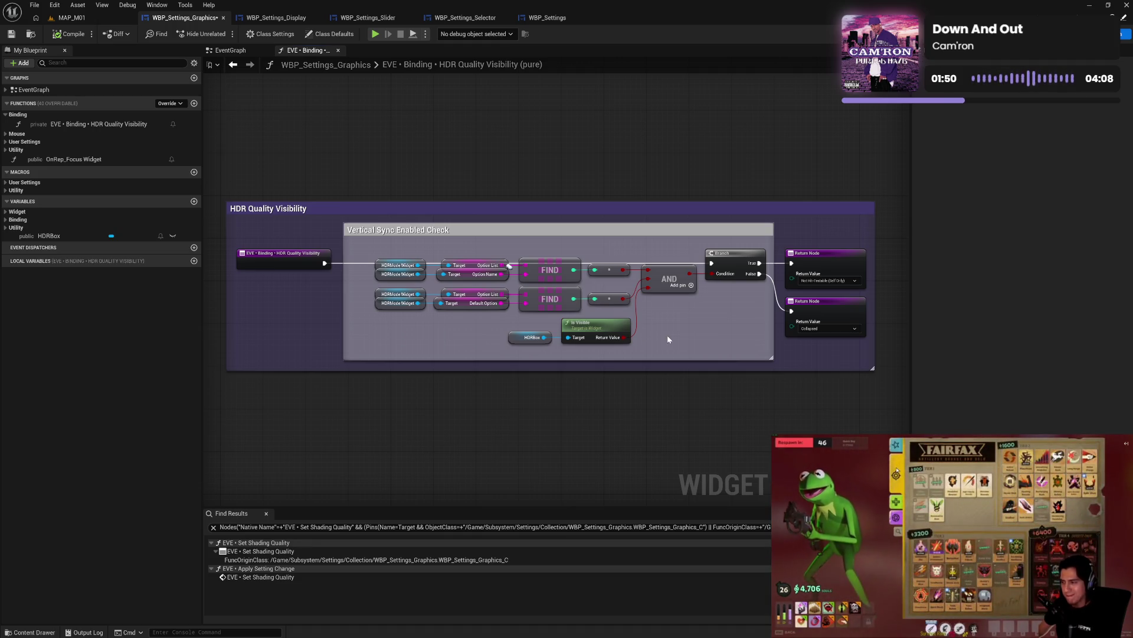
- Tighten the comment boxes around the entry node, save WBP_Settings_Graphics, and open WBP_Settings_Display
drag(349, 307, 370, 308)
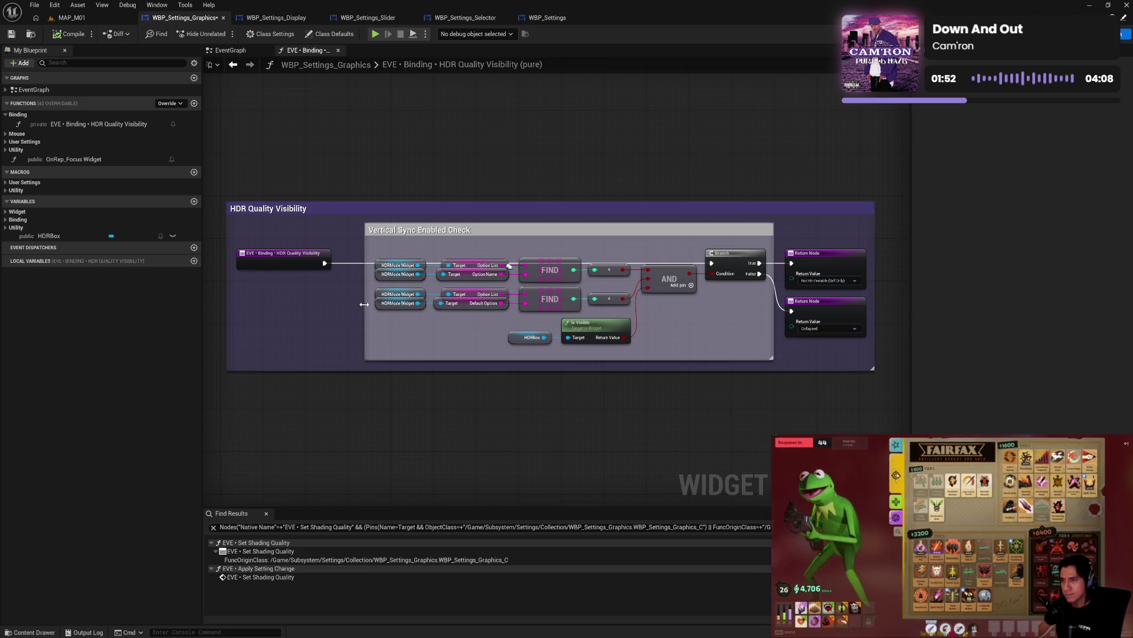
drag(284, 267, 306, 267)
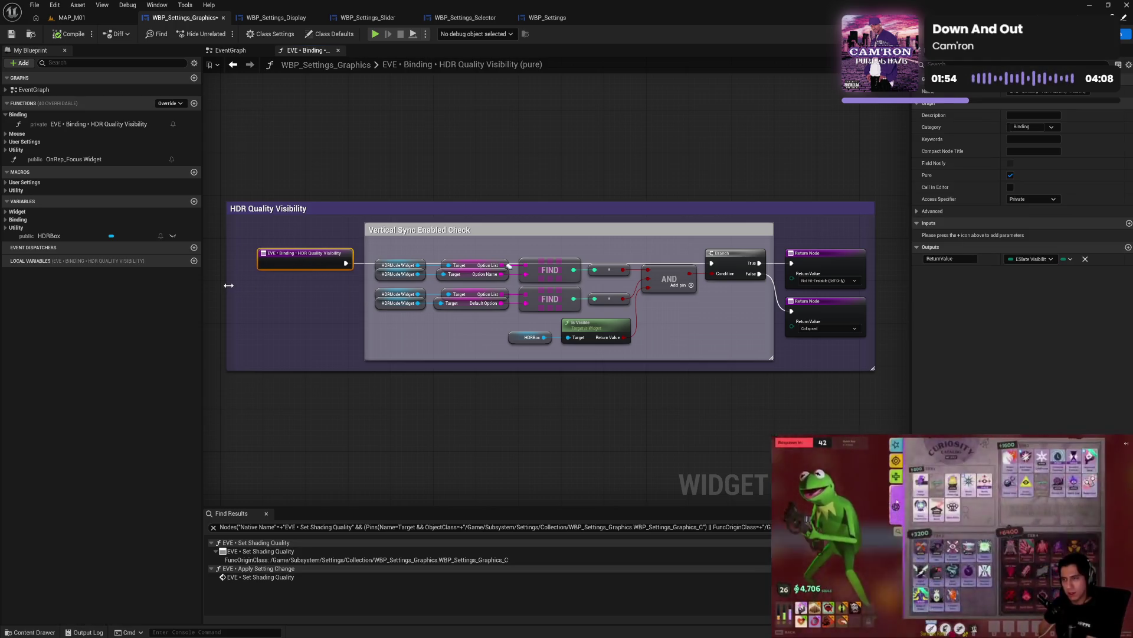
drag(226, 284, 247, 284)
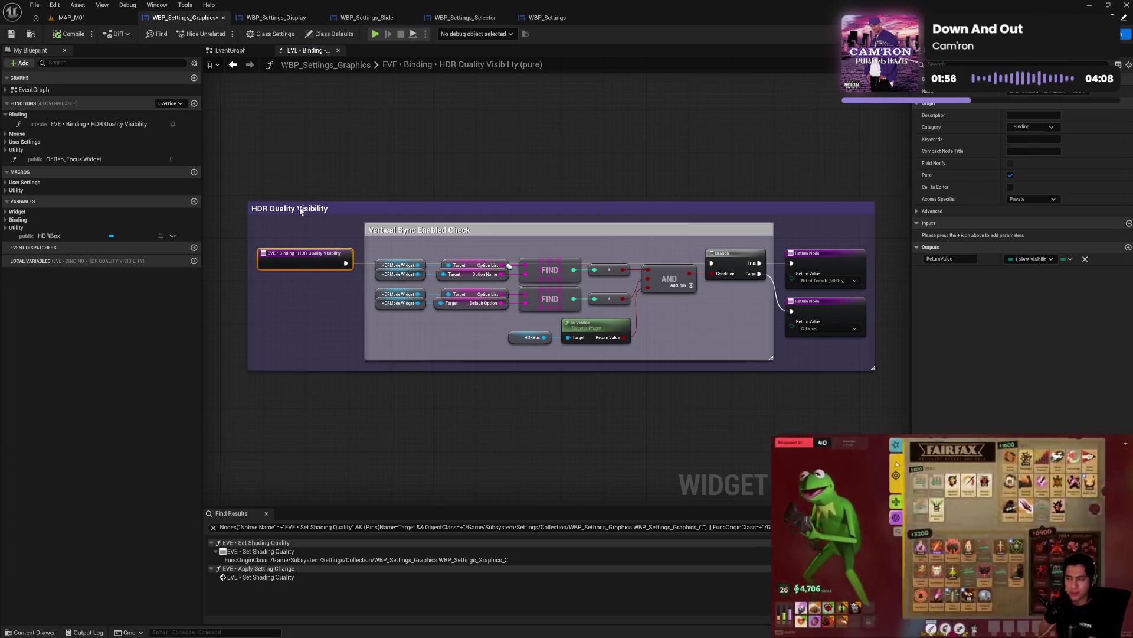
drag(284, 210, 262, 210)
click(284, 177)
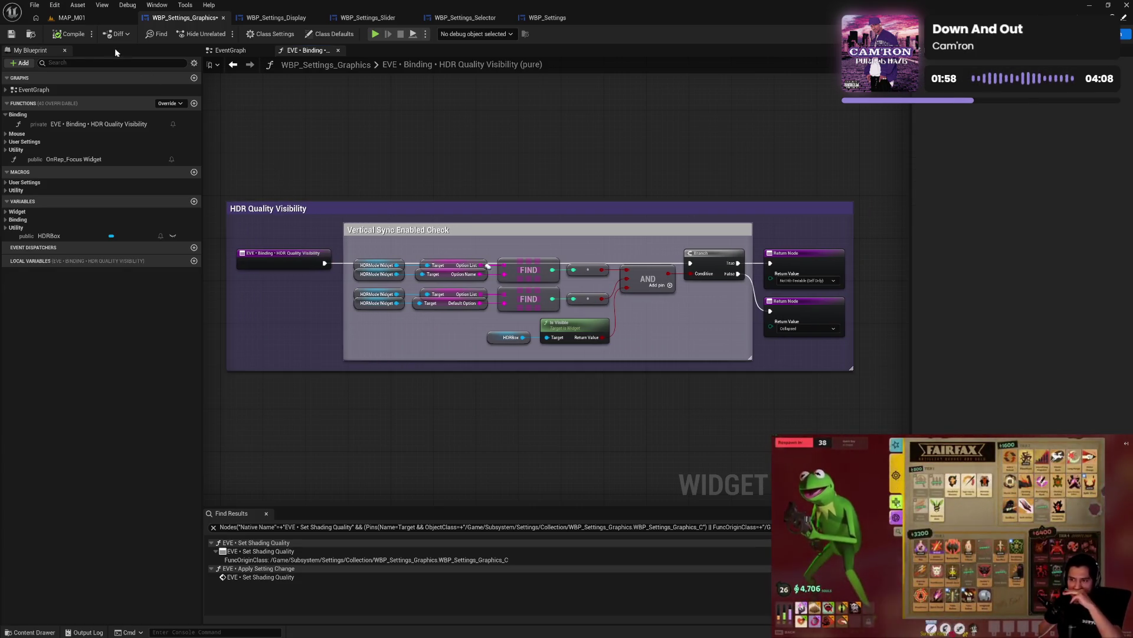
click(10, 36)
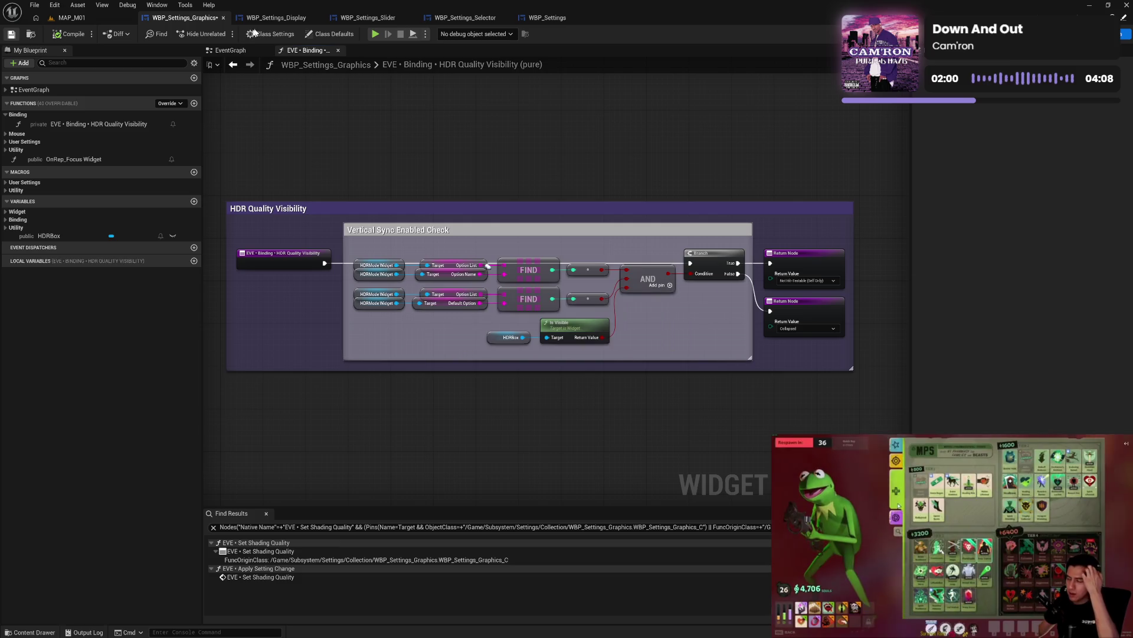
click(276, 17)
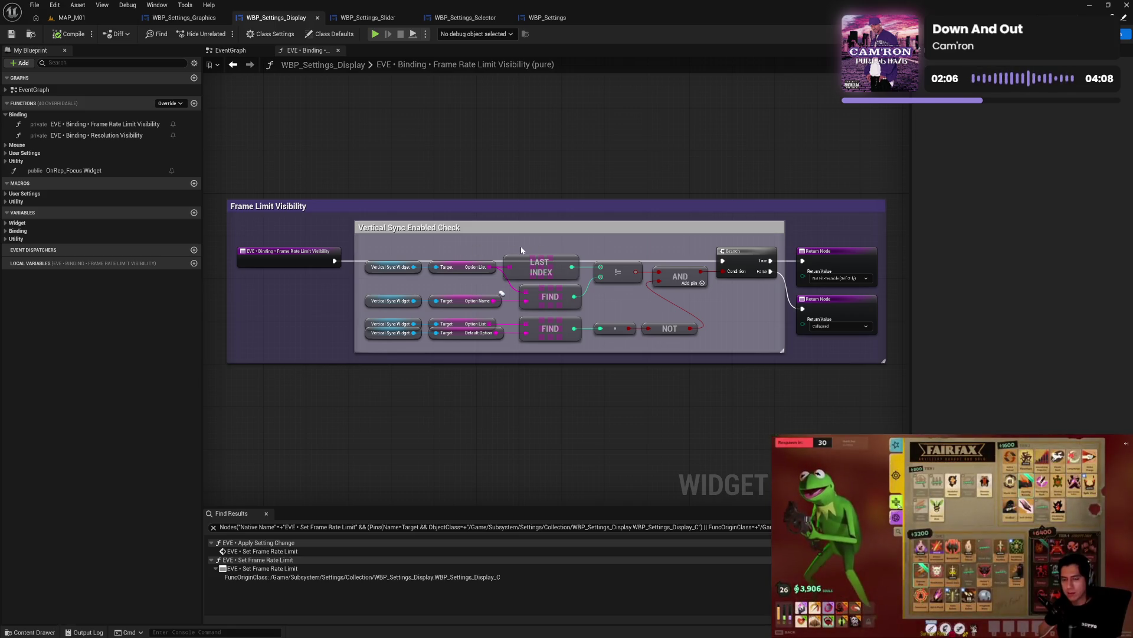
- Delete Frame Limit Visibility's LAST INDEX and != nodes and duplicate the ==/NOT check pair
drag(520, 245, 607, 271)
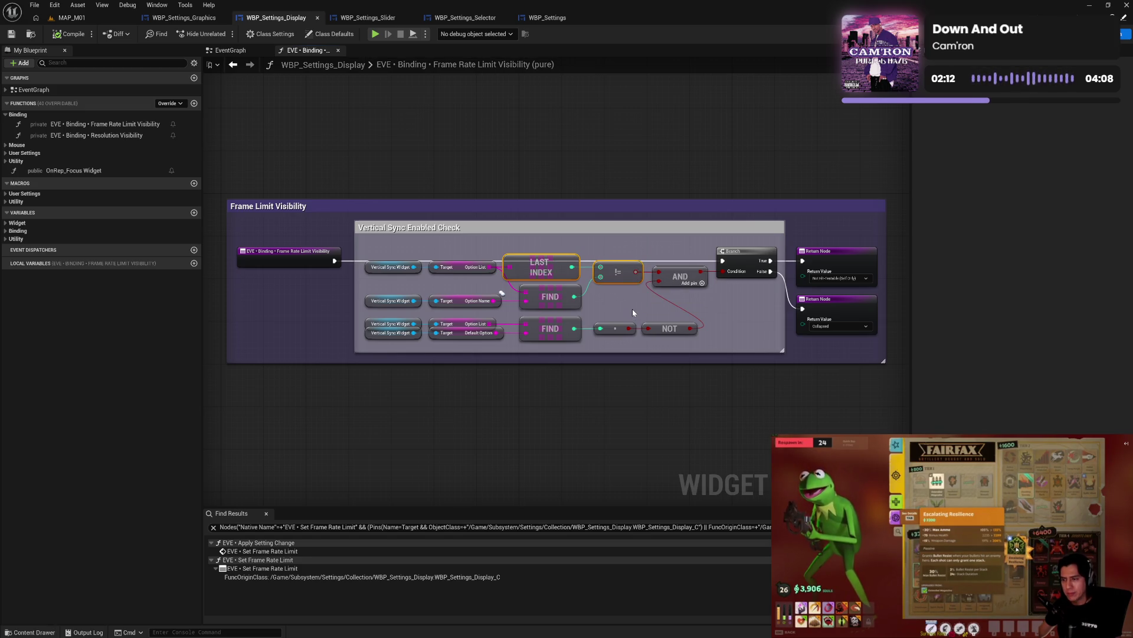
key(Delete)
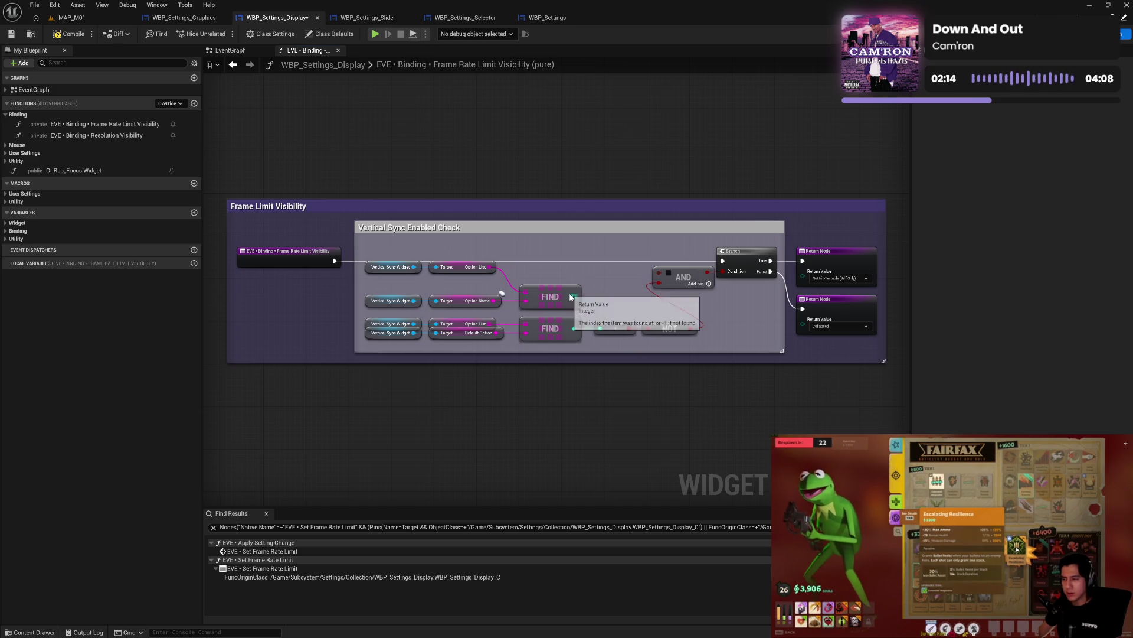
drag(618, 307, 687, 339)
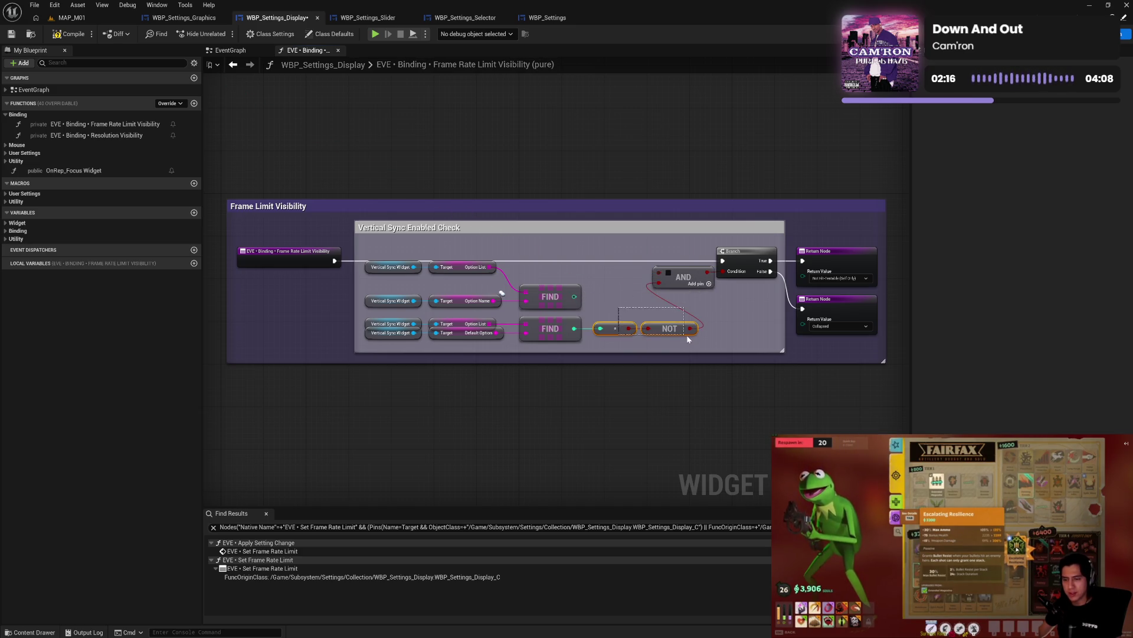
key(ctrl+c)
key(ctrl+v)
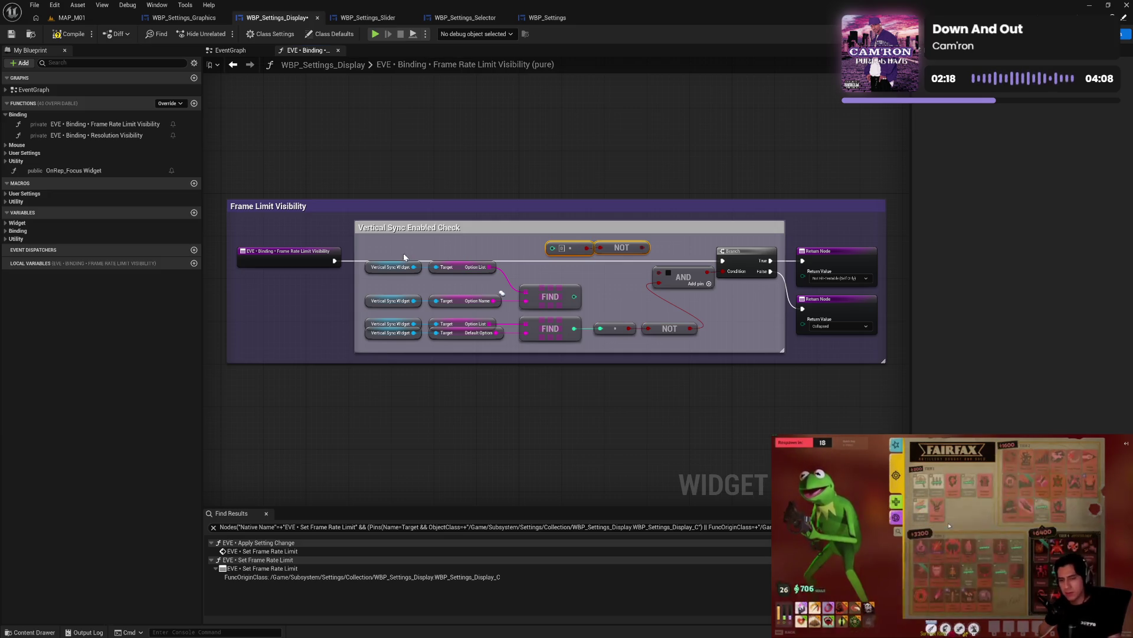
- Align the Target and Vertical Sync getters, and wire FIND through the copied check's NOT into AND
mouse_move(404, 263)
mouse_down()
mouse_move(404, 287)
mouse_move(542, 298)
mouse_up()
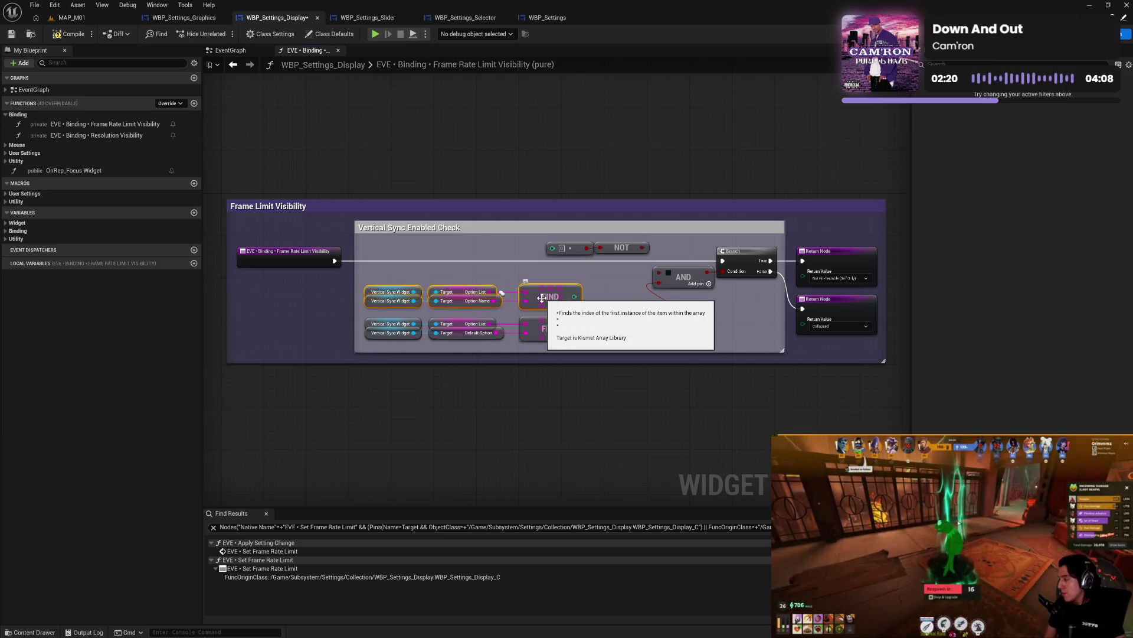
drag(469, 268, 472, 353)
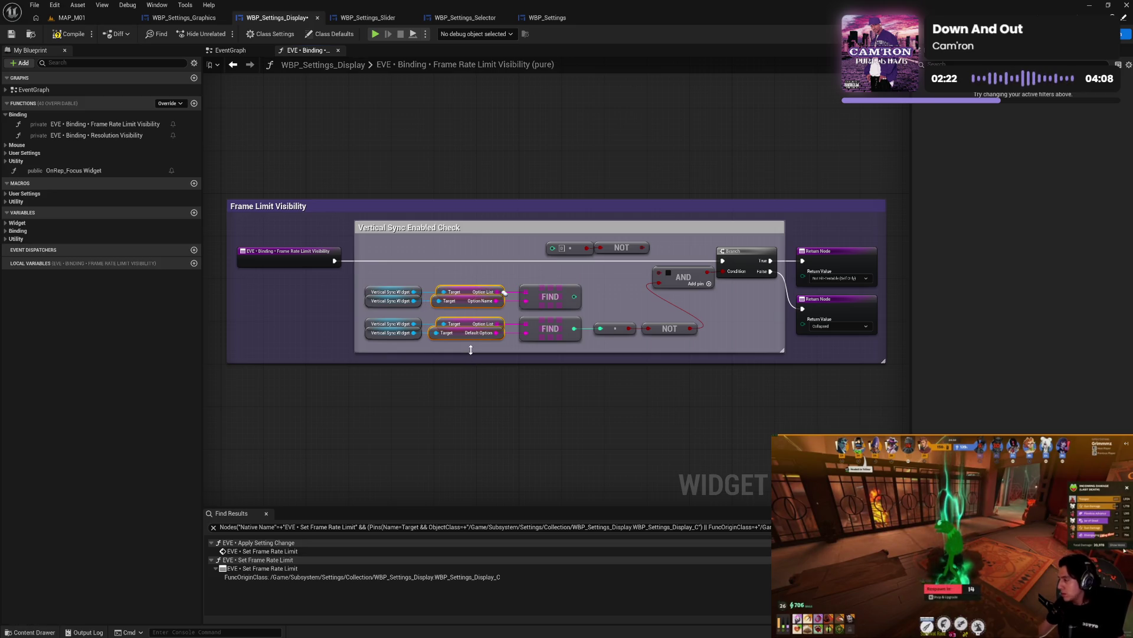
key(Right)
drag(405, 269, 405, 357)
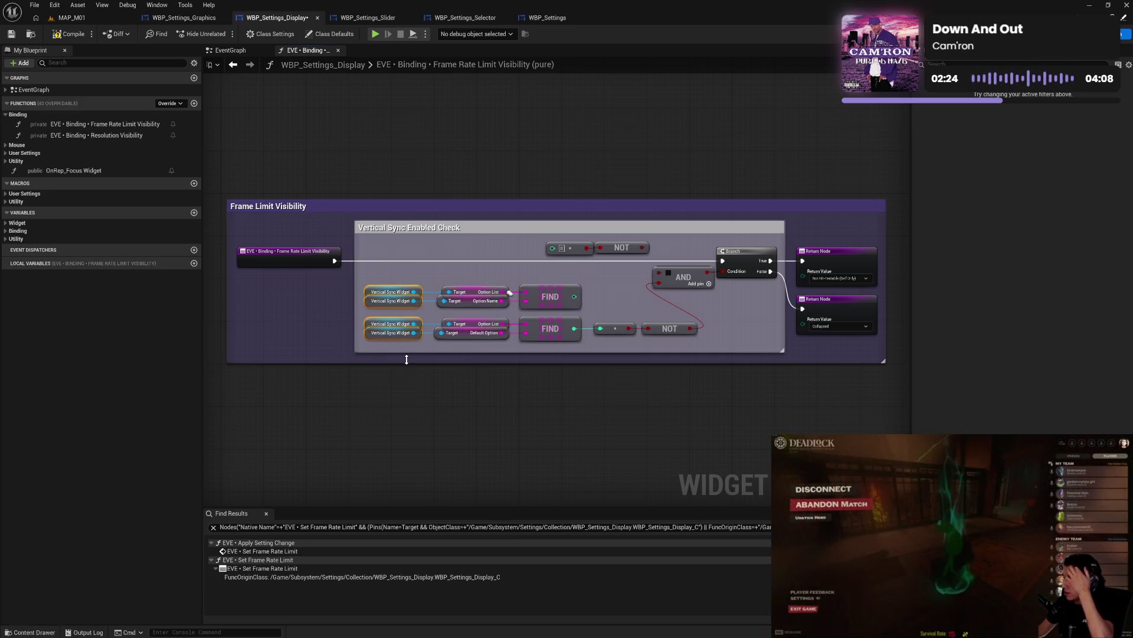
key(Right)
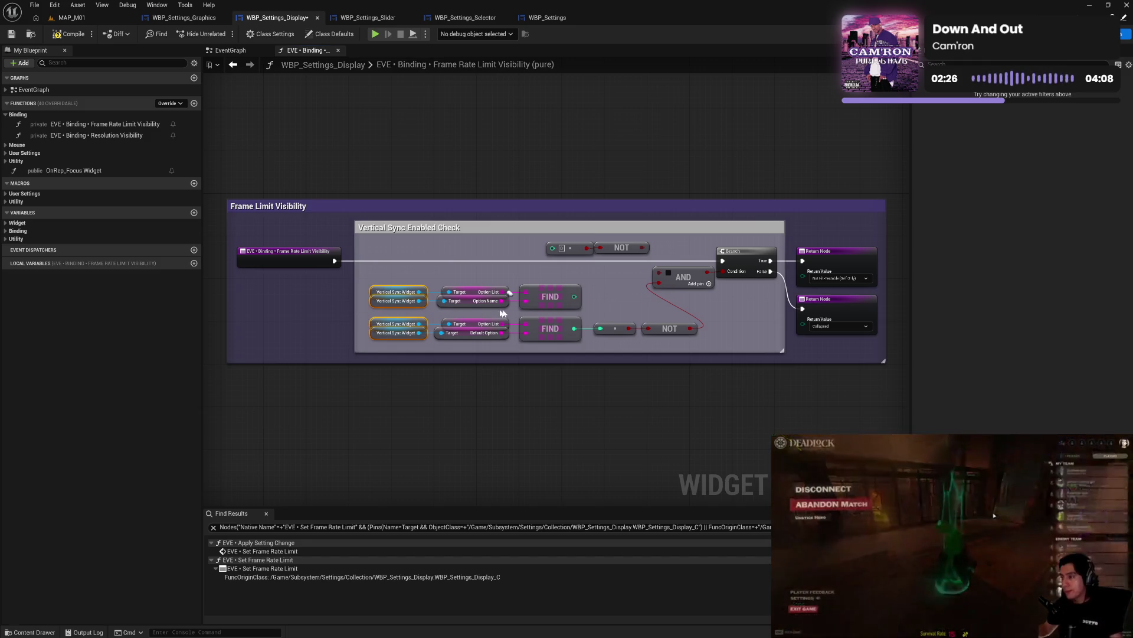
drag(575, 296, 553, 248)
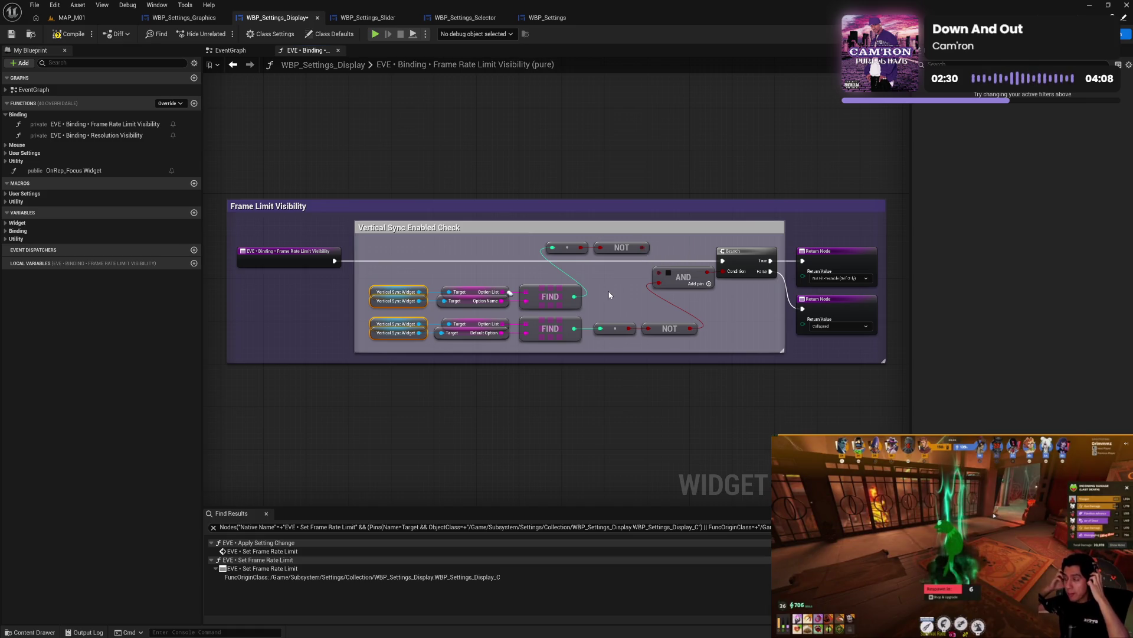
click(470, 284)
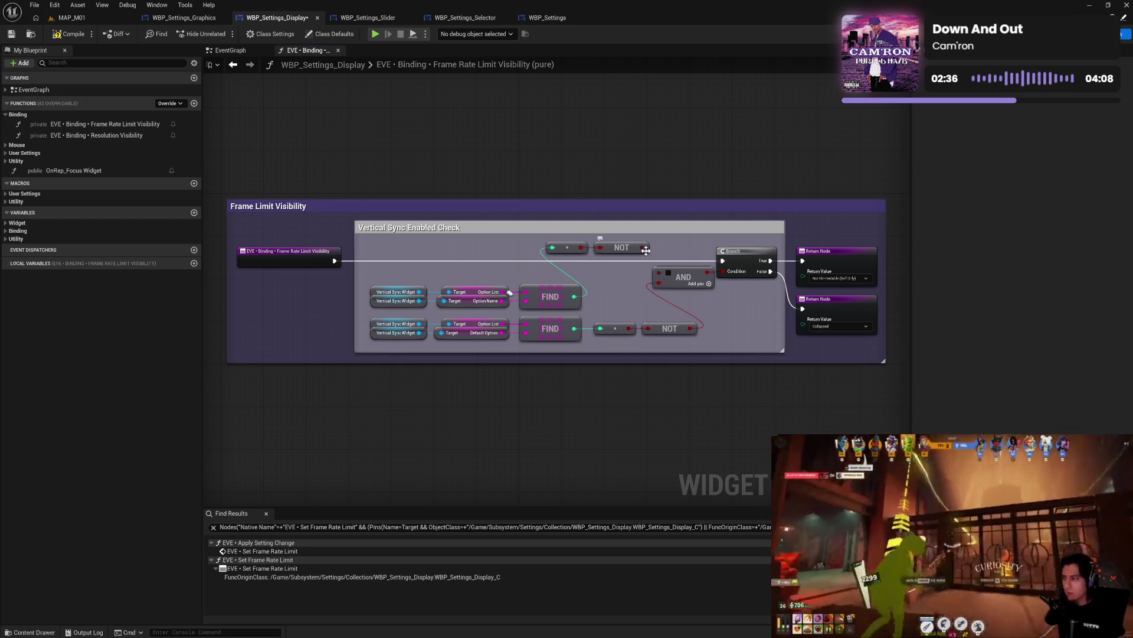
drag(643, 248, 659, 272)
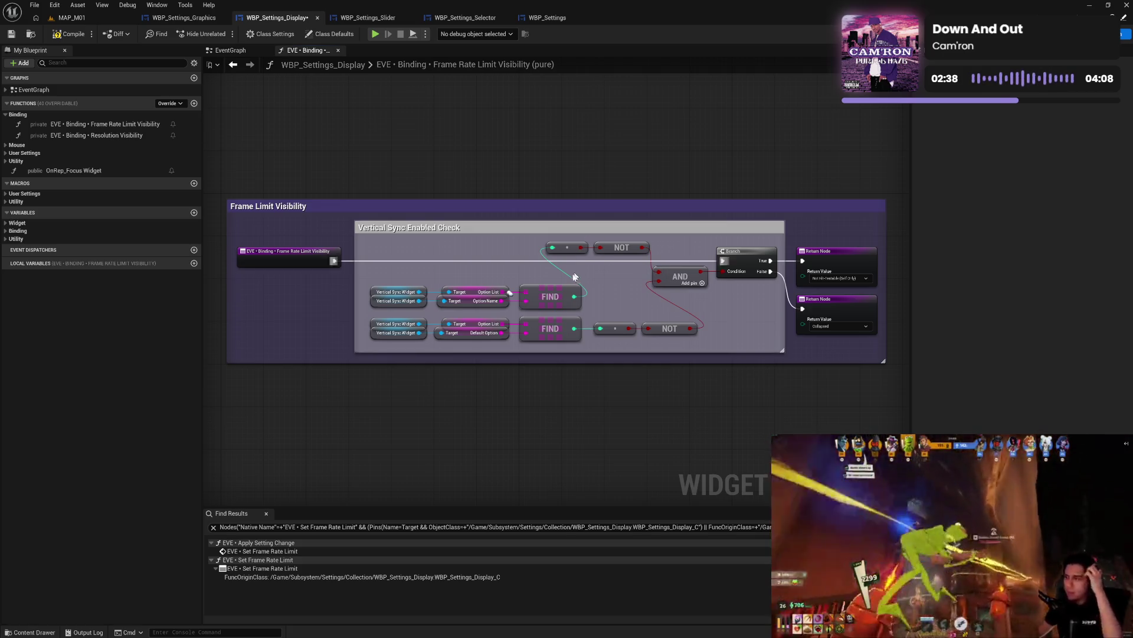
- Line the top row of nodes up level with AND and straighten its connections
drag(404, 278, 534, 310)
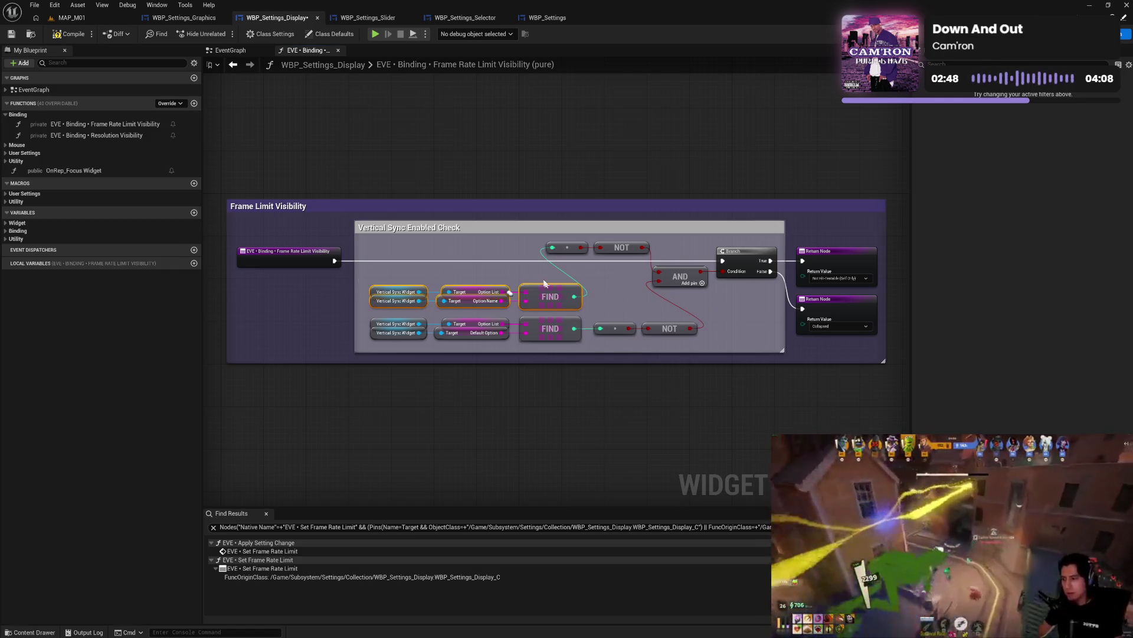
mouse_move(562, 296)
mouse_down()
mouse_move(522, 254)
mouse_move(614, 244)
mouse_up()
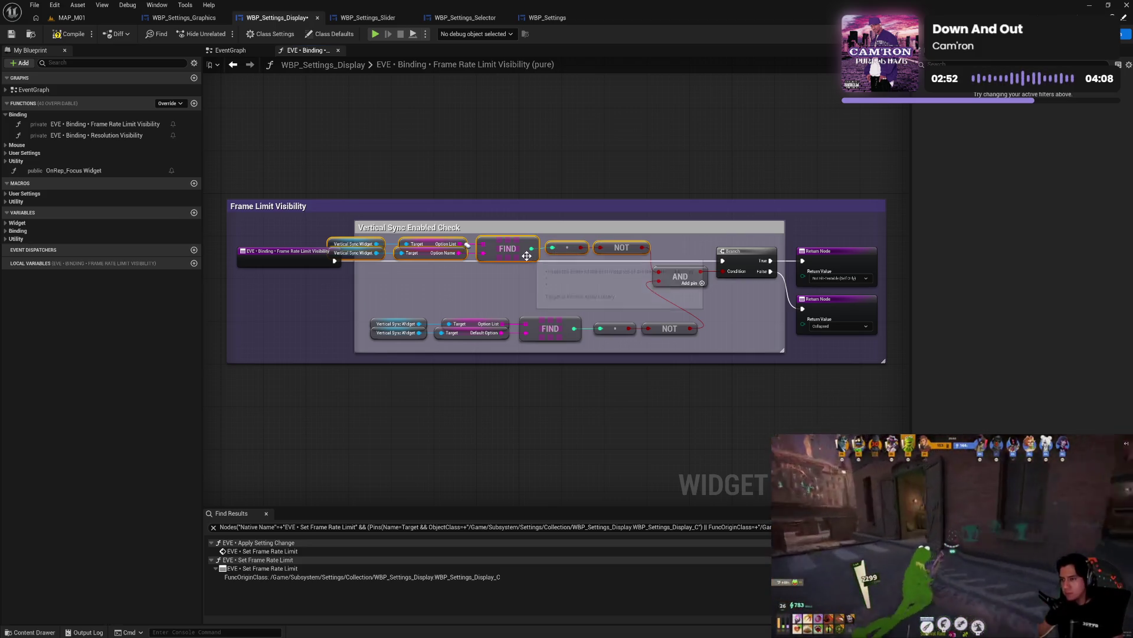
mouse_move(514, 256)
mouse_down()
mouse_move(515, 282)
mouse_move(506, 280)
mouse_up()
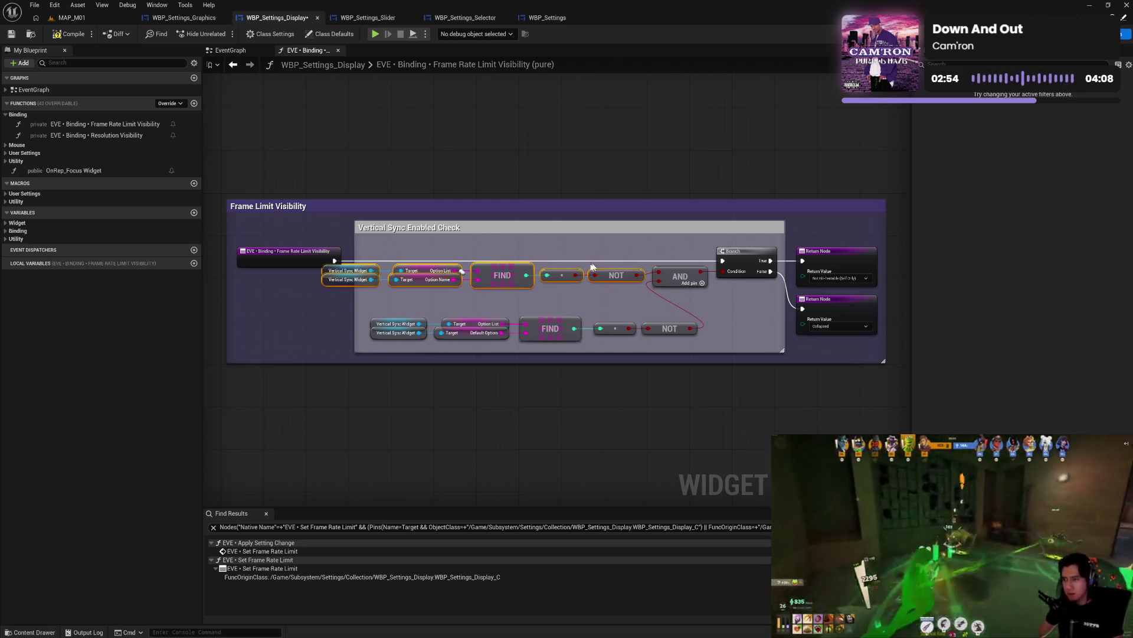
drag(664, 251, 742, 277)
key(q)
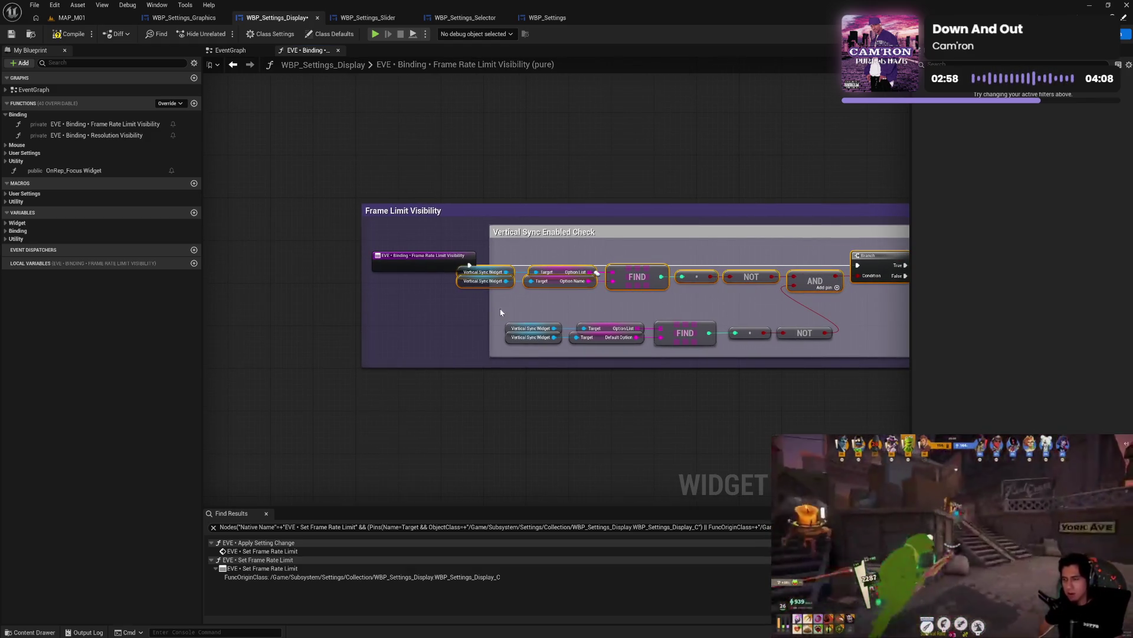
mouse_move(499, 316)
mouse_down()
mouse_move(723, 350)
mouse_move(642, 308)
mouse_up()
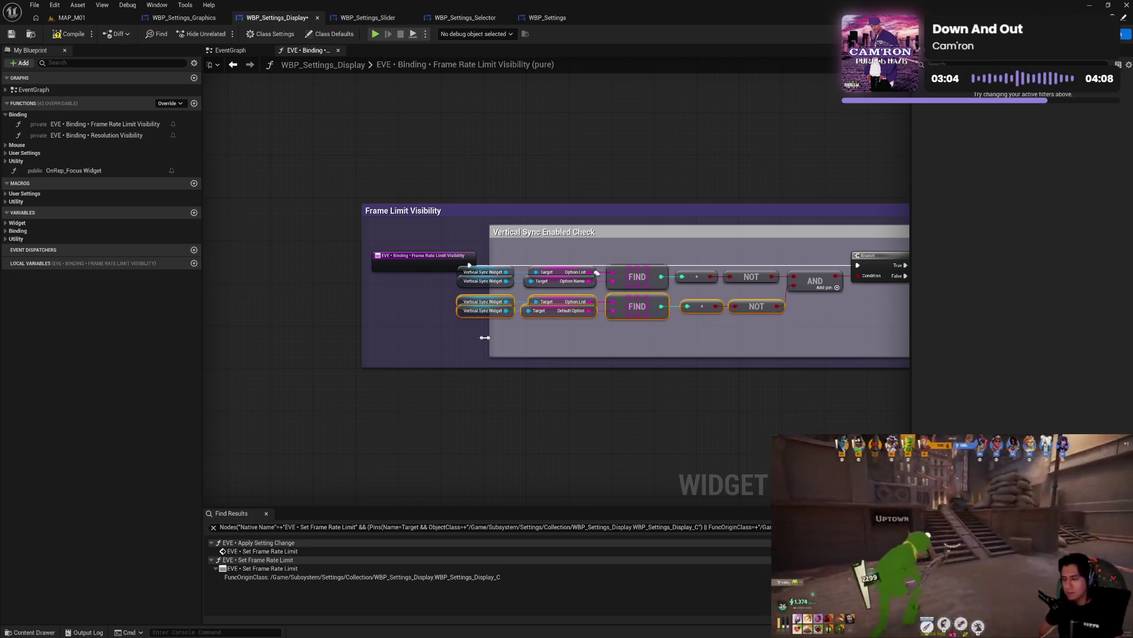
- Fit the comment boxes and function entry node around the graph, then compile
drag(489, 337, 447, 337)
mouse_move(432, 275)
mouse_down()
mouse_move(394, 264)
mouse_move(322, 297)
mouse_up()
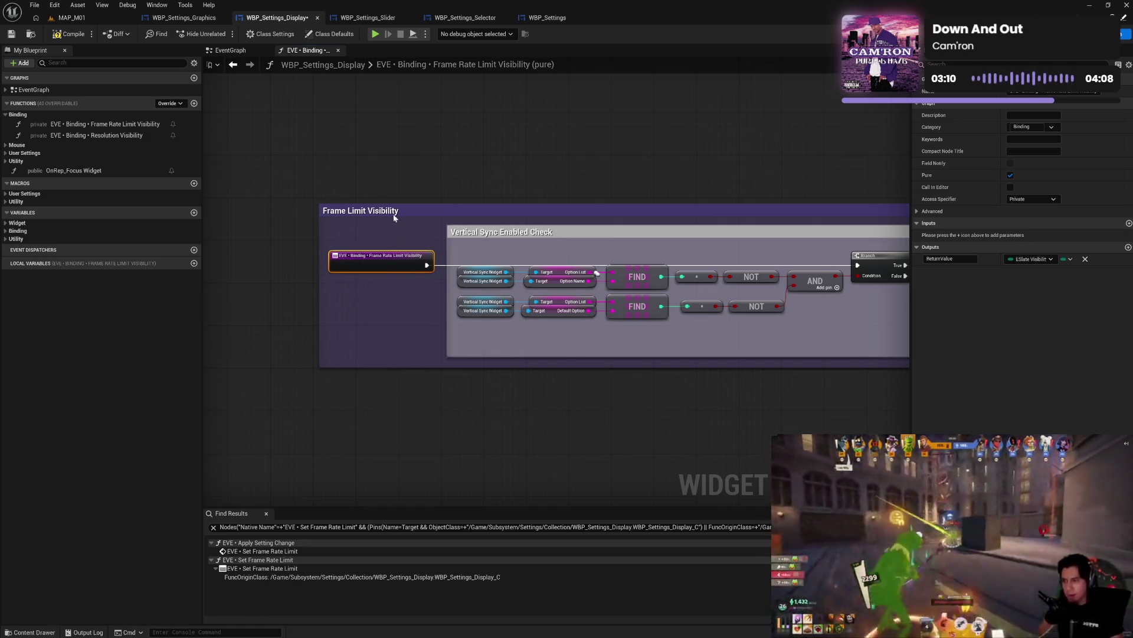
drag(394, 213, 442, 214)
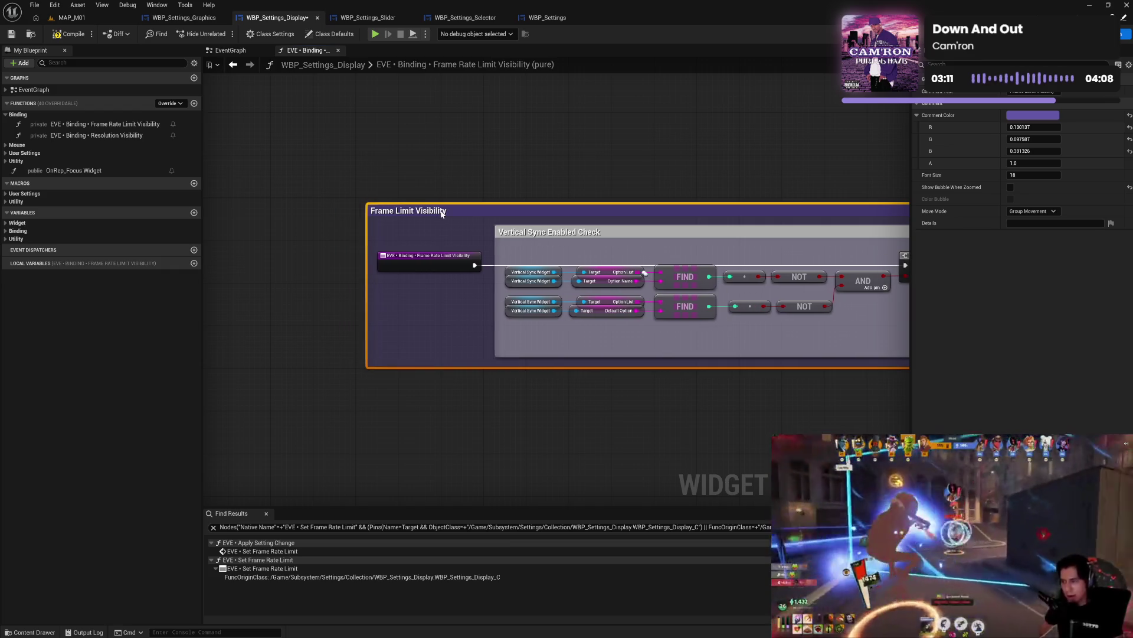
click(436, 306)
mouse_move(739, 355)
mouse_down()
mouse_move(464, 354)
mouse_move(589, 356)
mouse_up()
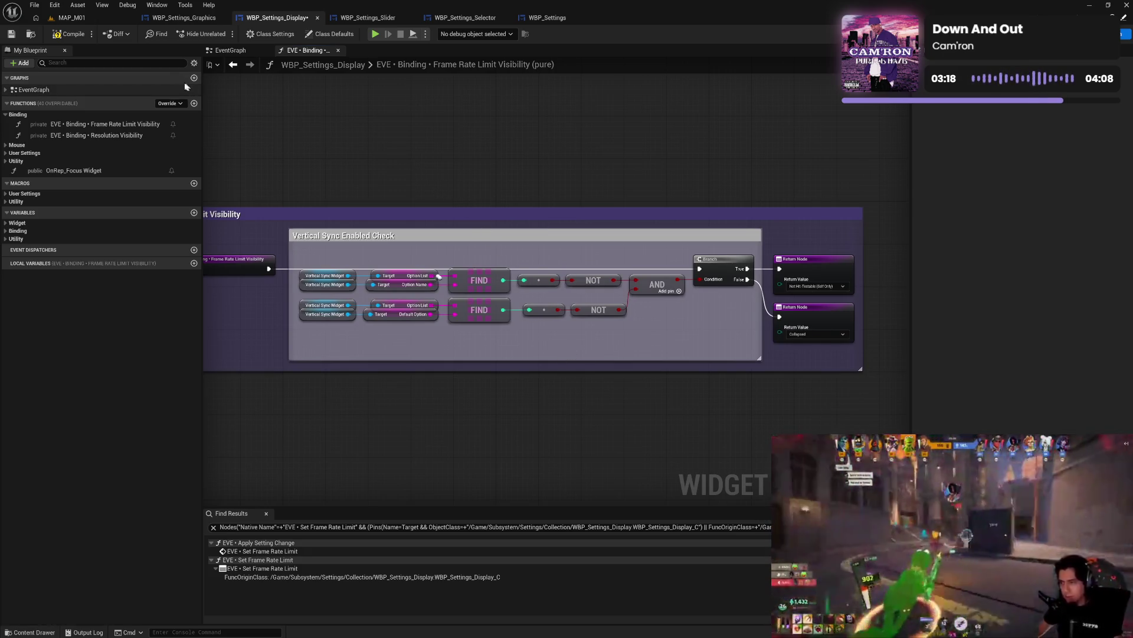
click(84, 35)
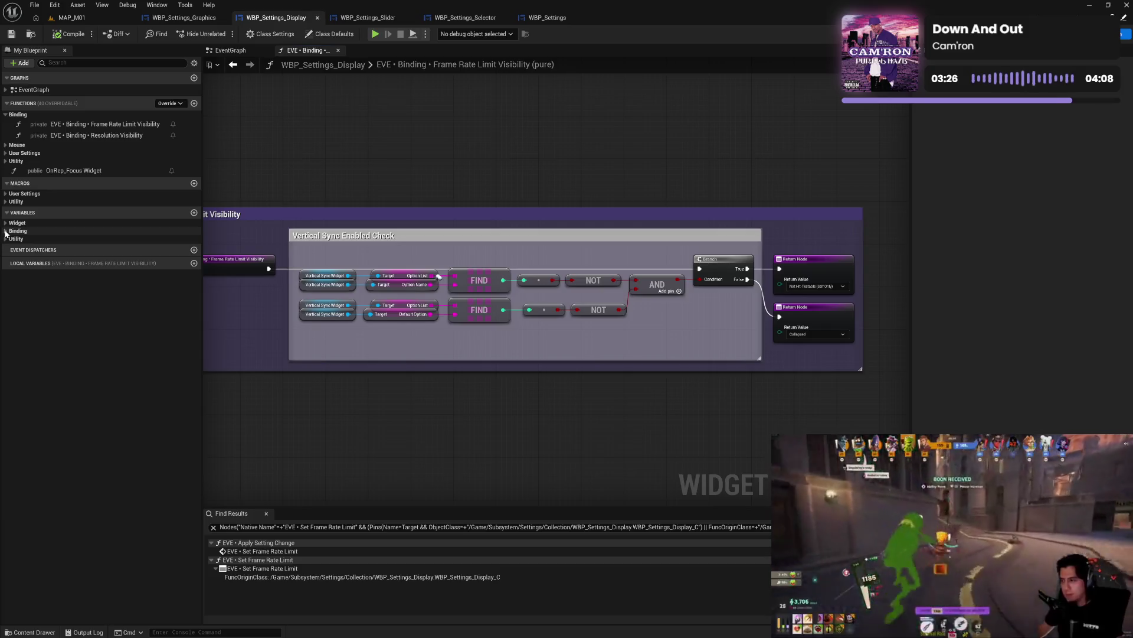
- In Resolution Visibility, replace LAST INDEX and != with a pasted ==/NOT check fed by FIND
double_click(62, 136)
drag(501, 248, 617, 266)
key(Delete)
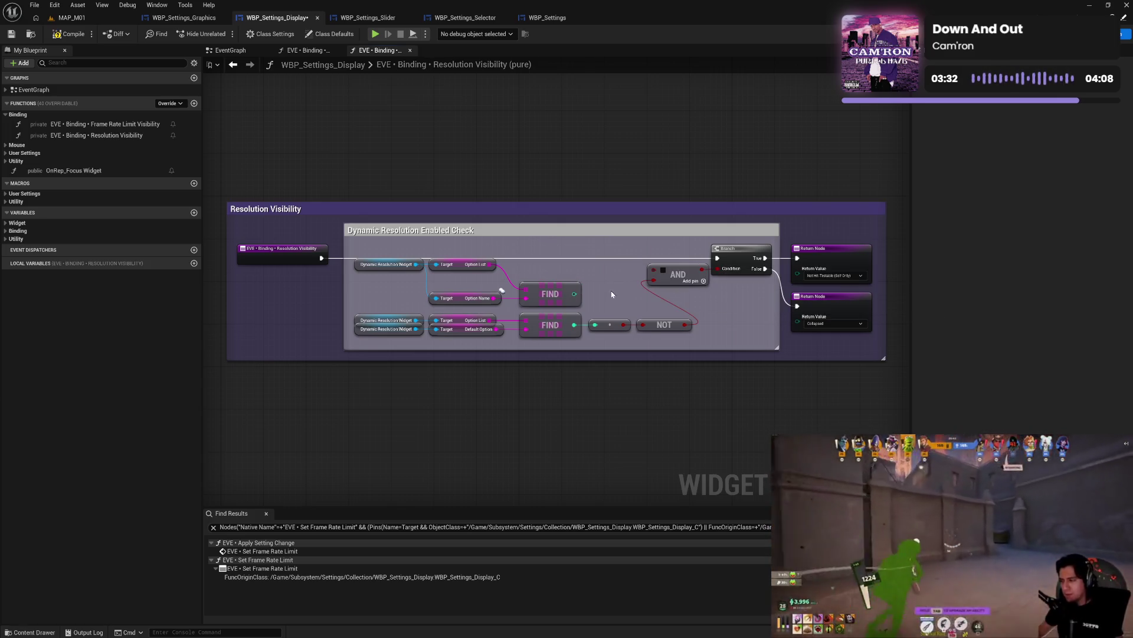
drag(611, 289, 671, 342)
key(ctrl+c)
key(ctrl+v)
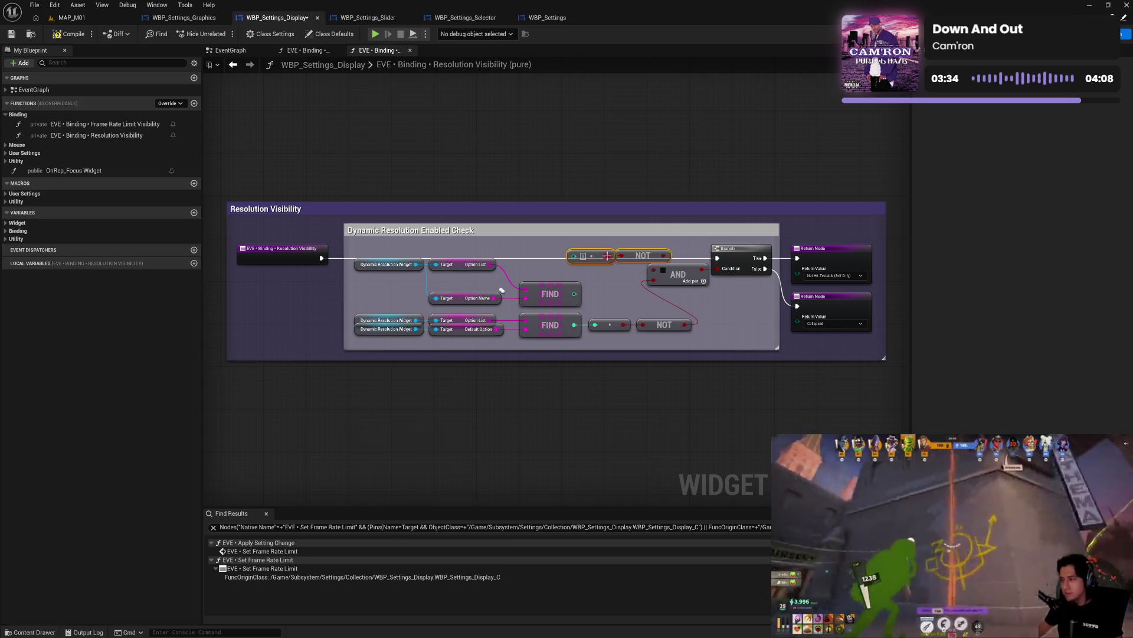
drag(579, 293, 573, 255)
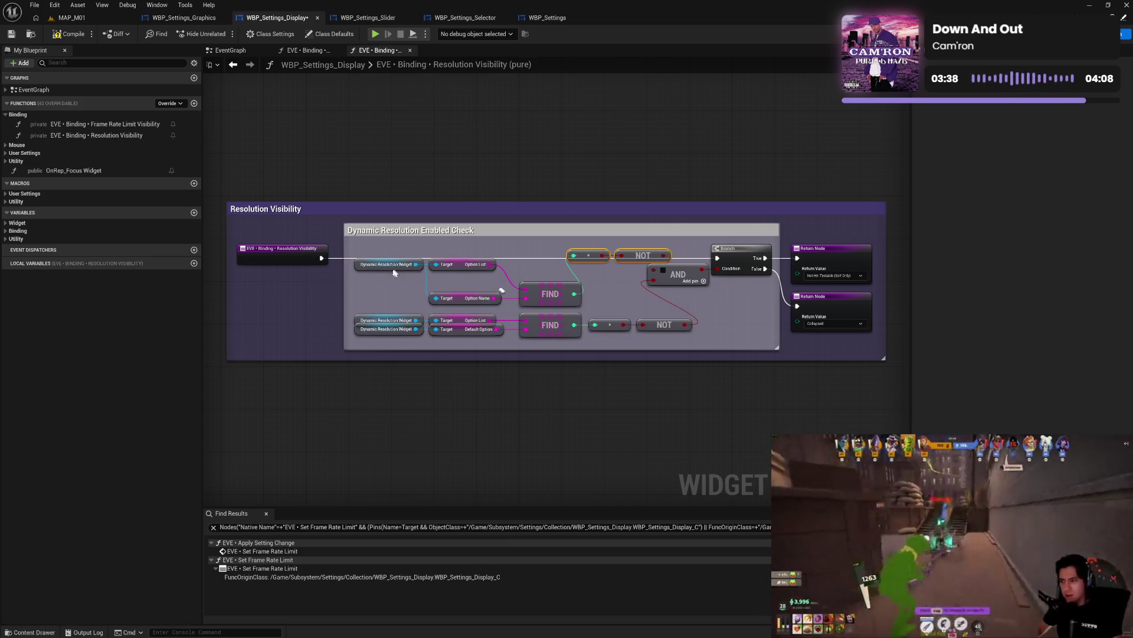
- Add a second Dynamic Resolution Widget getter for the middle Target and align getters and Targets
click(357, 264)
key(ctrl+c)
key(ctrl+v)
mouse_move(411, 293)
mouse_down()
mouse_move(441, 304)
mouse_move(402, 302)
mouse_up()
mouse_move(395, 254)
mouse_down()
mouse_move(402, 351)
mouse_move(401, 336)
mouse_up()
drag(468, 244, 482, 355)
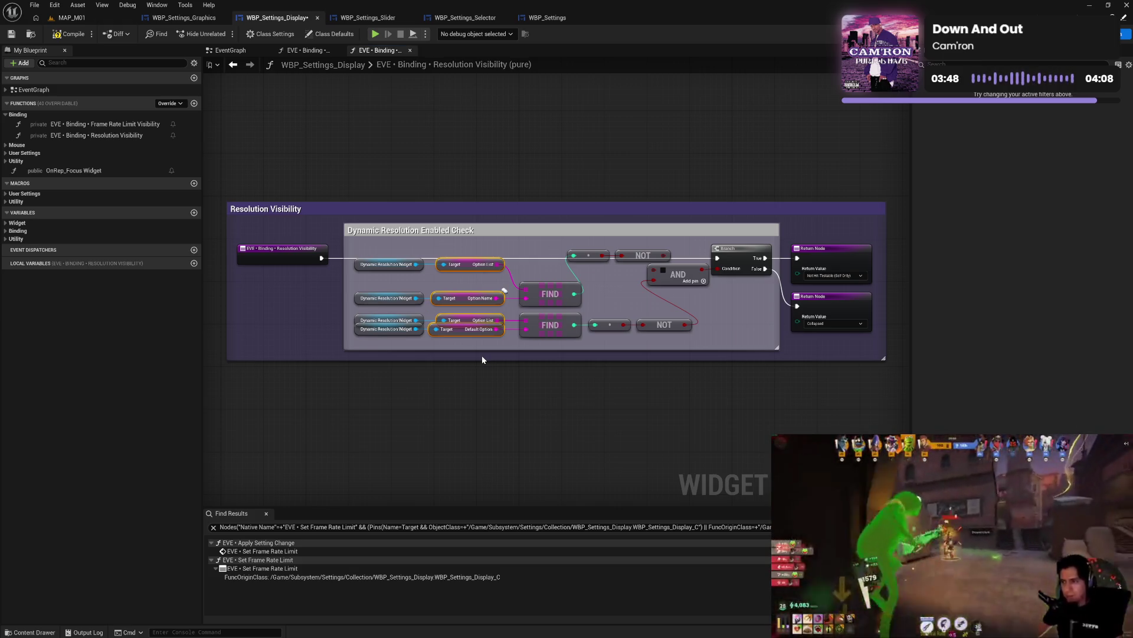
drag(454, 298, 460, 298)
drag(385, 254, 407, 340)
drag(390, 299, 395, 299)
click(427, 279)
- Arrange the top and bottom check rows into two matching aligned lanes
drag(472, 264, 472, 289)
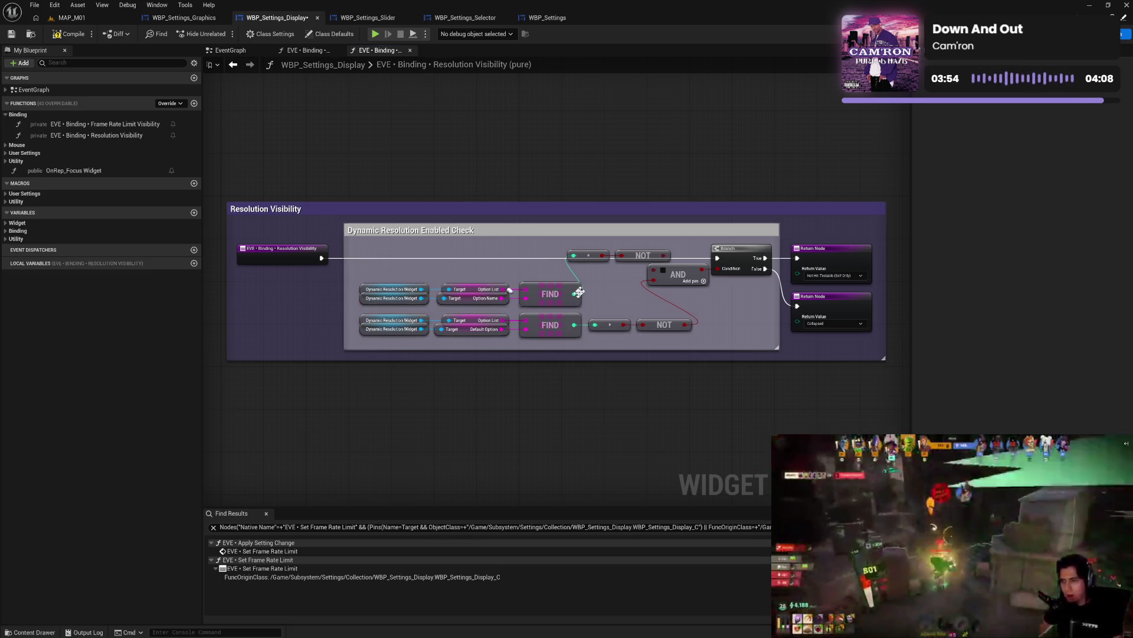
mouse_move(393, 275)
mouse_down()
mouse_move(581, 305)
mouse_move(533, 261)
mouse_up()
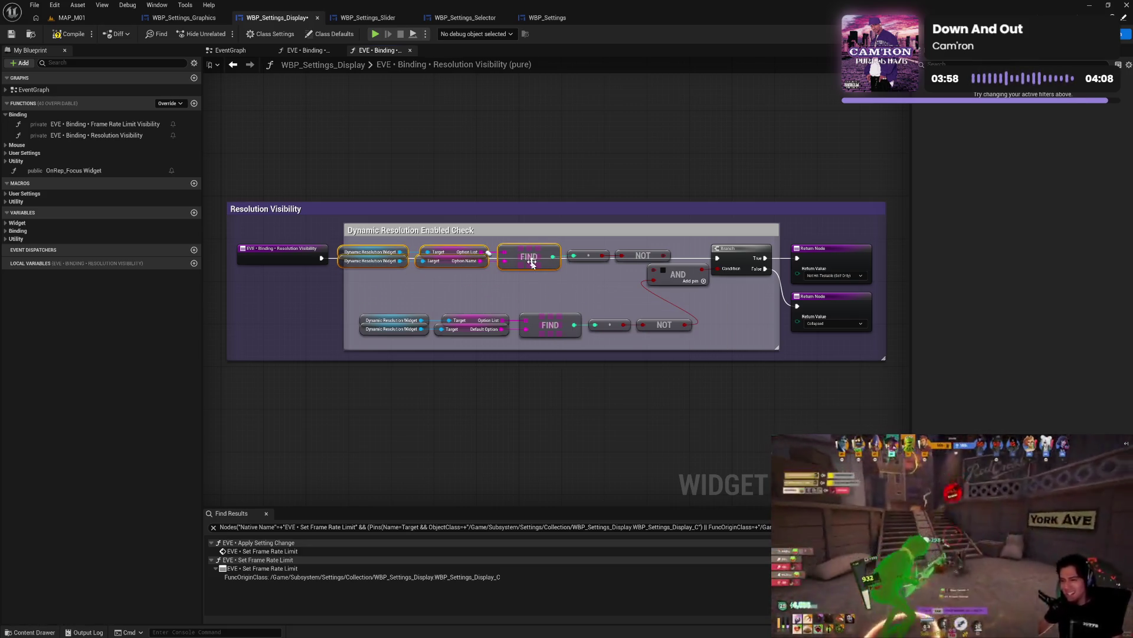
shift+click(588, 255)
shift+click(642, 255)
drag(641, 260, 609, 276)
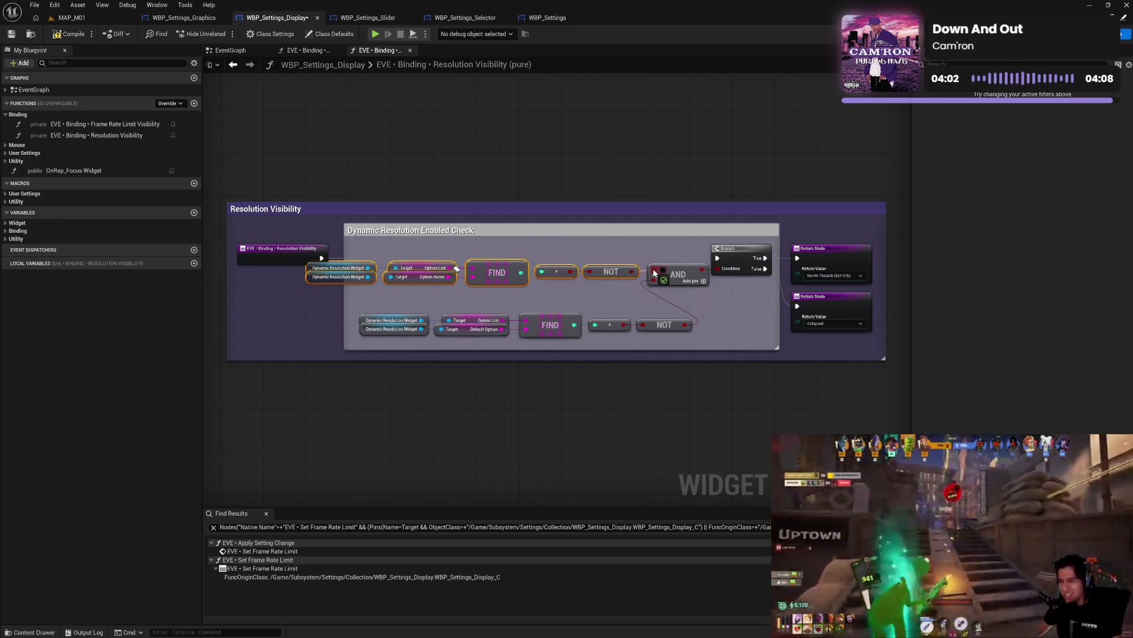
mouse_move(359, 249)
mouse_down()
mouse_move(549, 288)
mouse_move(738, 289)
mouse_up()
drag(611, 272, 611, 269)
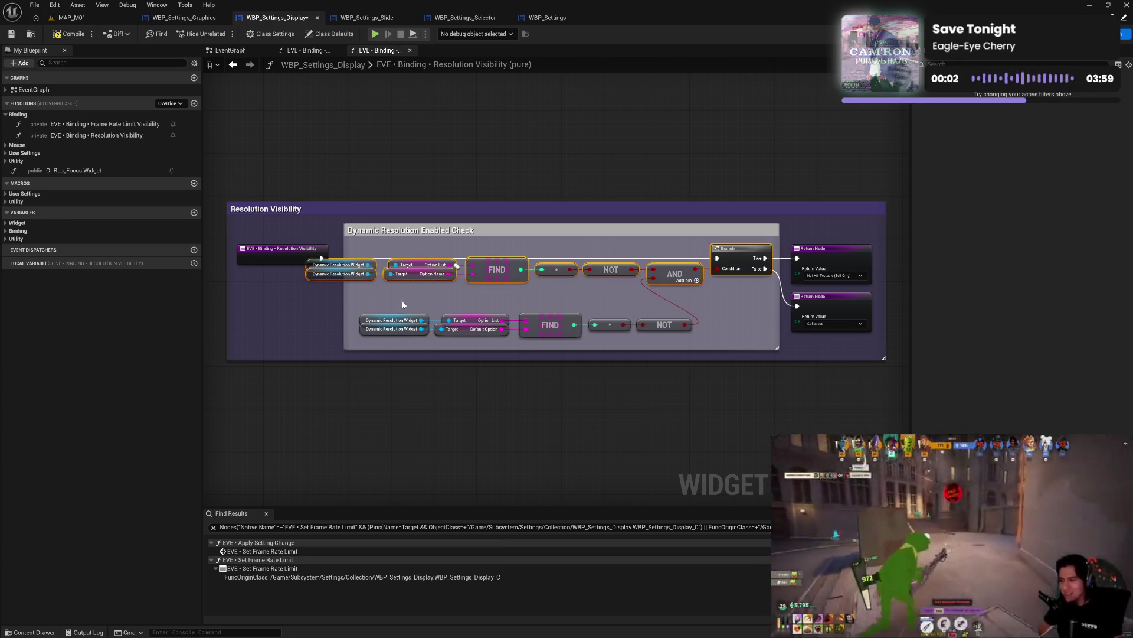
drag(354, 308, 705, 348)
drag(543, 321, 490, 296)
- Fit the comment boxes and entry node snugly, save, and close the Resolution Visibility graph
mouse_move(447, 342)
mouse_down()
mouse_move(400, 346)
mouse_move(438, 353)
mouse_move(445, 335)
mouse_up()
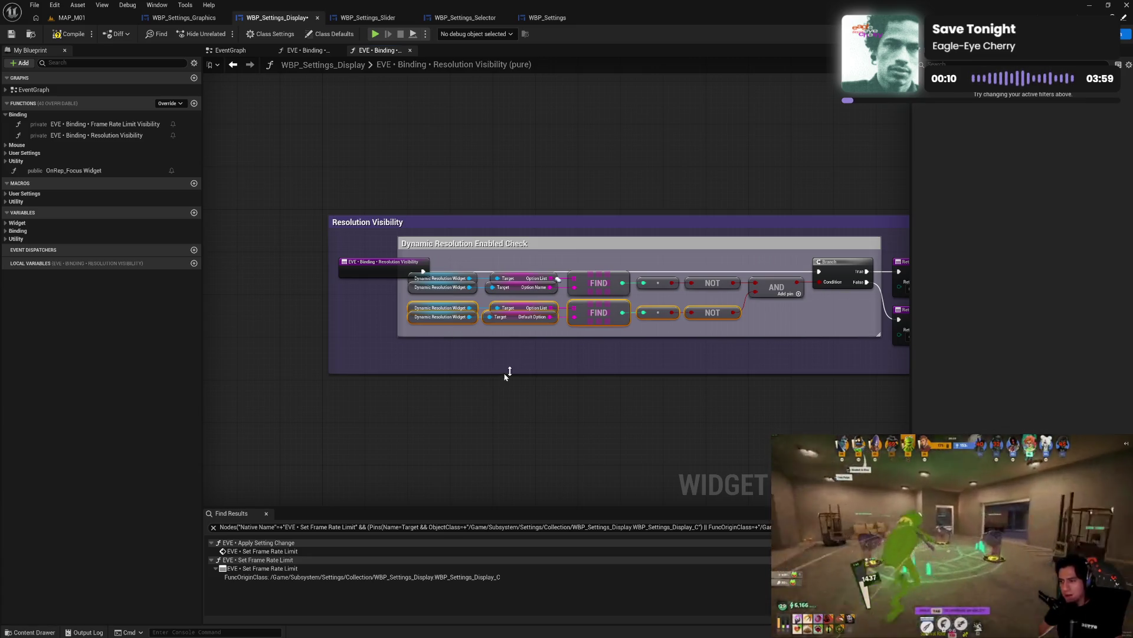
mouse_move(384, 302)
mouse_down()
mouse_move(335, 301)
mouse_move(277, 331)
mouse_up()
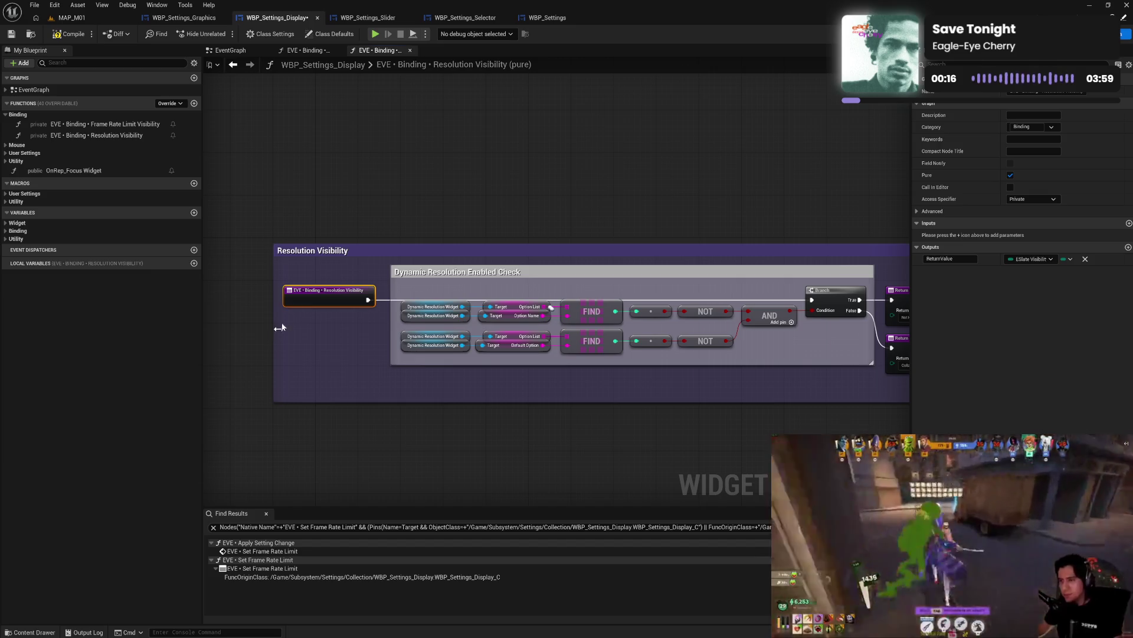
drag(310, 253, 358, 253)
click(396, 223)
drag(685, 225, 557, 224)
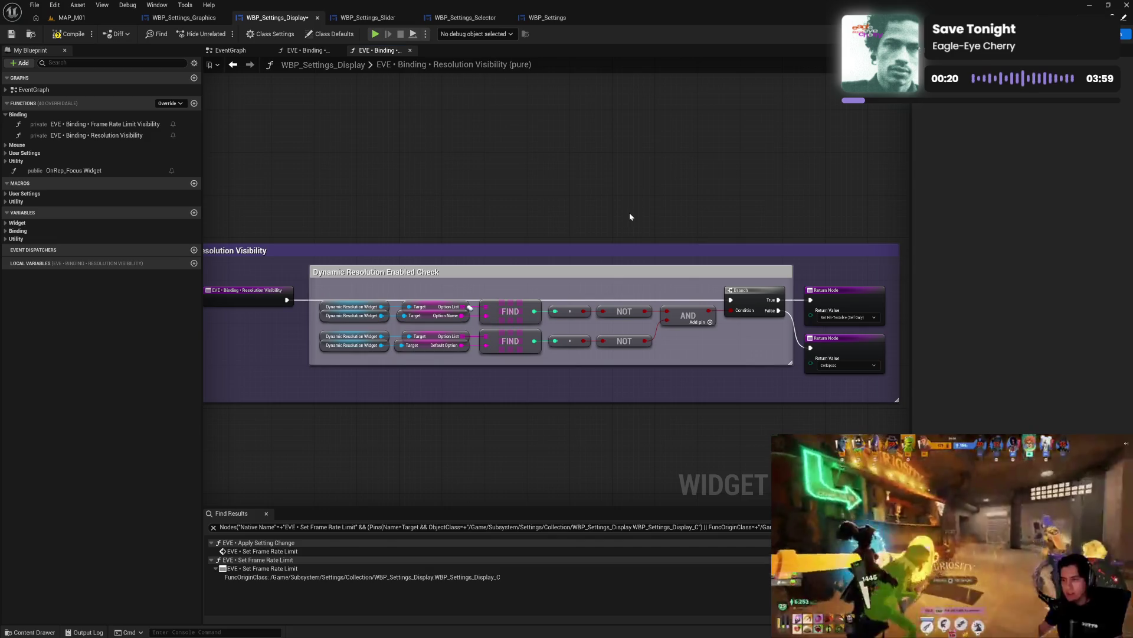
drag(629, 213, 533, 216)
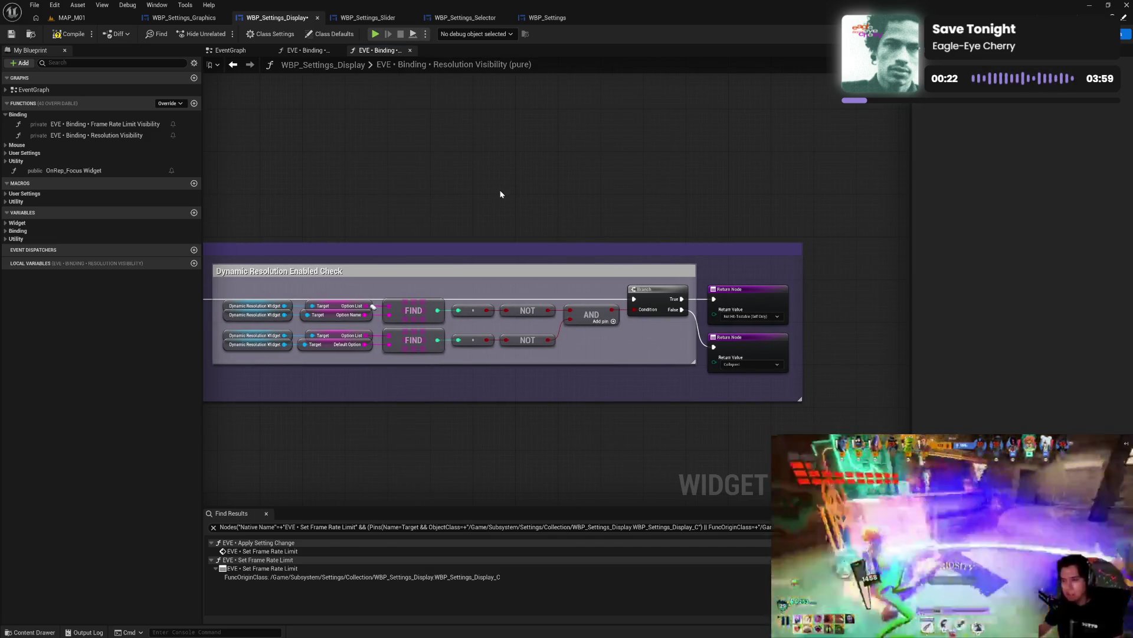
drag(802, 313, 797, 313)
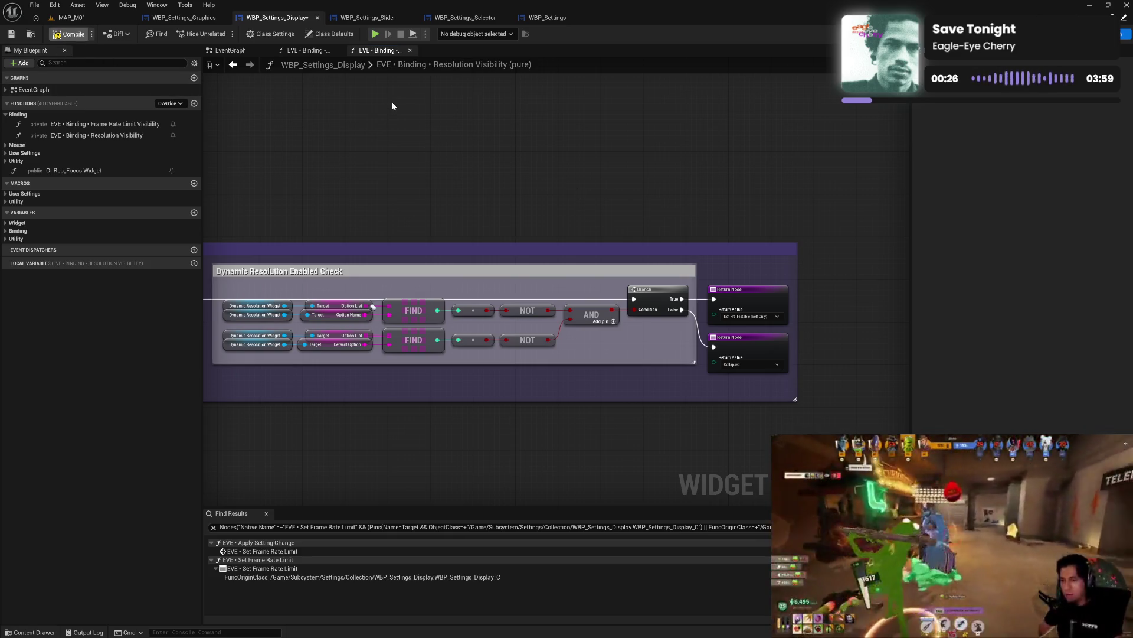
key(ctrl+s)
drag(348, 175, 504, 178)
click(411, 50)
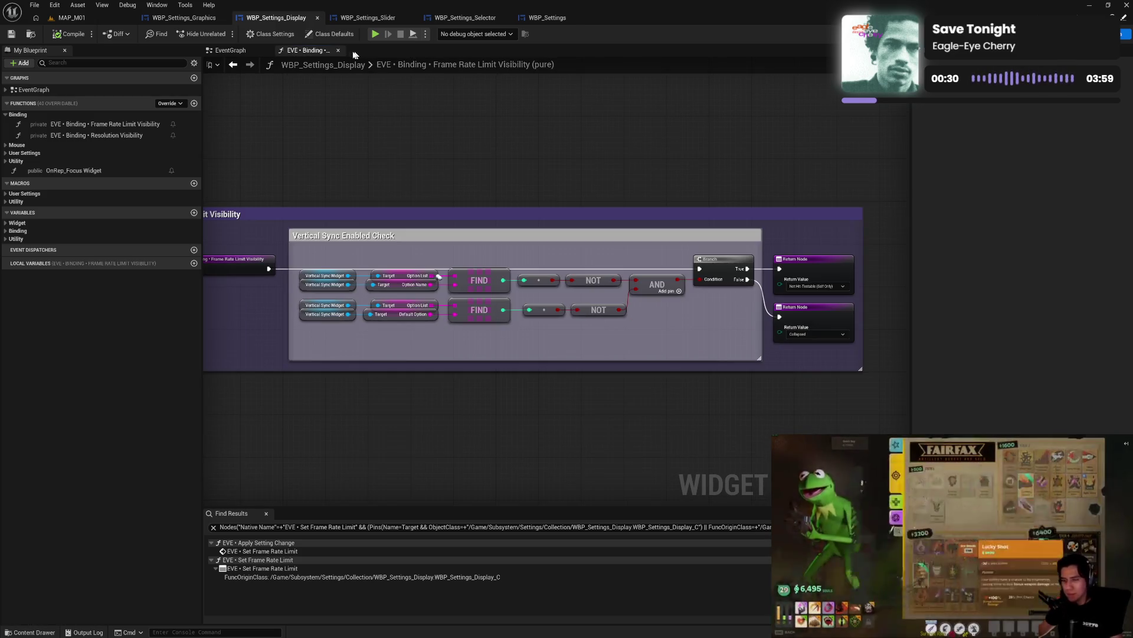
- Close the Frame Rate Limit and HDR Quality Visibility graphs, then launch a Standalone game preview
click(338, 50)
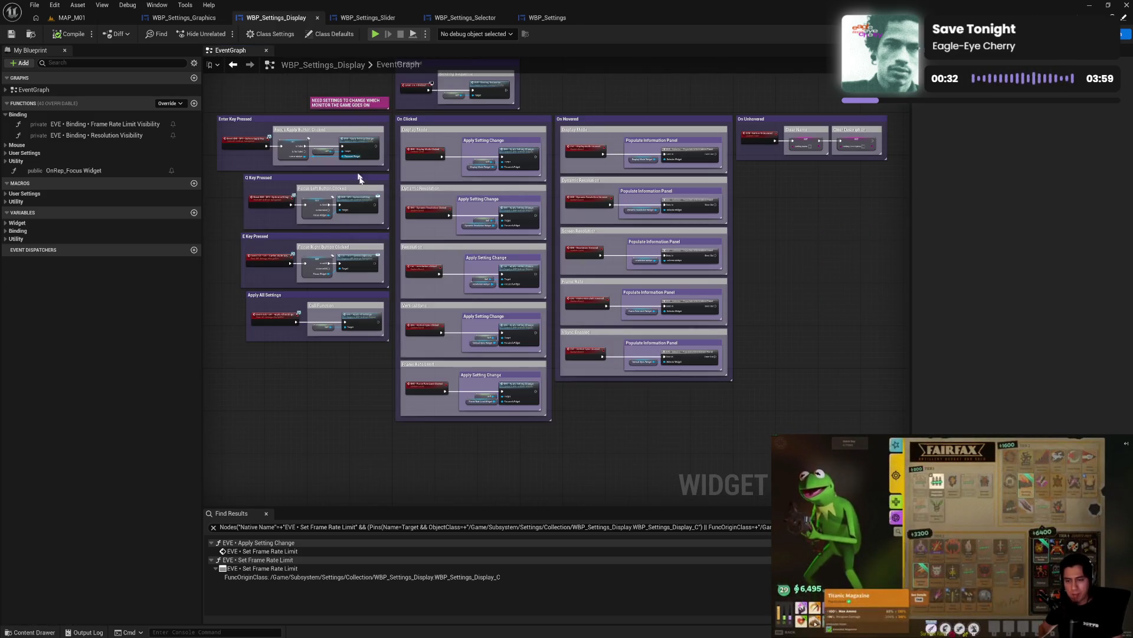
click(204, 20)
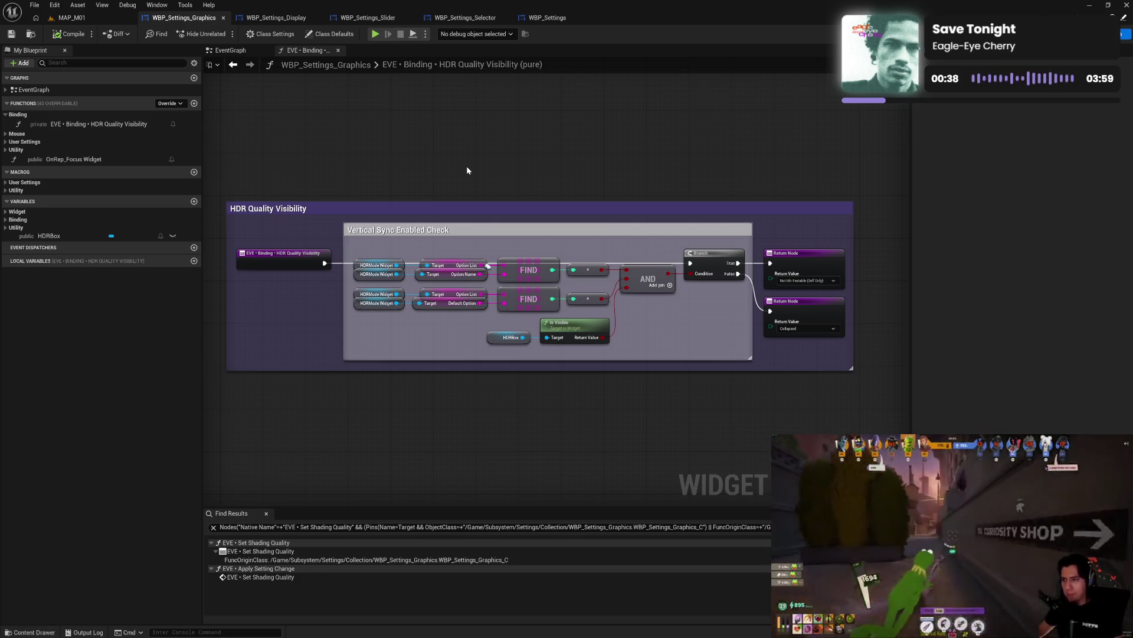
click(338, 50)
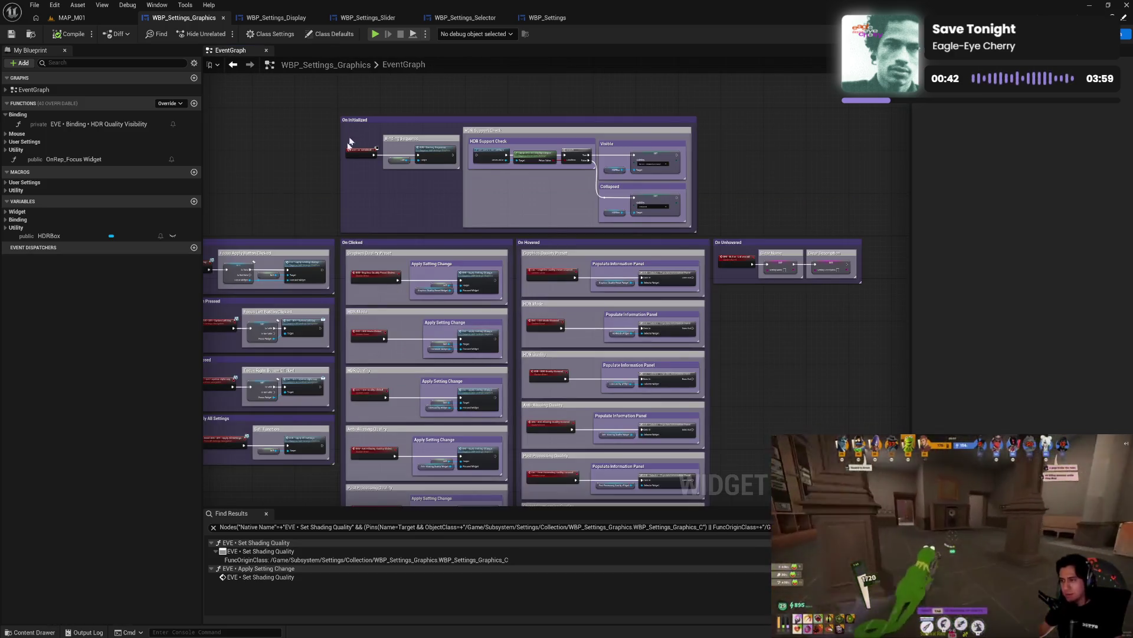
drag(316, 183, 331, 177)
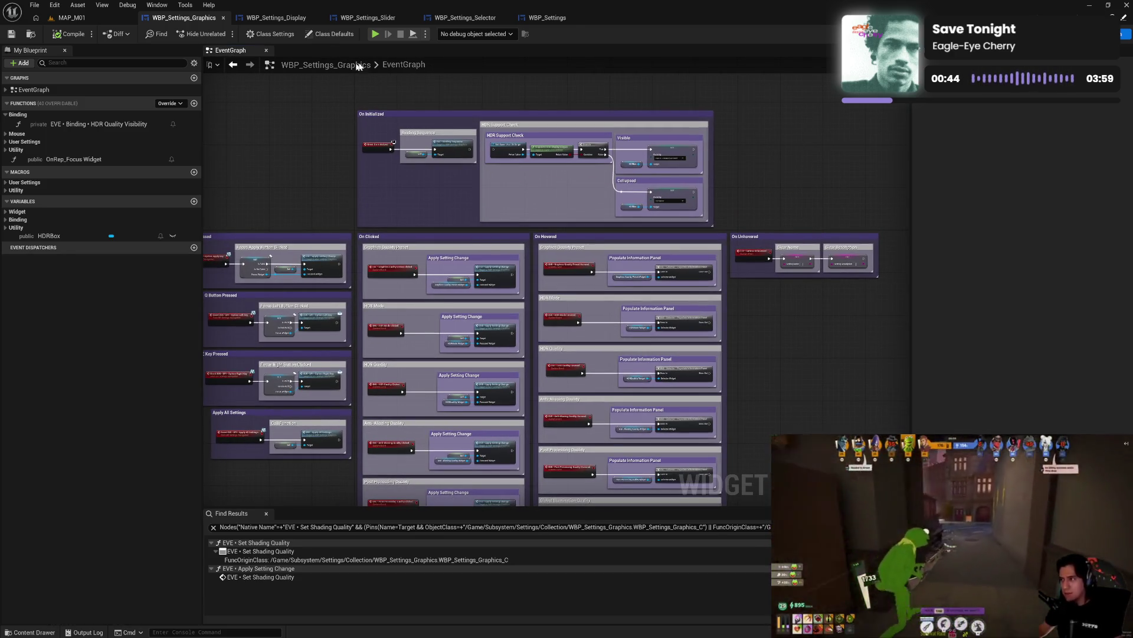
click(375, 33)
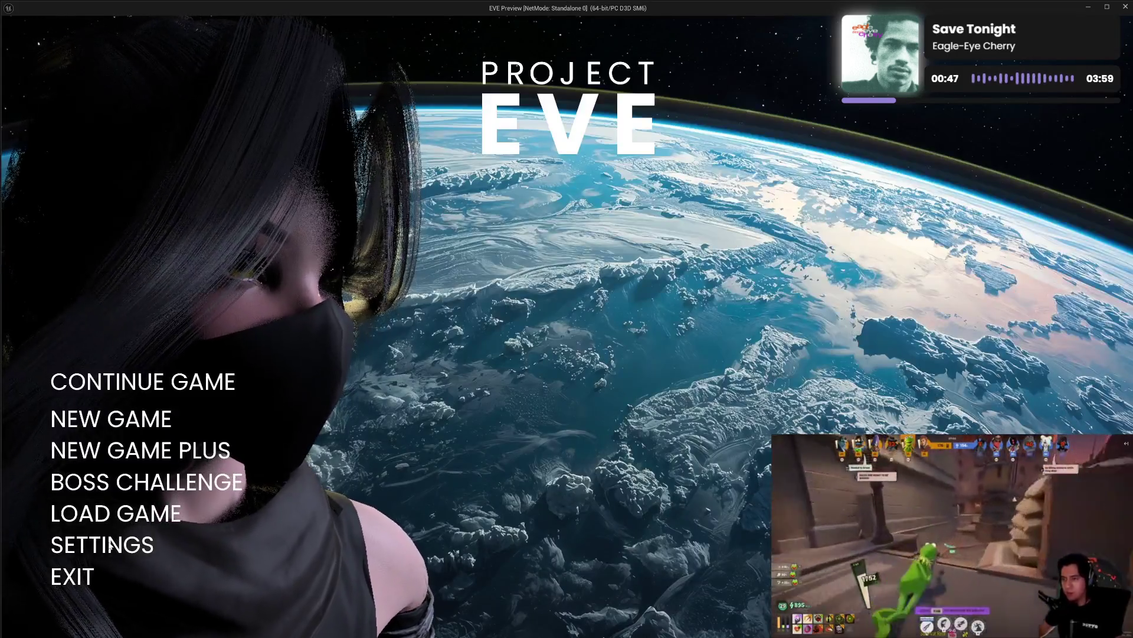
- Open Settings and toggle Dynamic Resolution on and off twice to check the Resolution row hides
click(108, 542)
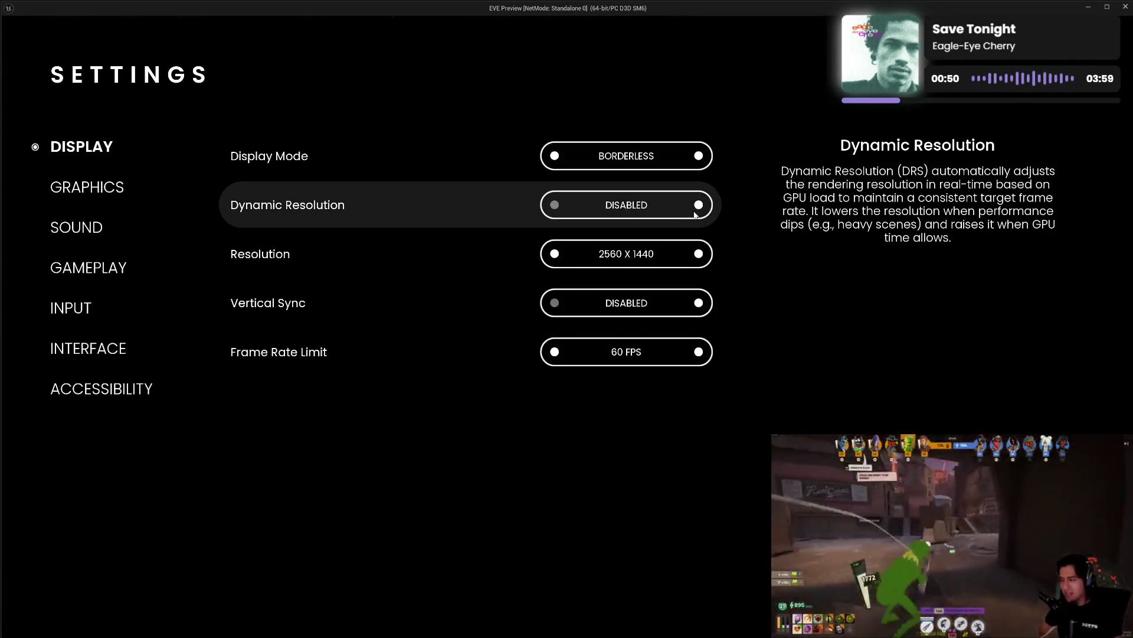
click(696, 213)
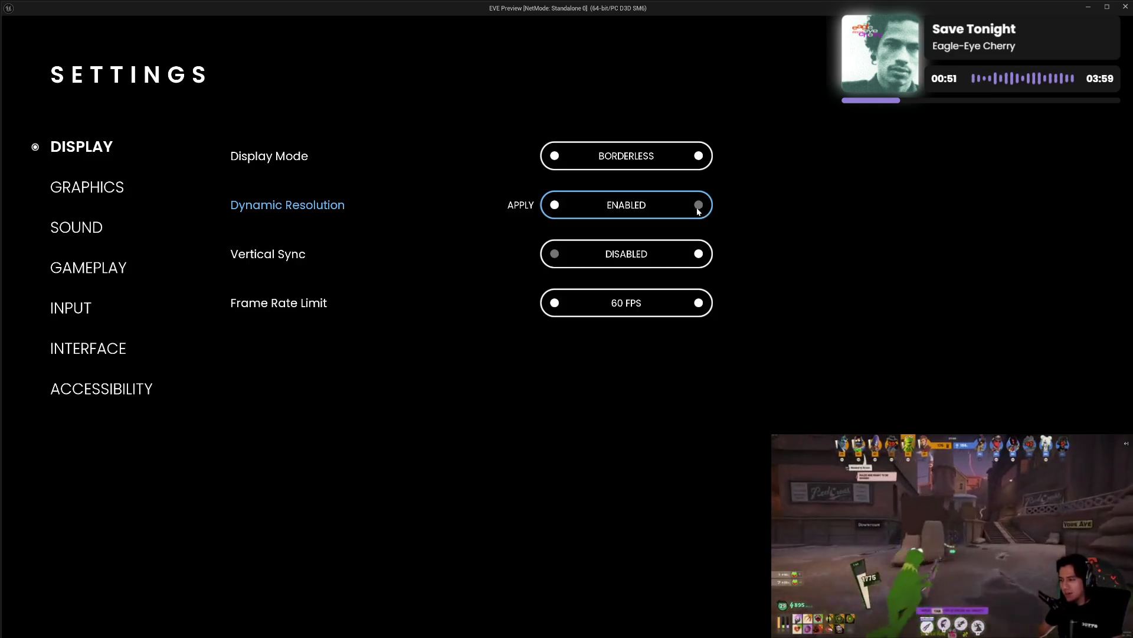
click(555, 207)
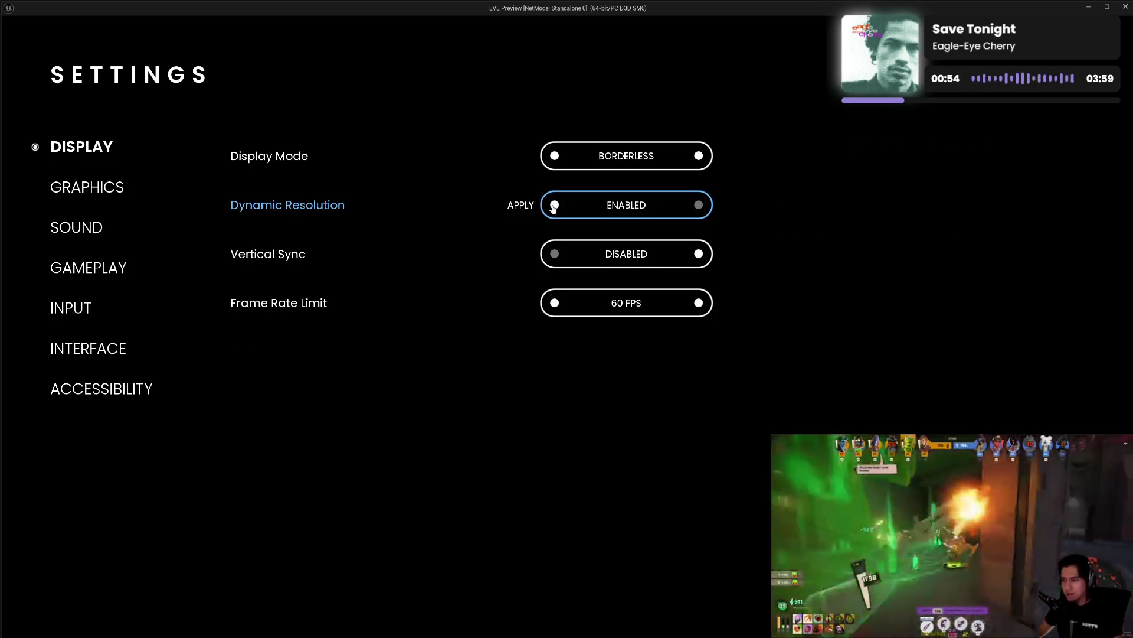
click(699, 207)
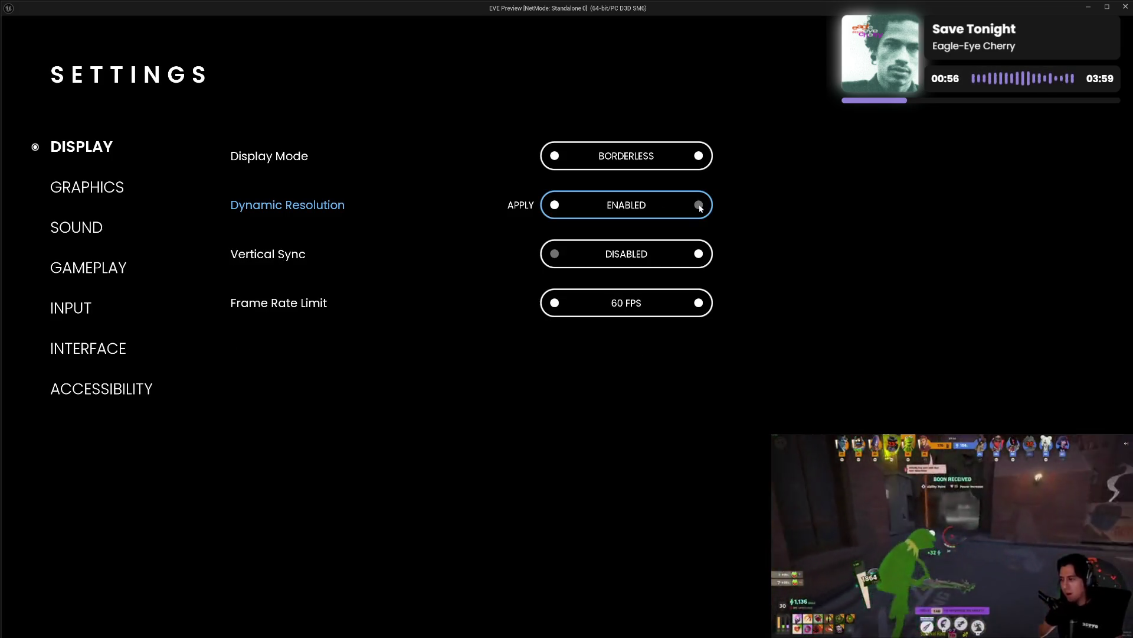
click(556, 206)
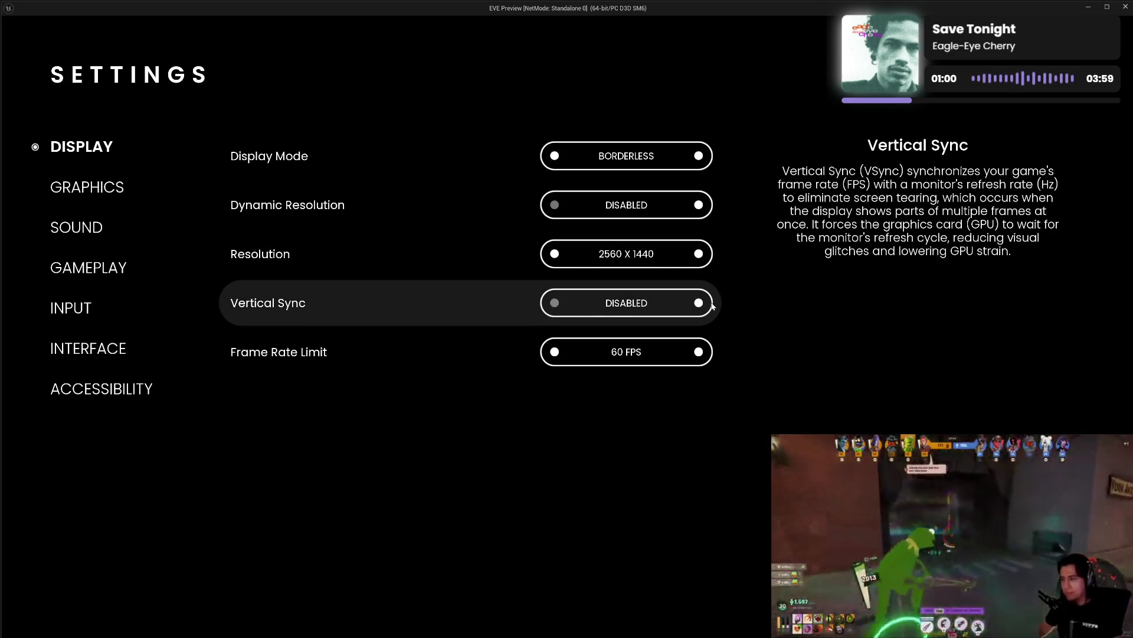
- Toggle Vertical Sync on and off twice, confirming Frame Rate Limit hides and returns
click(701, 303)
click(554, 303)
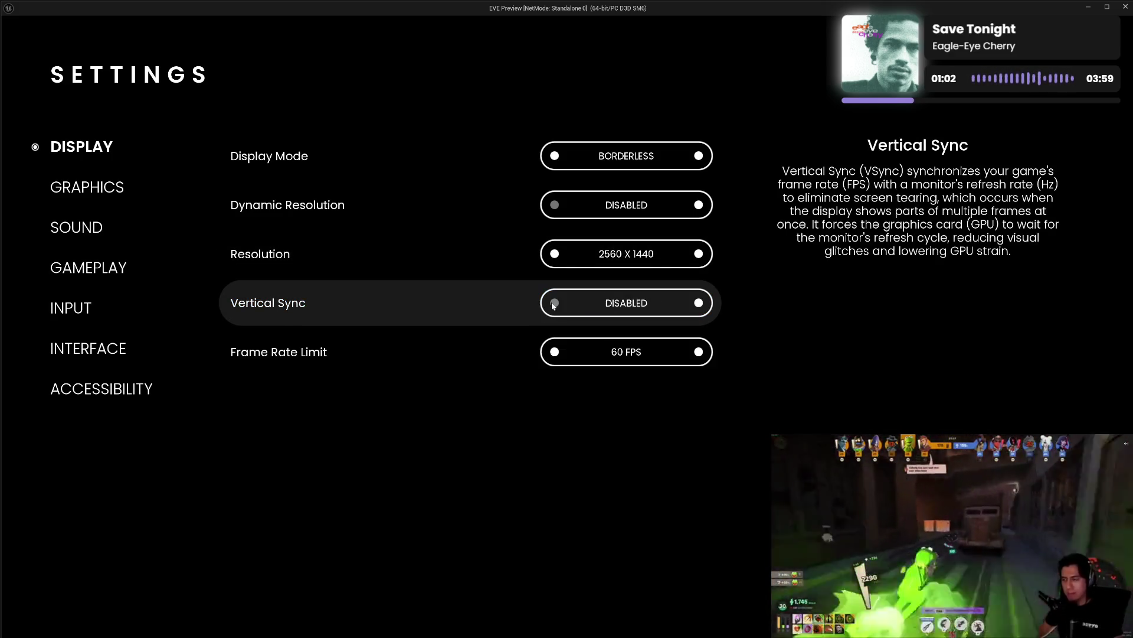
click(700, 303)
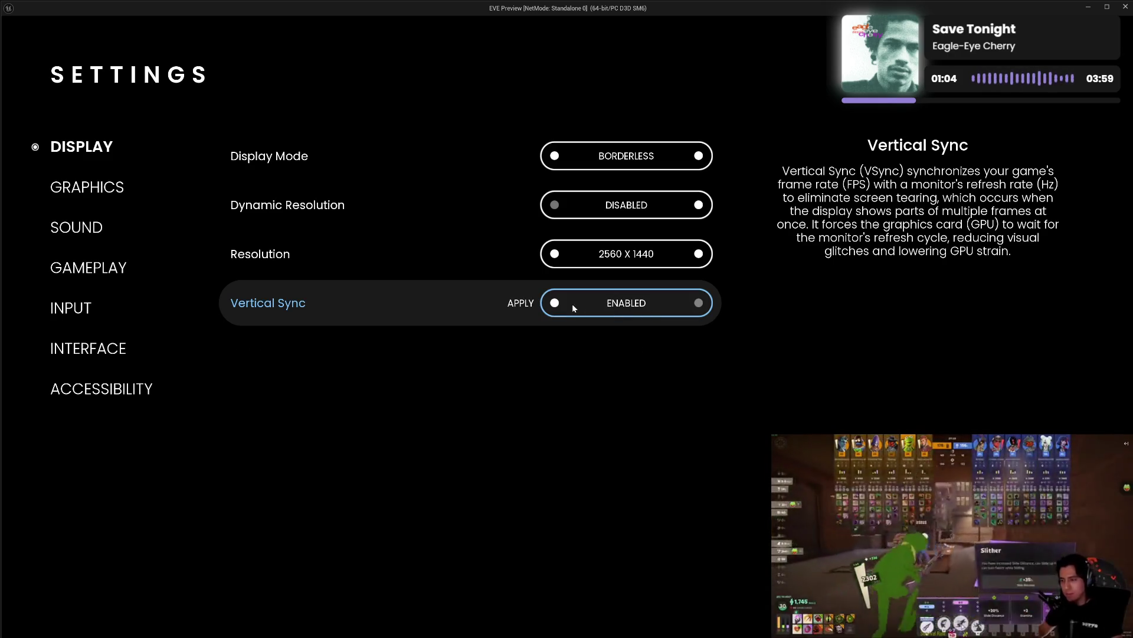
click(555, 304)
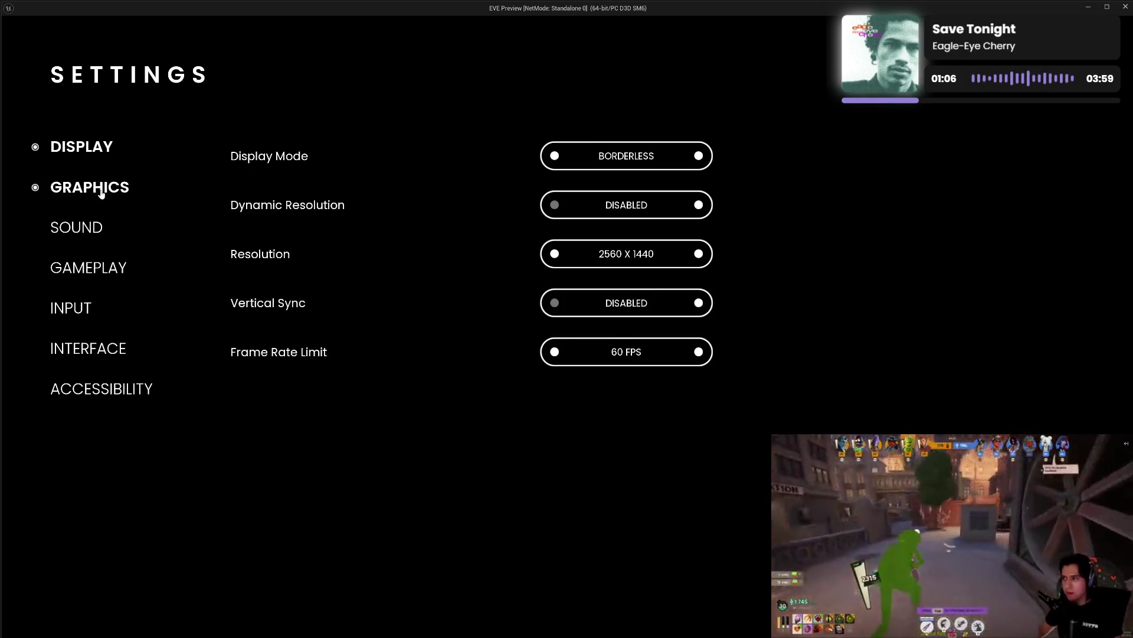
- On the GRAPHICS page, toggle HDR Mode on and off twice, leaving it disabled
click(99, 184)
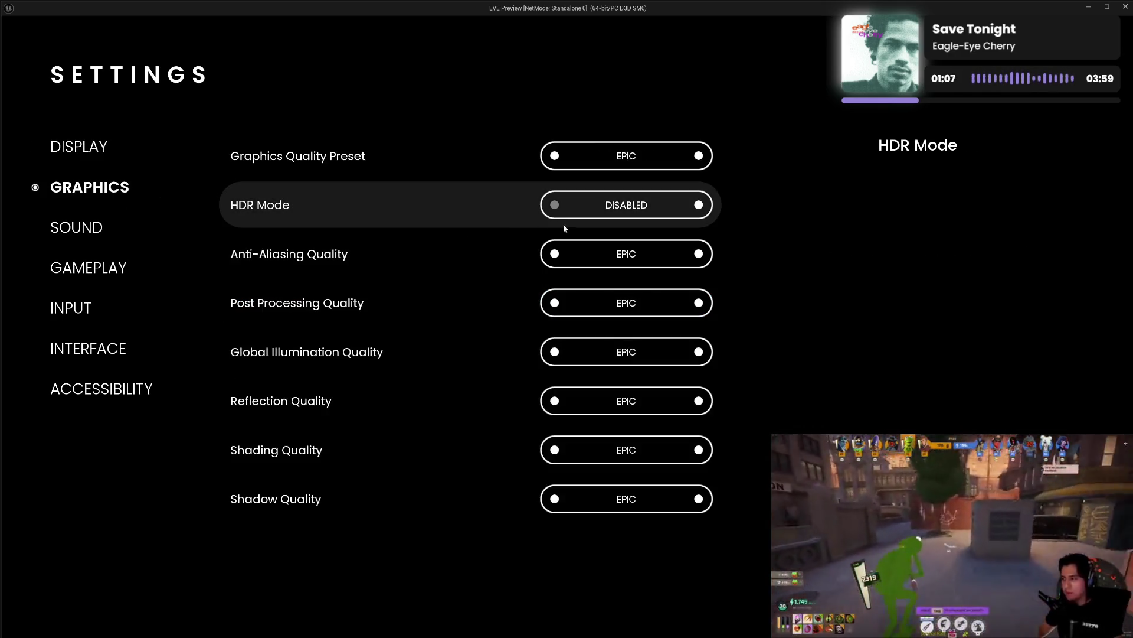
click(699, 205)
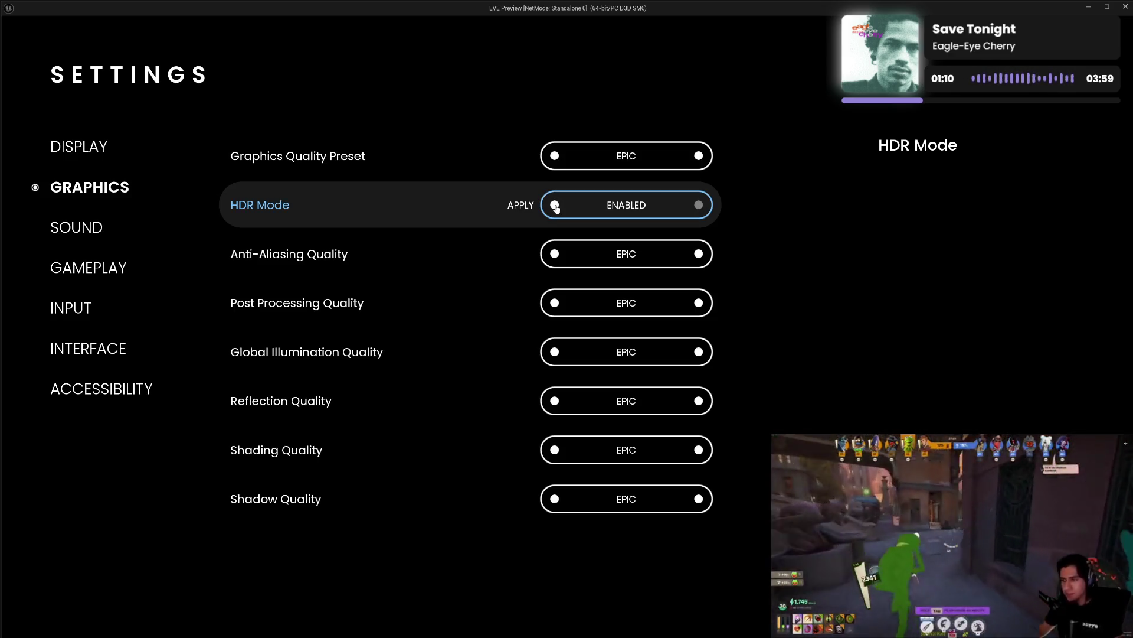
click(555, 206)
click(698, 205)
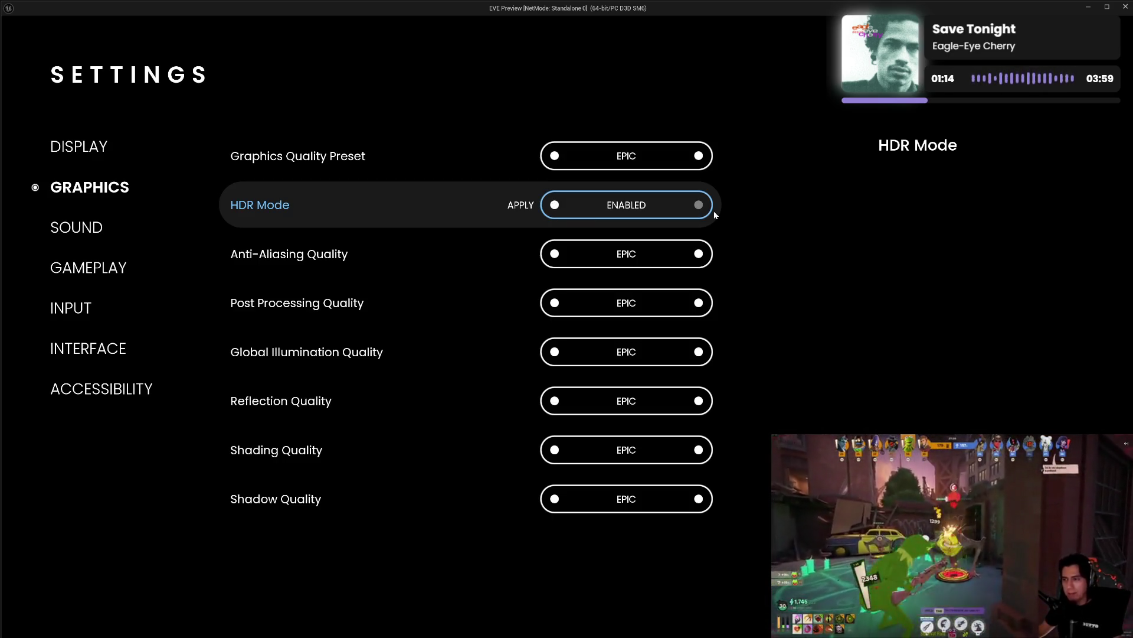
click(556, 205)
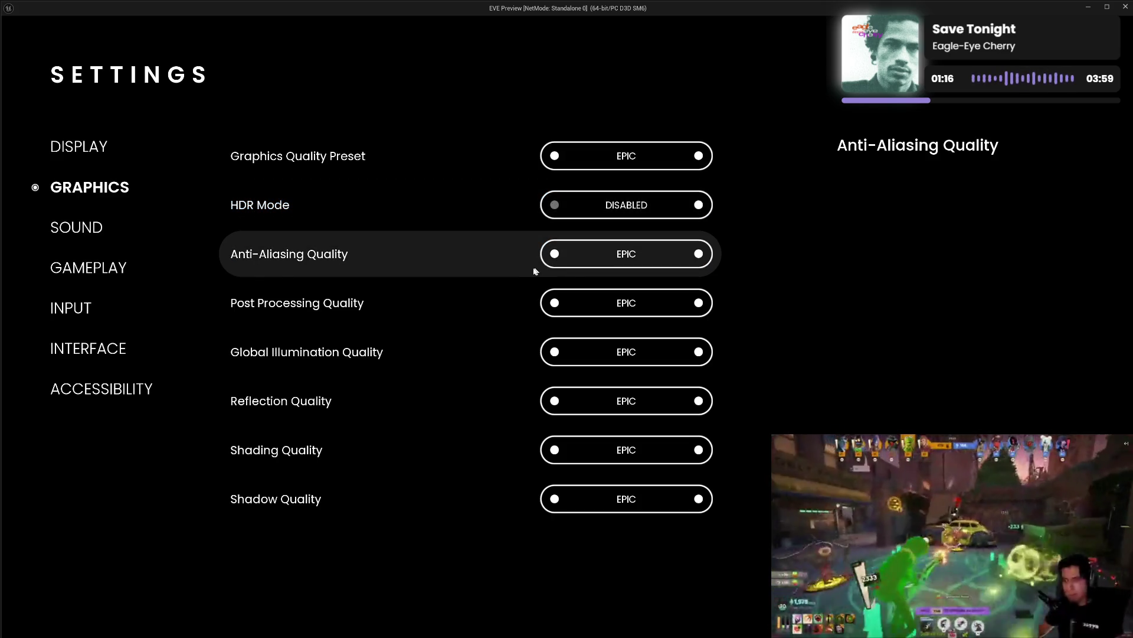
- Scroll through the Graphics options, then visit DISPLAY and return to GRAPHICS
scroll(506, 269, down, 1)
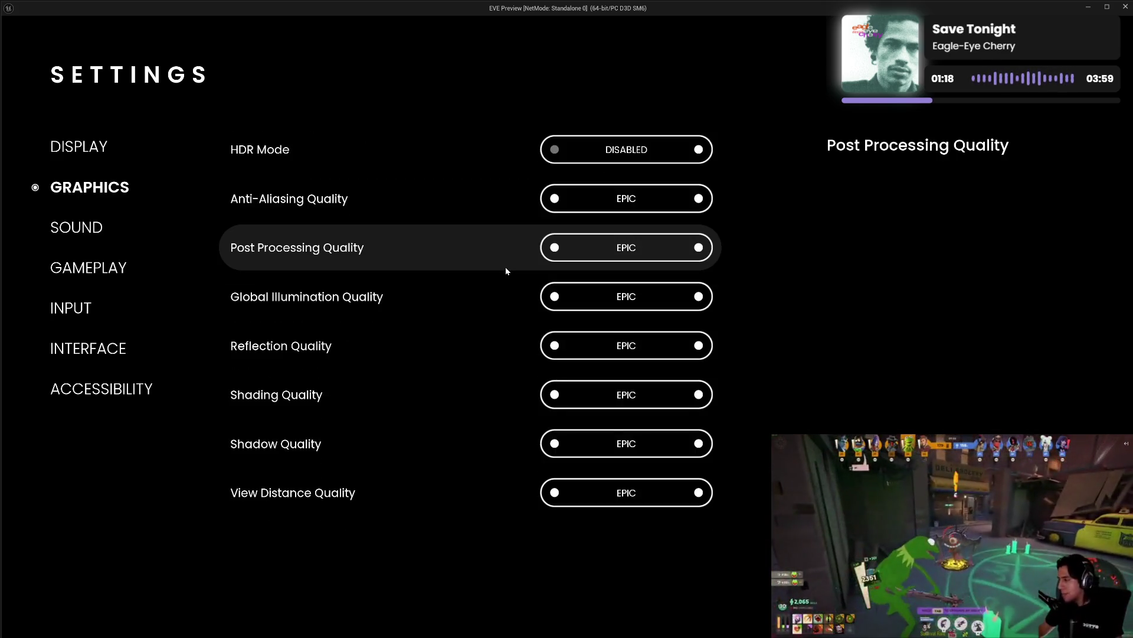
scroll(506, 269, down, 3)
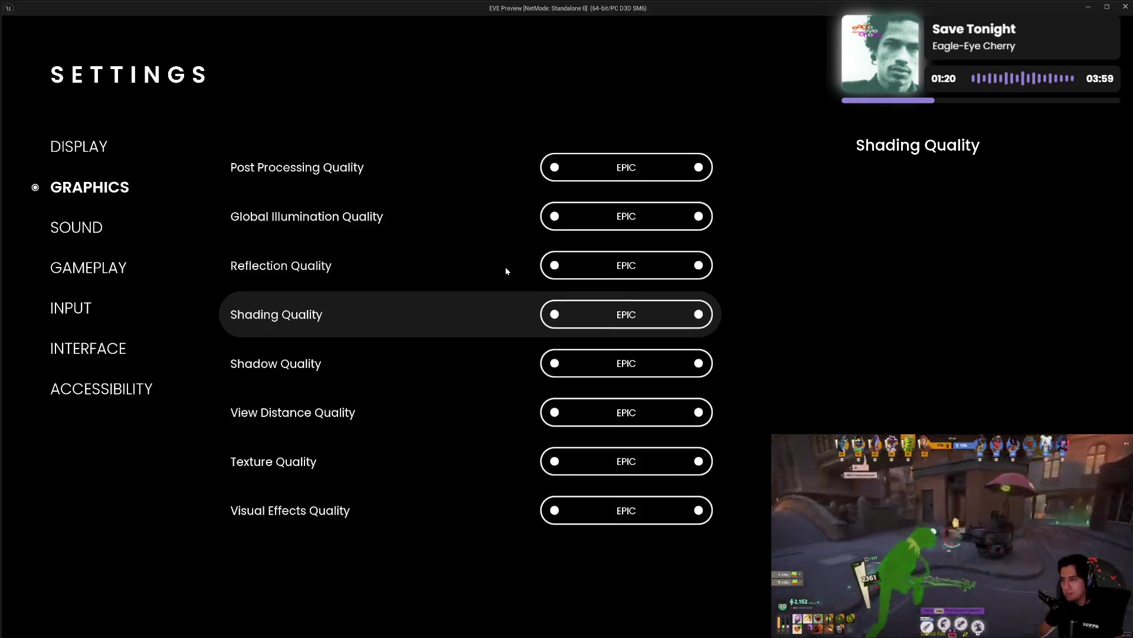
scroll(506, 271, up, 3)
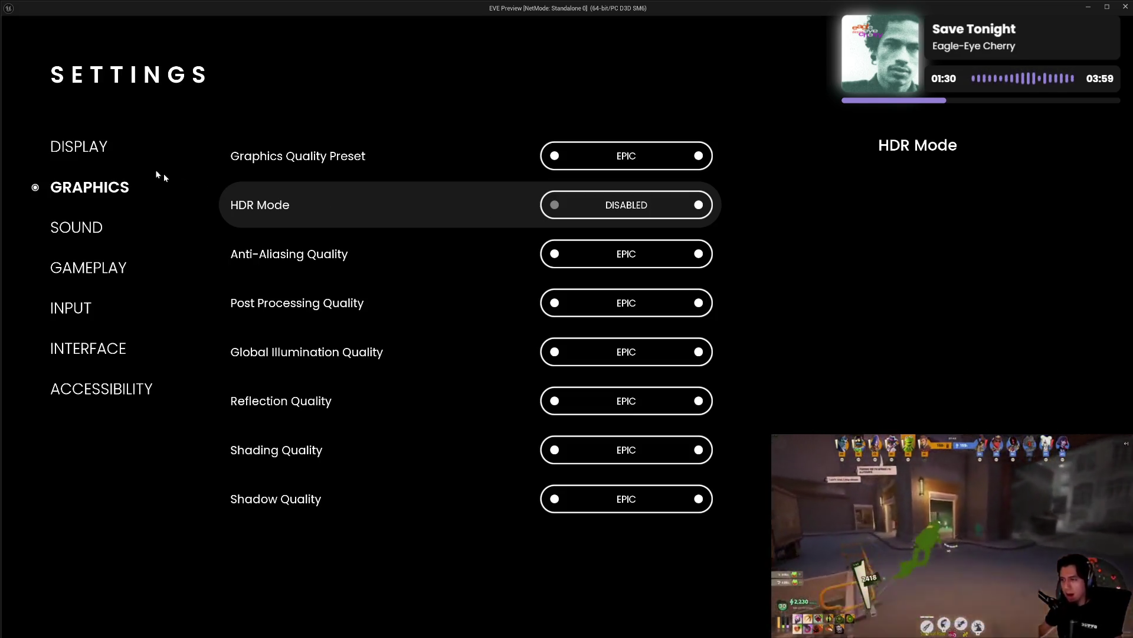
click(91, 151)
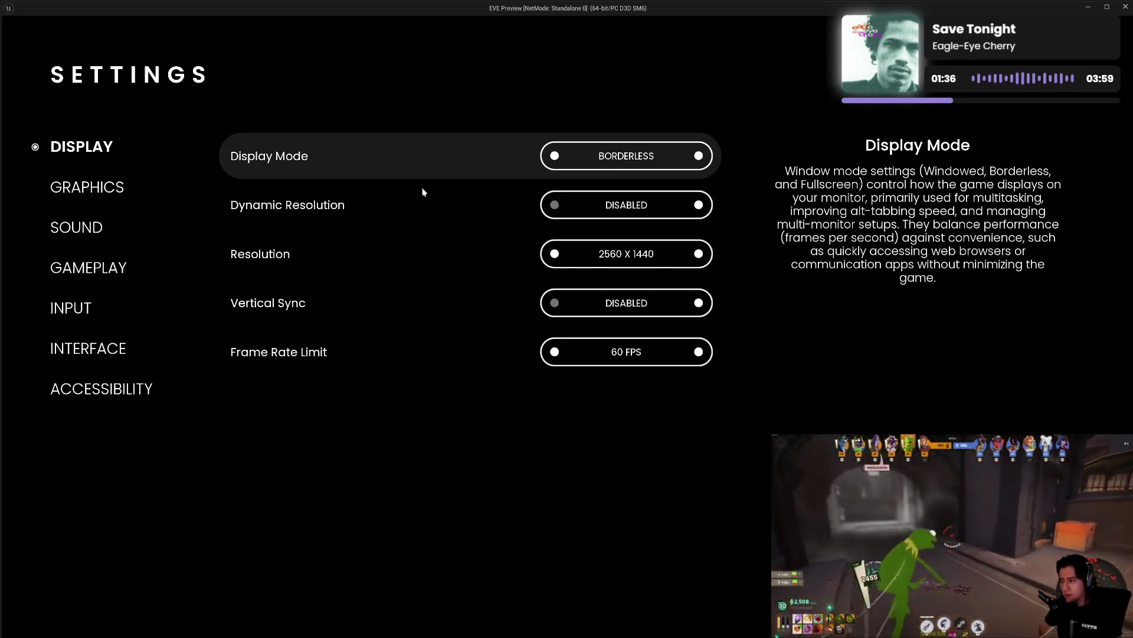
click(107, 189)
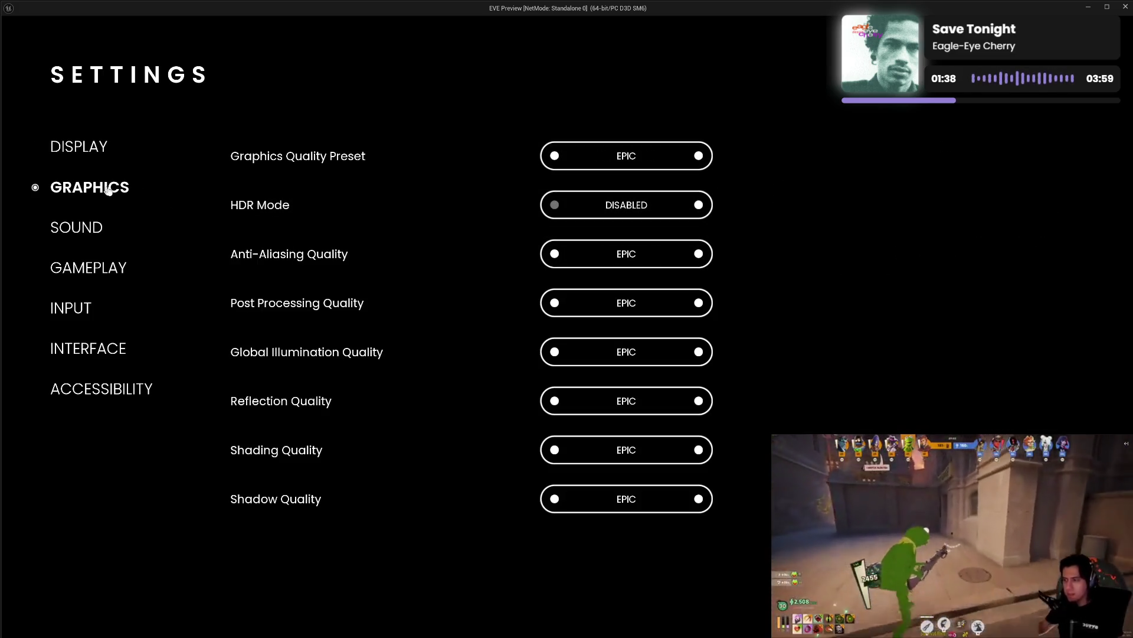
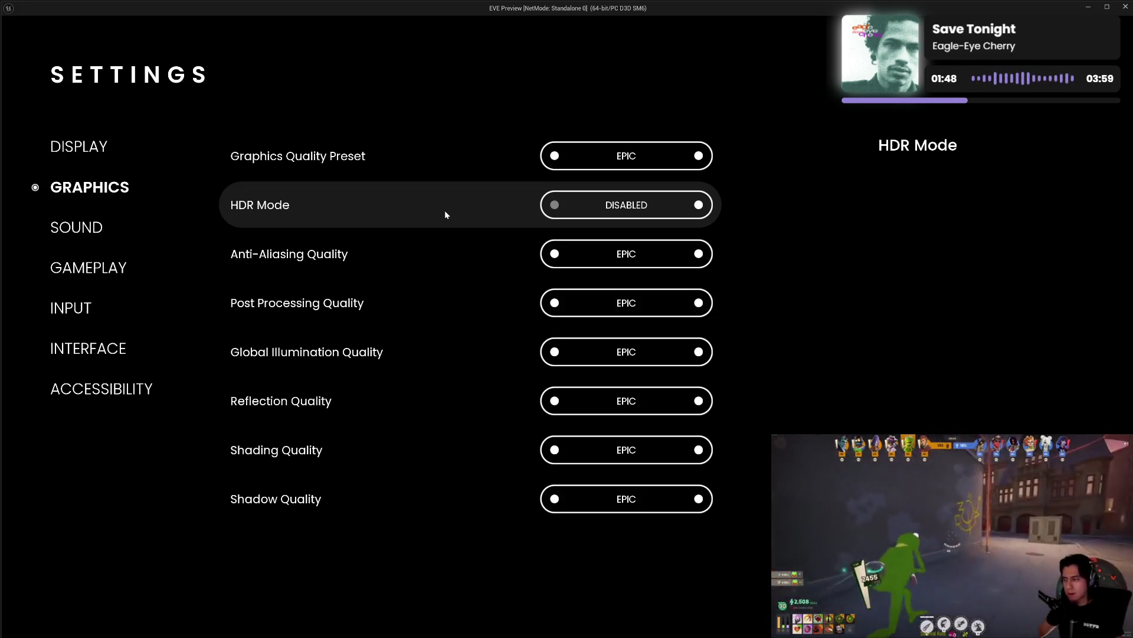
- Switch between the Sound, Graphics and Display settings pages, ending on Graphics
click(81, 229)
click(81, 195)
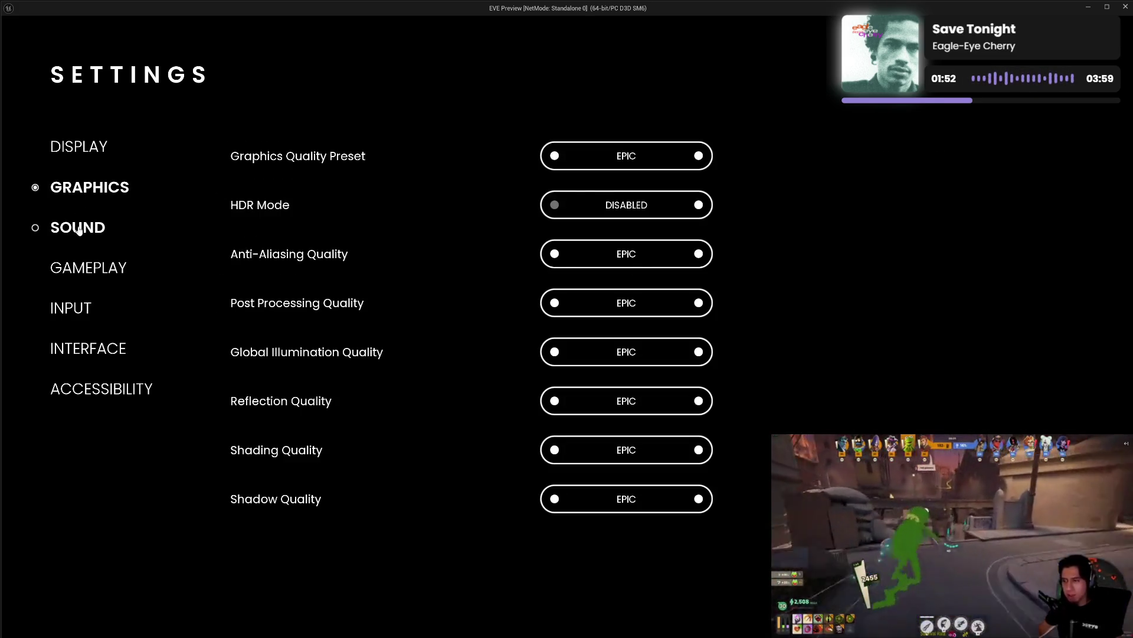
click(79, 229)
click(83, 187)
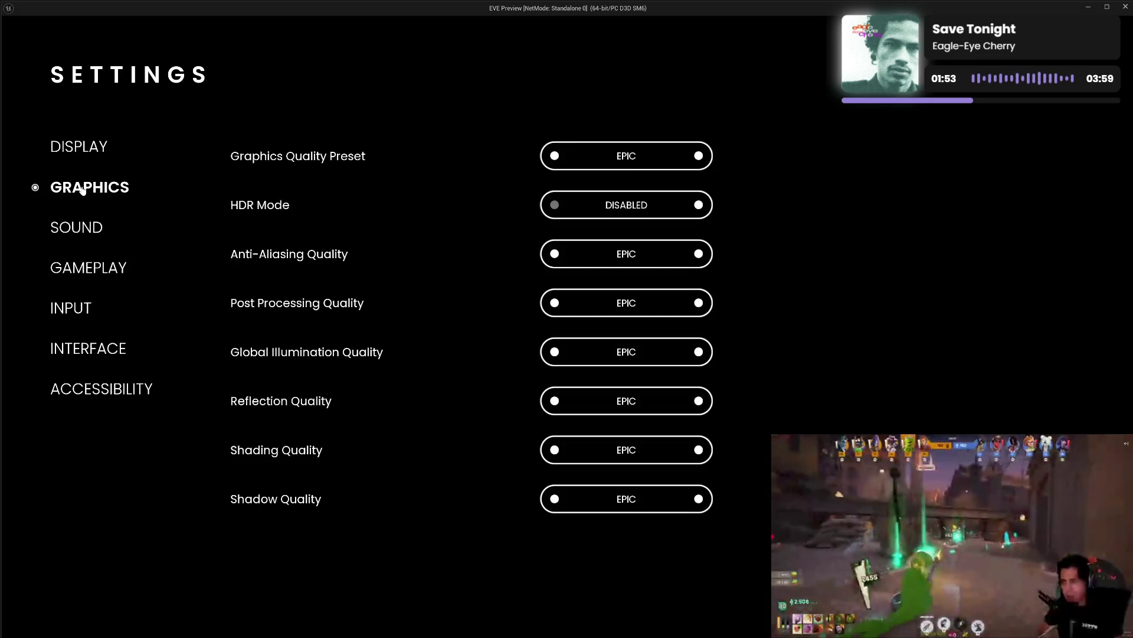
click(82, 153)
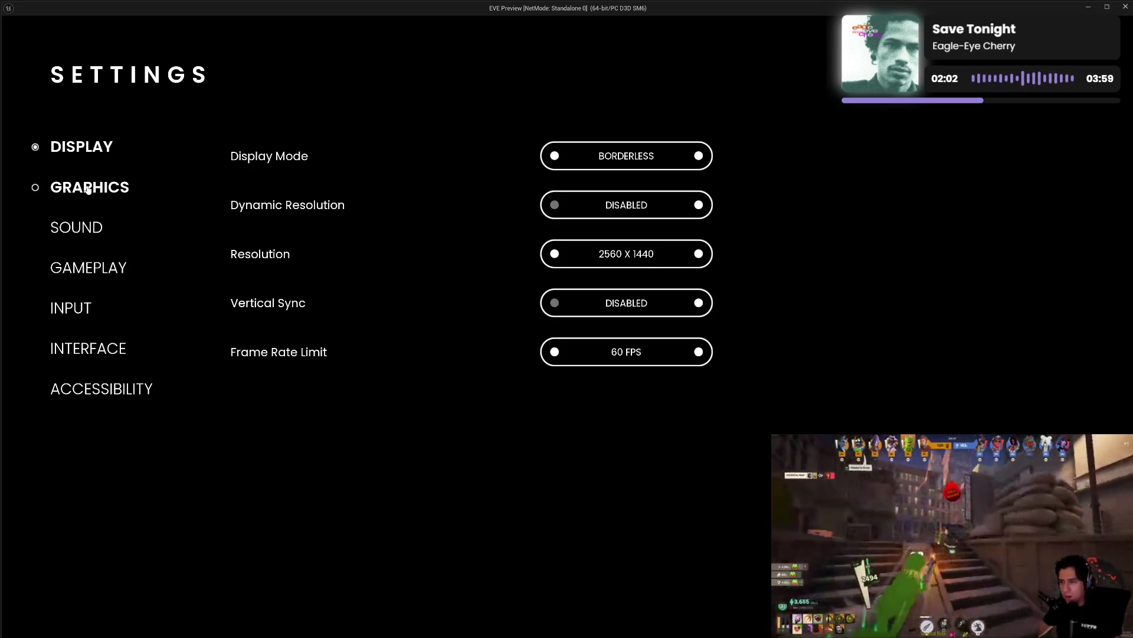
click(87, 189)
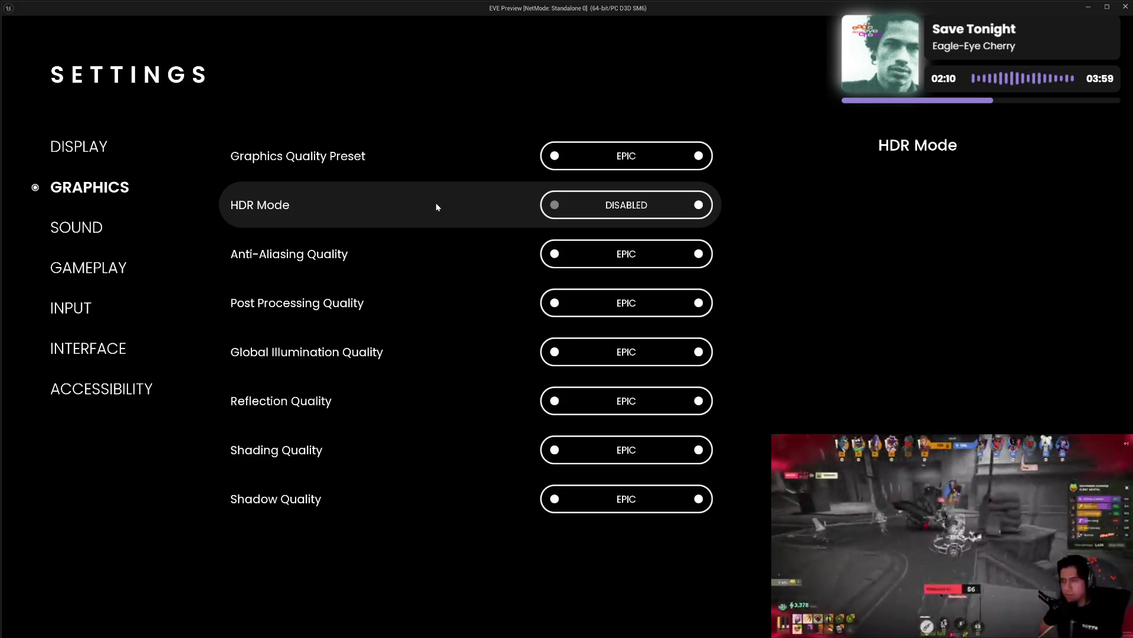
- Cycle Post Processing, Global Illumination, Reflection and Shading Quality, leaving each at EPIC
scroll(487, 302, down, 4)
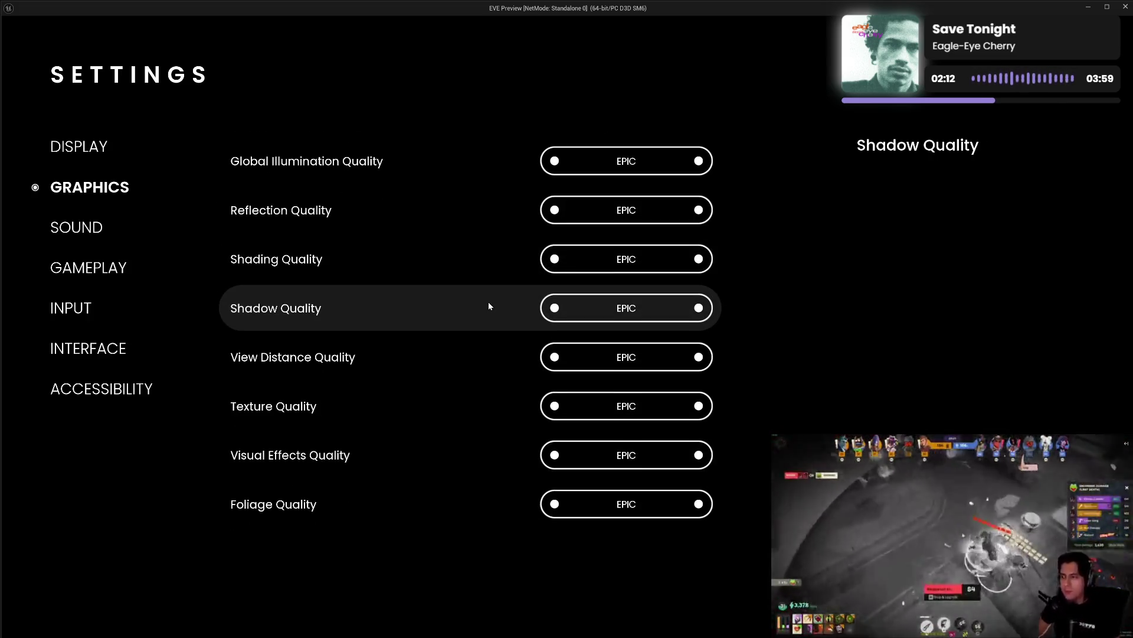
scroll(489, 305, up, 4)
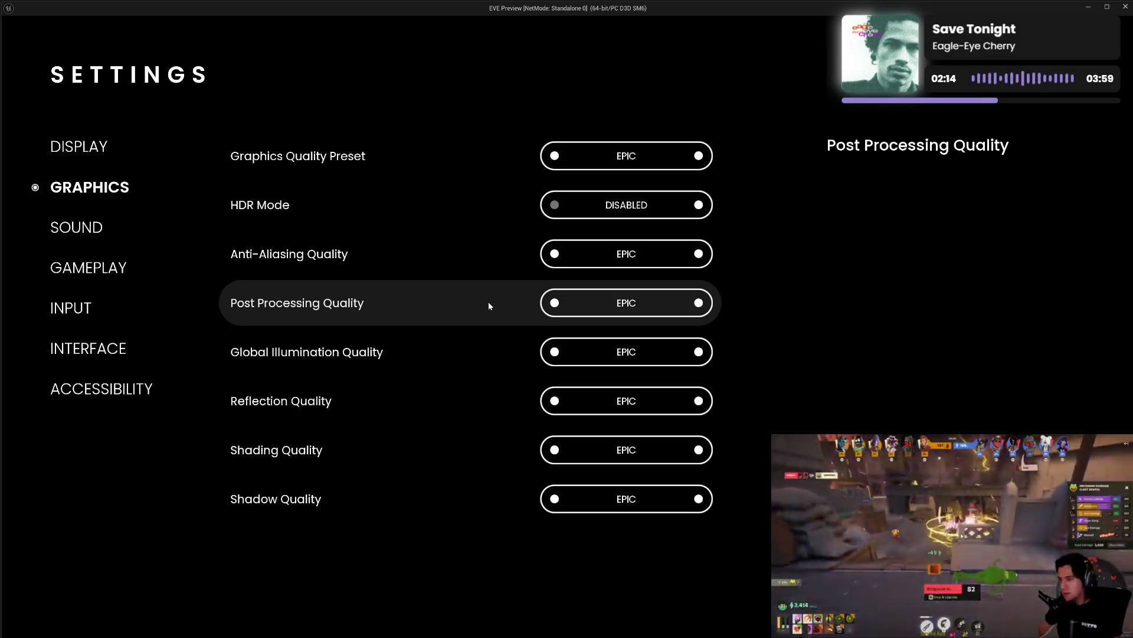
click(698, 303)
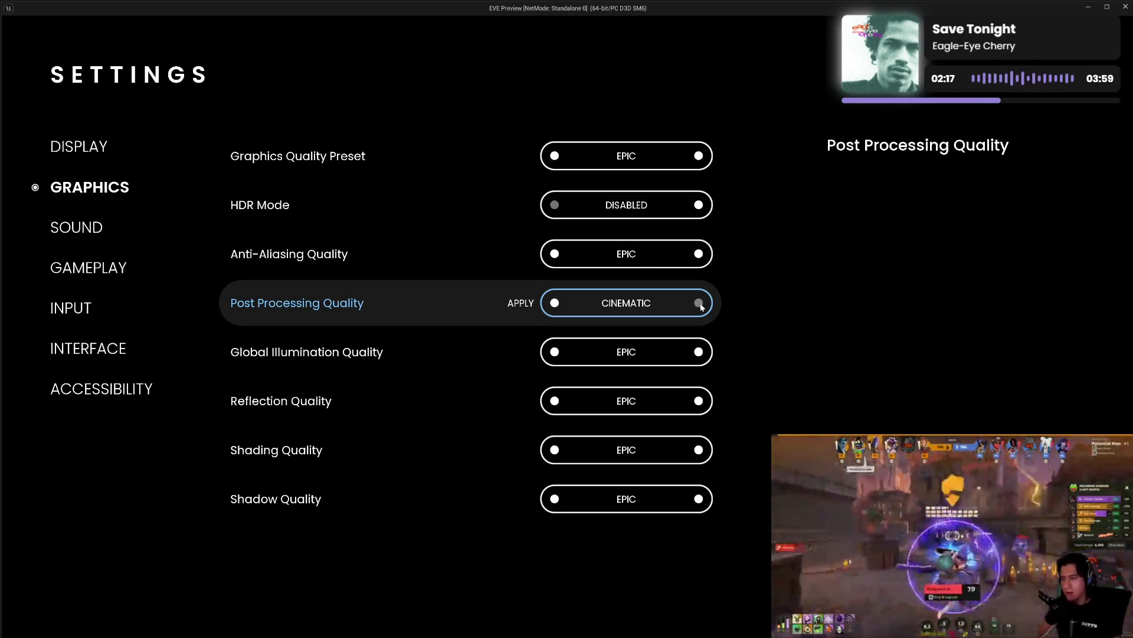
click(556, 304)
click(698, 352)
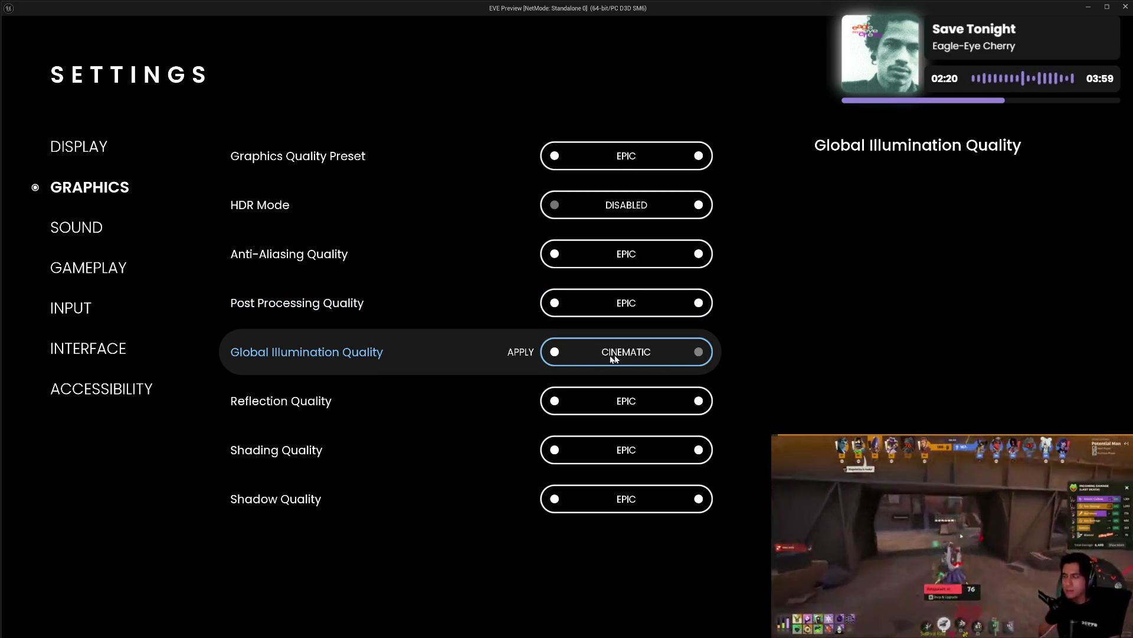
click(554, 353)
click(555, 401)
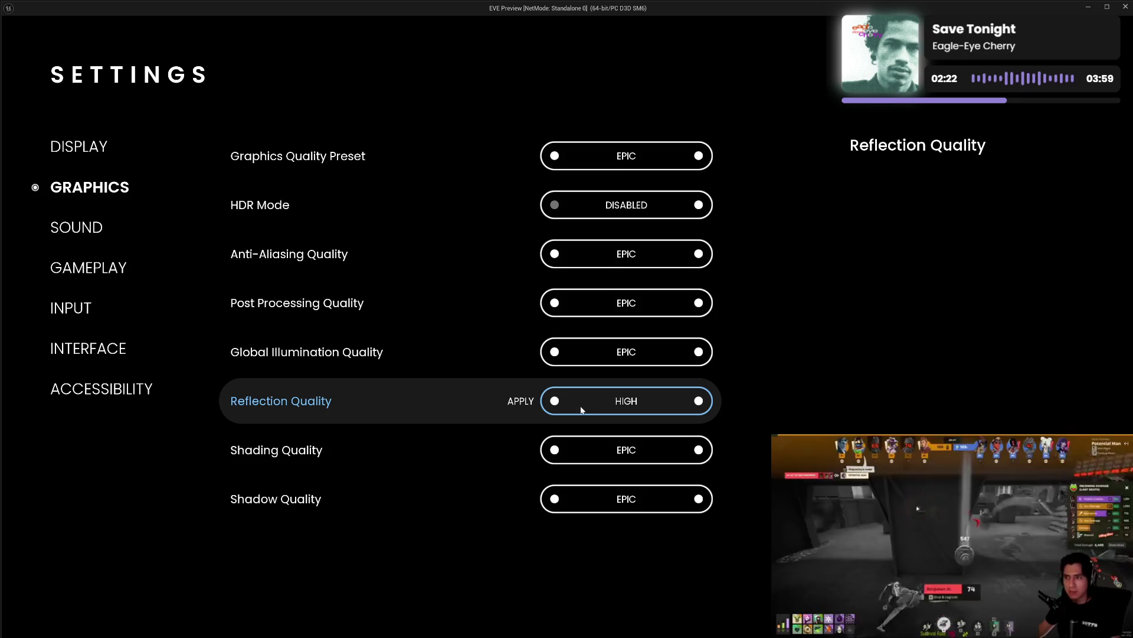
click(686, 404)
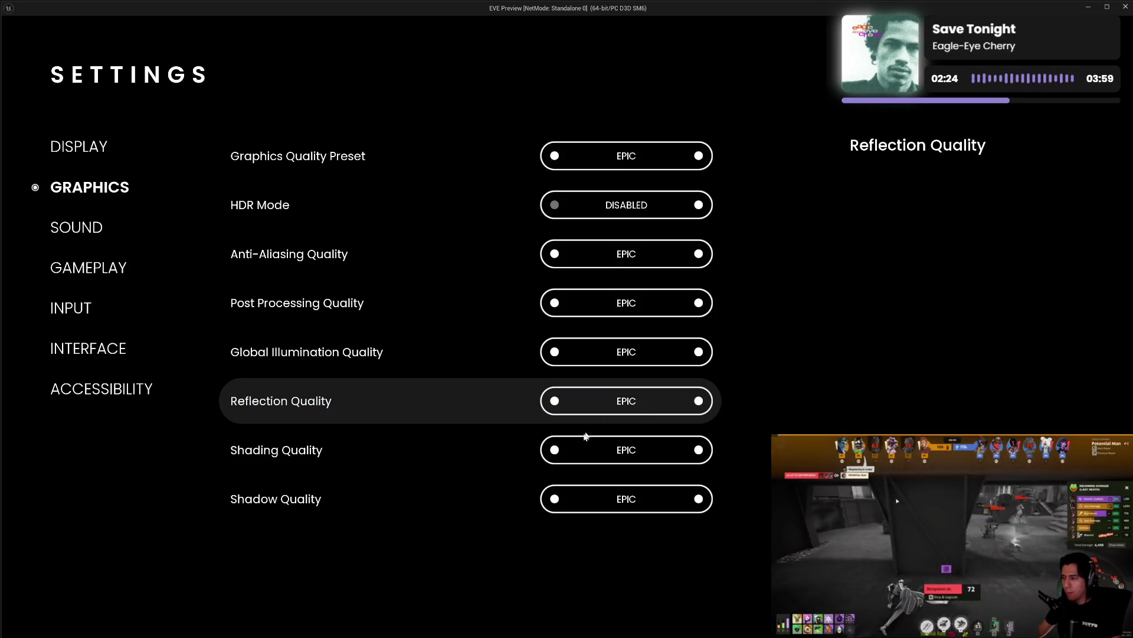
click(555, 451)
click(696, 458)
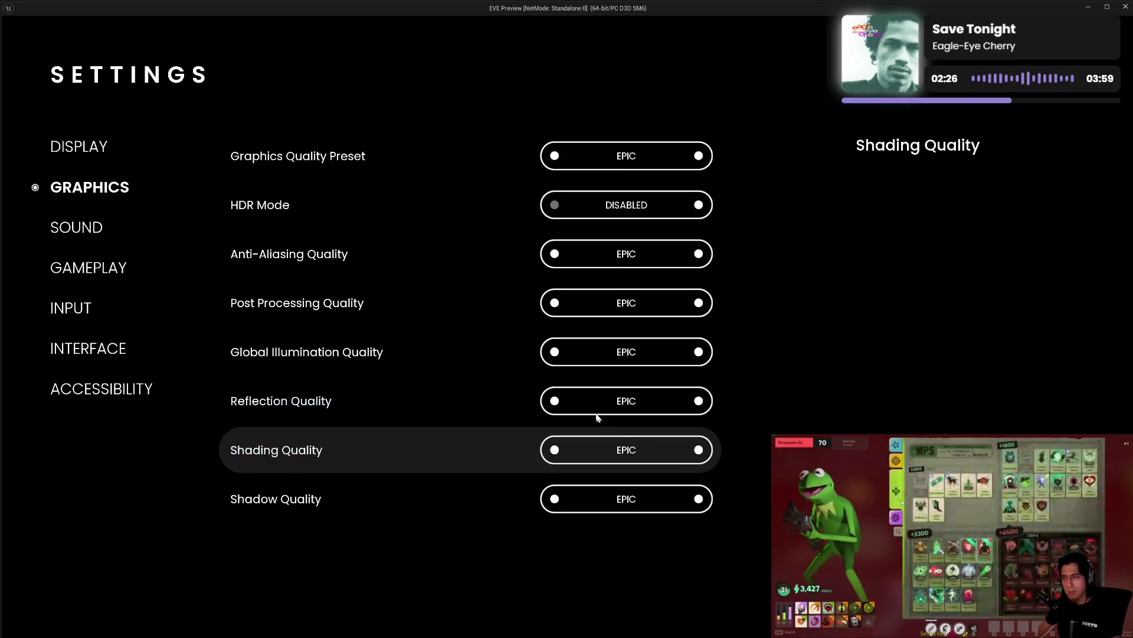
- Drop Texture, Visual Effects and Foliage Quality to HIGH and restore each to EPIC
scroll(599, 413, down, 1)
scroll(597, 403, down, 2)
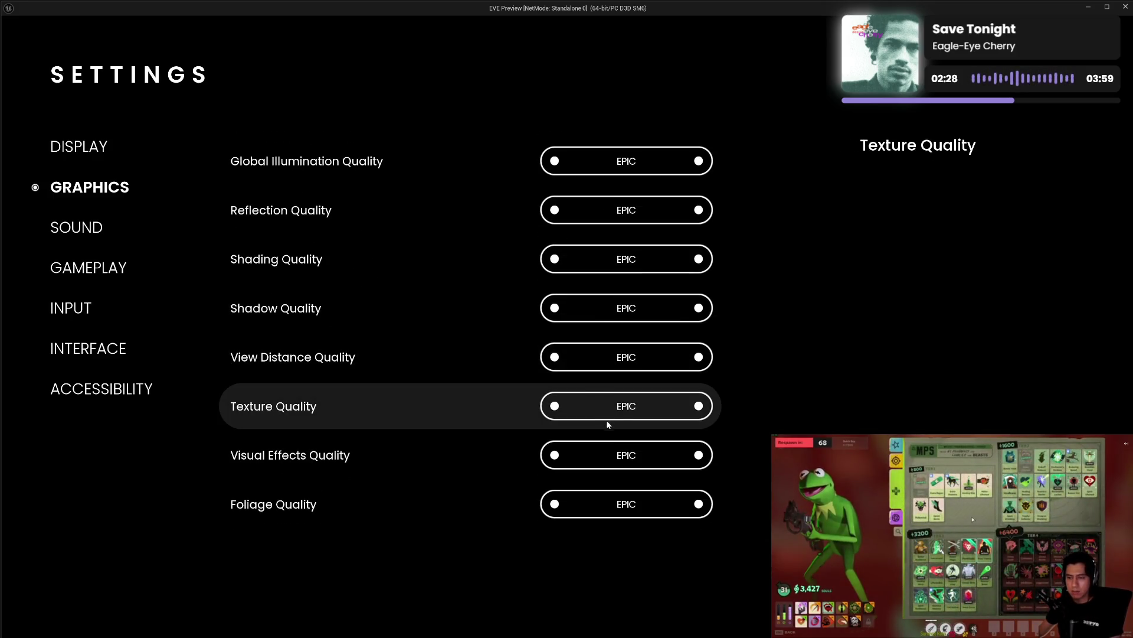
click(557, 406)
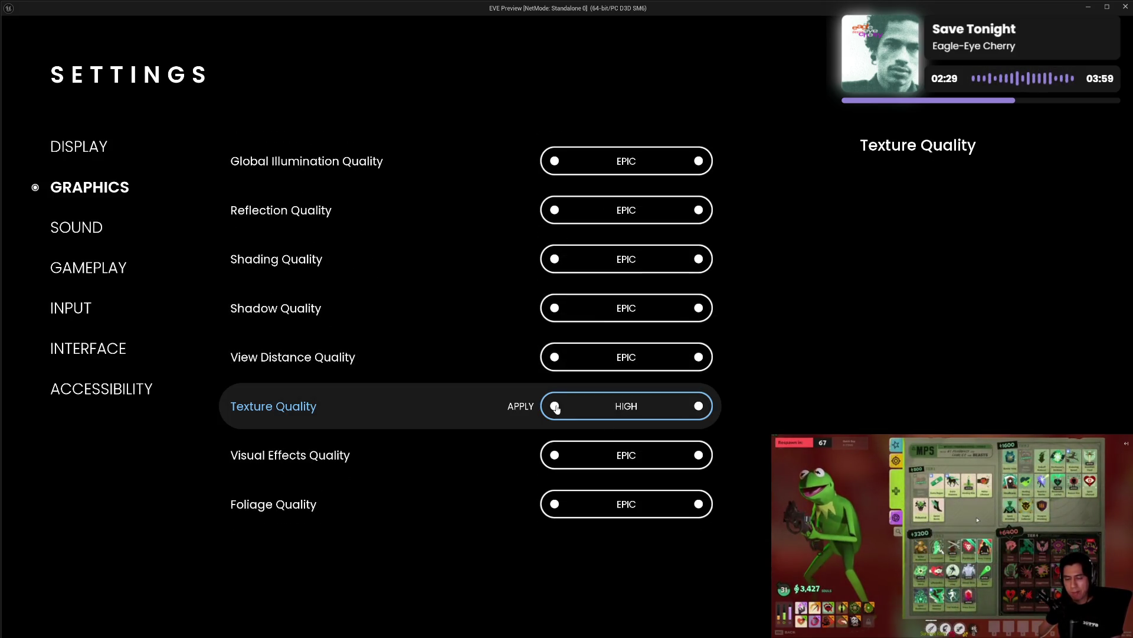
click(701, 407)
click(554, 454)
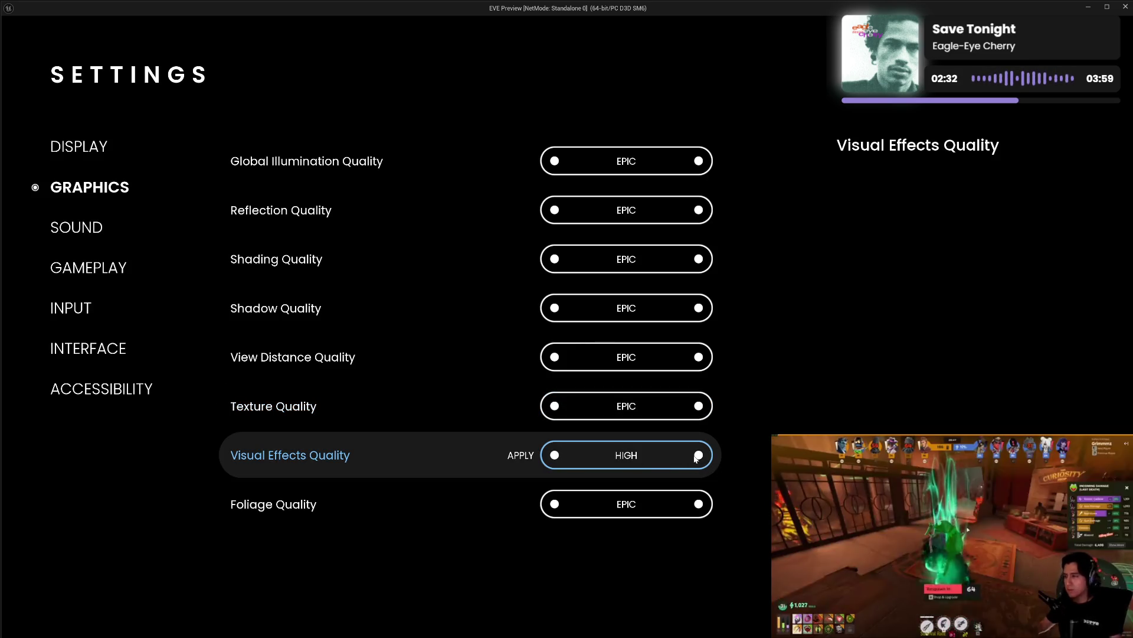
click(699, 455)
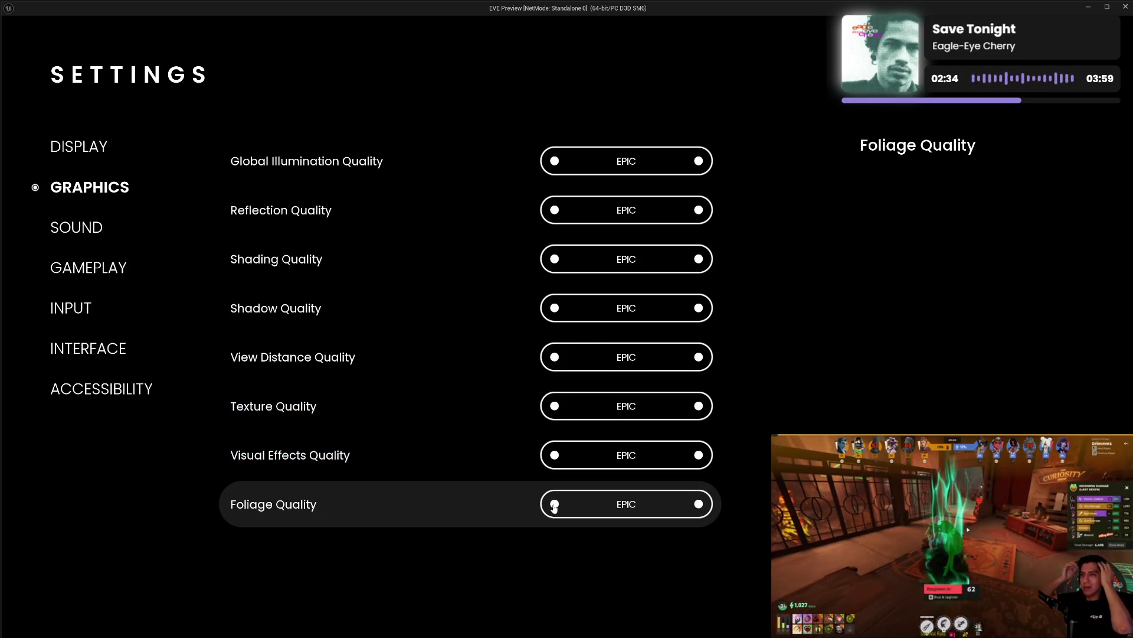
click(554, 504)
click(700, 506)
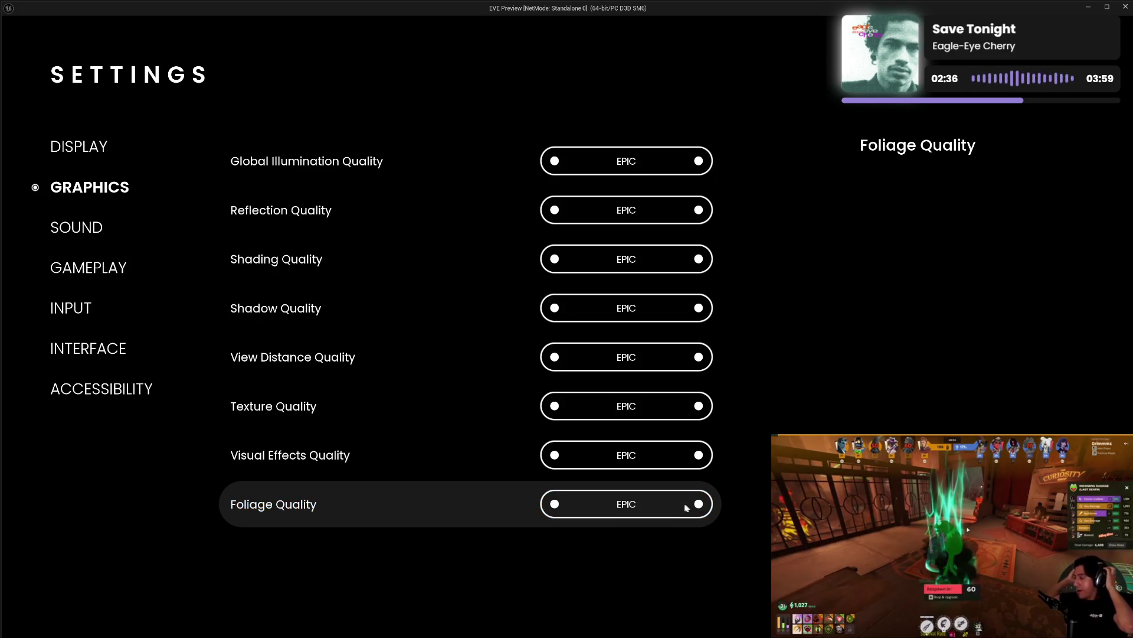
- Retest Foliage, Visual Effects, Texture, View Distance and Shadow Quality at EPIC, then show Sound
click(553, 505)
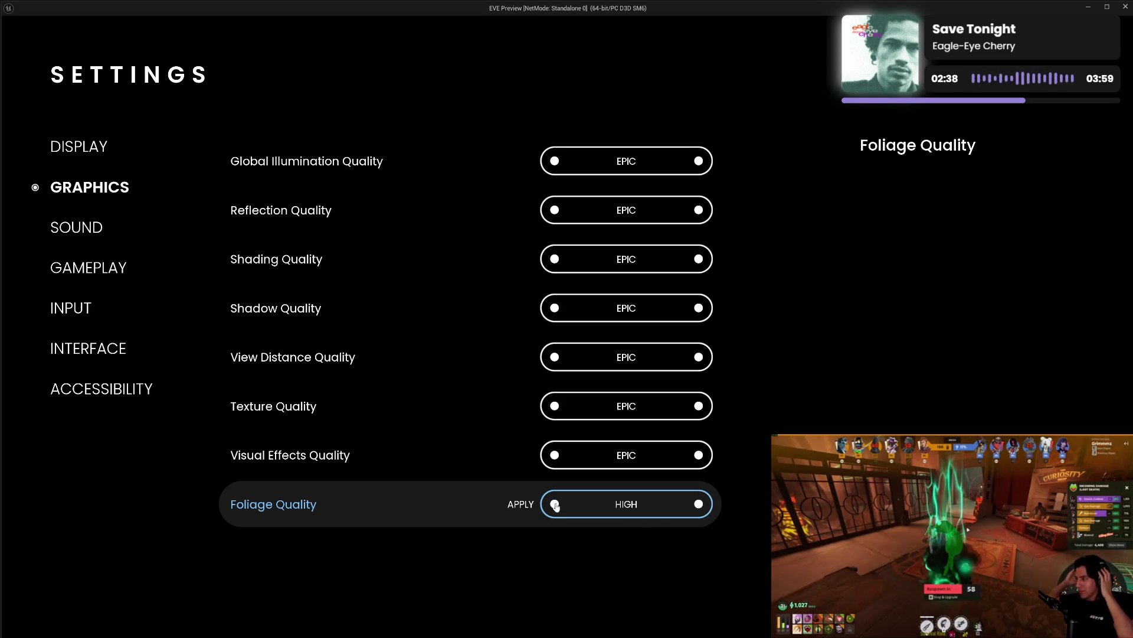
click(698, 503)
click(554, 456)
click(699, 456)
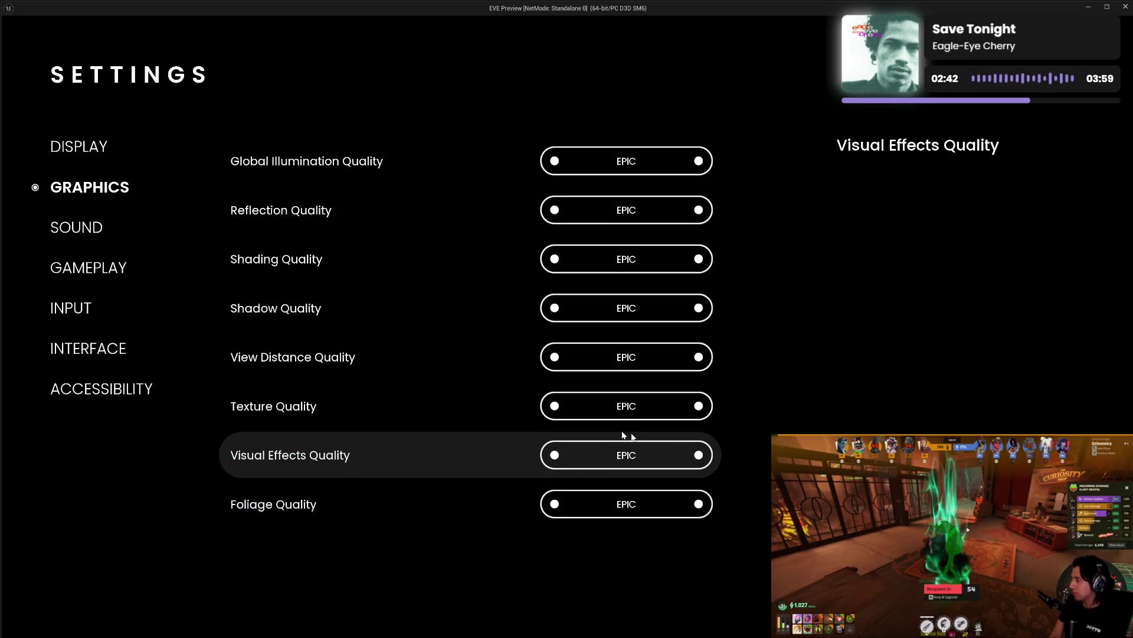
click(554, 407)
click(698, 406)
click(554, 357)
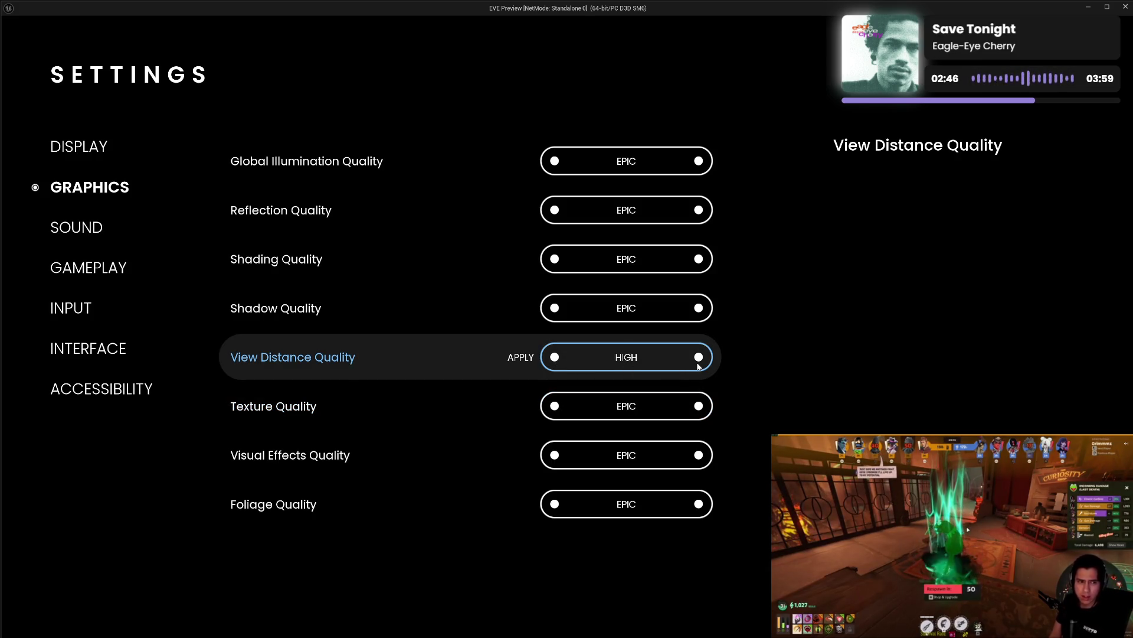
click(699, 358)
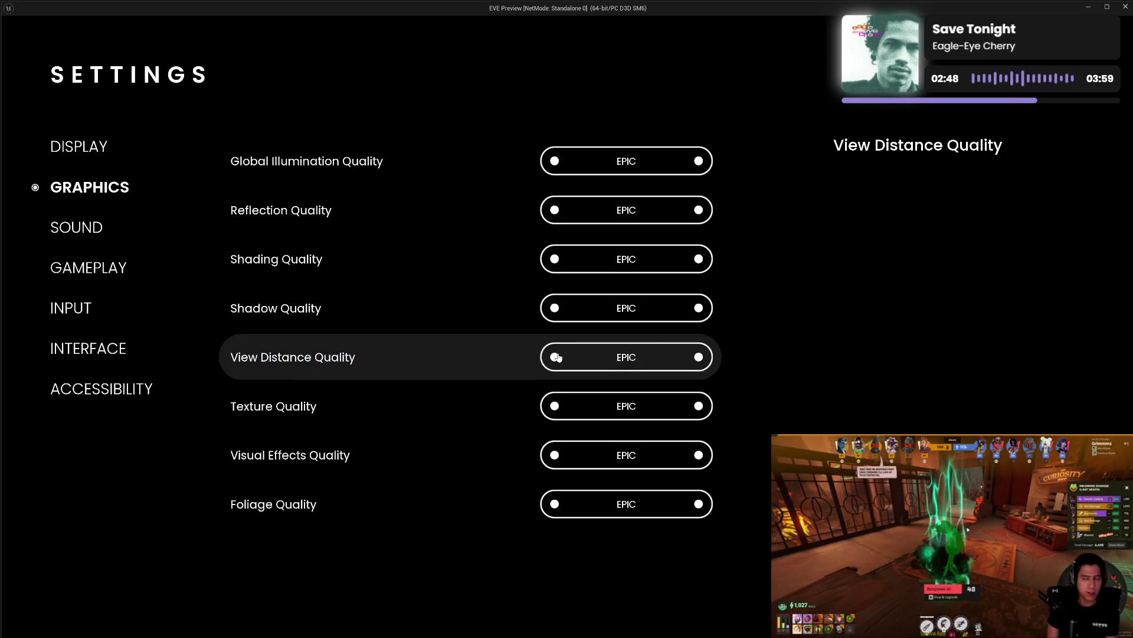
click(554, 357)
click(699, 357)
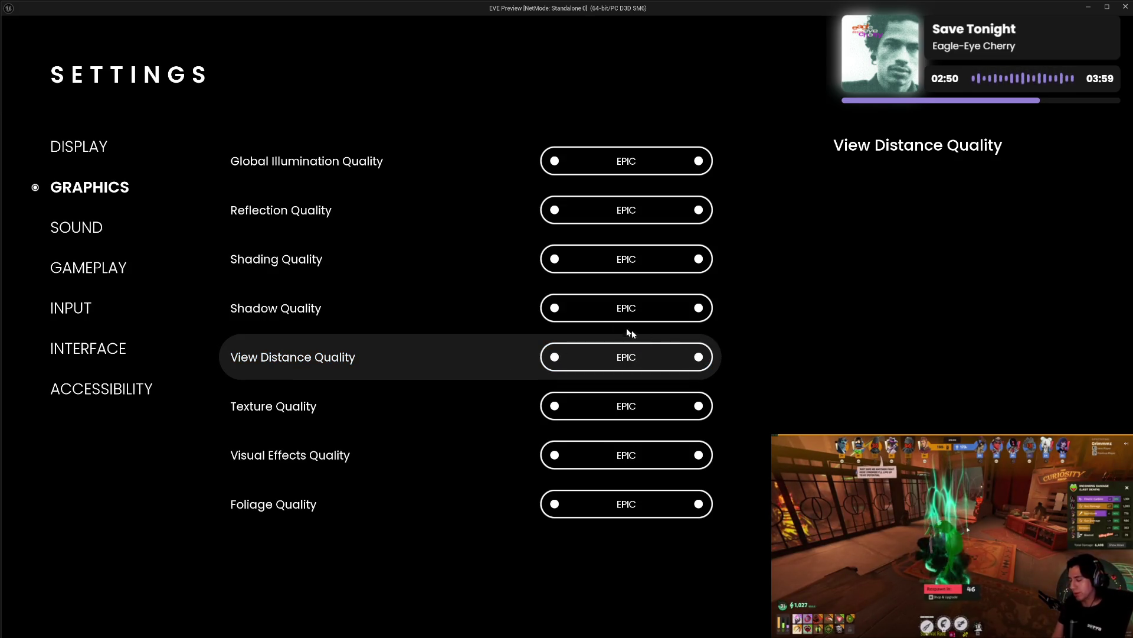
click(554, 308)
click(699, 308)
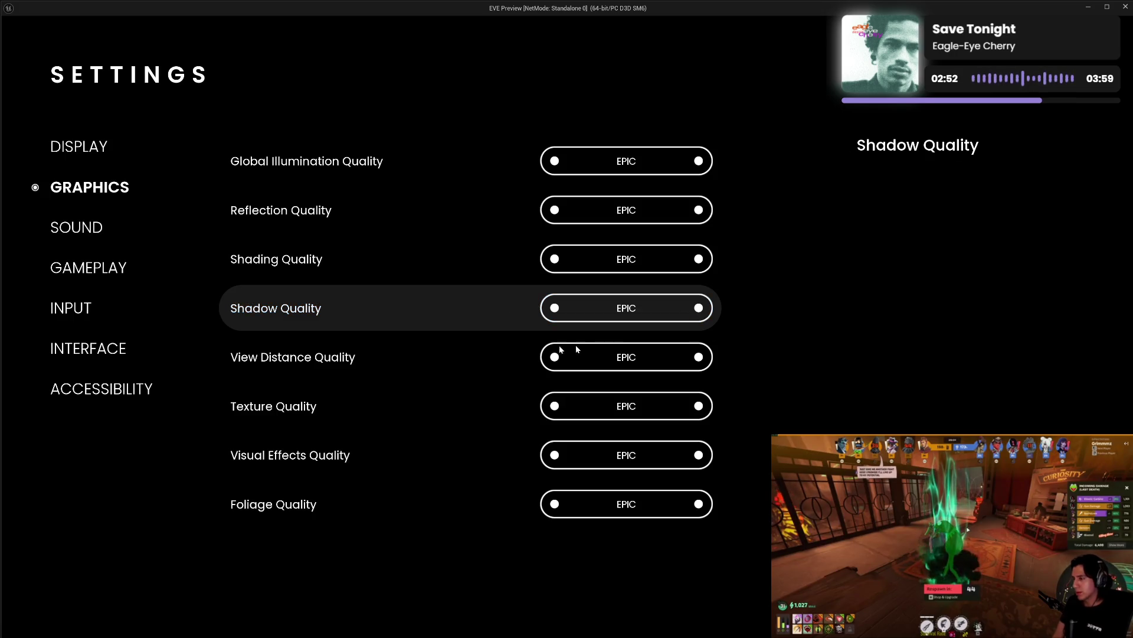
click(88, 236)
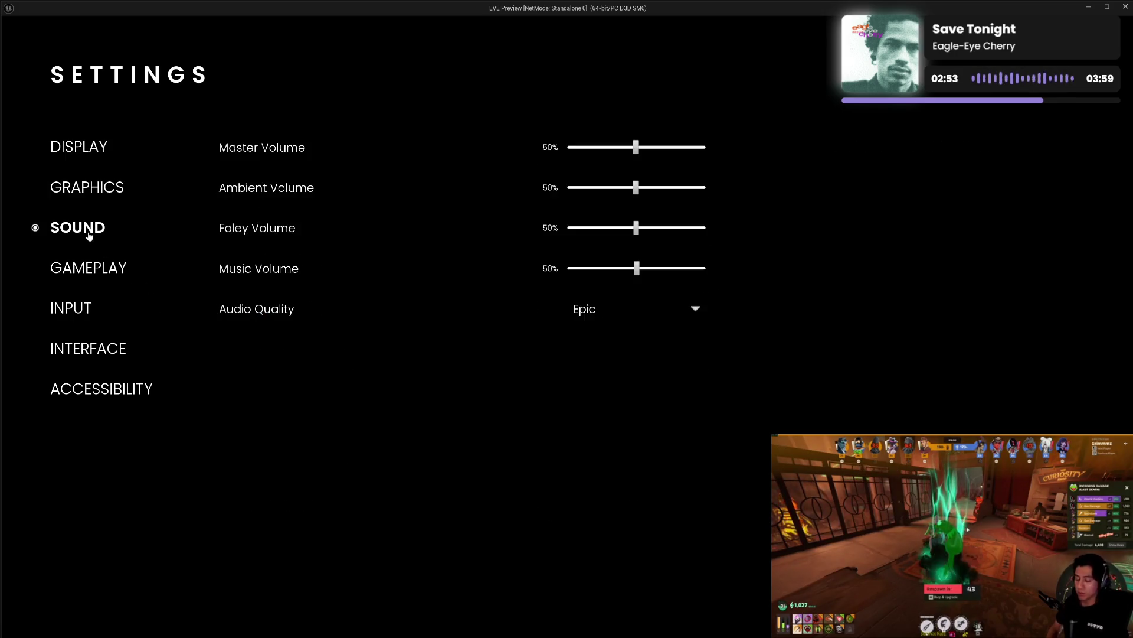
click(93, 270)
click(83, 310)
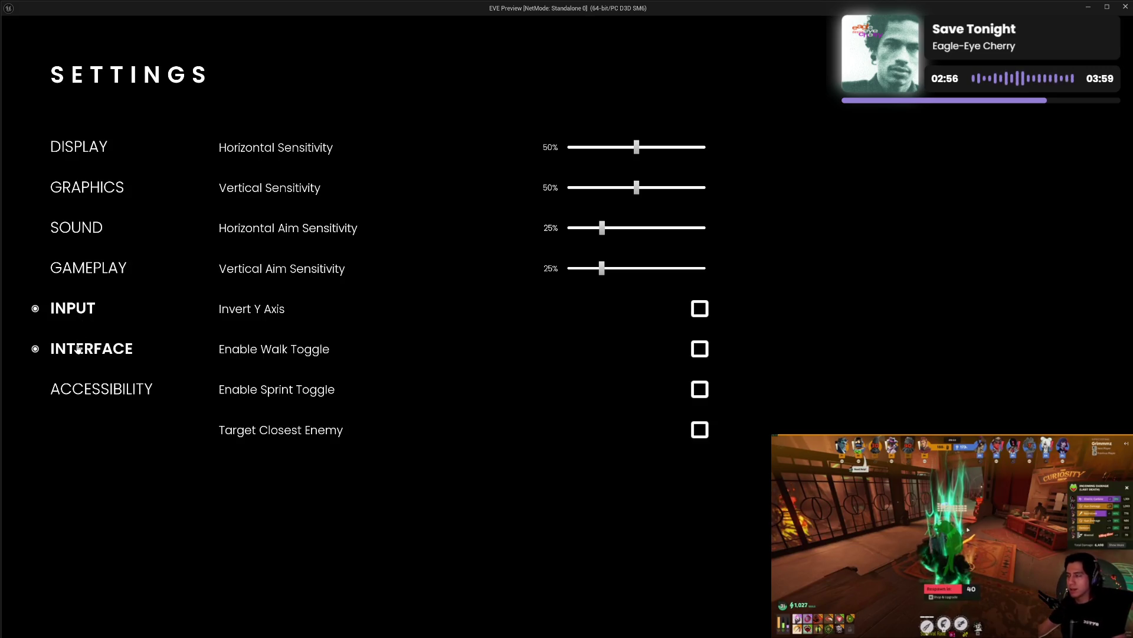
click(79, 349)
click(76, 390)
click(82, 229)
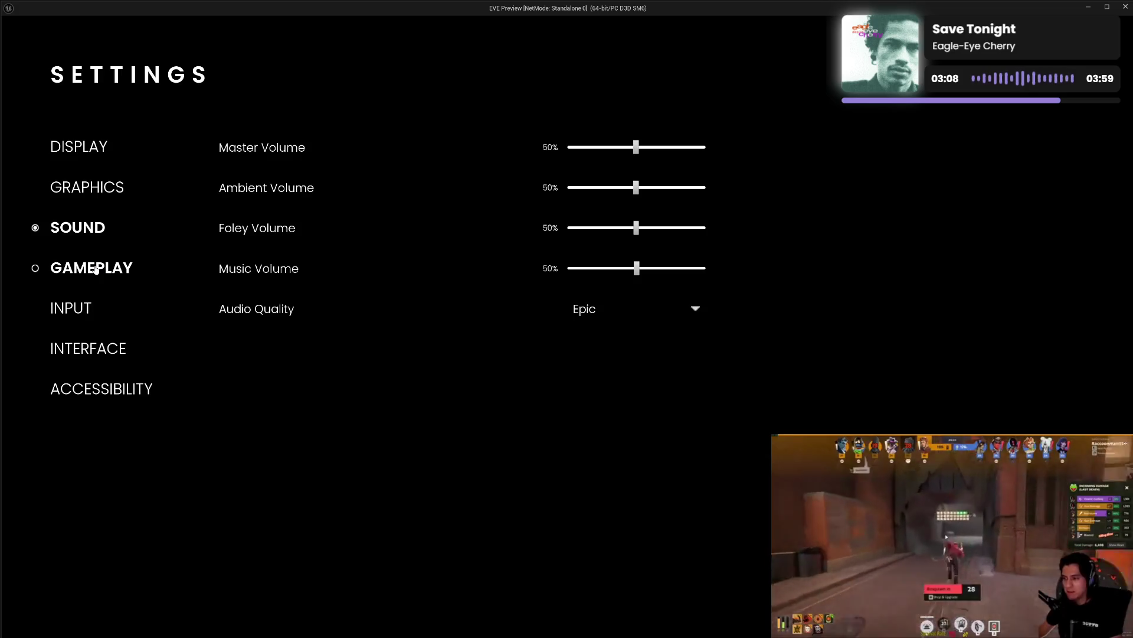
click(84, 190)
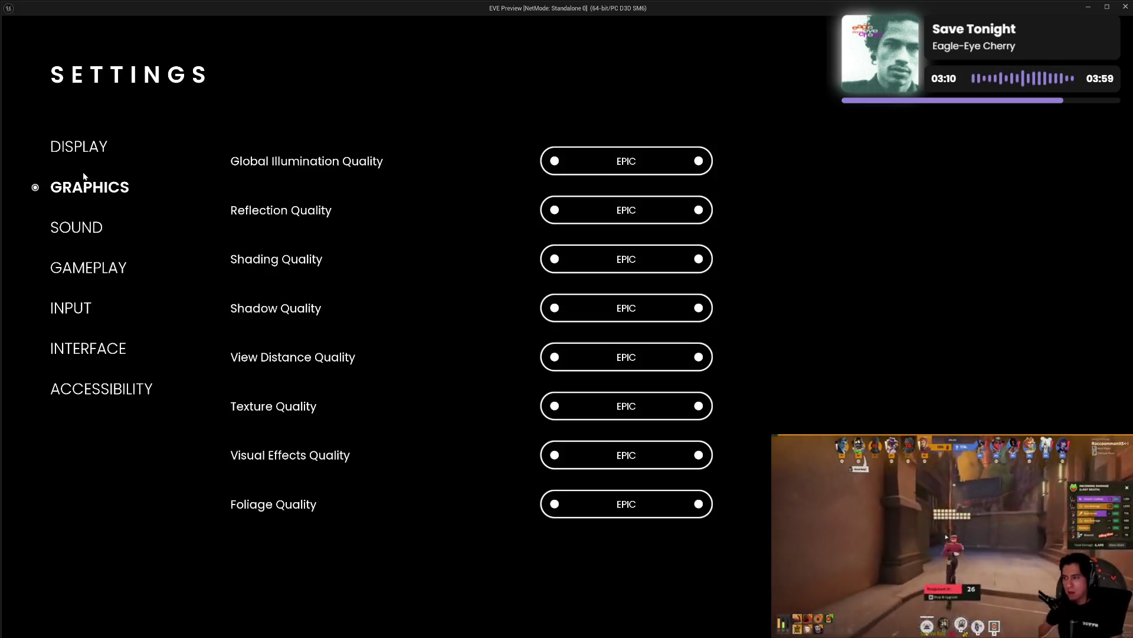
scroll(388, 315, up, 4)
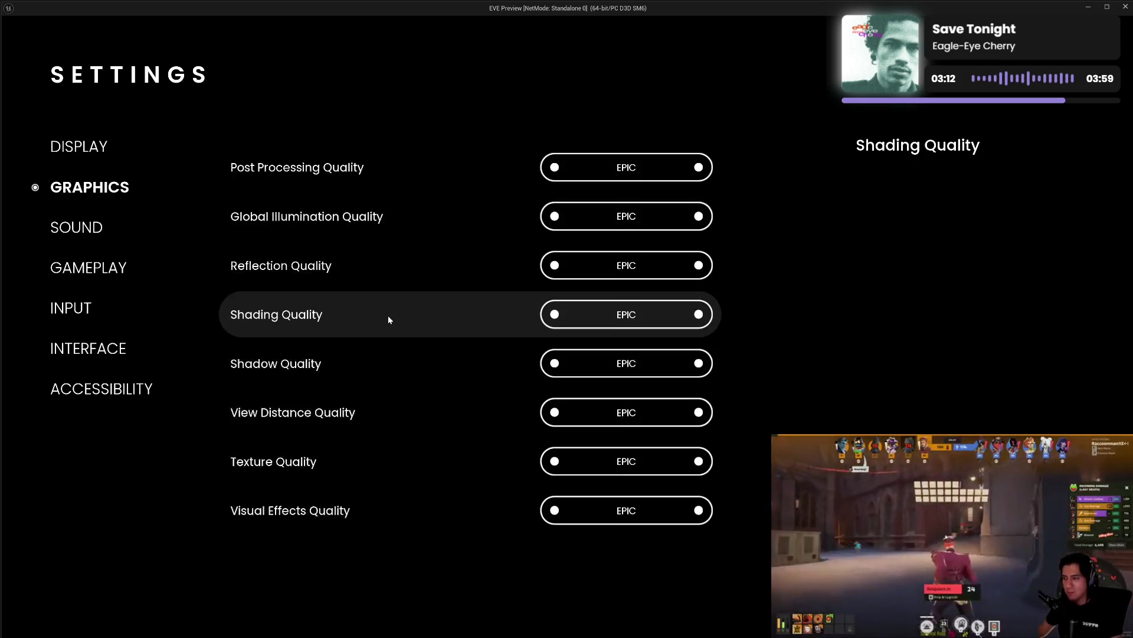
scroll(393, 297, down, 4)
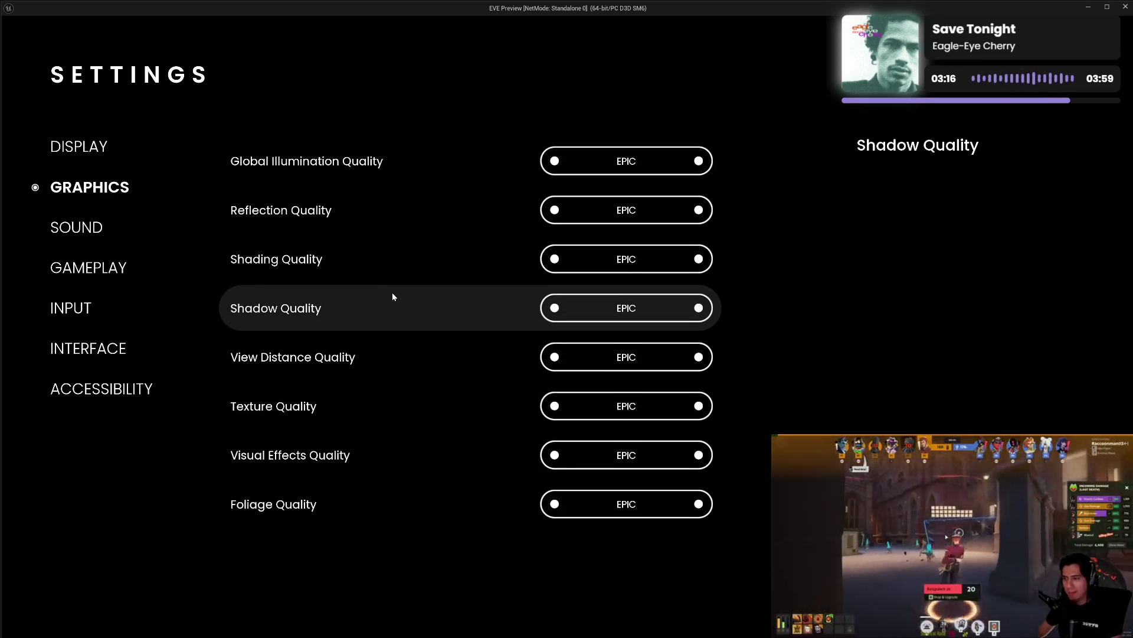
scroll(392, 293, up, 4)
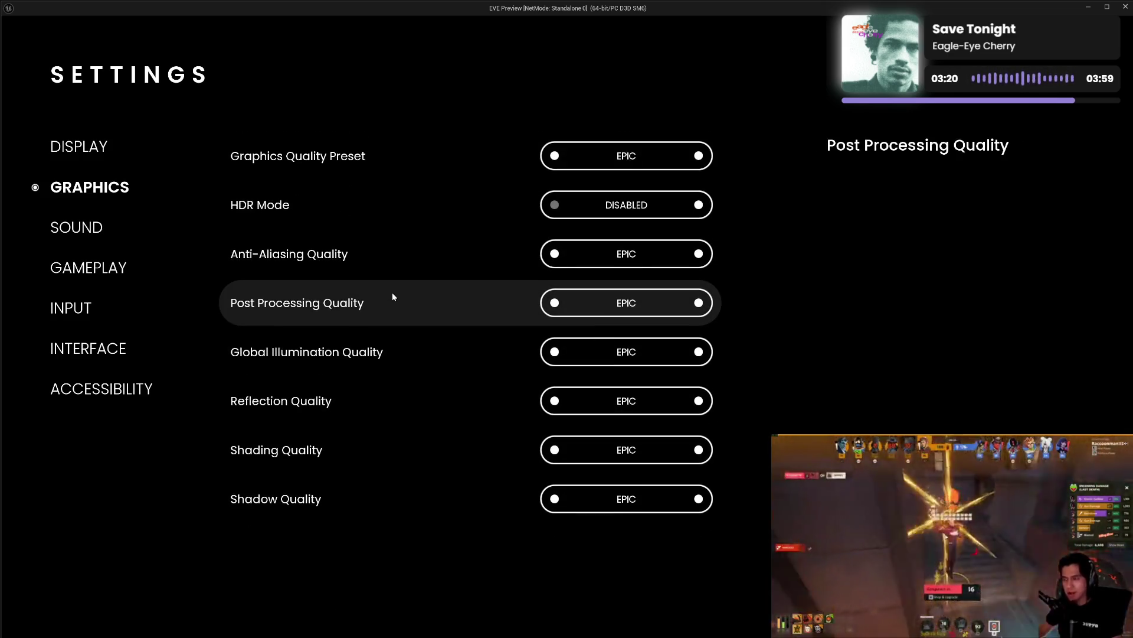
scroll(392, 292, down, 3)
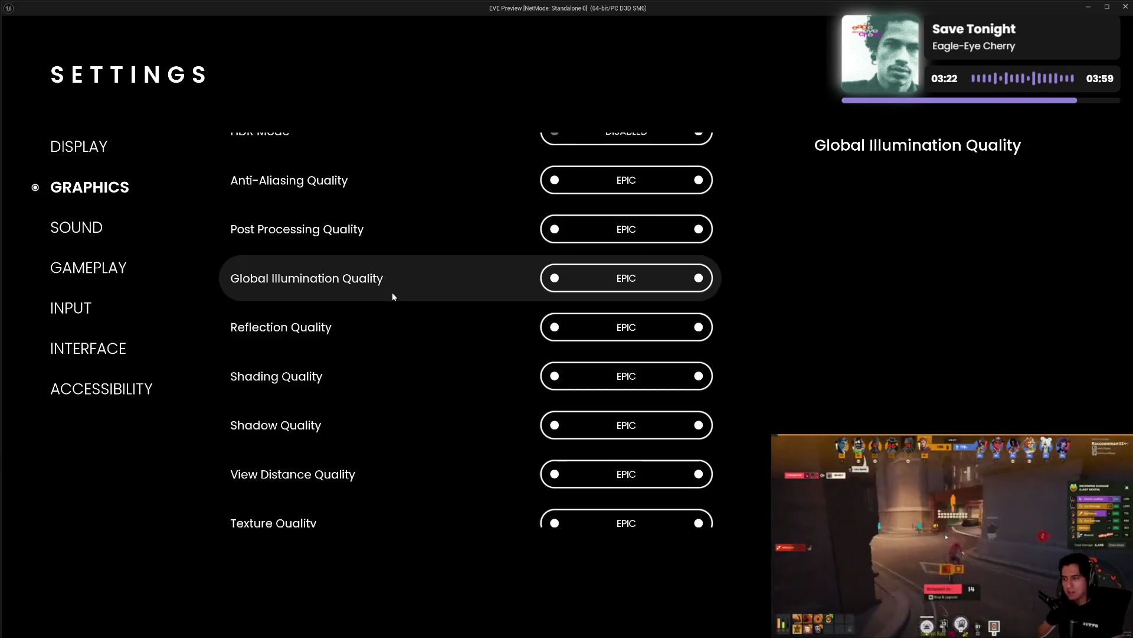
scroll(392, 292, down, 1)
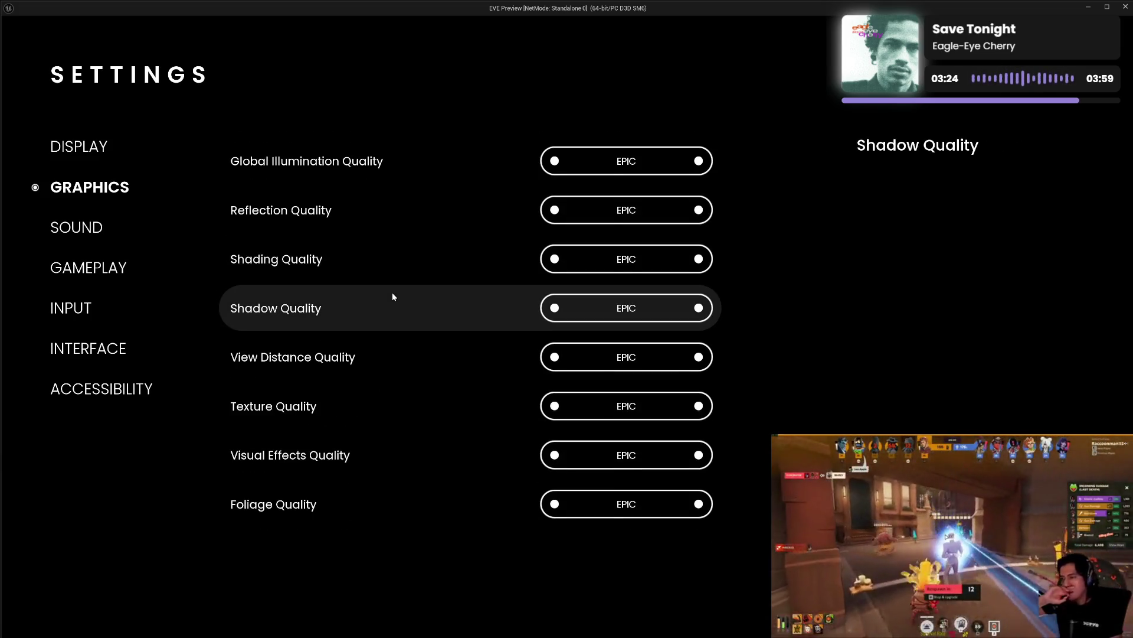
scroll(392, 292, up, 4)
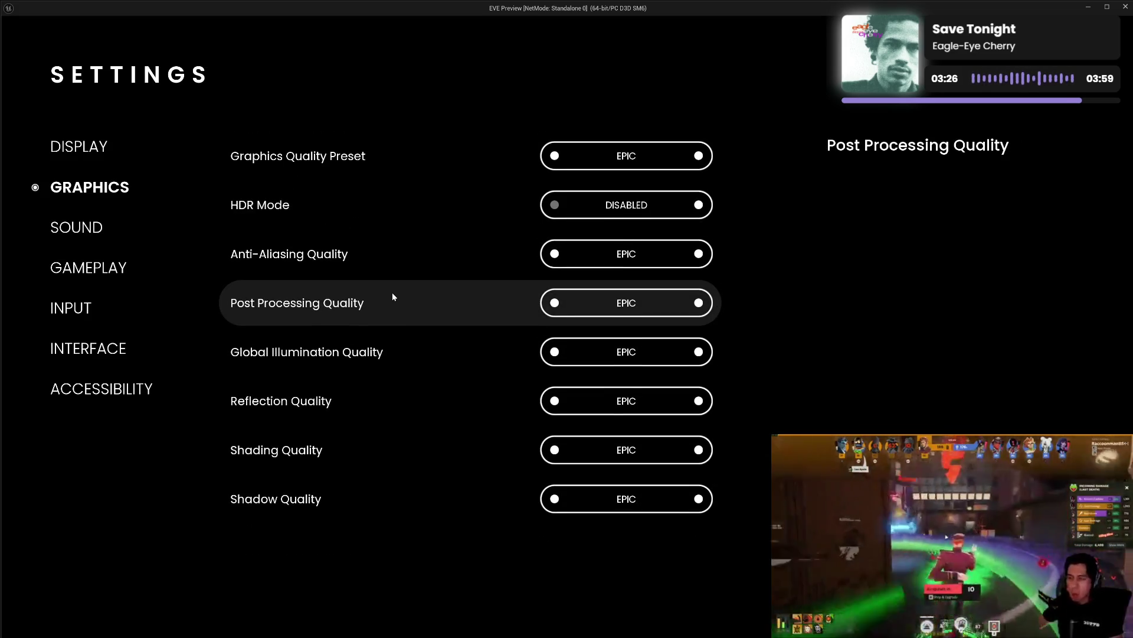
scroll(392, 292, down, 4)
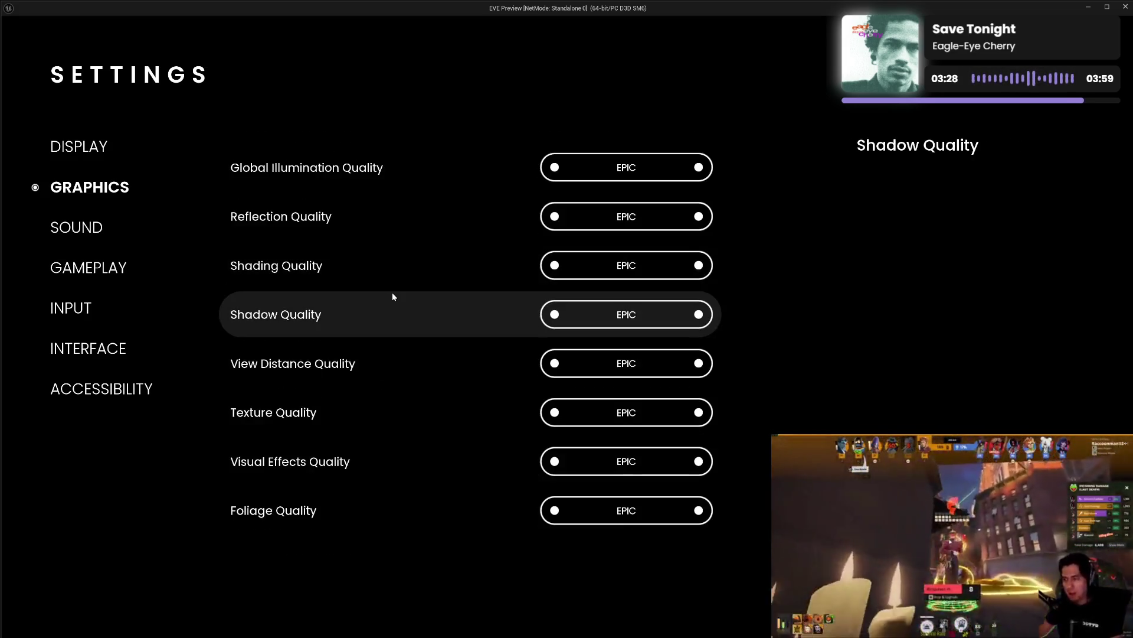
scroll(392, 293, up, 2)
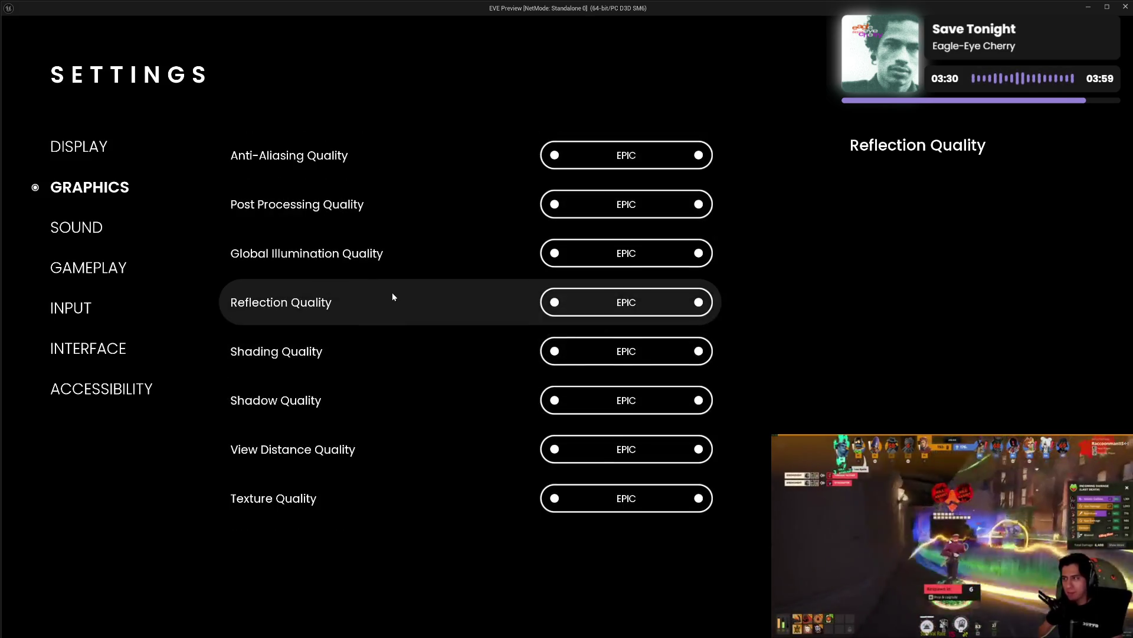
scroll(392, 292, up, 2)
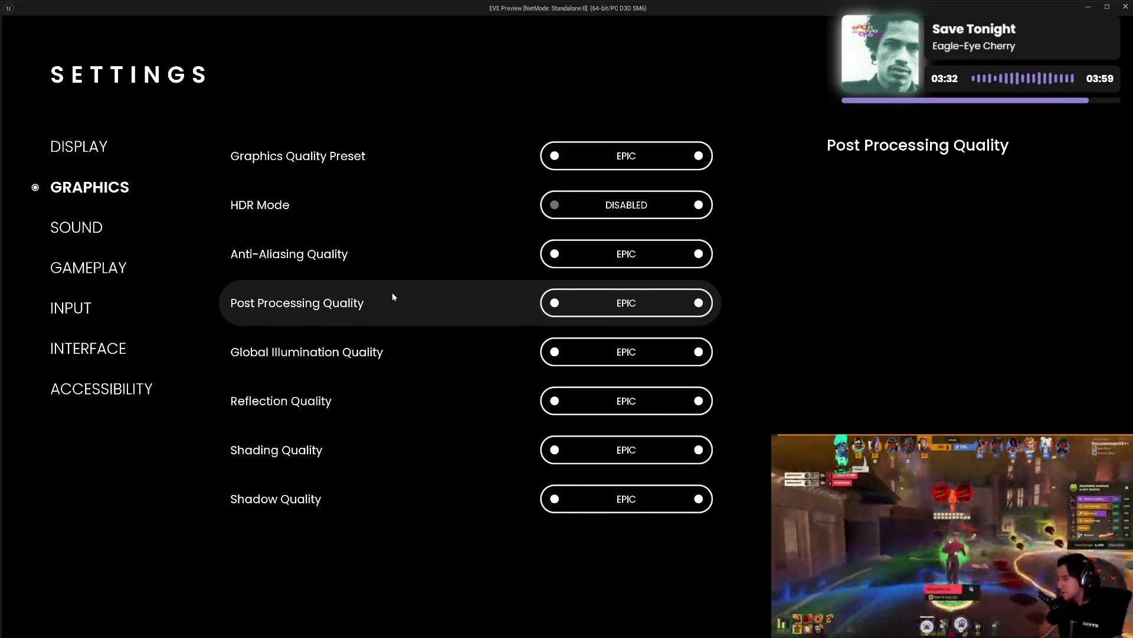
scroll(393, 294, down, 1)
scroll(393, 294, up, 1)
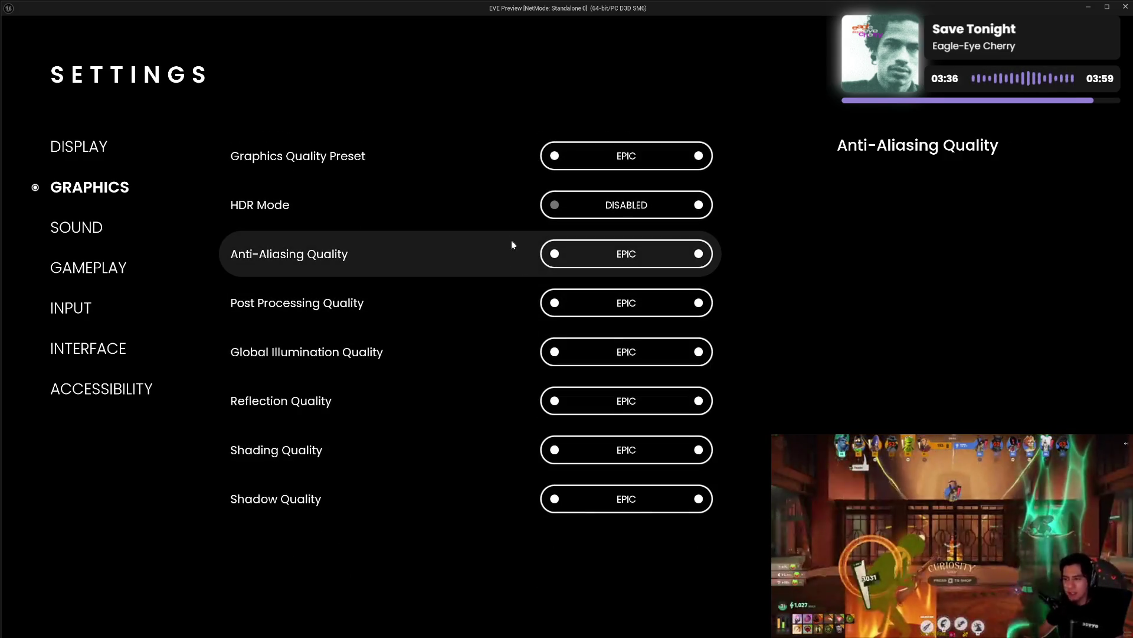
click(554, 353)
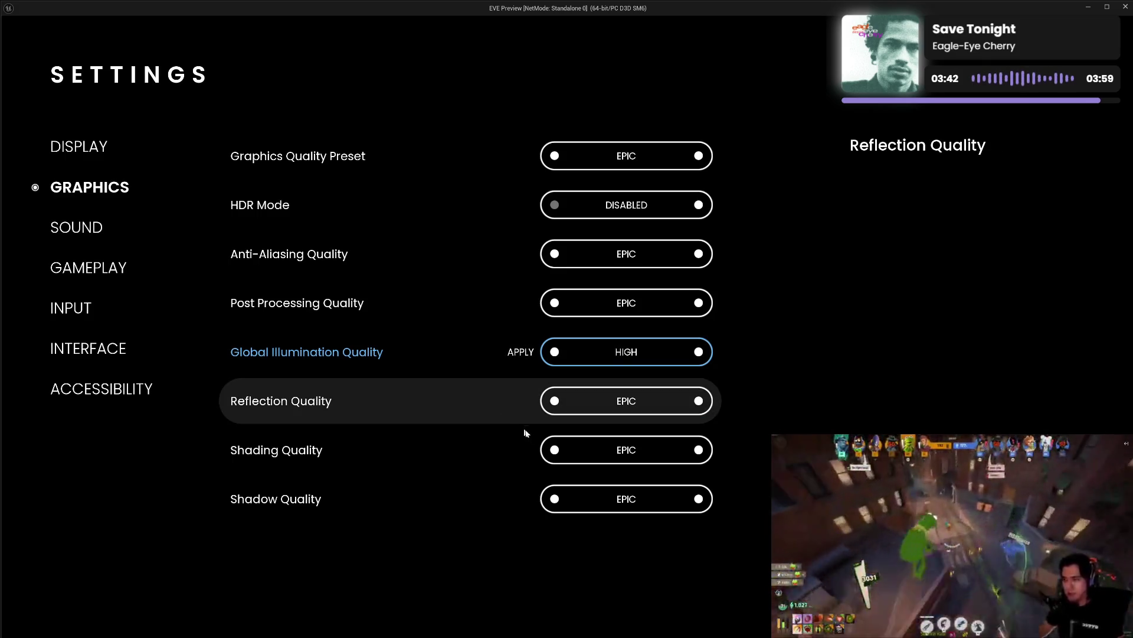
click(555, 449)
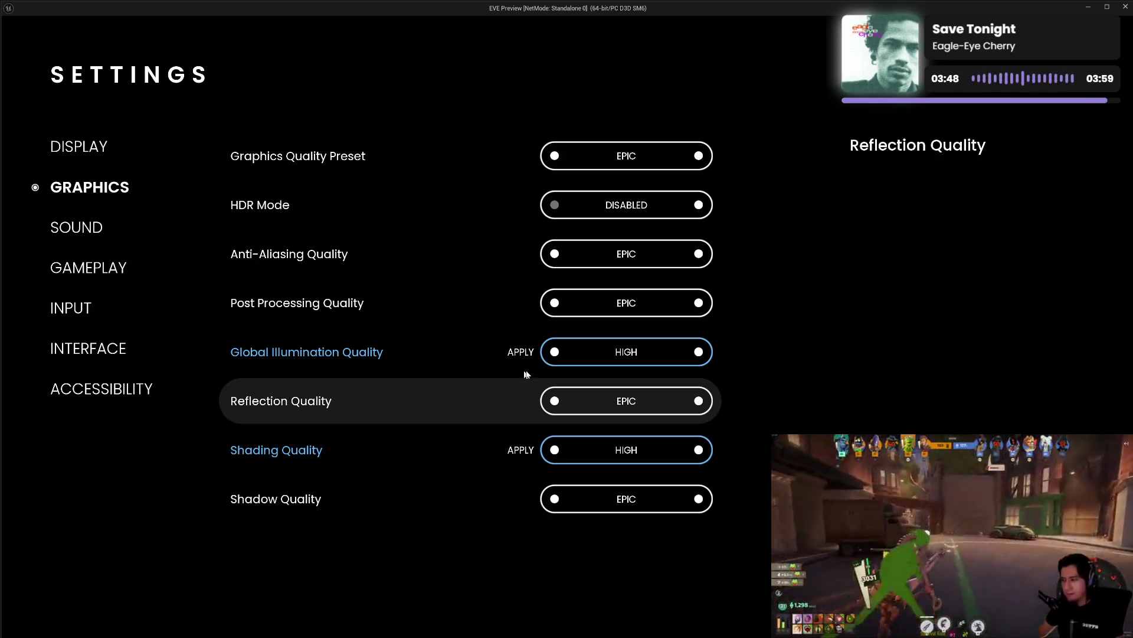
click(699, 353)
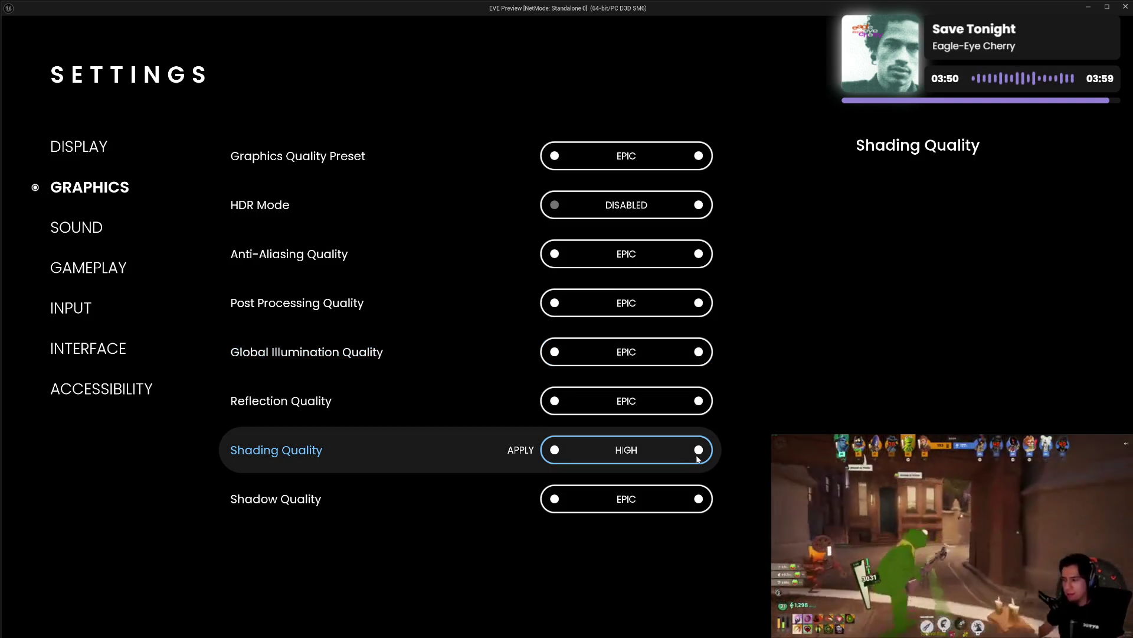
click(699, 450)
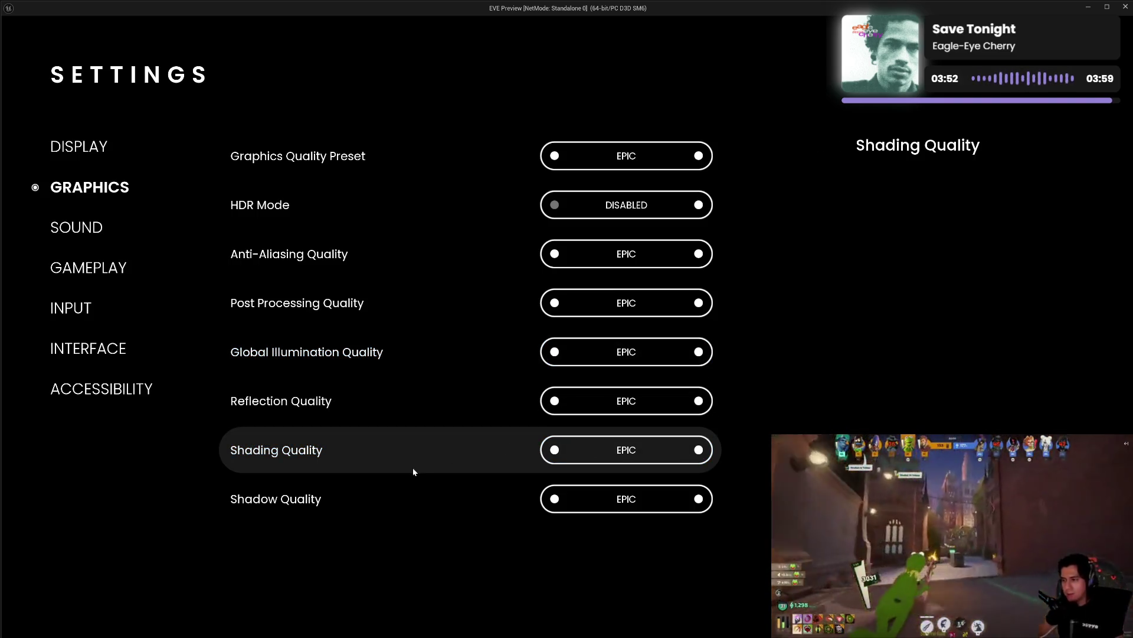
scroll(414, 468, down, 3)
scroll(413, 482, down, 1)
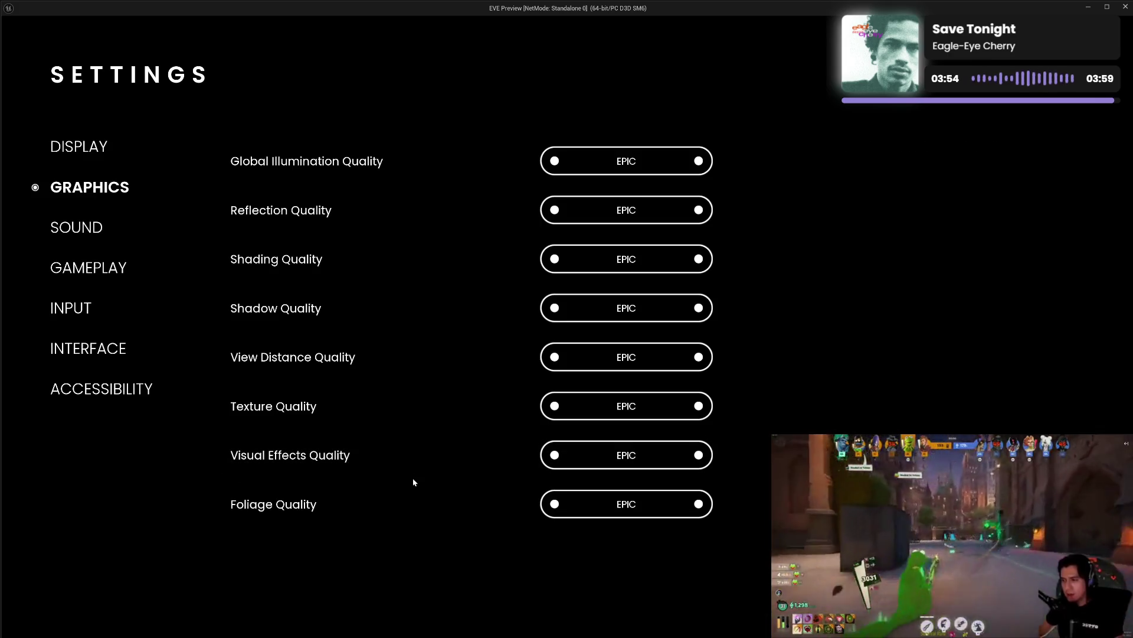
scroll(413, 482, up, 4)
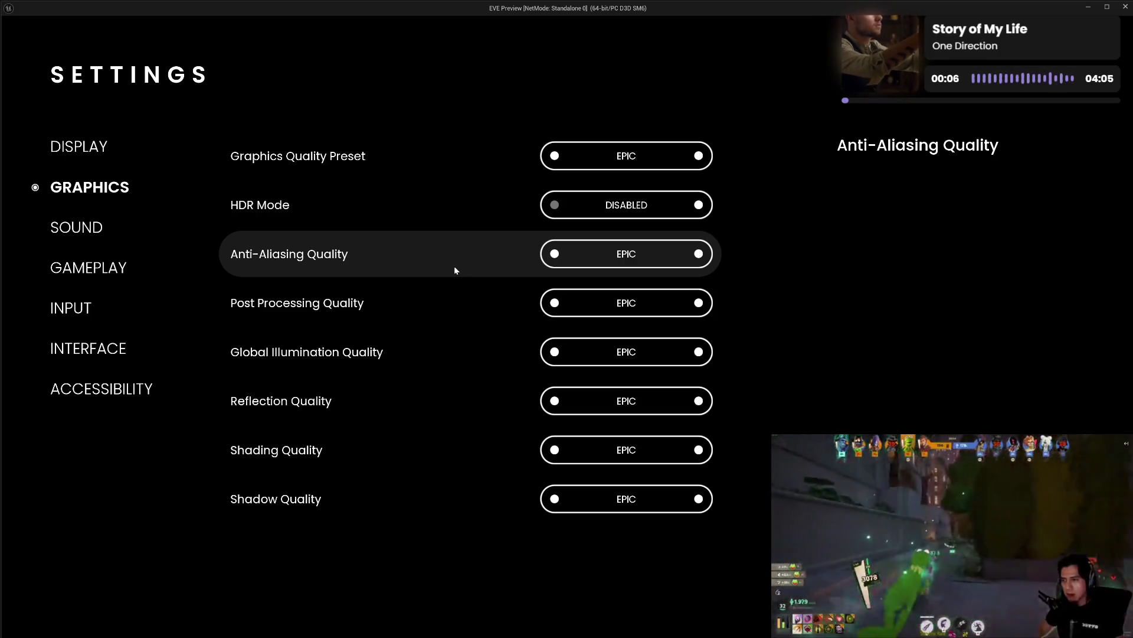
- Switch rapidly back and forth between the Sound, Display and Graphics settings pages
click(80, 227)
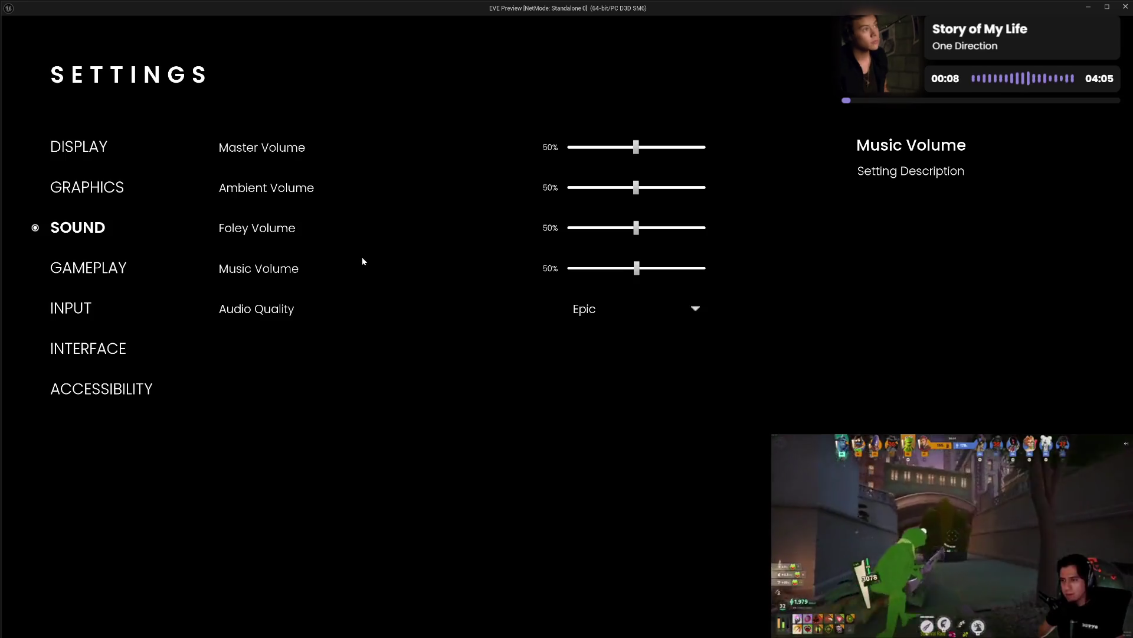
click(94, 154)
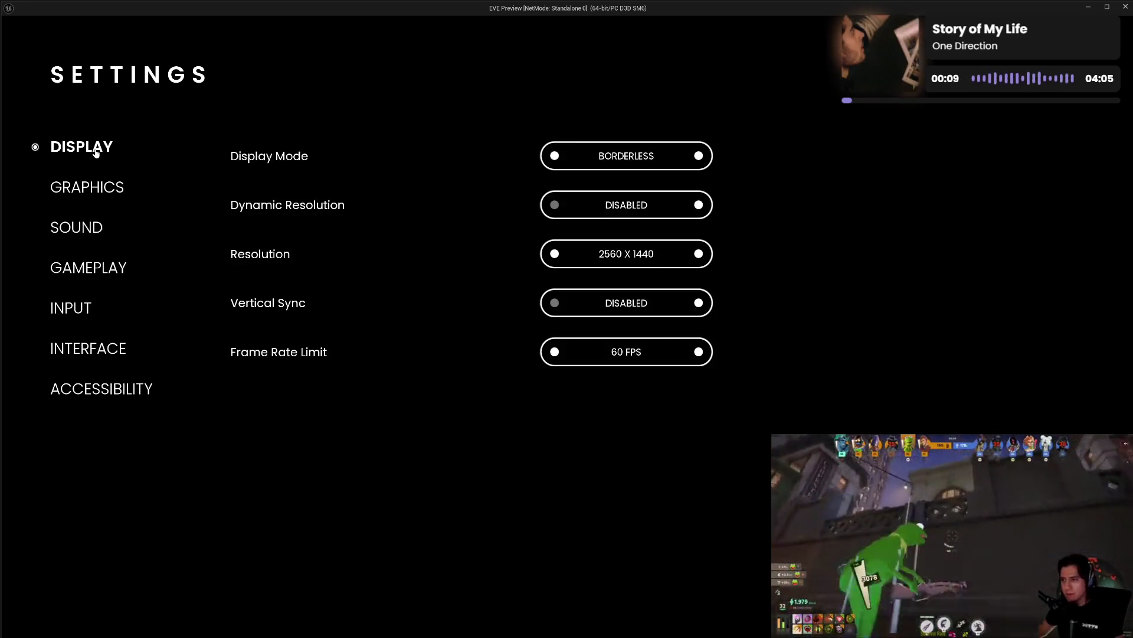
click(99, 189)
click(90, 229)
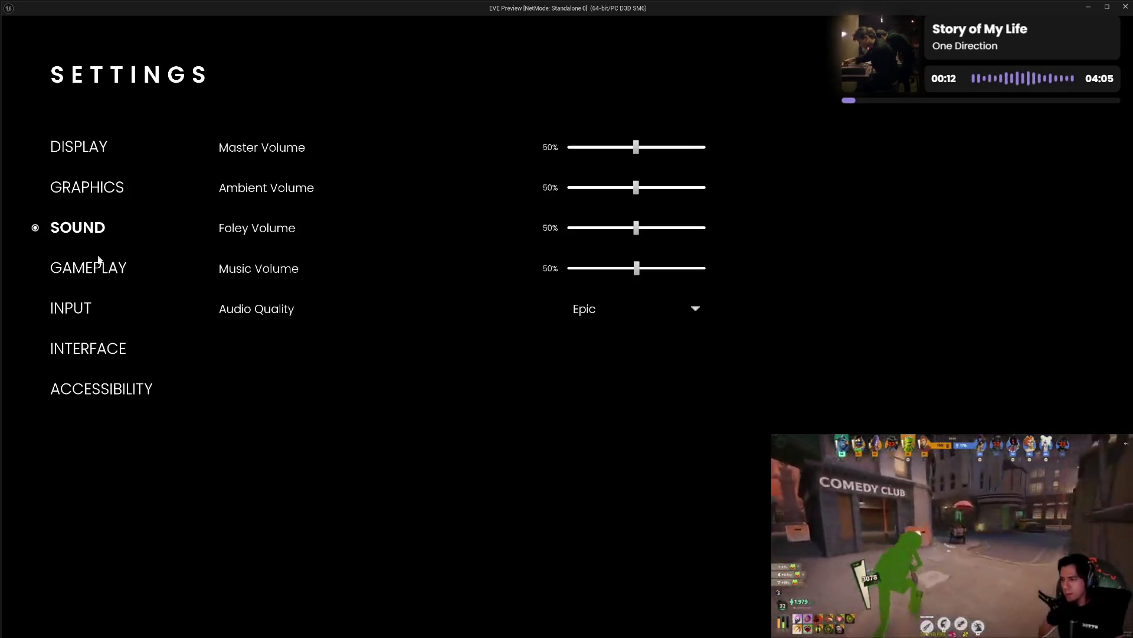
click(93, 275)
click(91, 190)
click(60, 152)
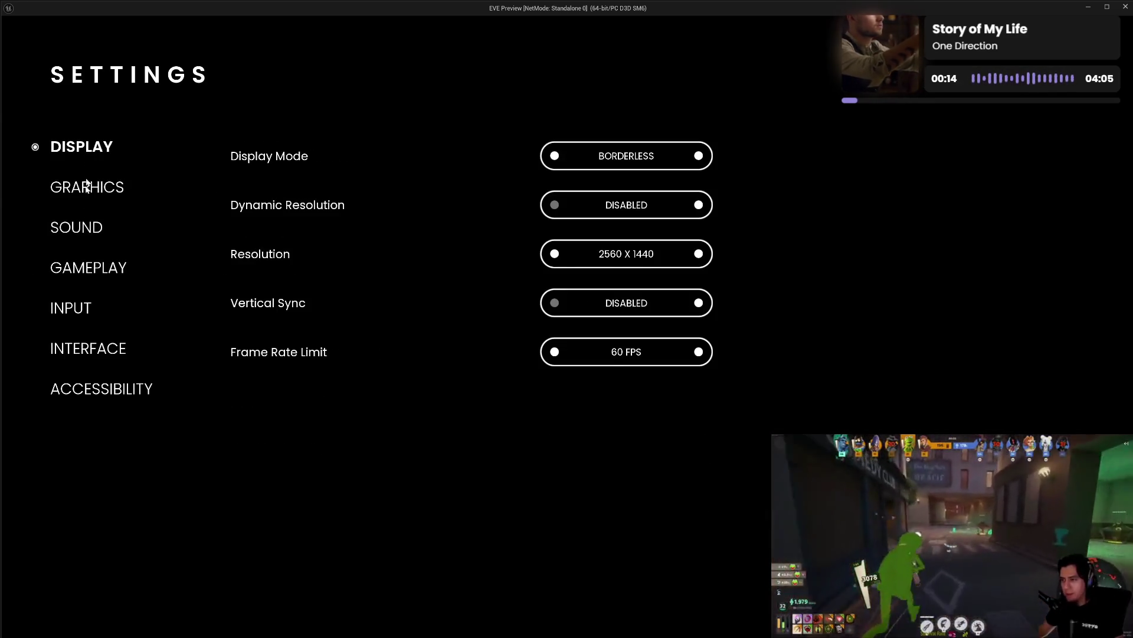
click(81, 228)
click(88, 195)
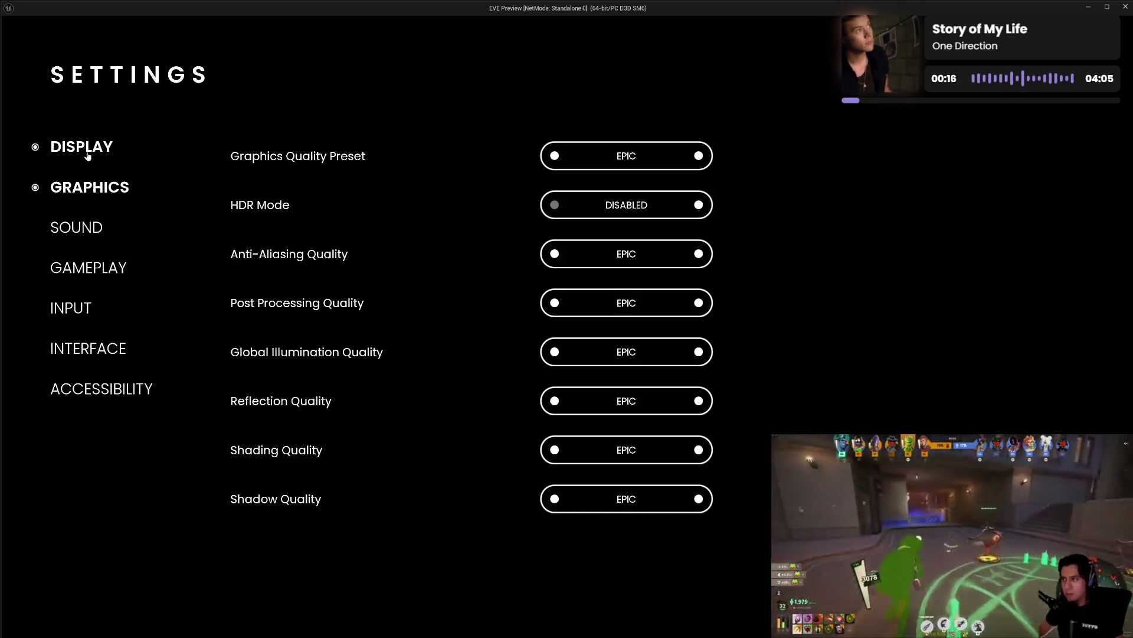
click(88, 197)
click(82, 229)
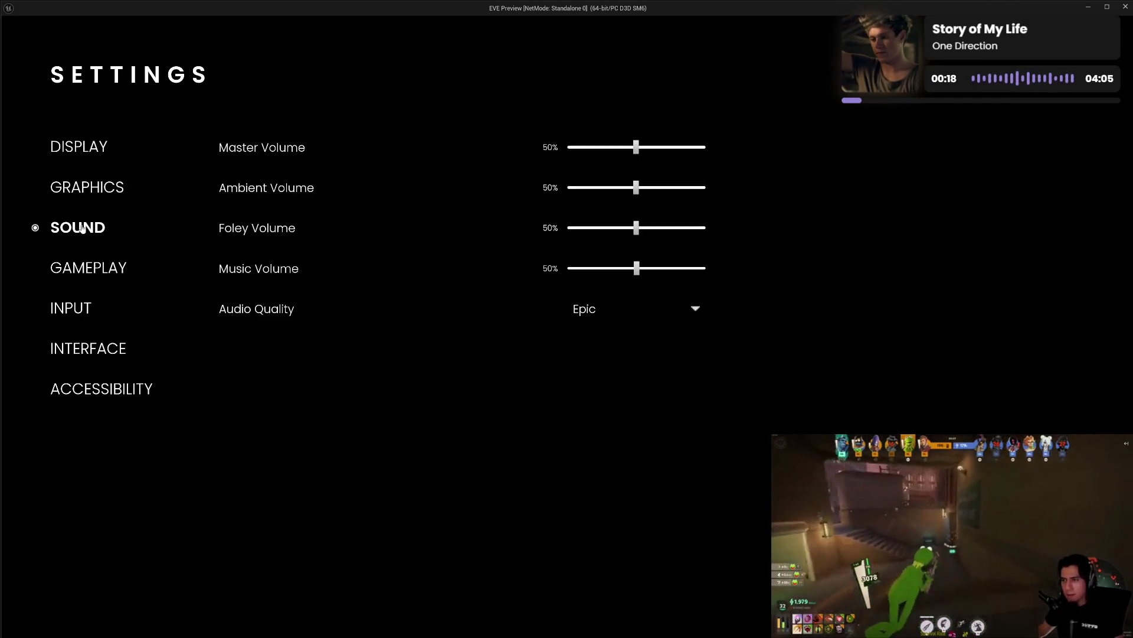
click(83, 195)
- Keep alternating Display, Graphics and Sound pages, finishing on Display (Borderless, 2560 x 1440, 60 FPS)
click(86, 147)
click(80, 188)
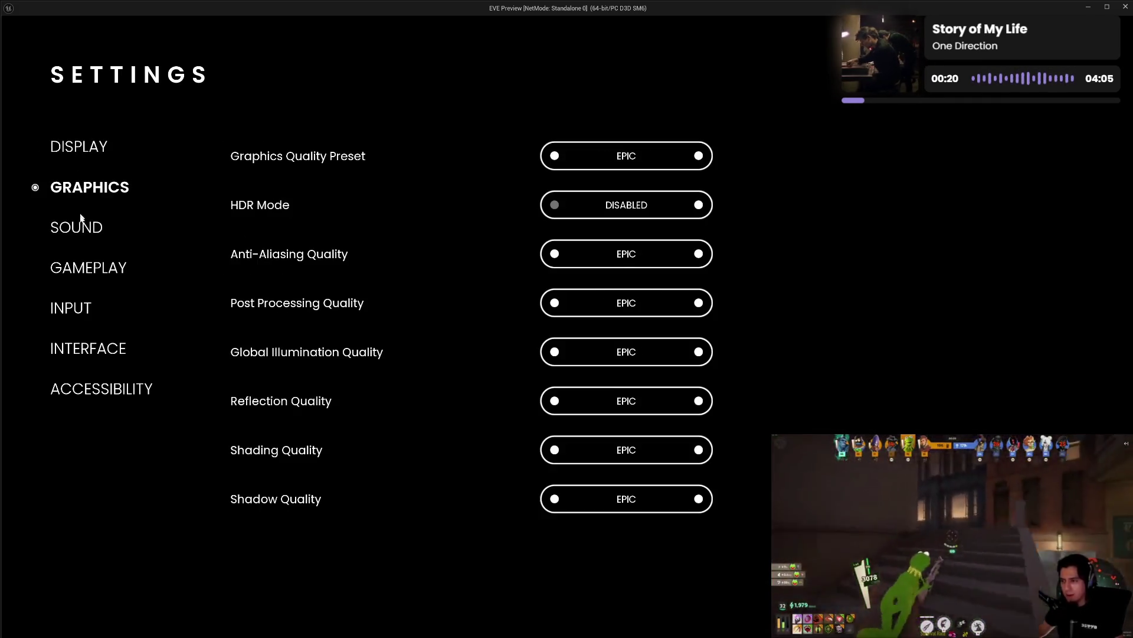
click(80, 230)
click(83, 187)
click(84, 153)
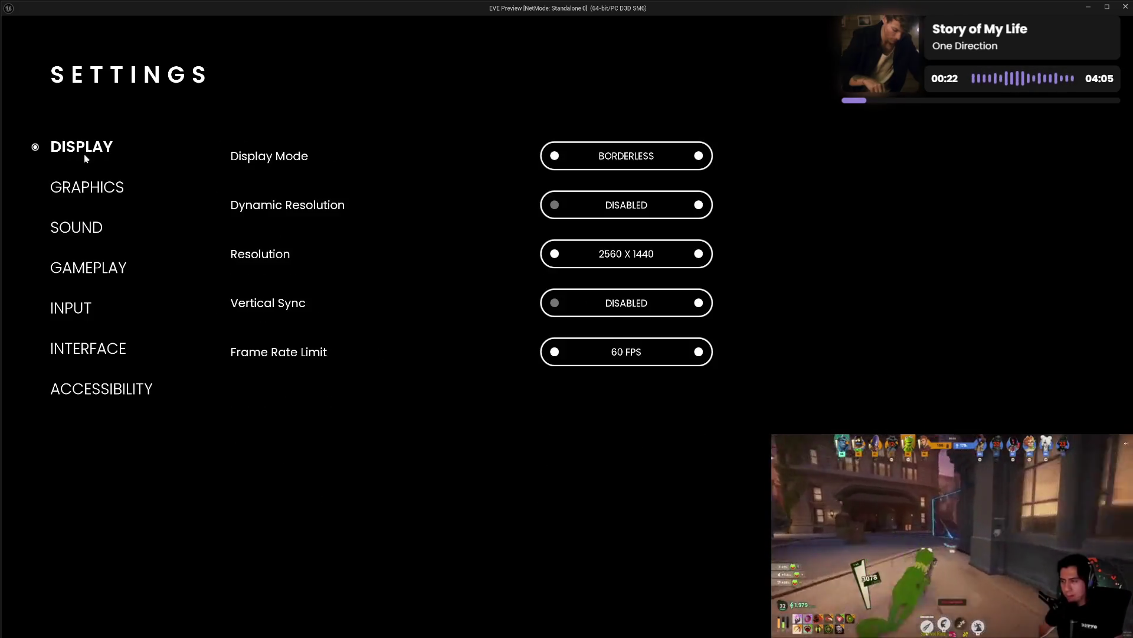
click(88, 188)
click(86, 228)
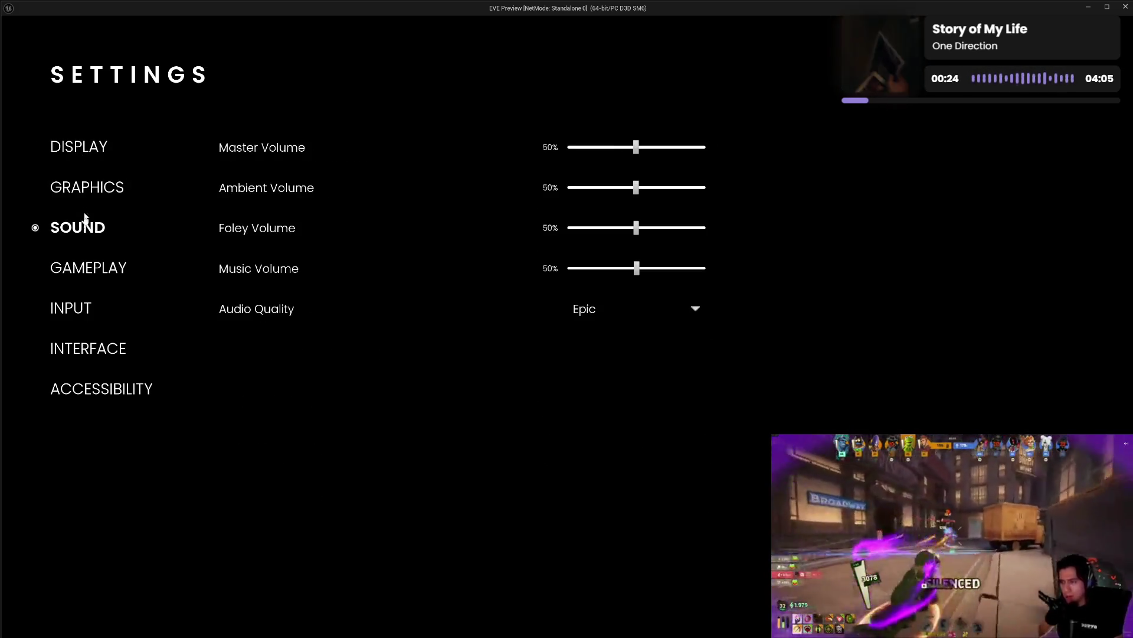
click(83, 153)
click(82, 190)
click(78, 228)
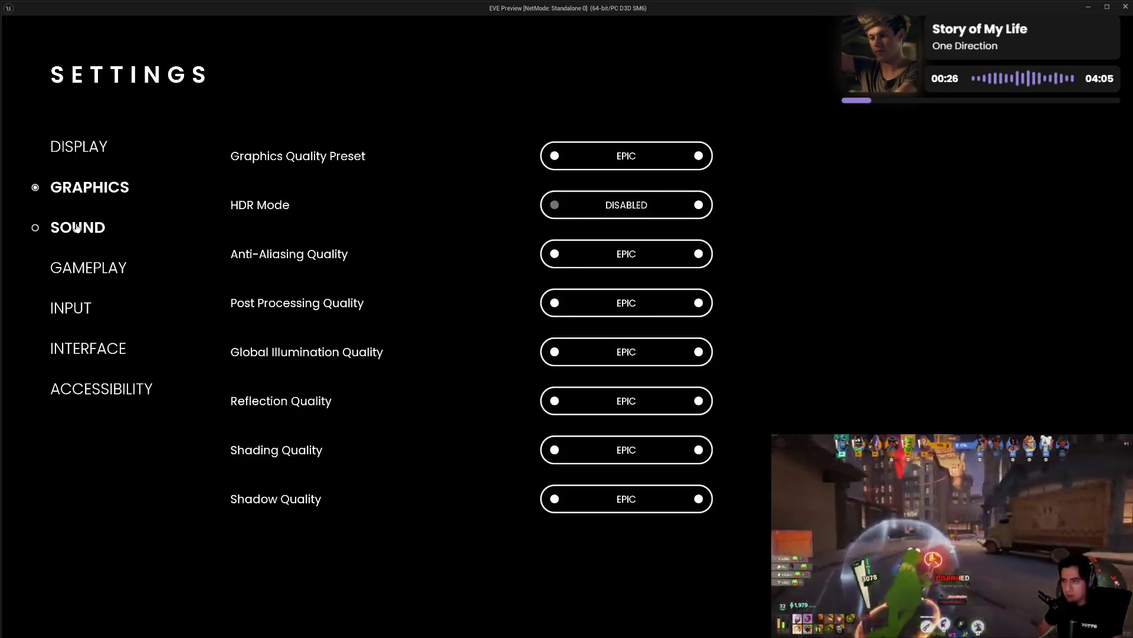
click(83, 187)
click(85, 148)
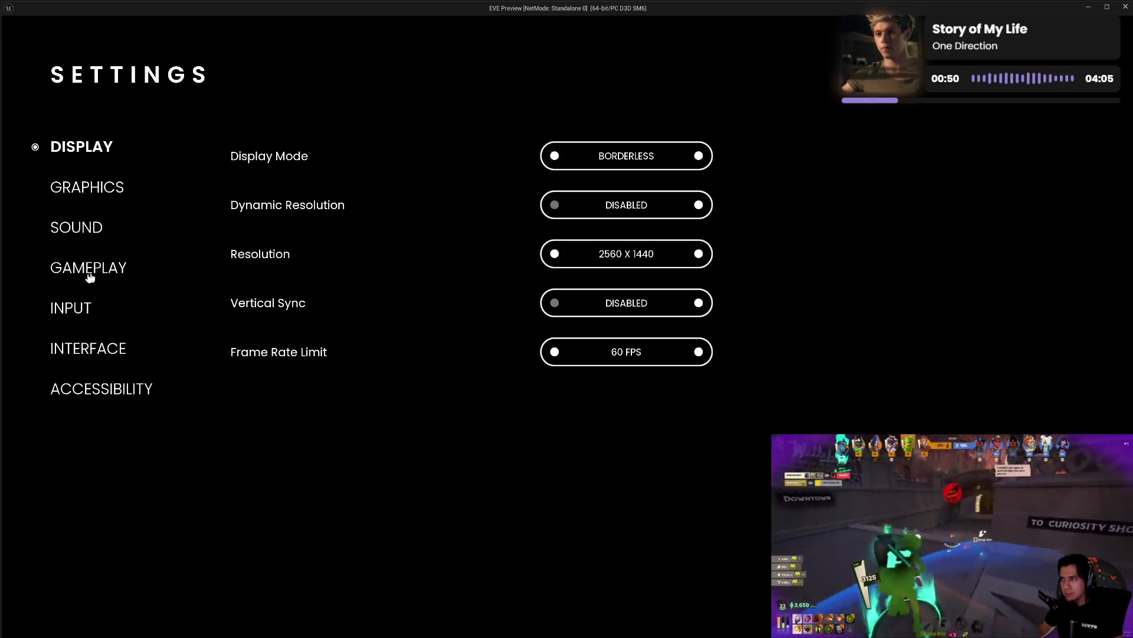
- Visit Input, Sound, Interface and Accessibility pages, then step back up to Graphics
click(93, 275)
click(81, 307)
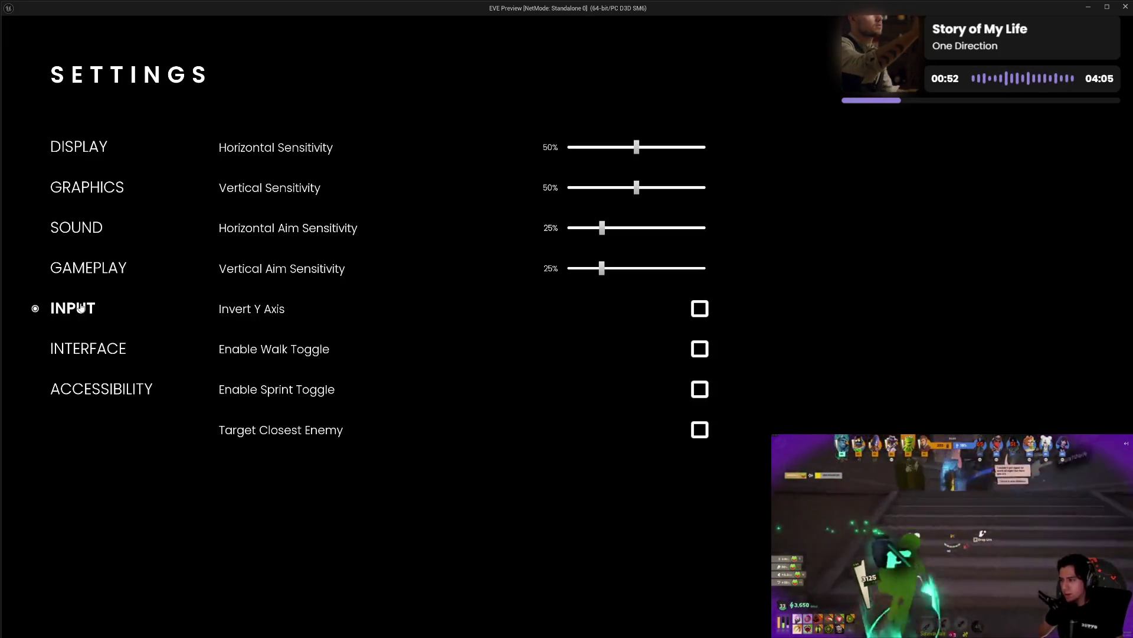
click(93, 227)
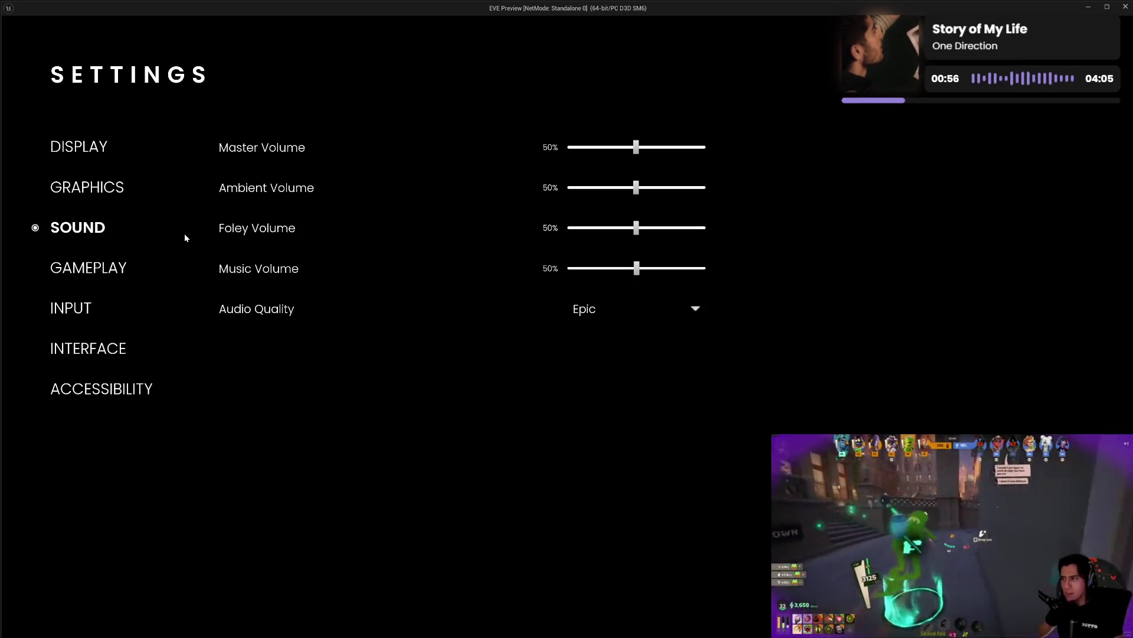
click(93, 349)
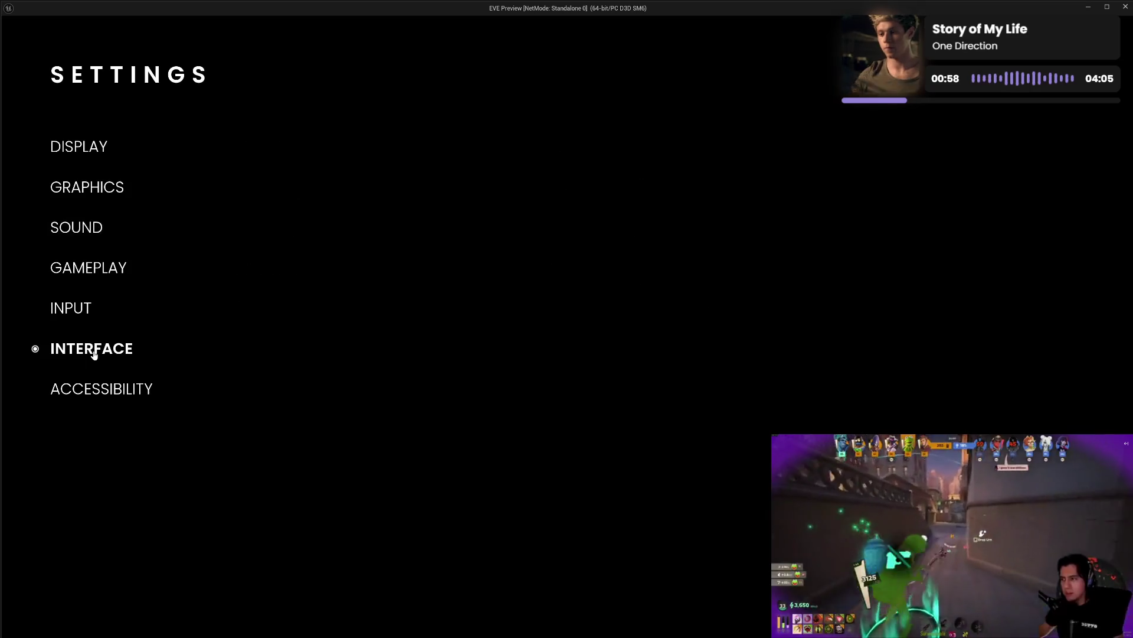
click(98, 397)
click(86, 352)
click(80, 307)
click(90, 268)
click(87, 189)
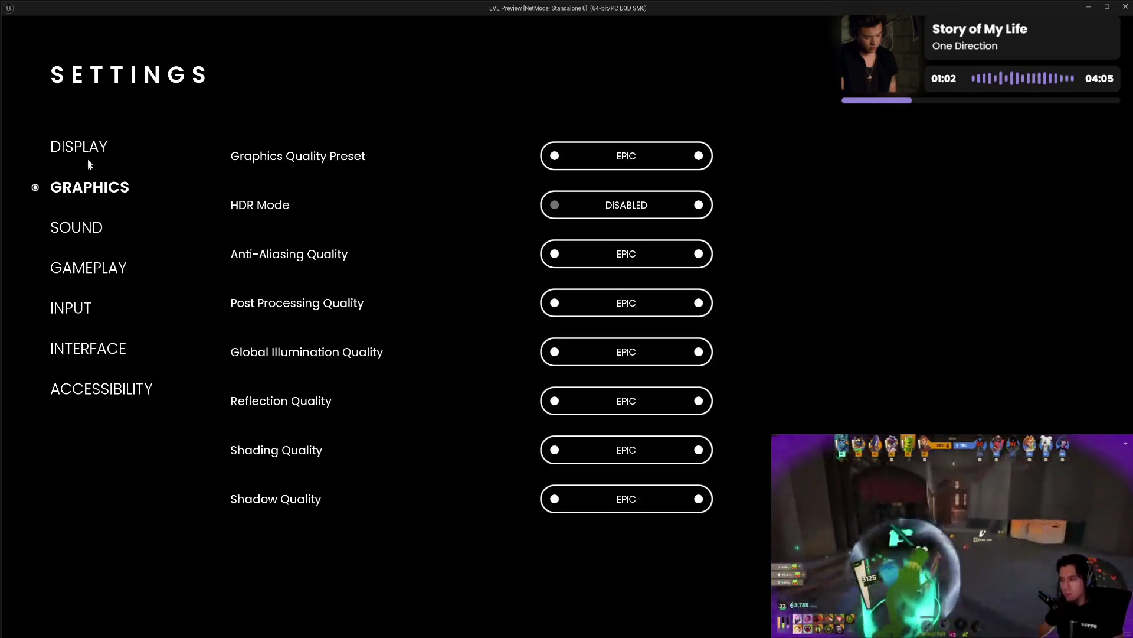
click(89, 146)
click(89, 192)
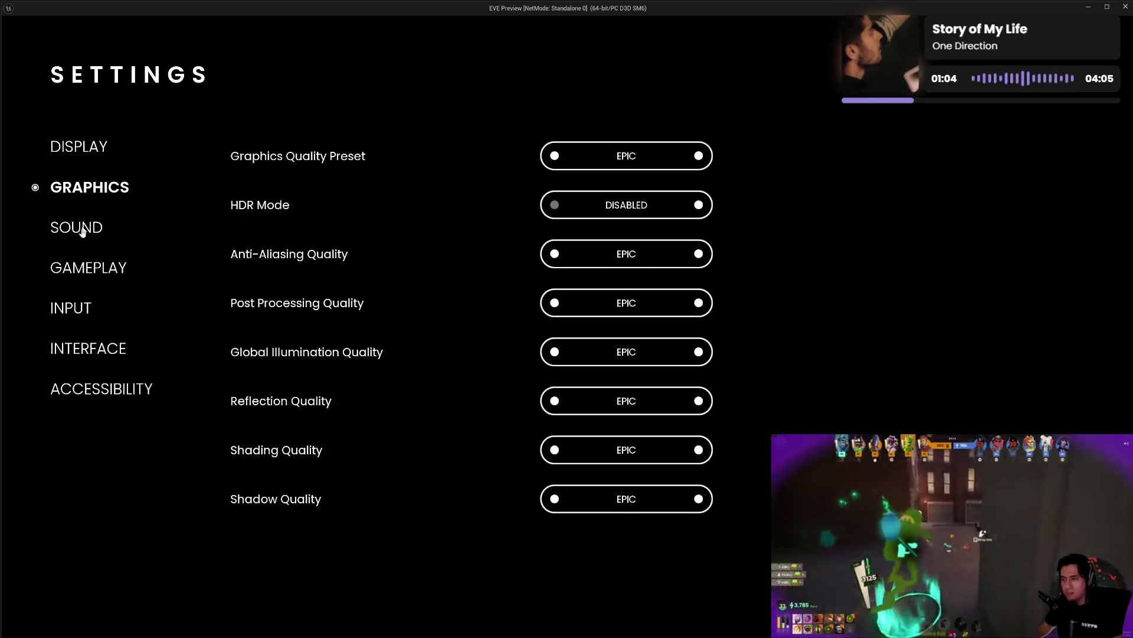
- Step down through Sound to Accessibility, then back up via Sound and Display to Graphics
click(83, 228)
click(82, 269)
click(78, 308)
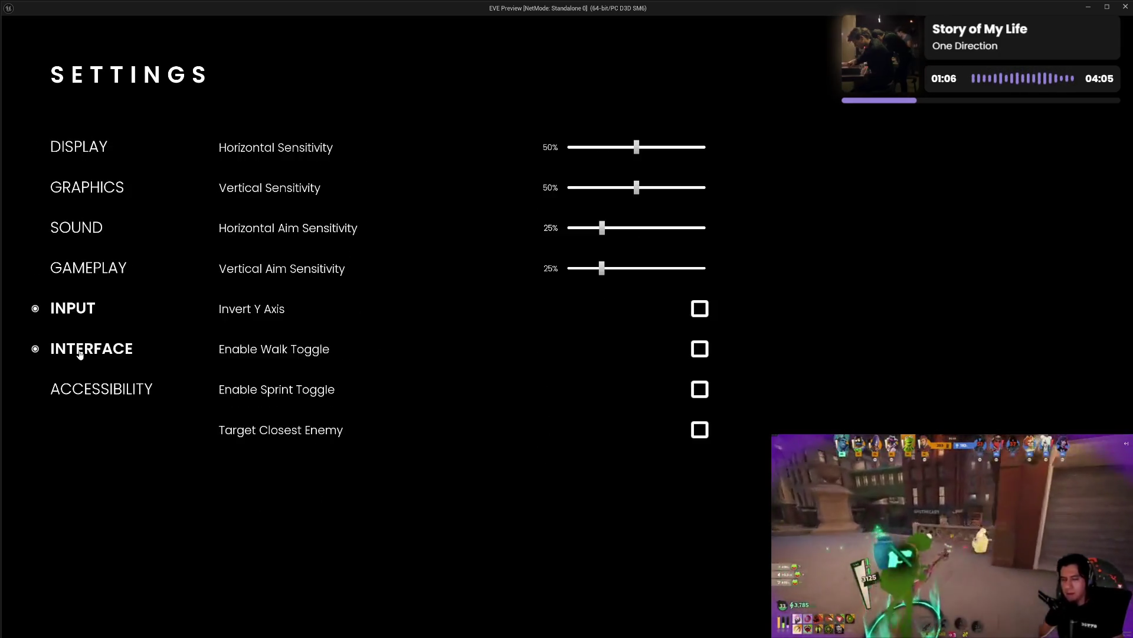
click(85, 351)
click(83, 390)
click(90, 352)
click(88, 308)
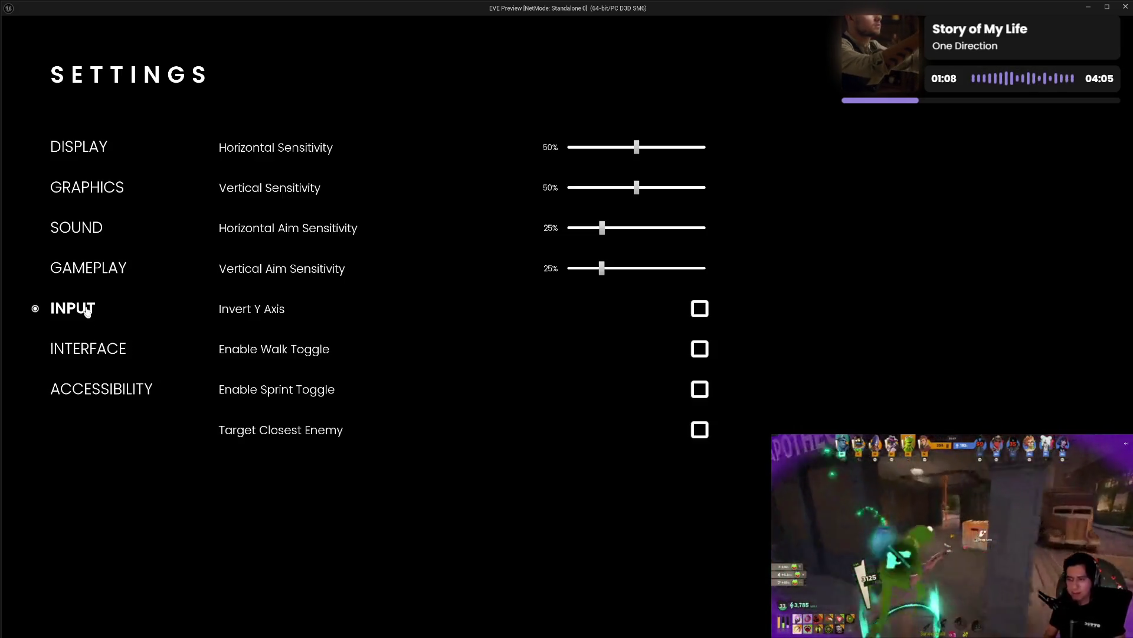
click(88, 269)
click(85, 229)
click(86, 152)
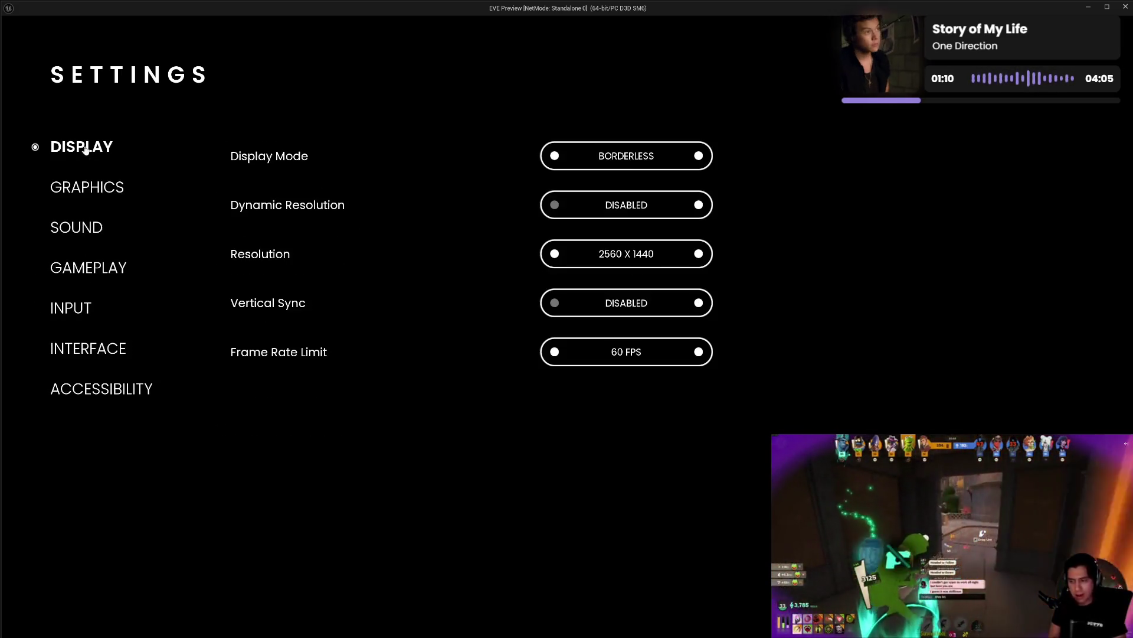
click(86, 189)
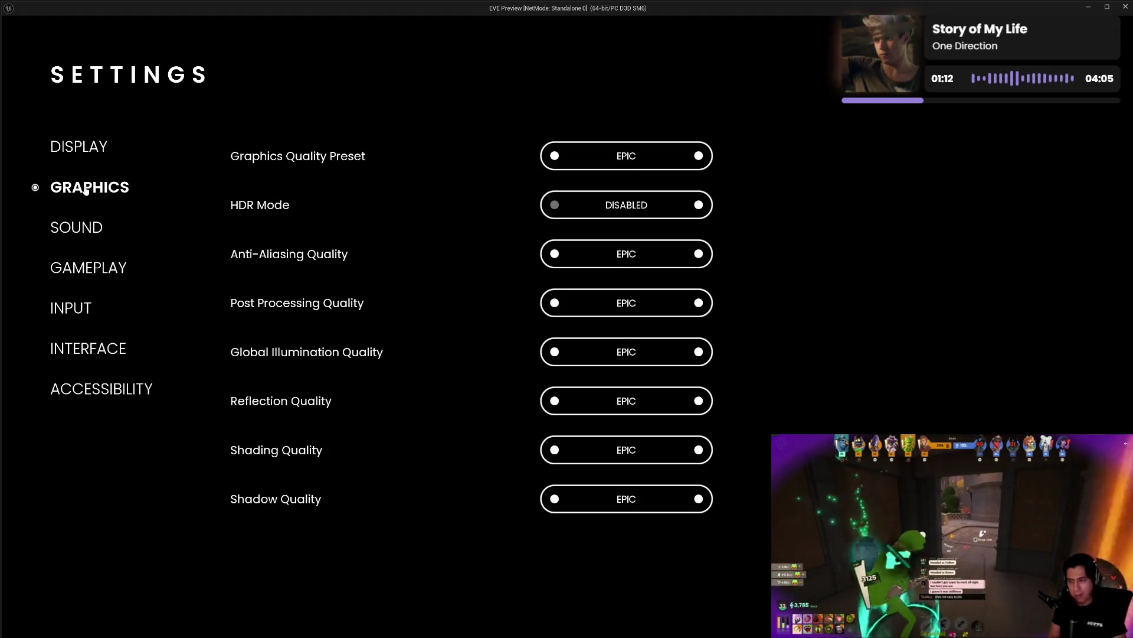
- Cycle Sound, Gameplay, Input, Interface and Accessibility, returning up the list to Graphics
click(102, 228)
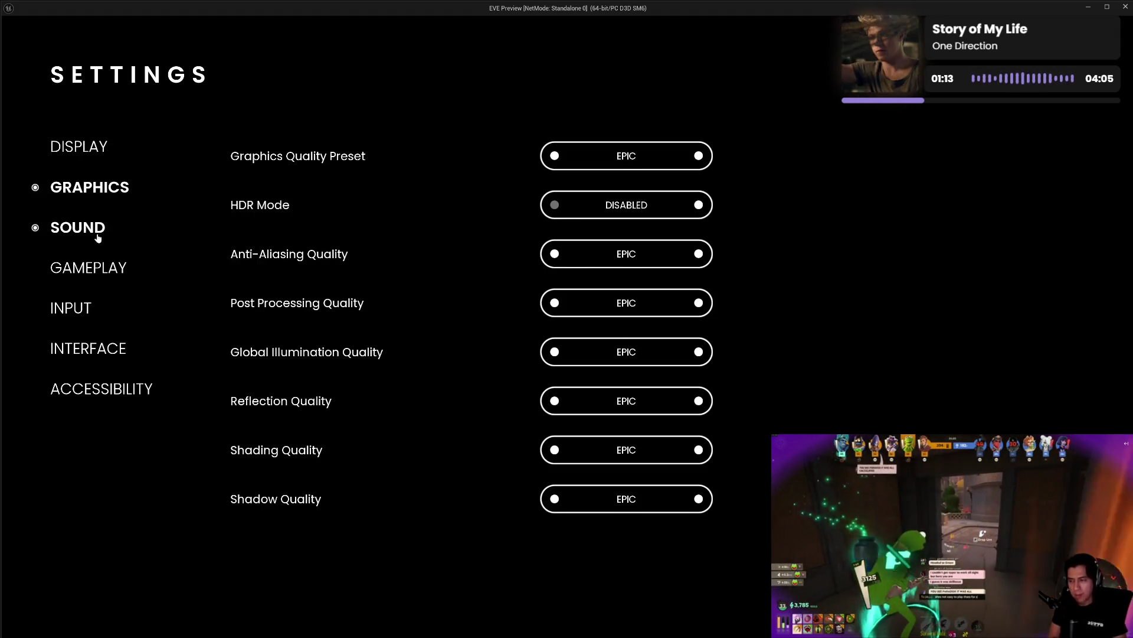
click(87, 273)
click(81, 308)
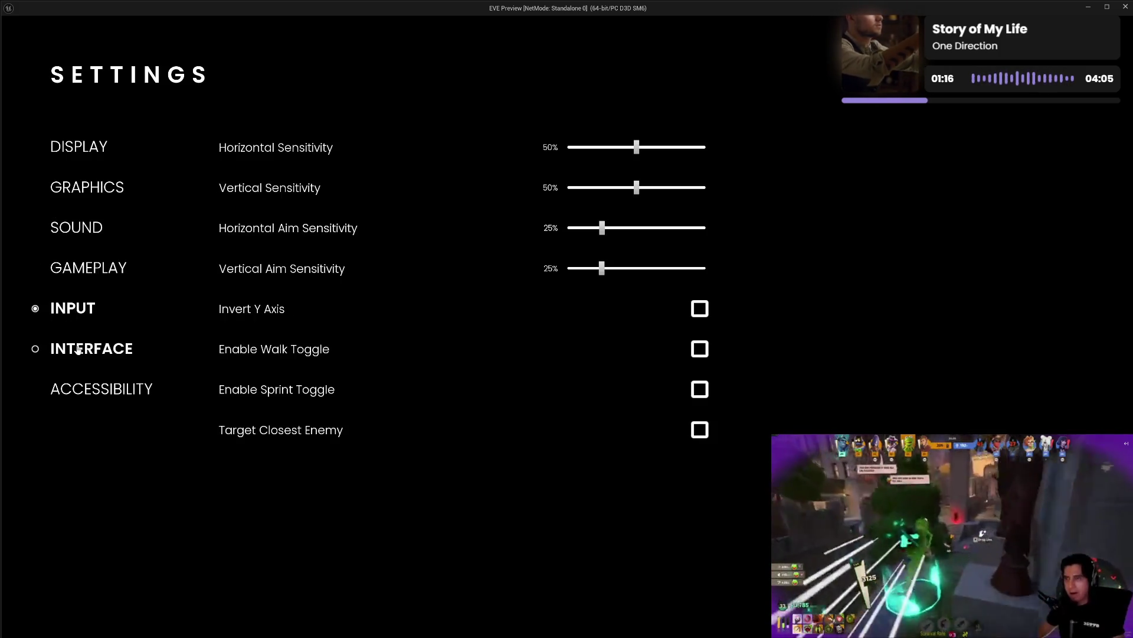
click(79, 350)
click(80, 387)
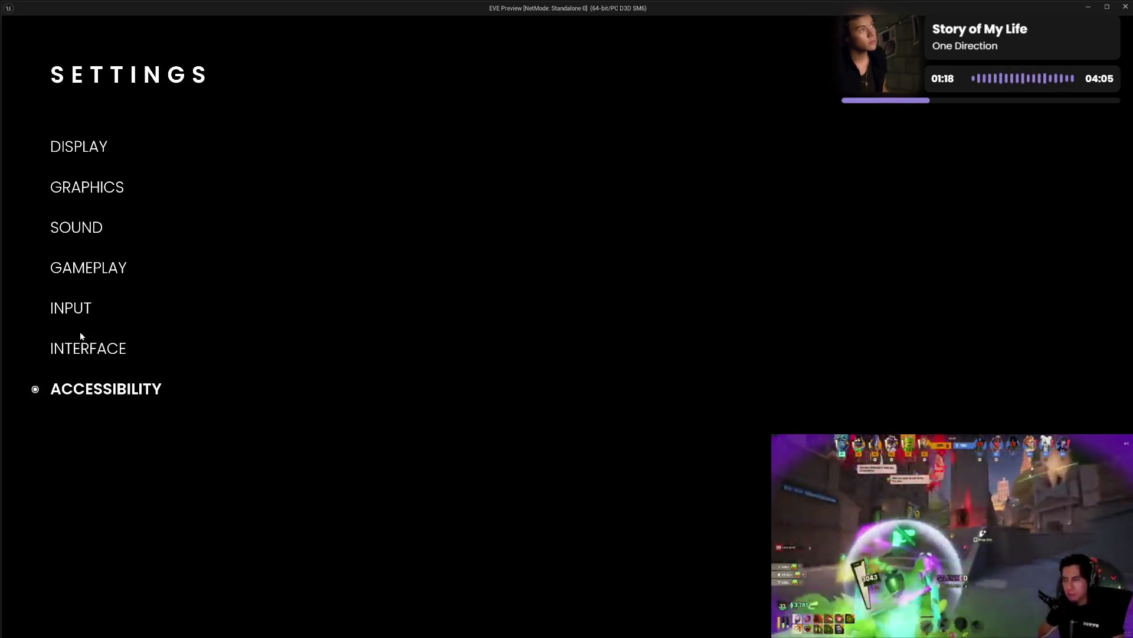
click(81, 354)
click(84, 311)
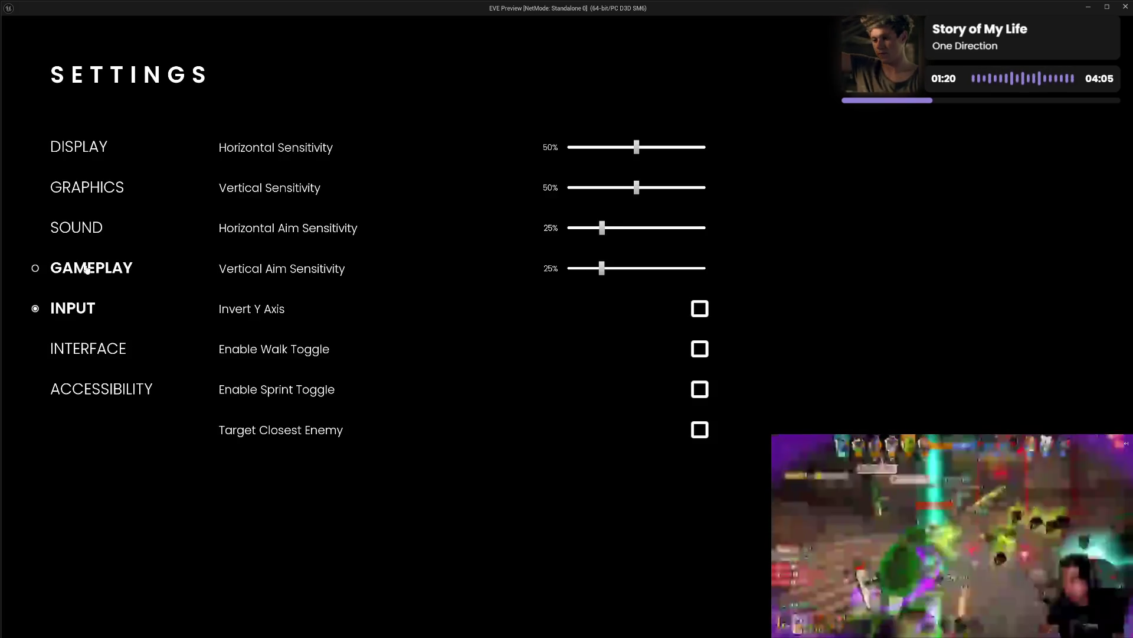
click(88, 268)
click(92, 236)
click(106, 190)
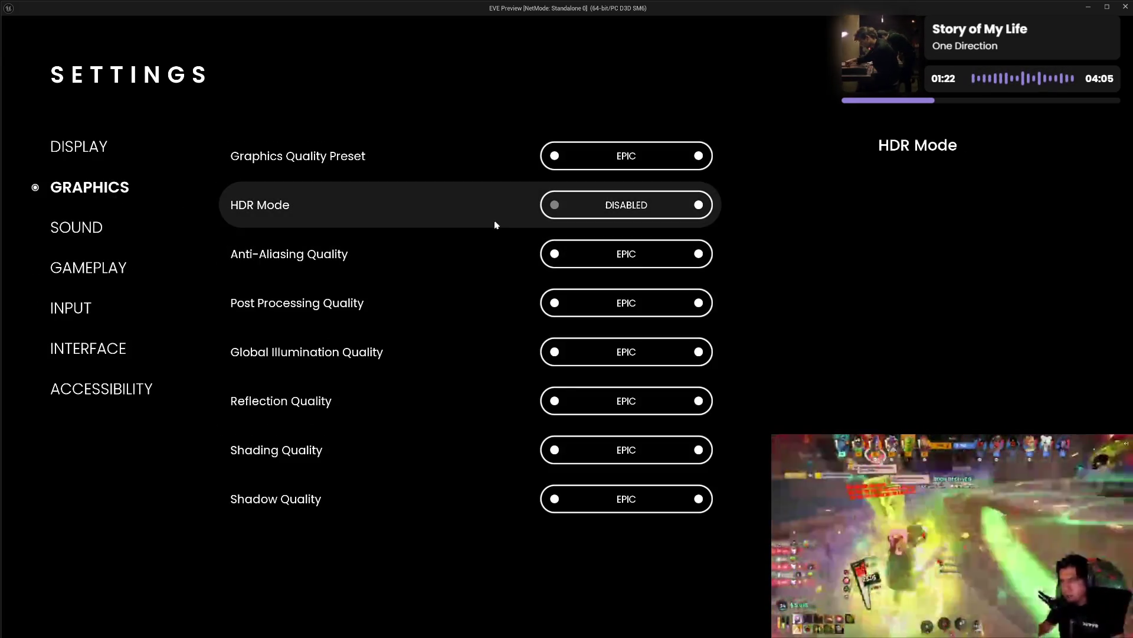
- Set Anti-Aliasing Quality to HIGH, then try leaving Settings and cancel the Confirm Changes prompt
click(555, 255)
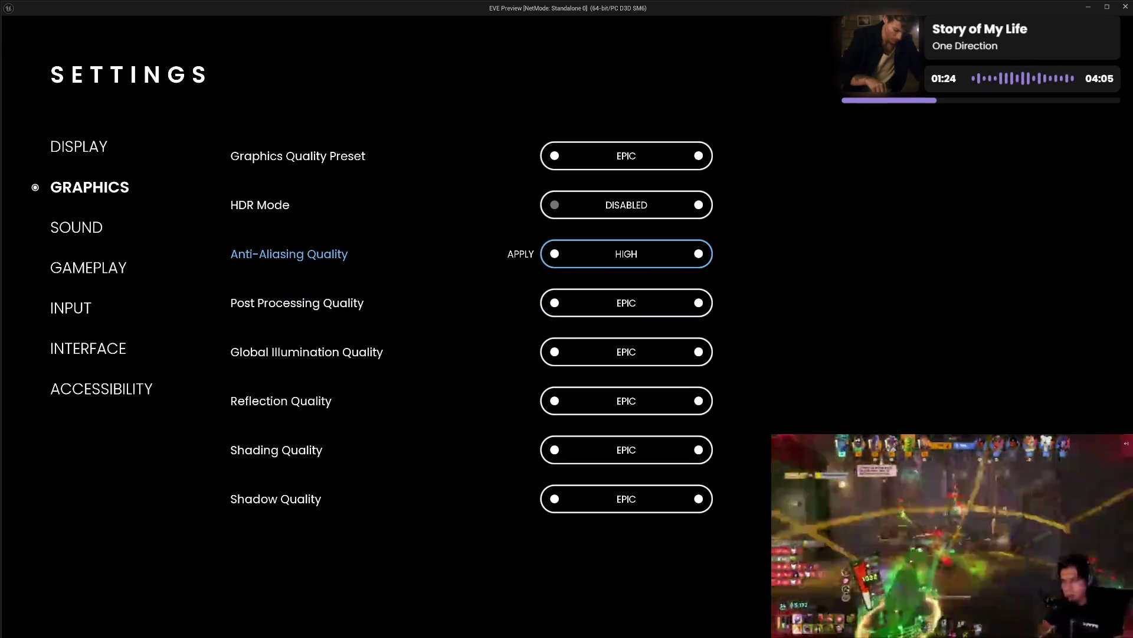
key(Escape)
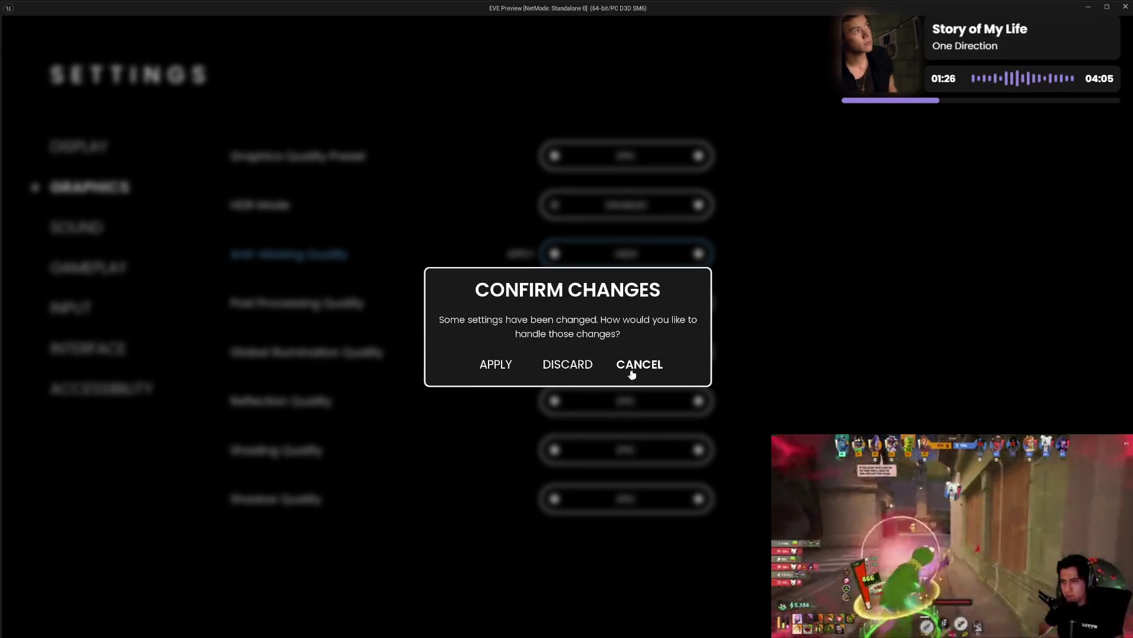
click(637, 368)
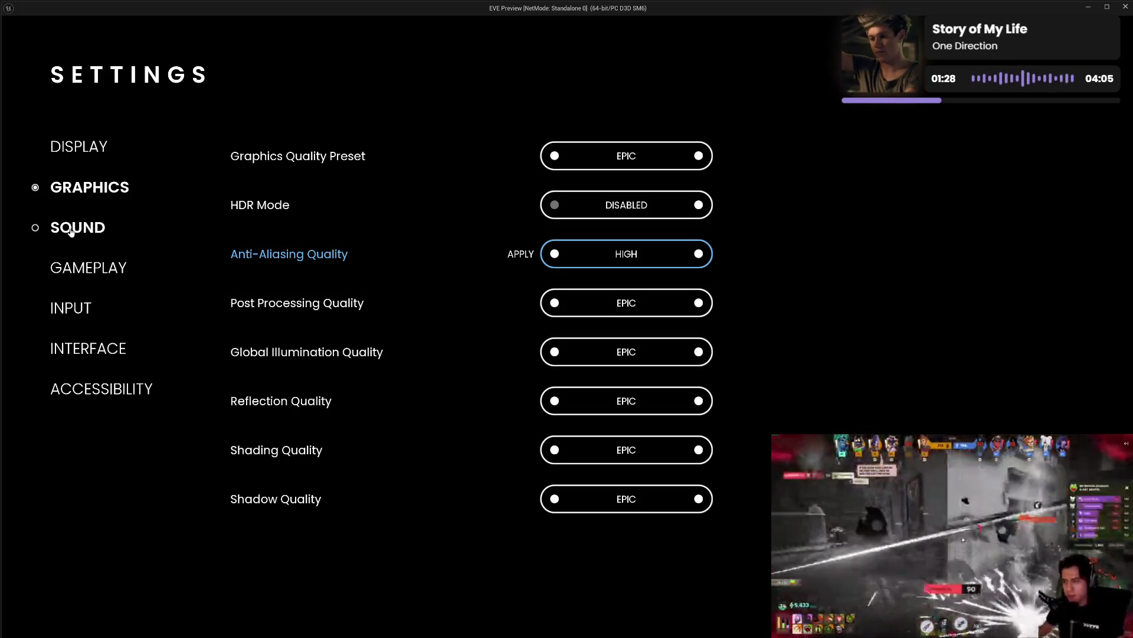
click(77, 227)
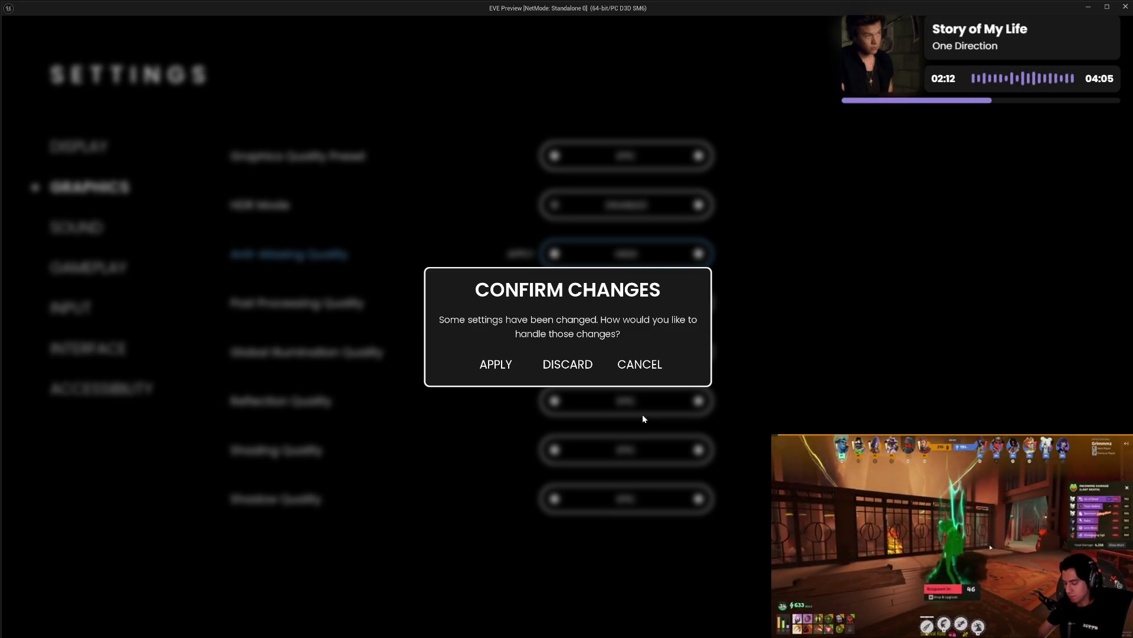
click(645, 364)
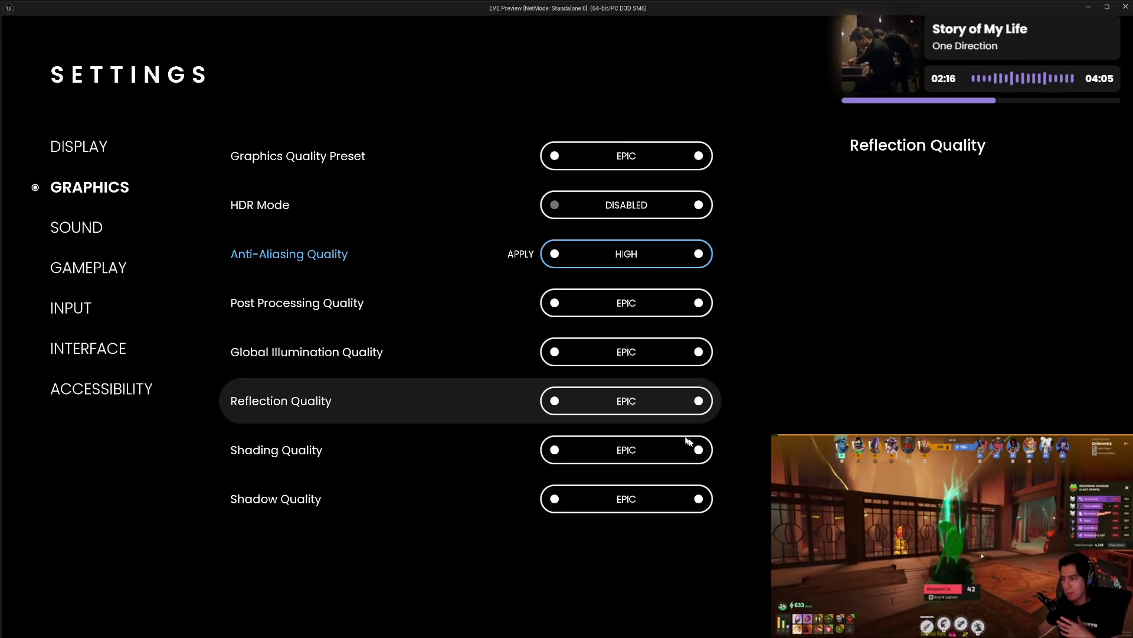
key(Escape)
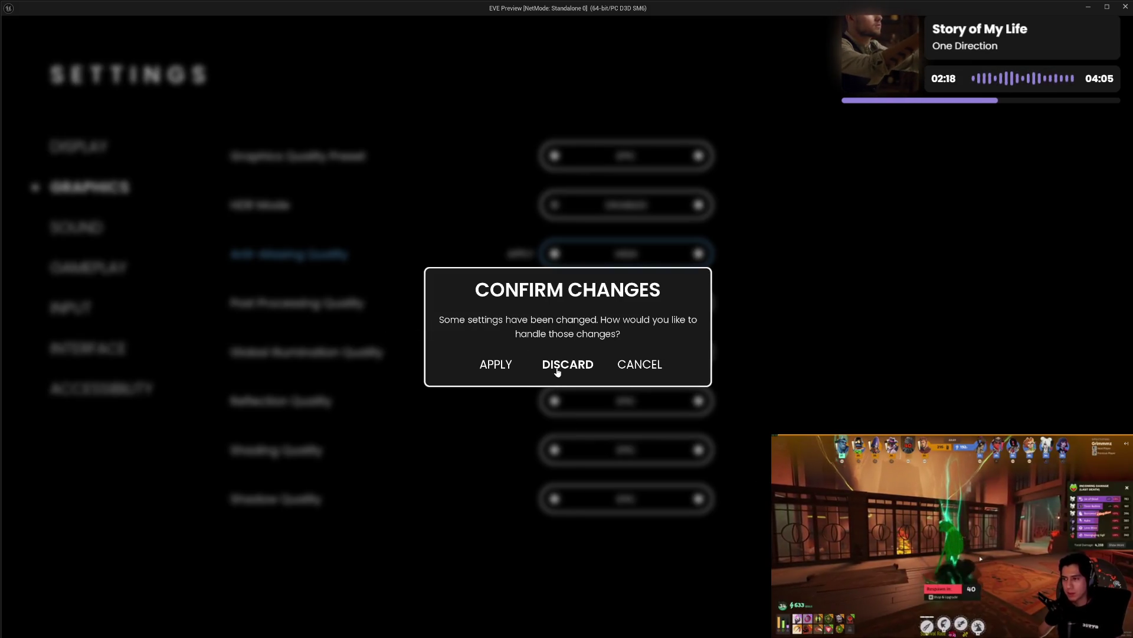
- Discard the pending Anti-Aliasing change, reopen Settings and browse Graphics through Interface pages
click(557, 369)
click(104, 541)
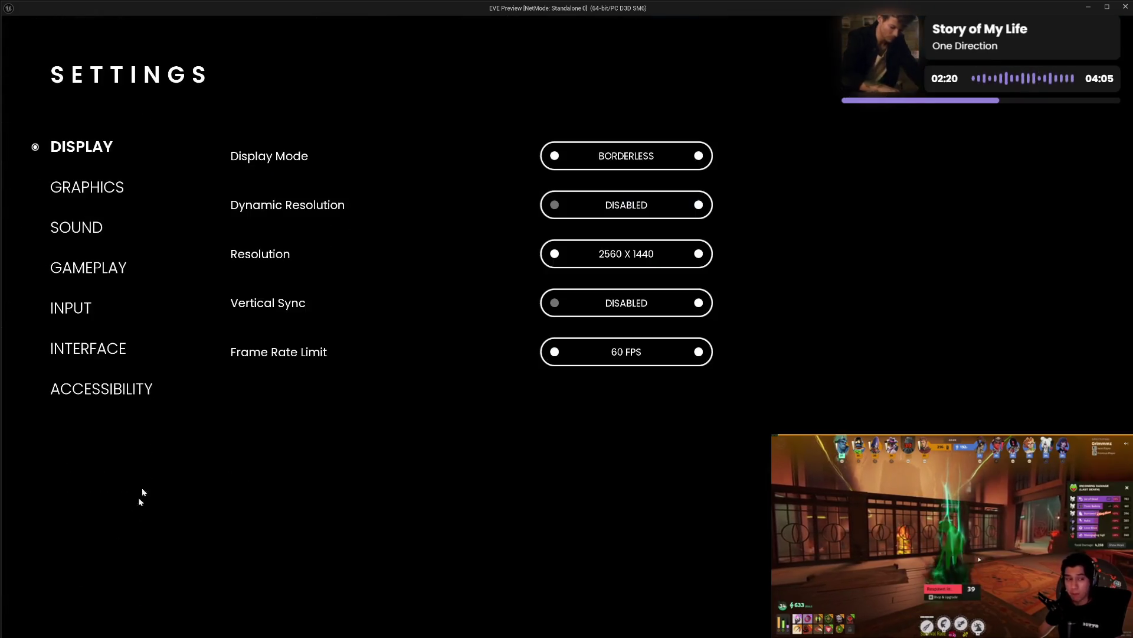
click(107, 191)
click(94, 152)
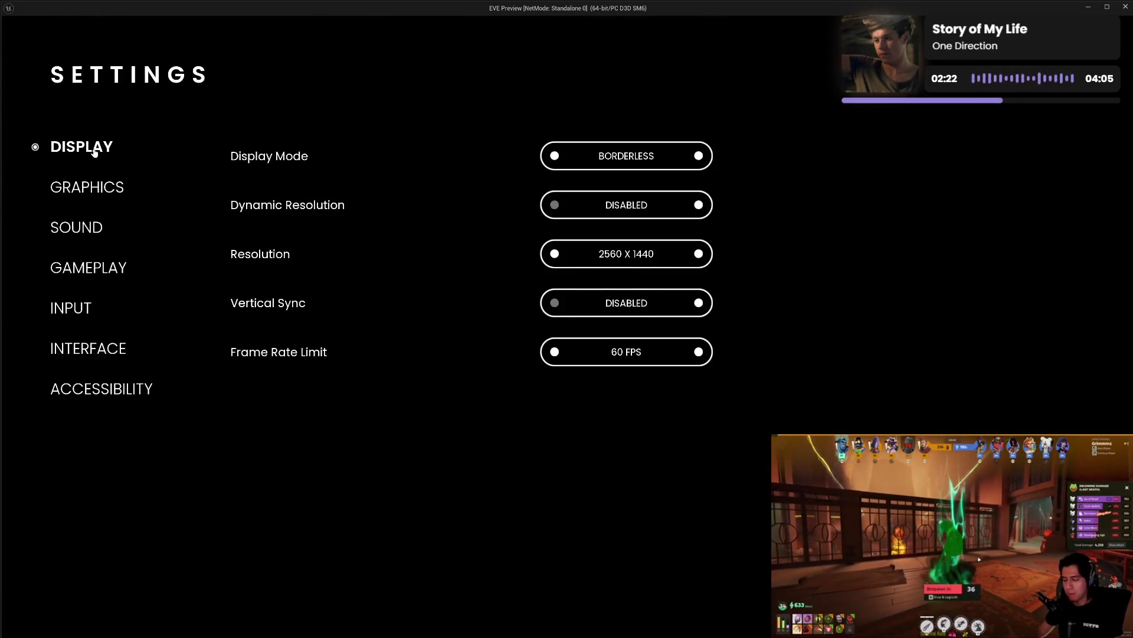
click(96, 195)
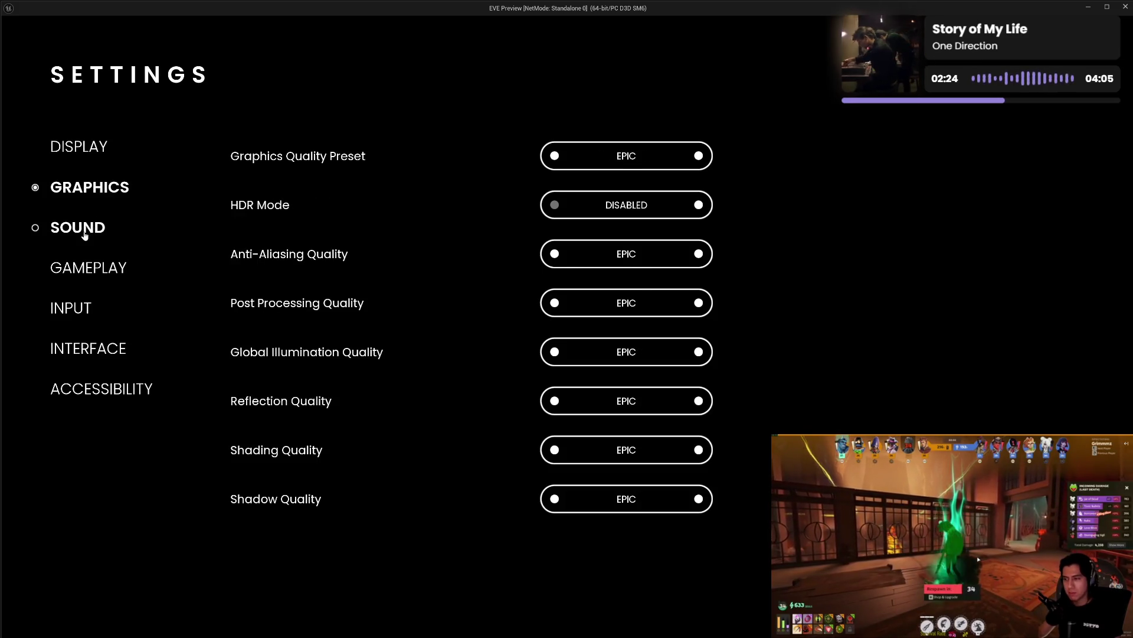
click(84, 234)
click(86, 273)
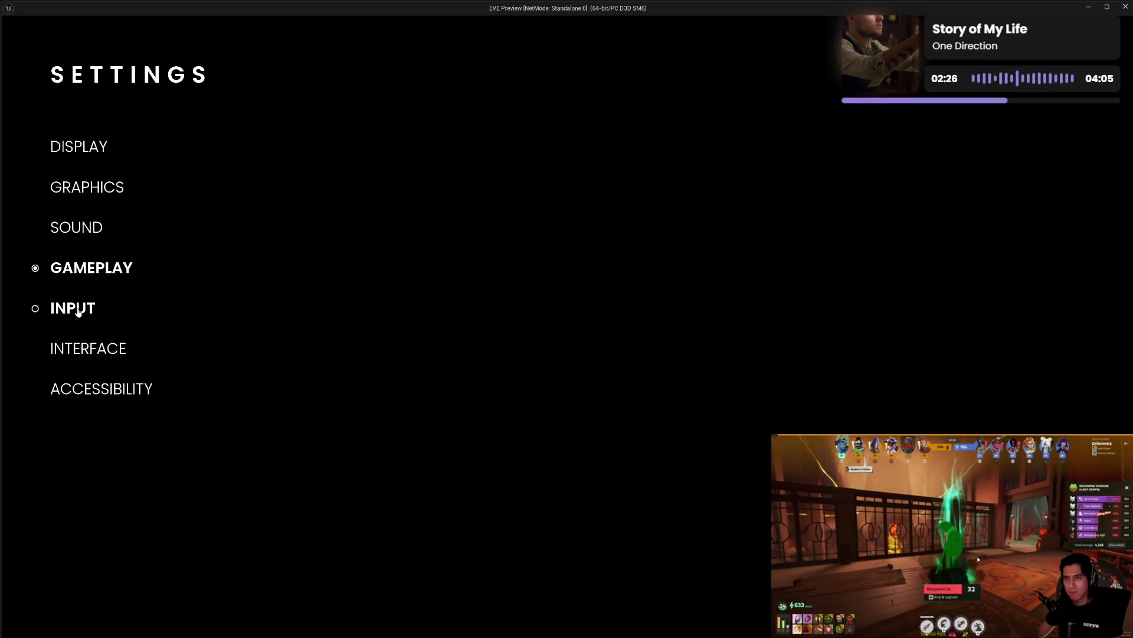
click(77, 311)
click(76, 353)
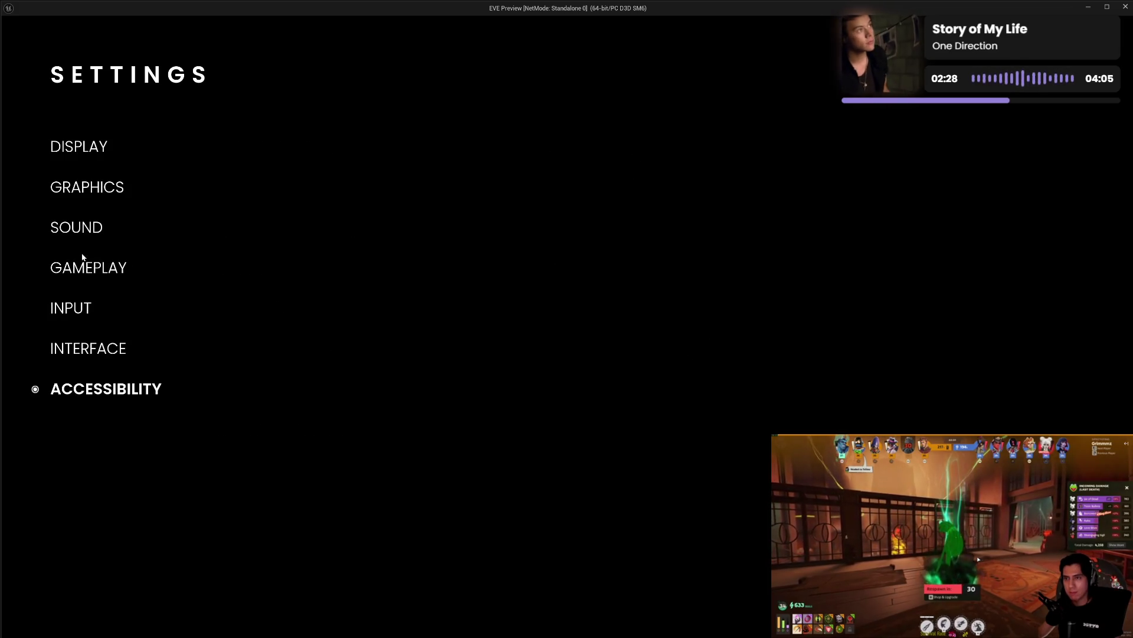
- Flip repeatedly between the Sound, Graphics and Display settings pages
click(84, 225)
click(88, 193)
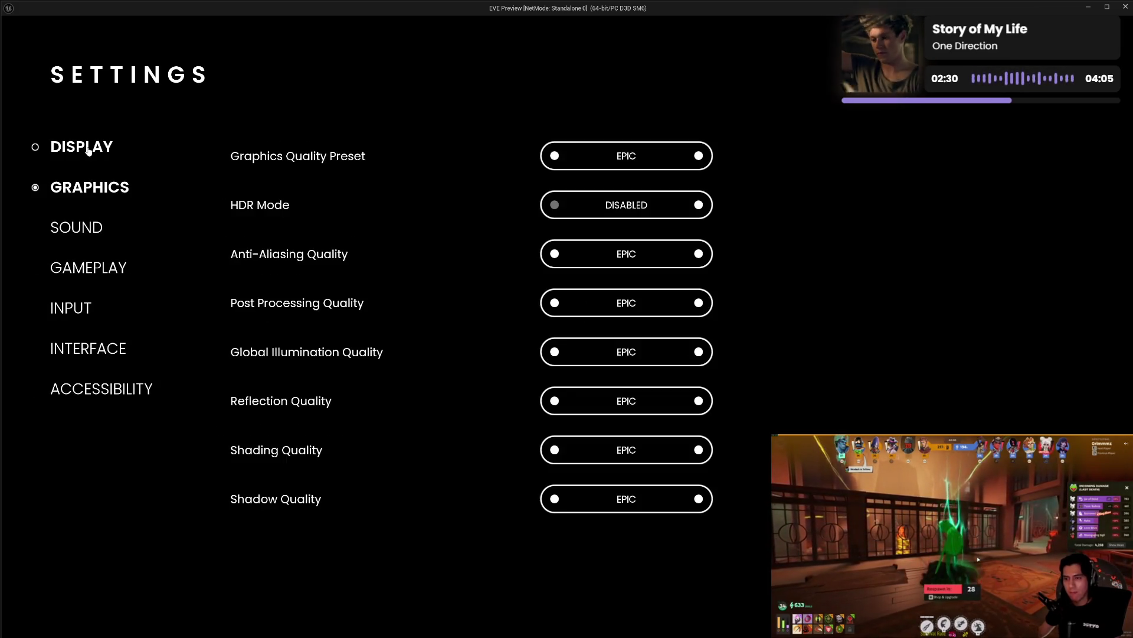
click(89, 149)
click(97, 188)
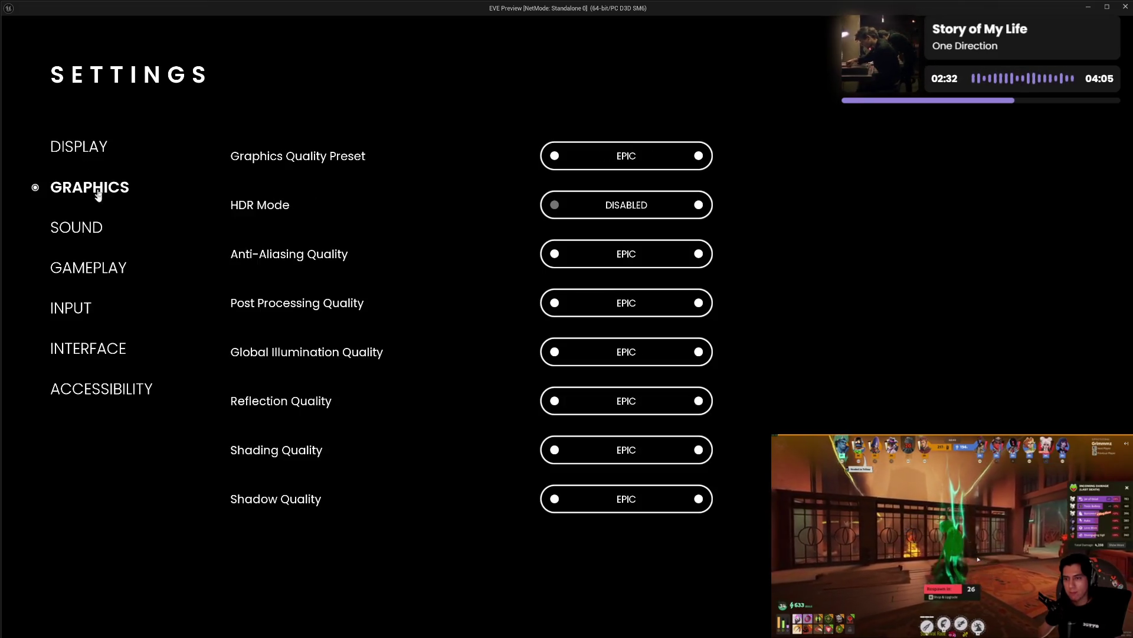
click(89, 230)
click(93, 196)
click(90, 154)
click(90, 186)
click(80, 231)
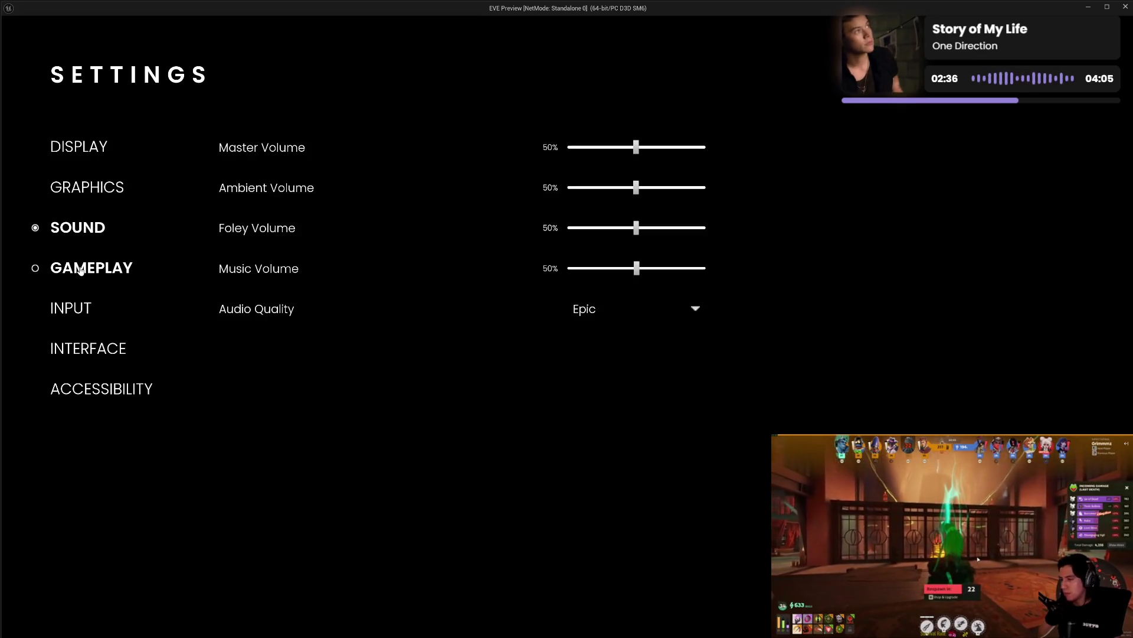
- Browse Gameplay, Input and Interface back to Display, then exit Settings to the main menu
click(83, 269)
click(73, 312)
click(78, 353)
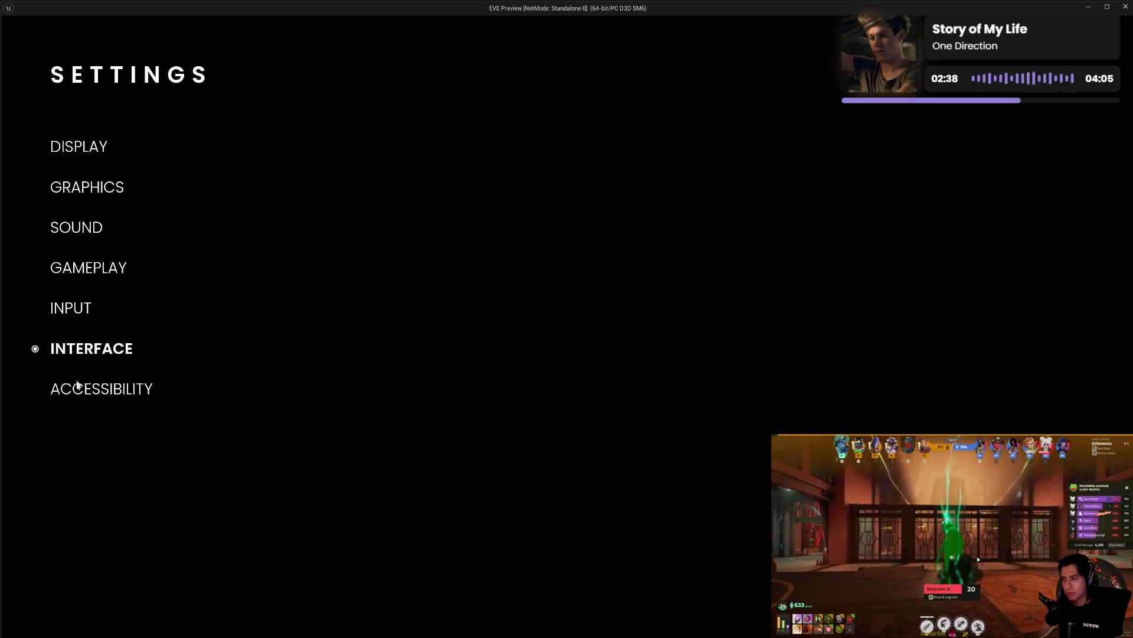
click(92, 268)
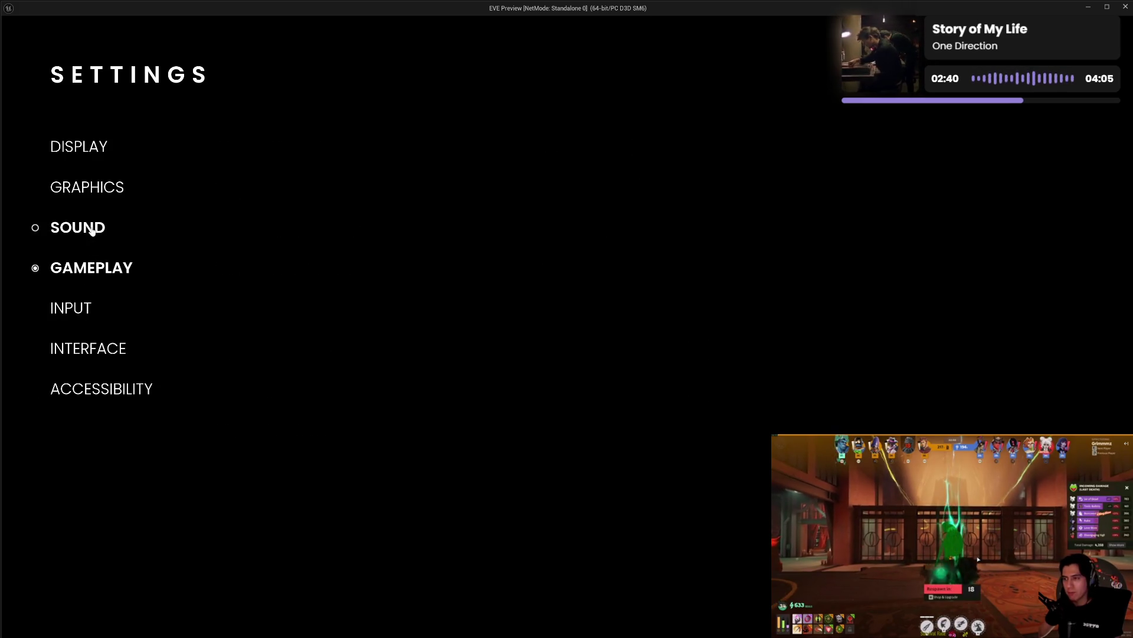
click(94, 229)
click(92, 189)
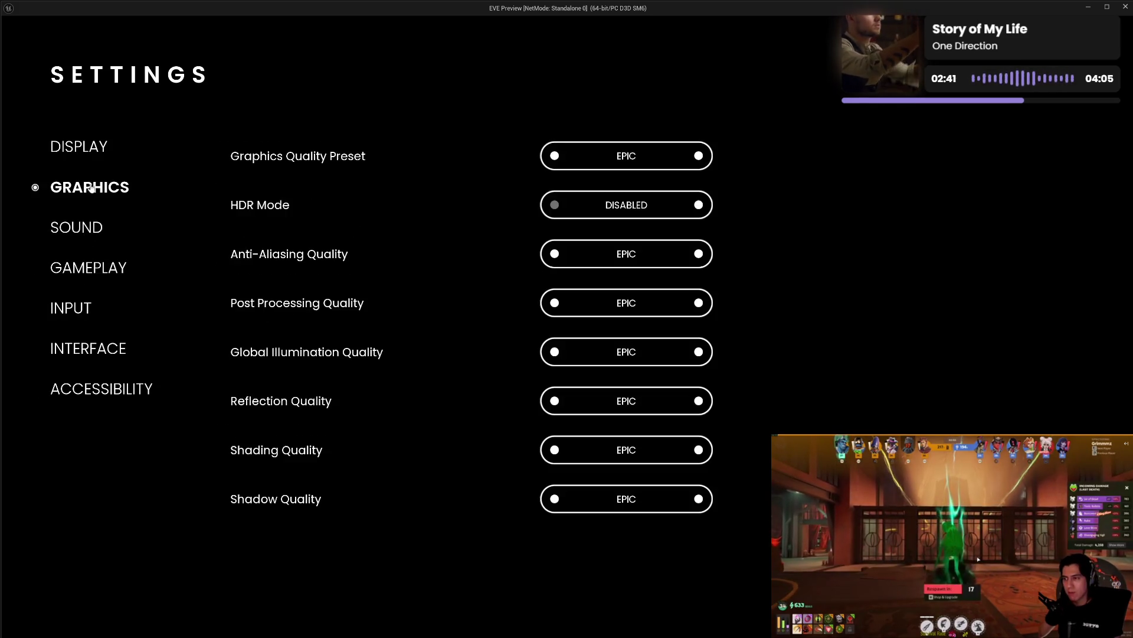
click(89, 152)
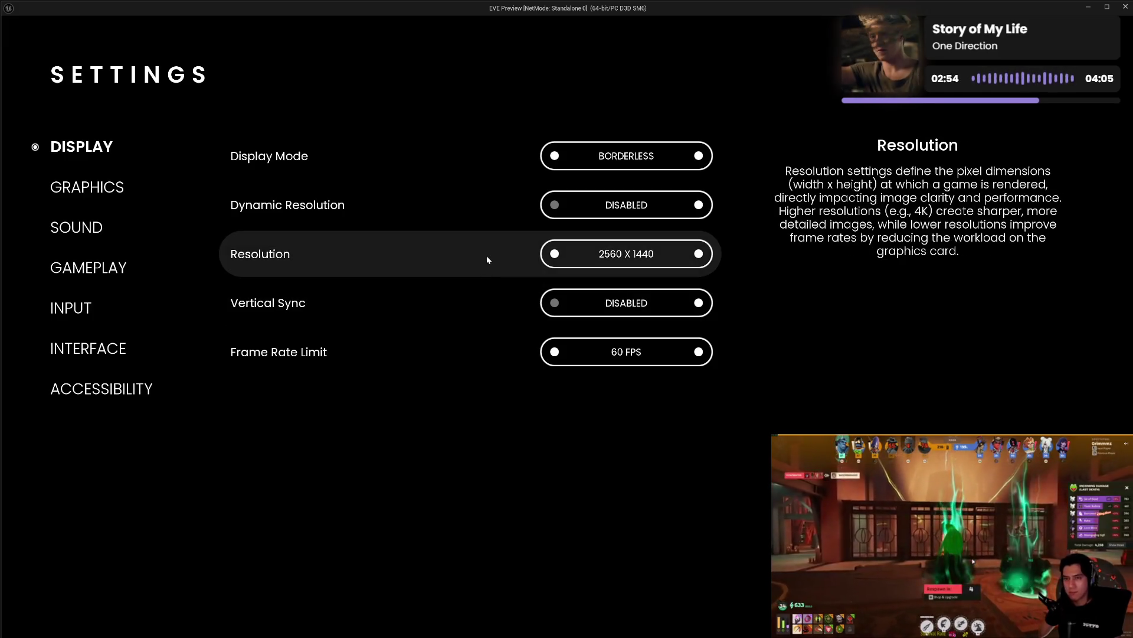
key(Escape)
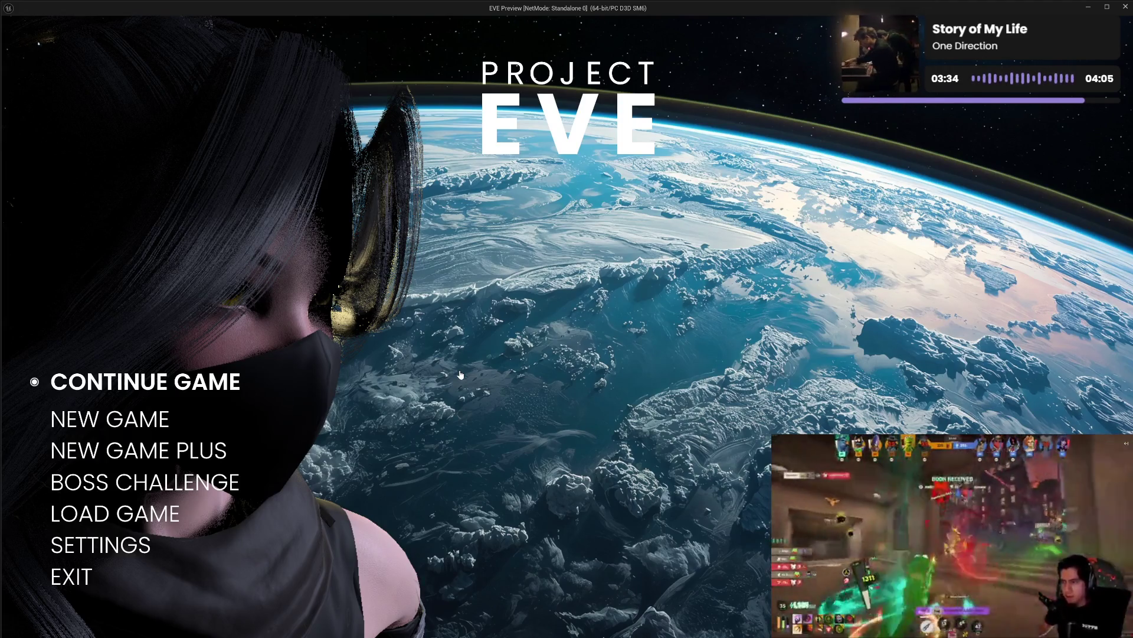
key(Return)
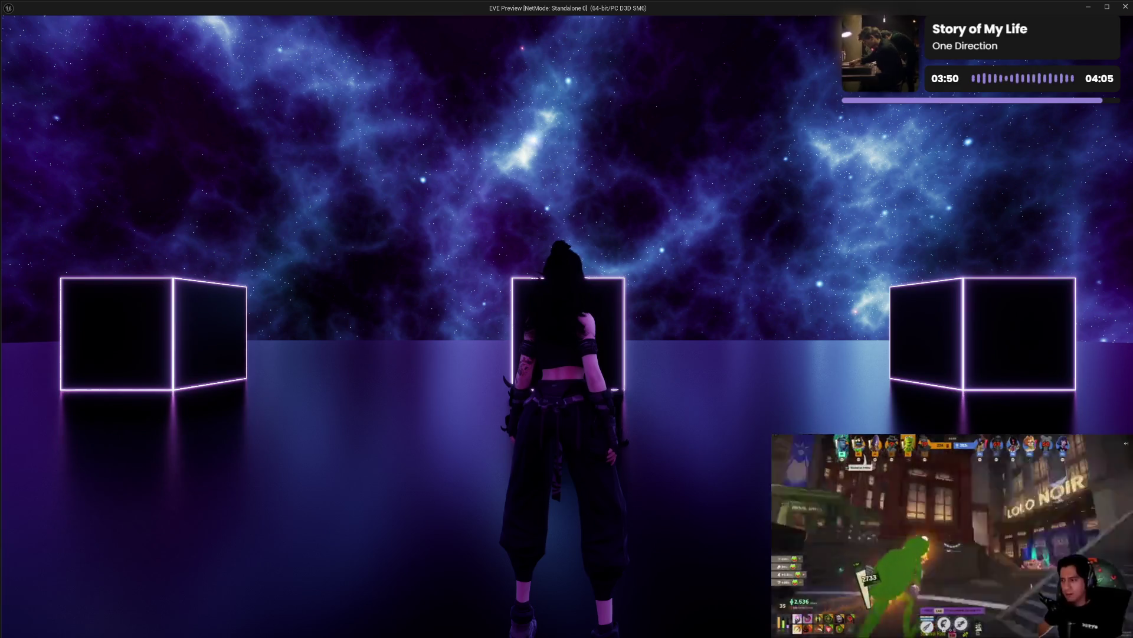
- Run the character forward over the centre cube, through the neon doorway and down the cube corridor
key(w)
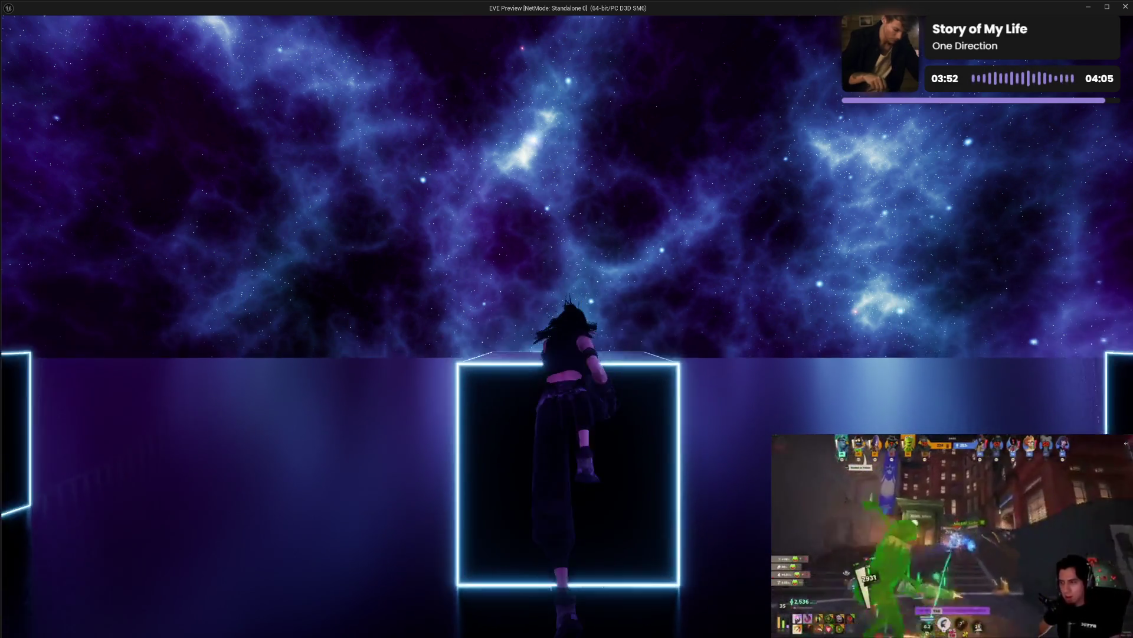
key(w)
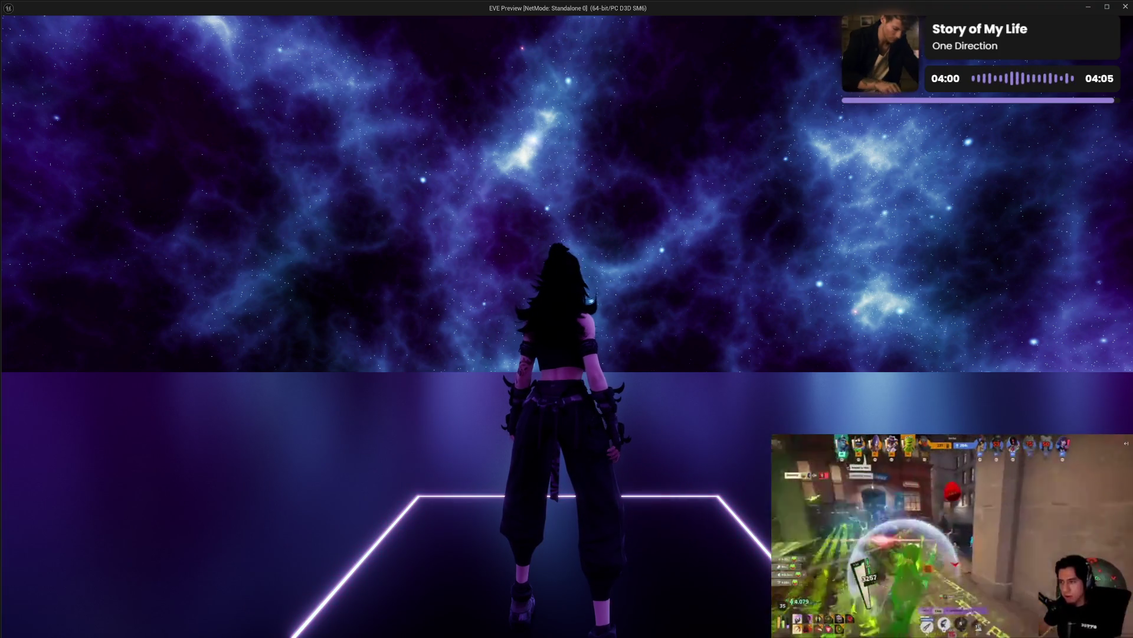
mouse_move(566, 318)
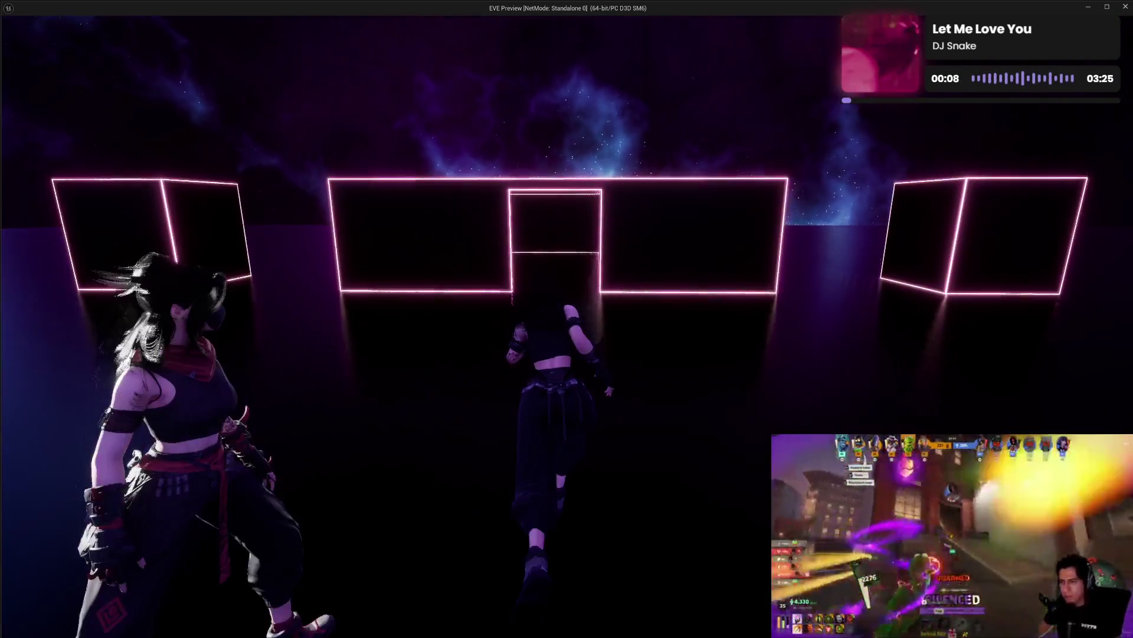
key(w)
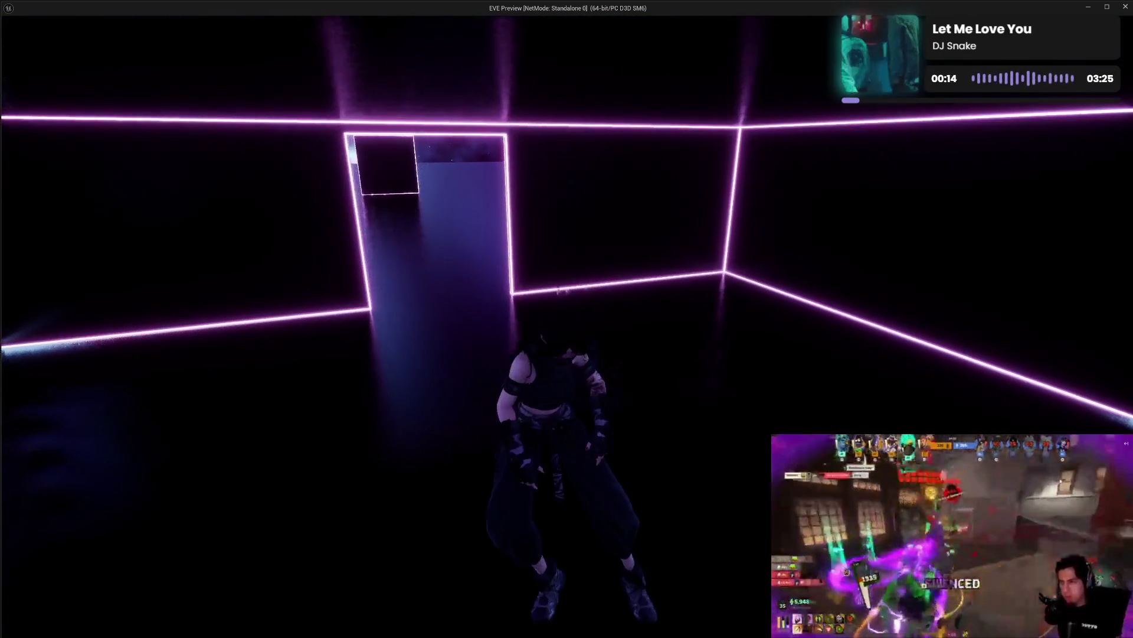
key(w)
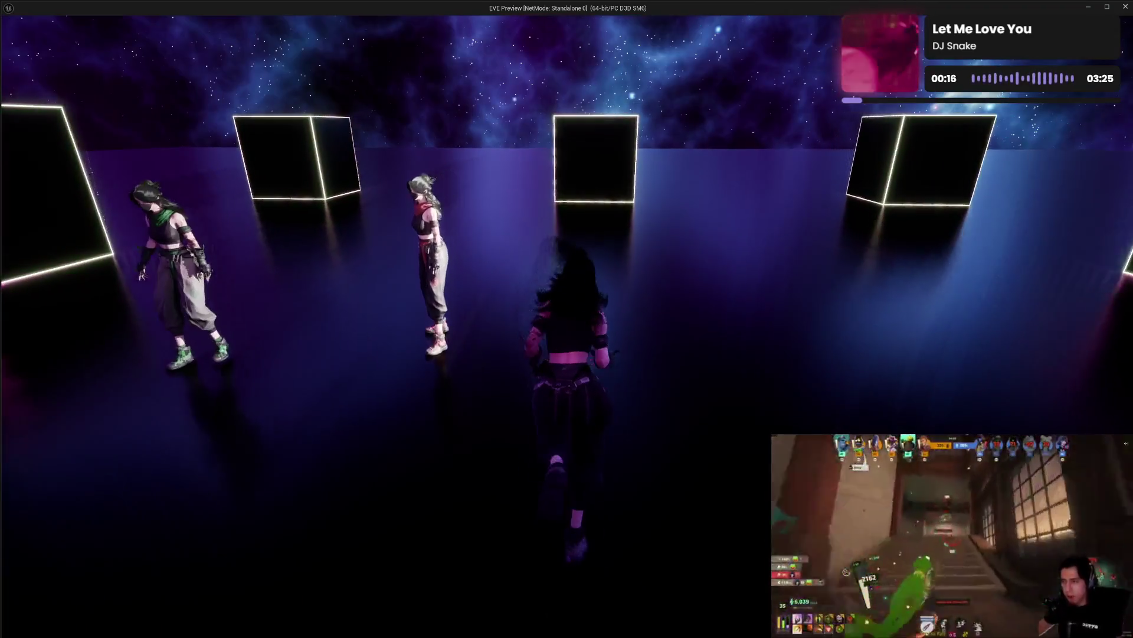
key(w)
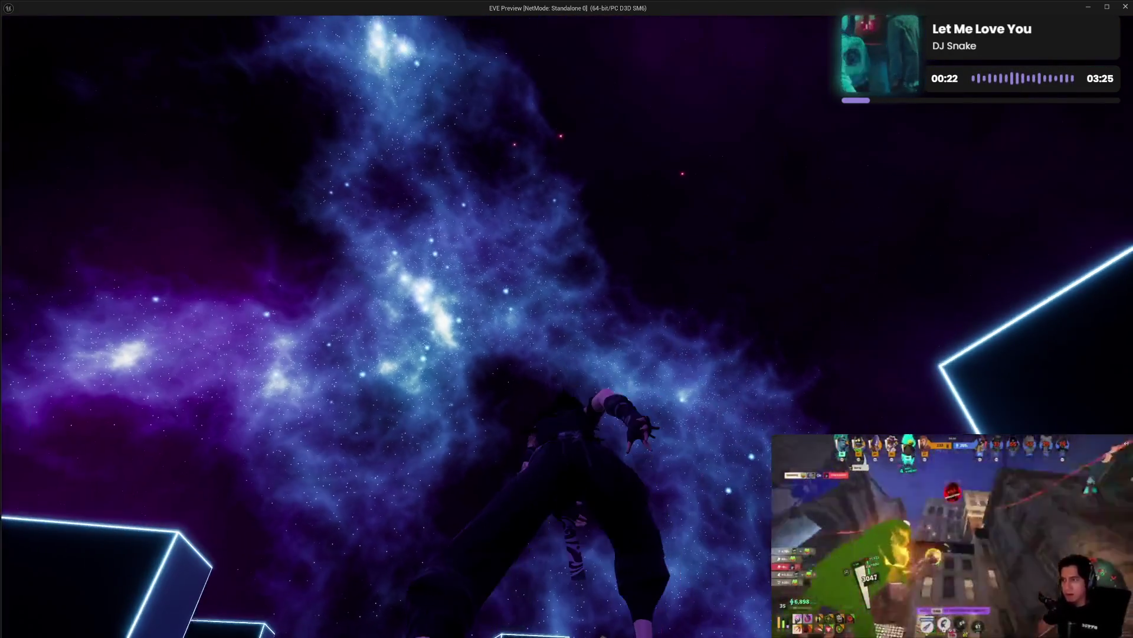
key(w)
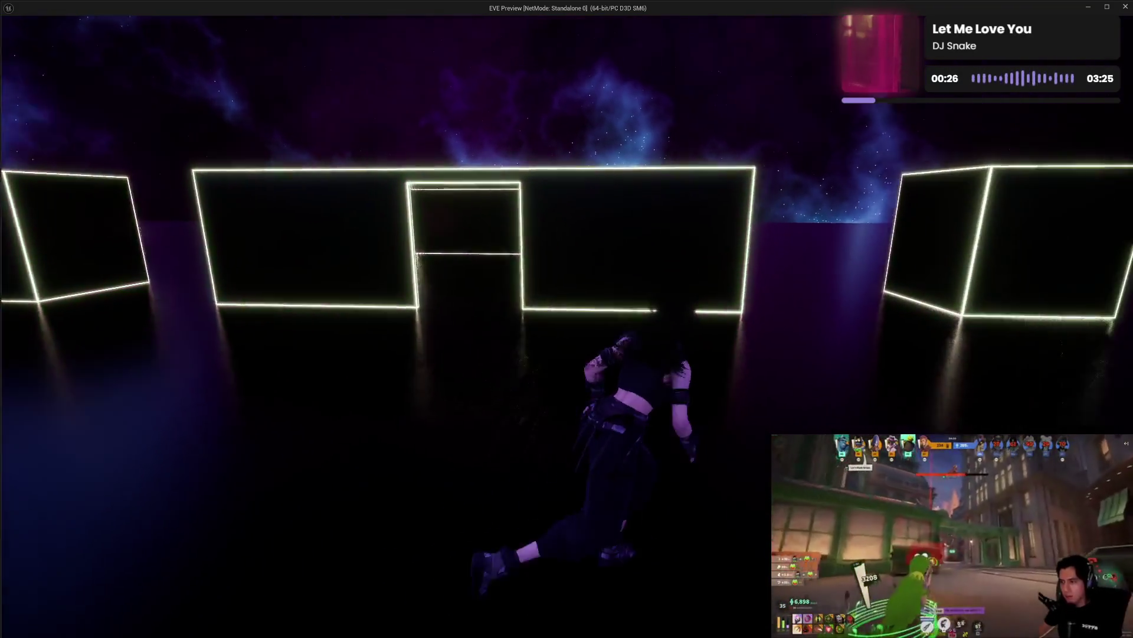
key(w)
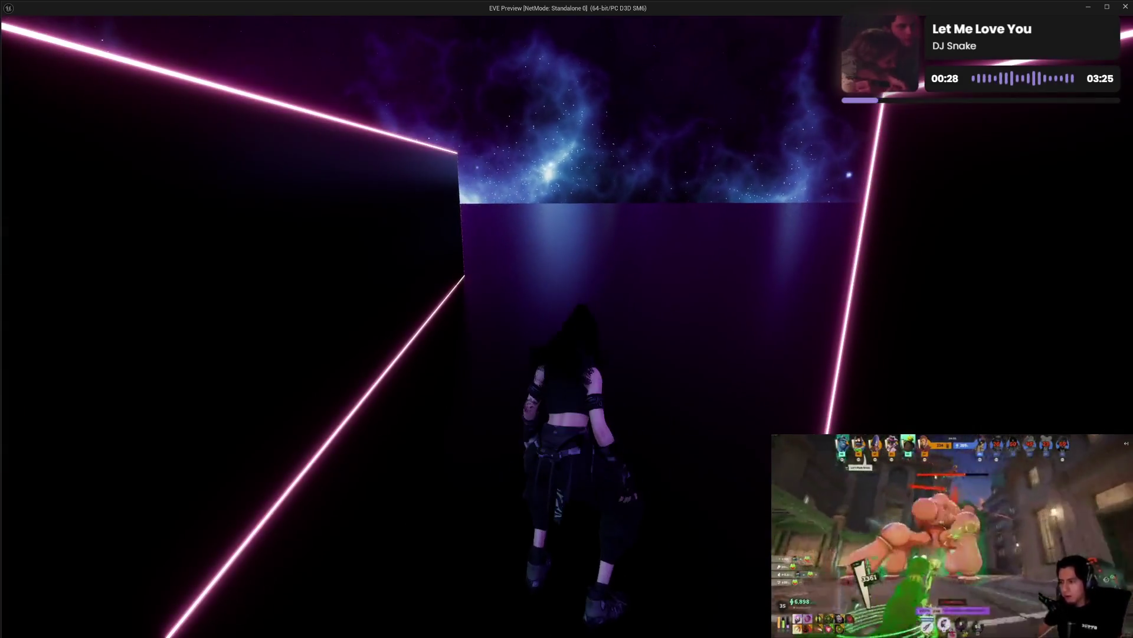
key(w)
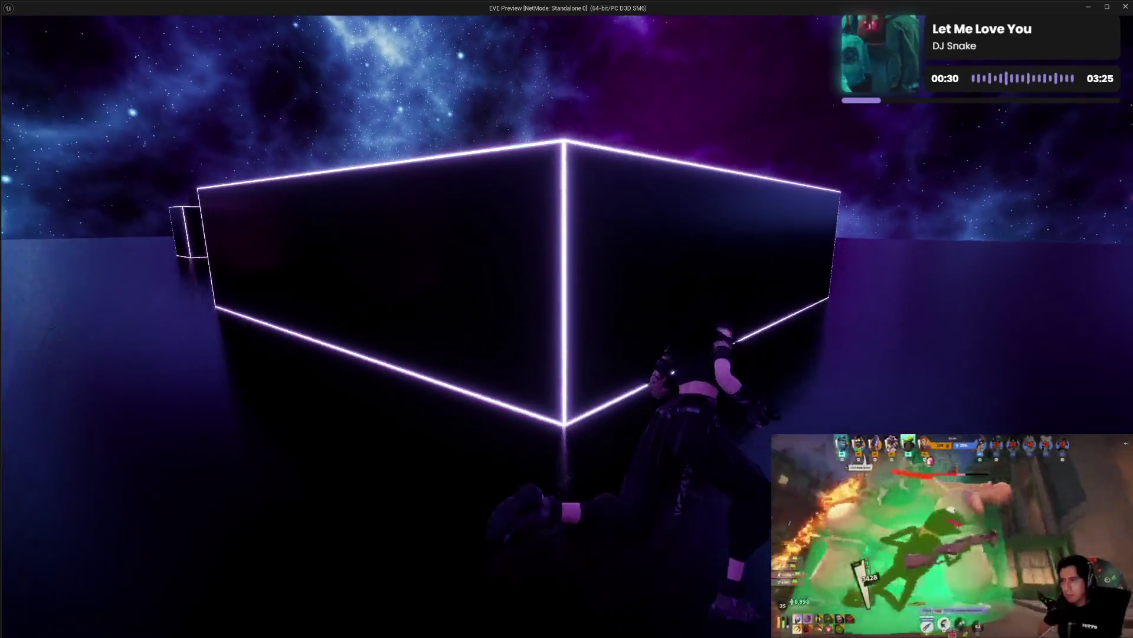
key(w)
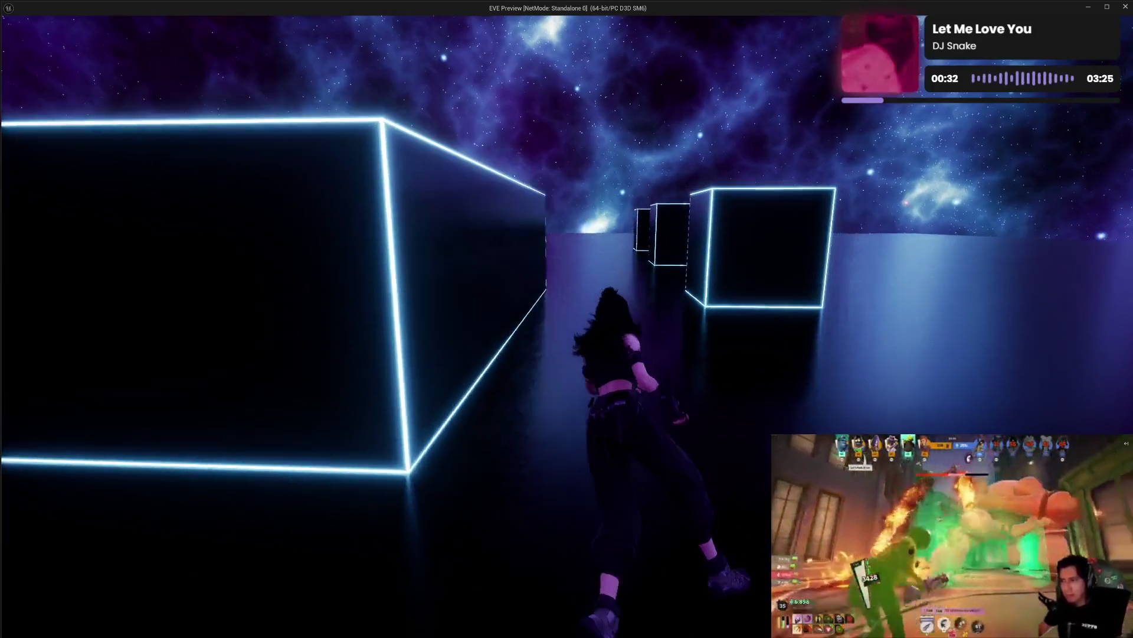
key(w)
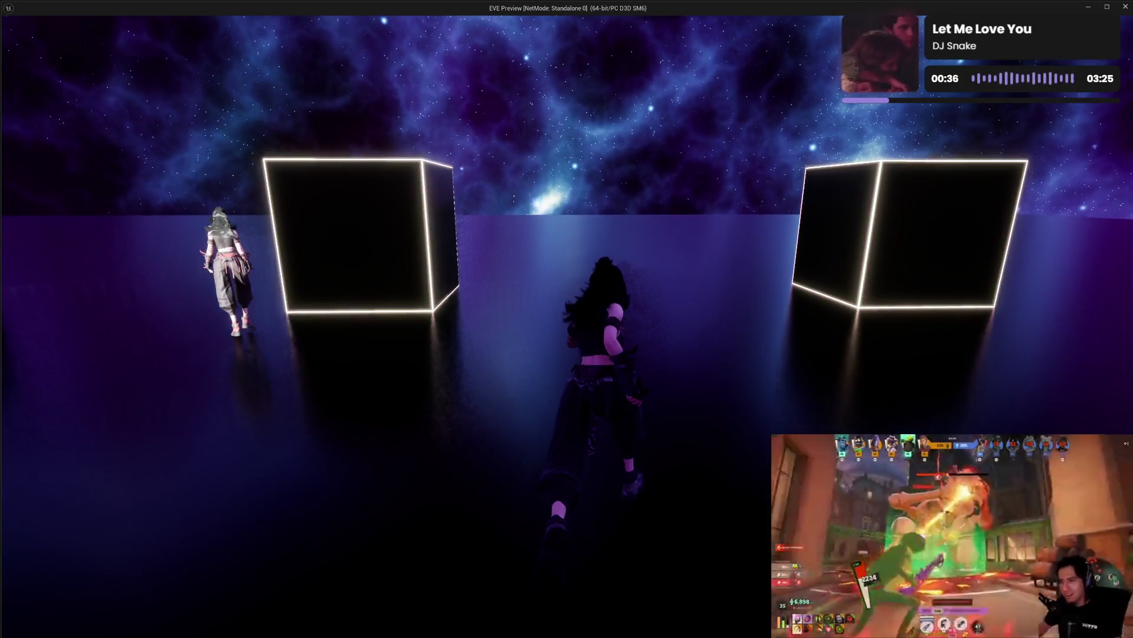
- Run the character forward past the dark wall and through the neon cubes
key(w)
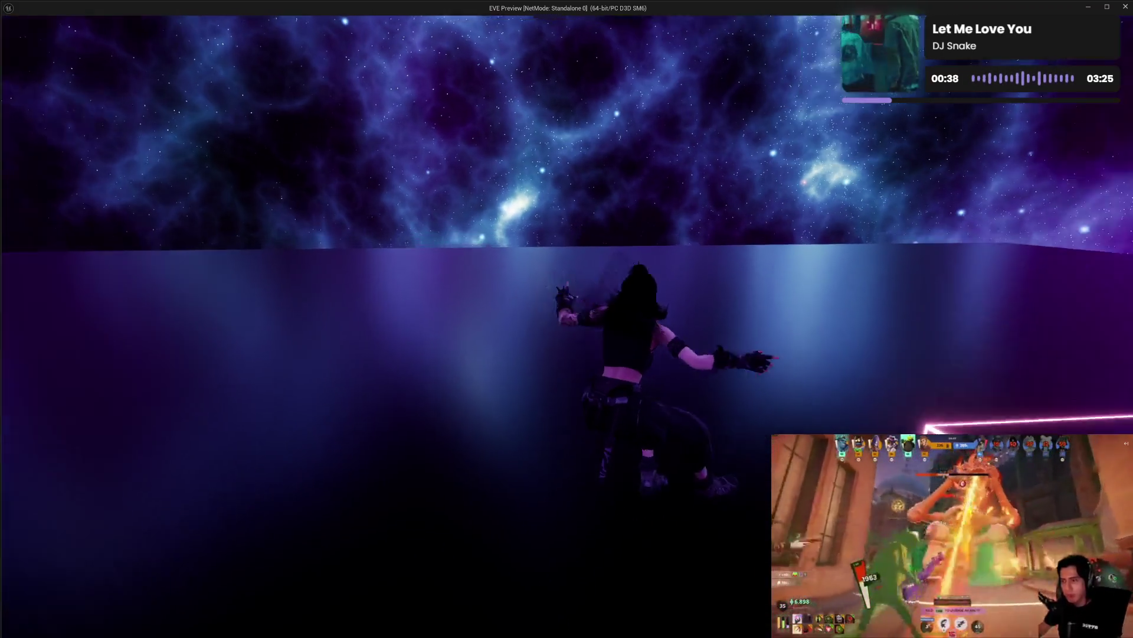
key(w)
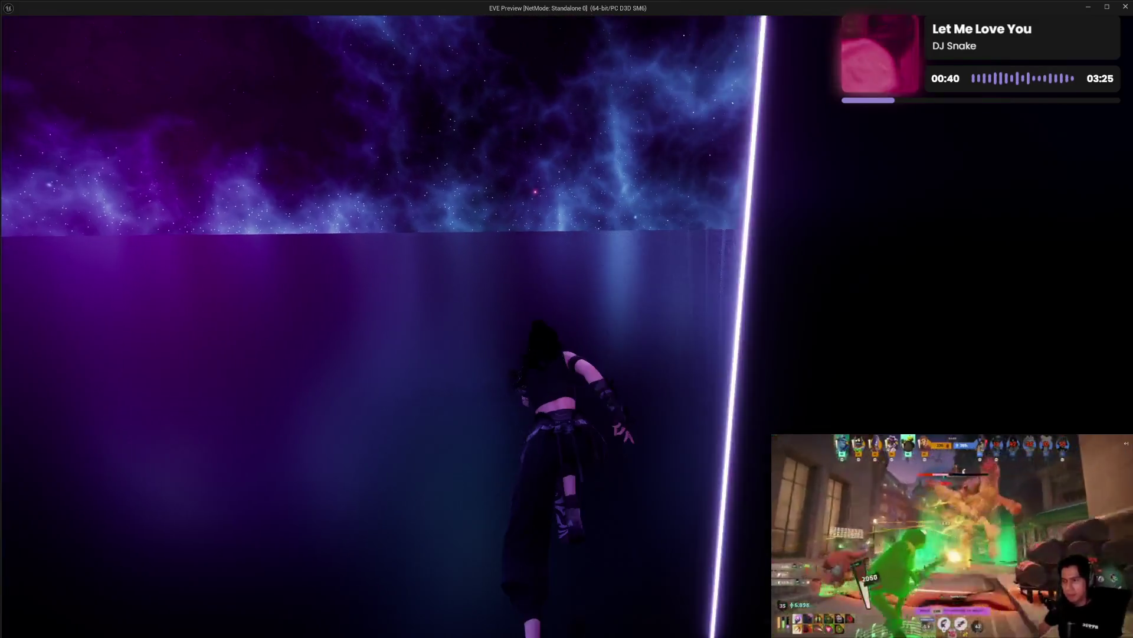
key(w)
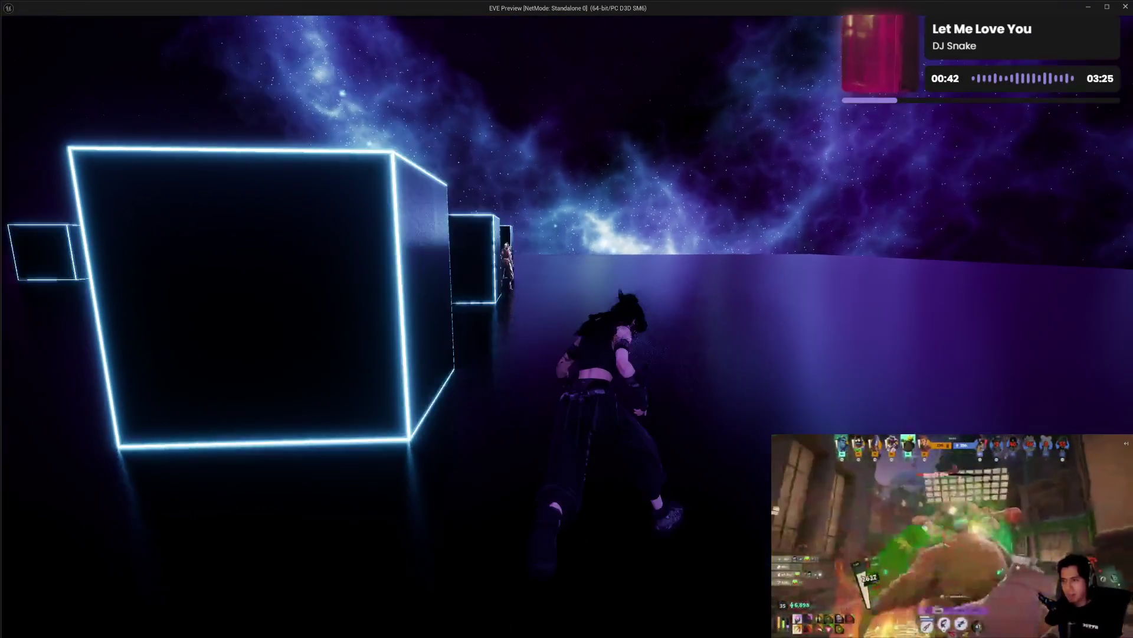
key(w)
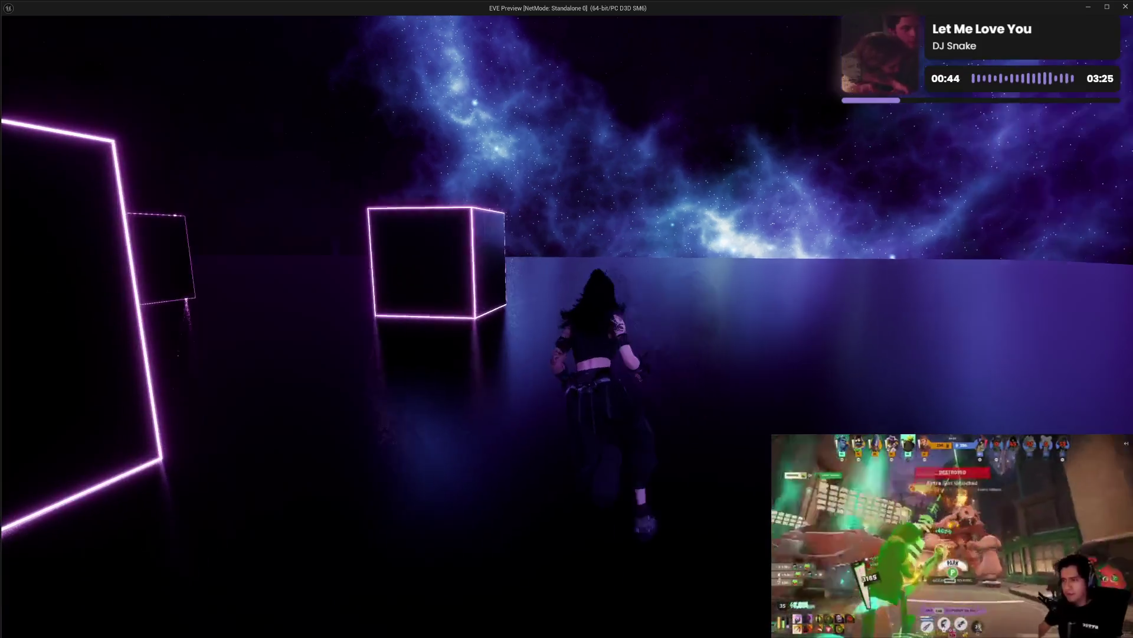
key(w)
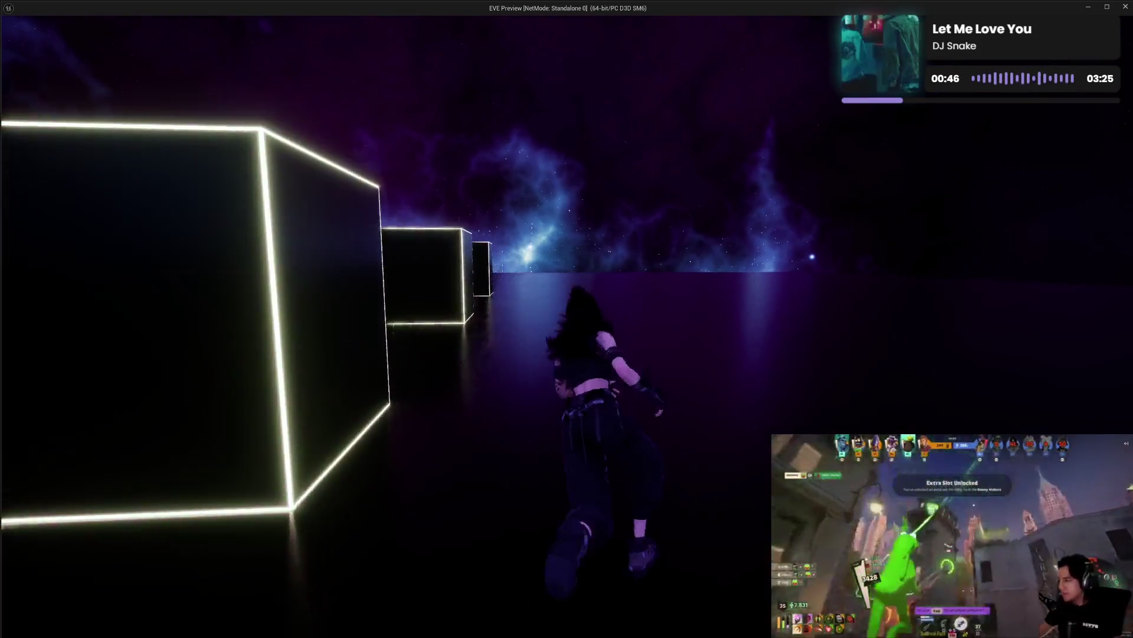
key(w)
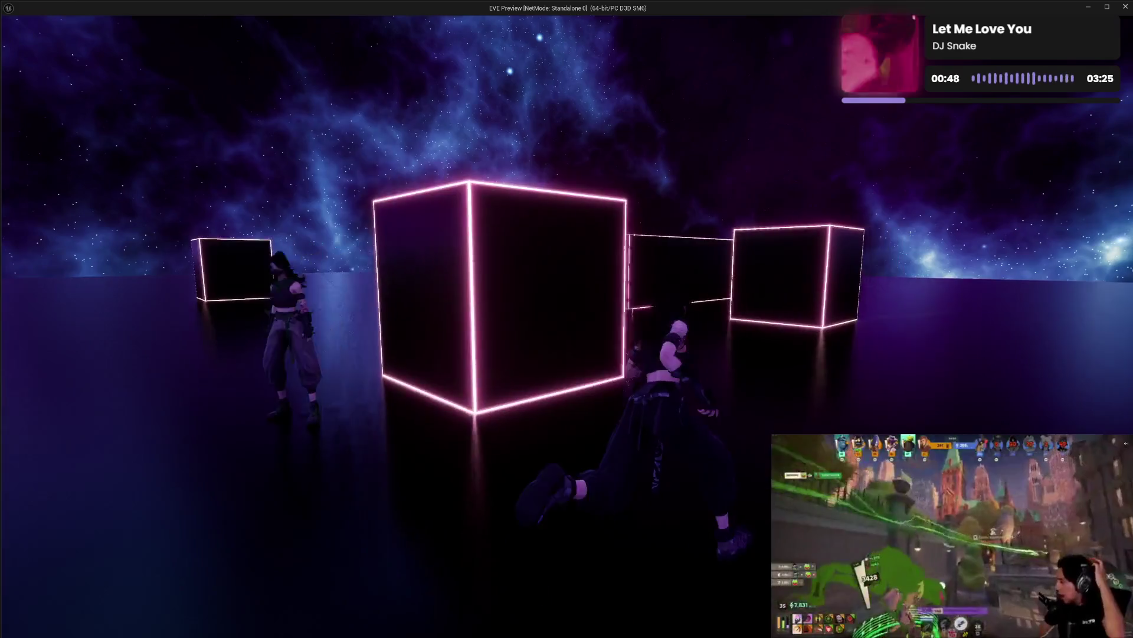
key(w)
key(w)
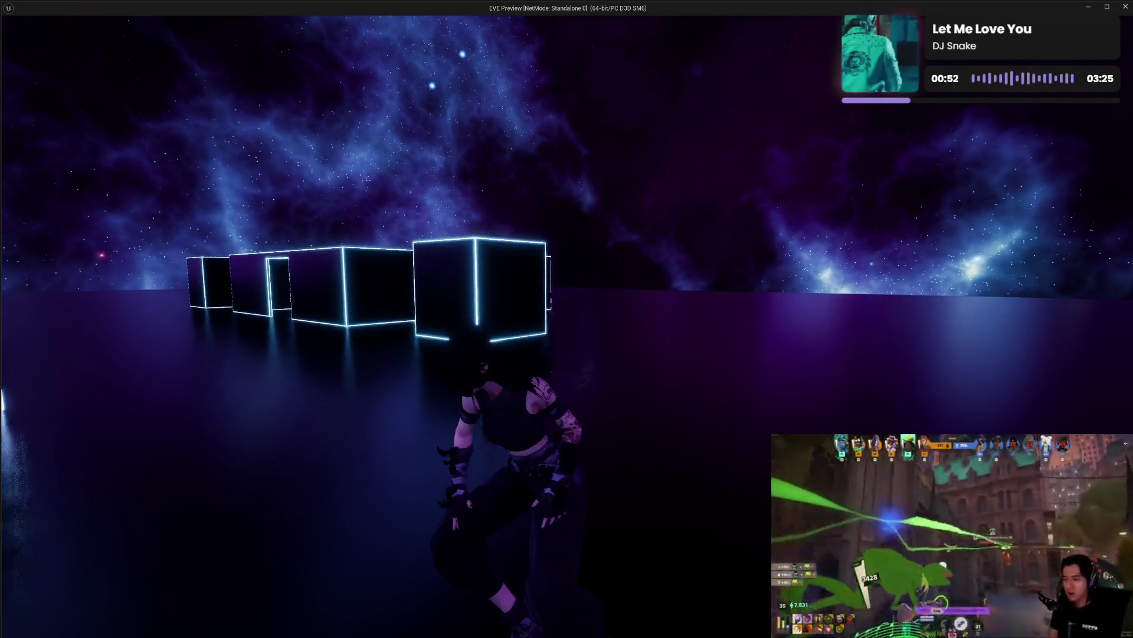
- Keep moving among the neon cubes, then leave the preview for the WBP_Settings_Graphics graph
key(w)
key(w)
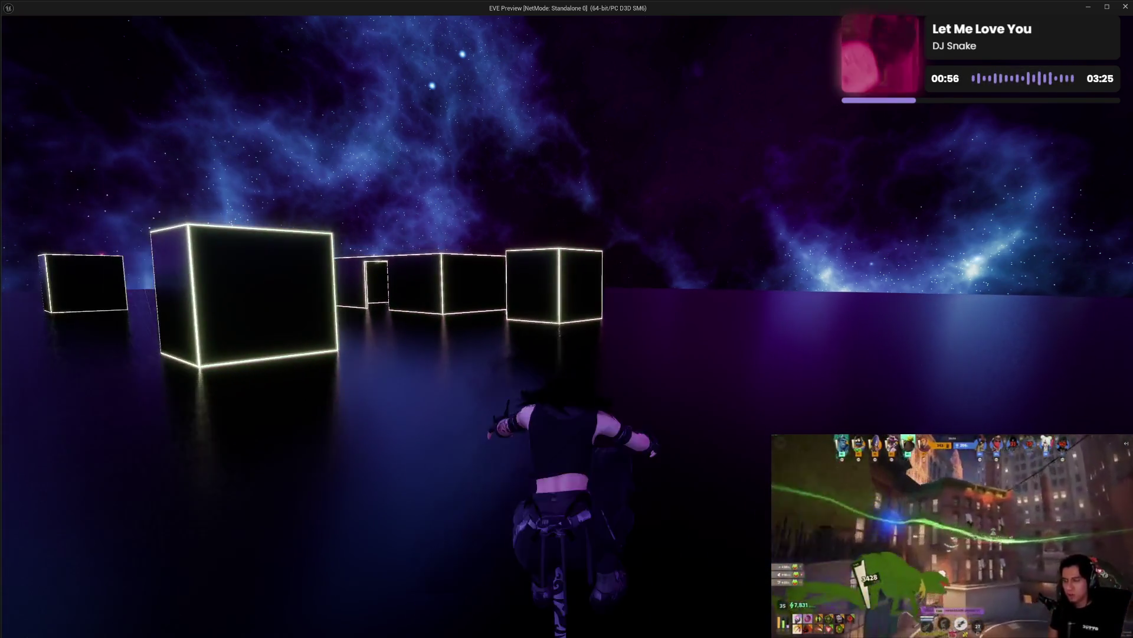
key(w)
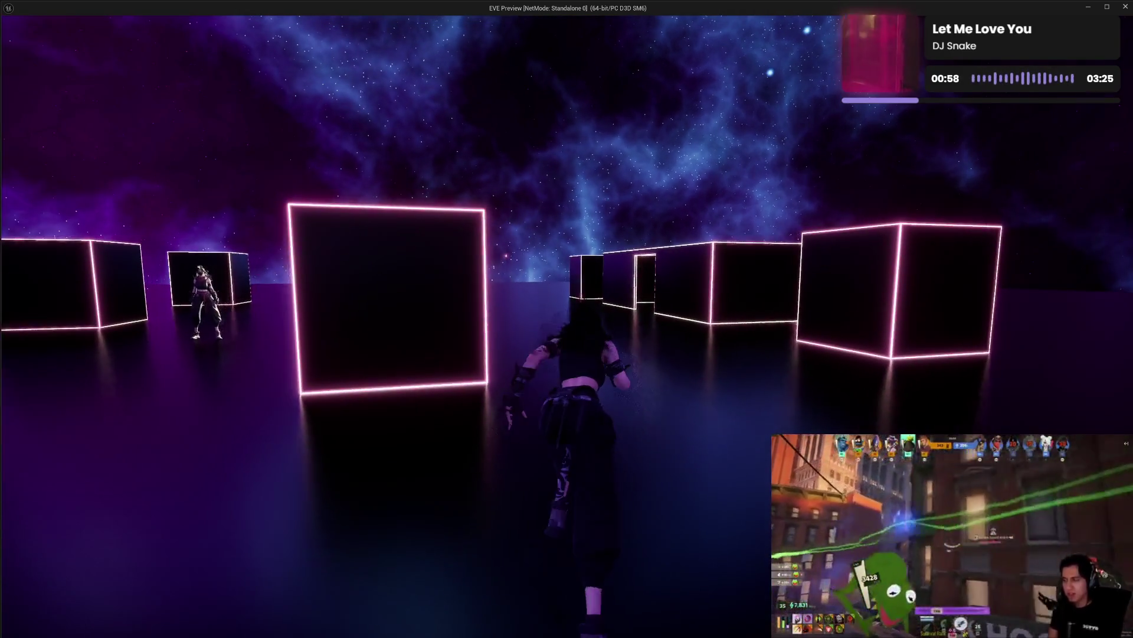
key(w)
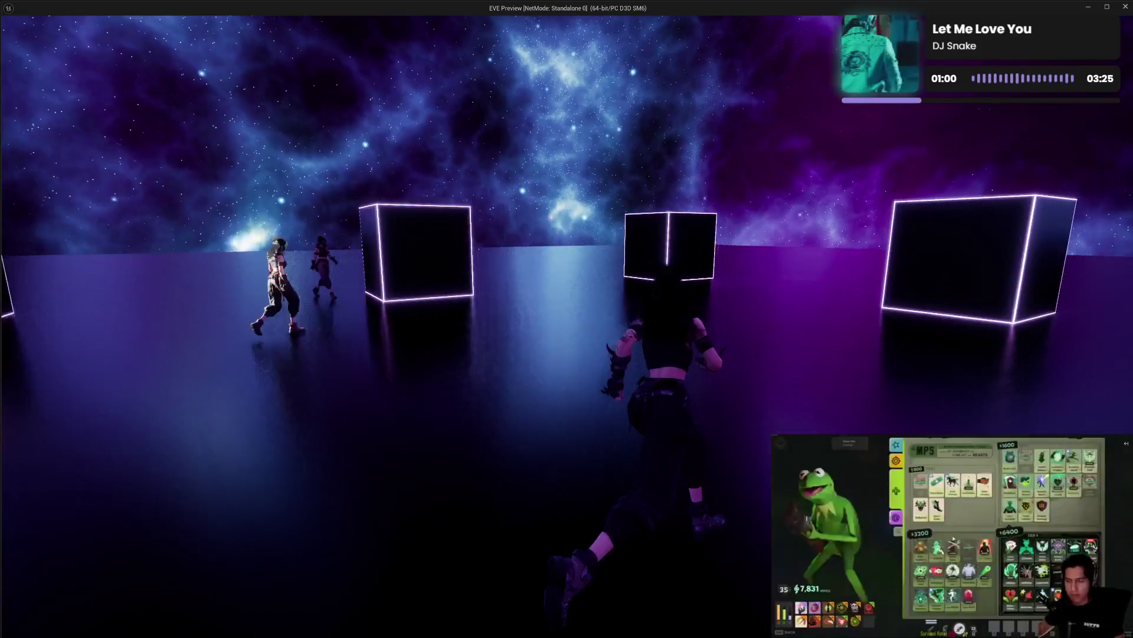
key(w)
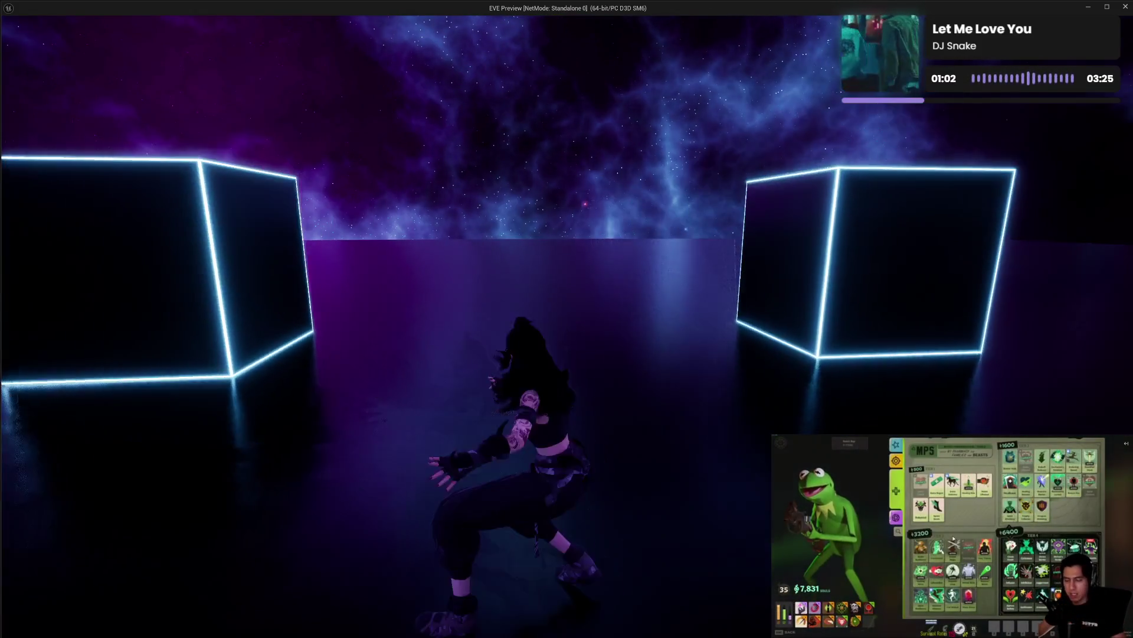
key(w)
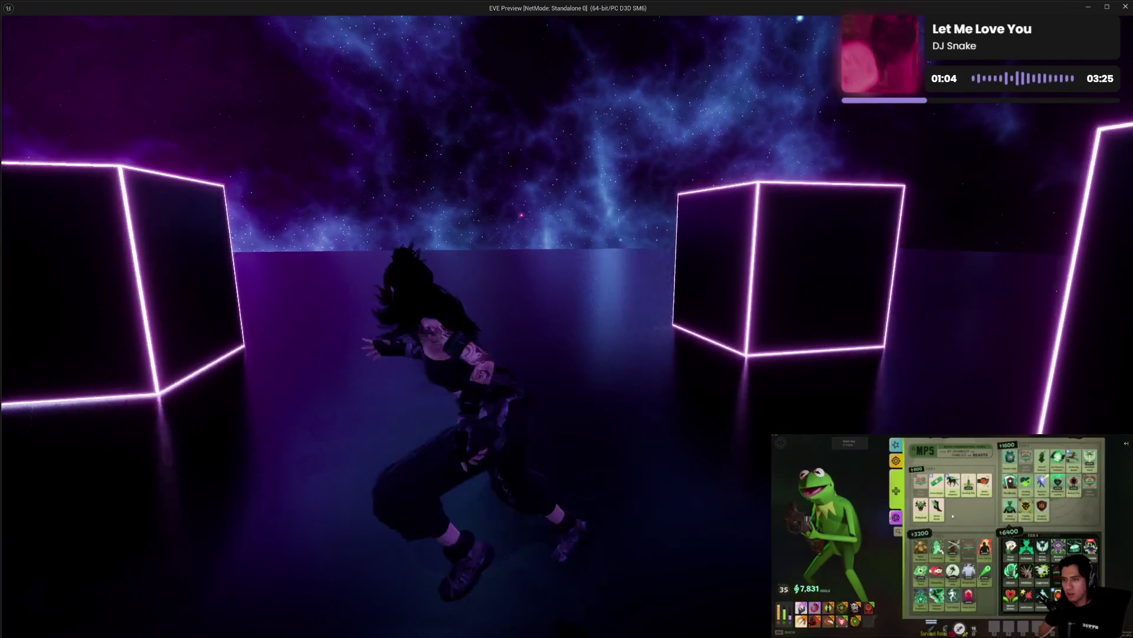
key(w)
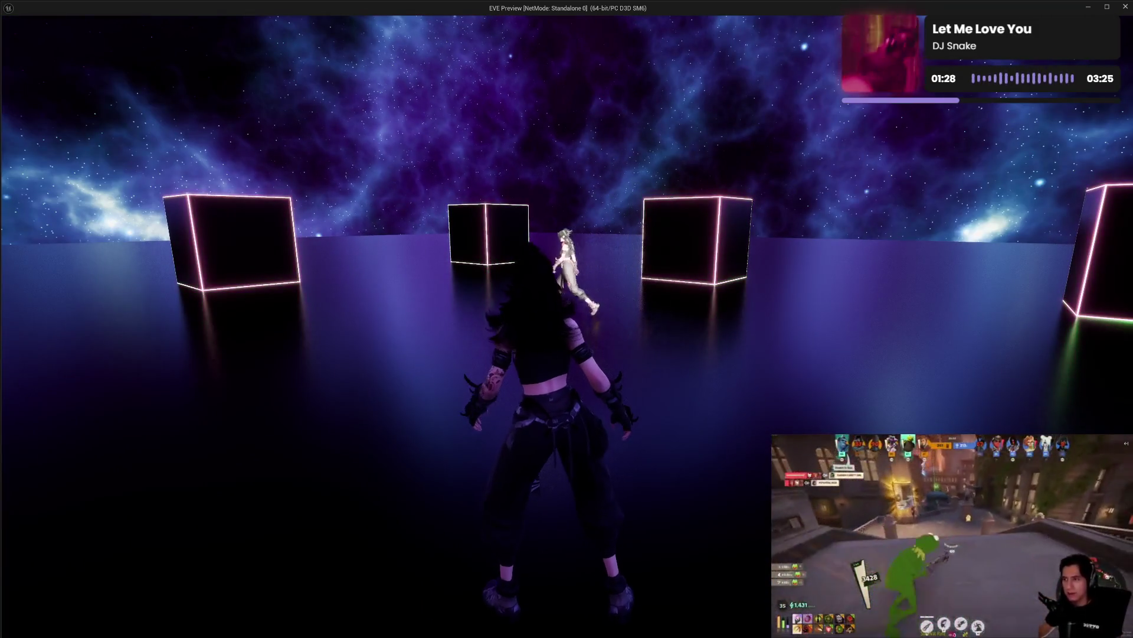
key(alt+Tab)
mouse_move(753, 392)
mouse_down()
mouse_move(809, 399)
mouse_move(796, 307)
mouse_up()
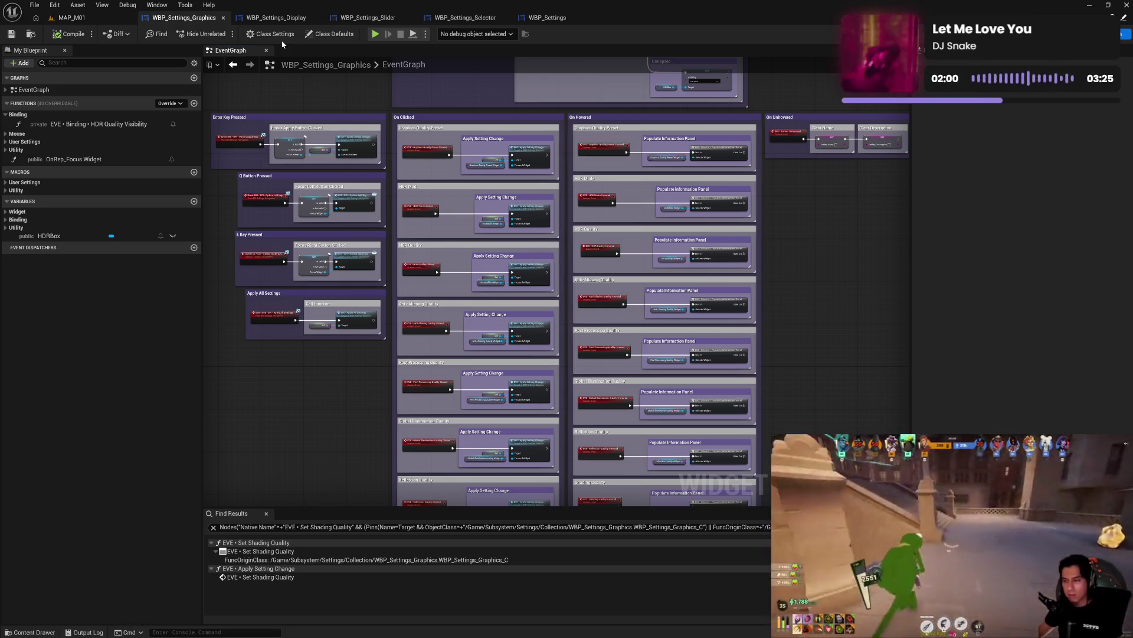
- Pan the Graphics graph toward the On Initialized nodes, then switch to WBP_Settings_Display
mouse_move(842, 223)
mouse_down()
mouse_move(742, 280)
mouse_move(711, 335)
mouse_move(561, 317)
mouse_move(594, 274)
mouse_move(557, 266)
mouse_move(539, 193)
mouse_up()
click(277, 18)
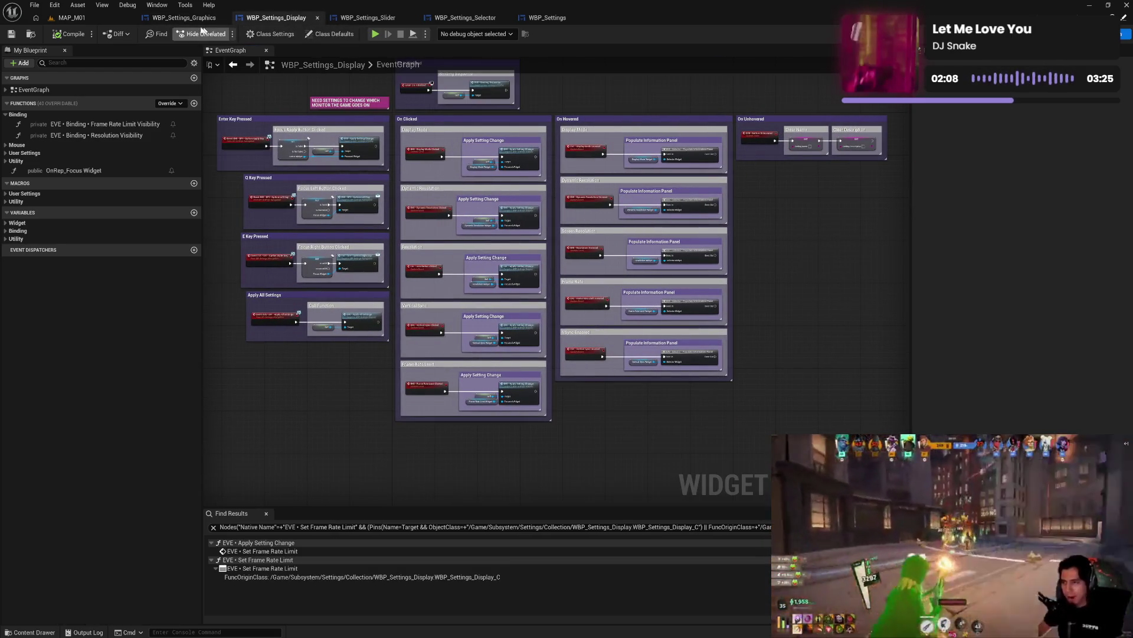
- Move the Frame Rate comment below VSync Enabled, retitle it Frame Rate Limit, and save
click(188, 19)
click(275, 18)
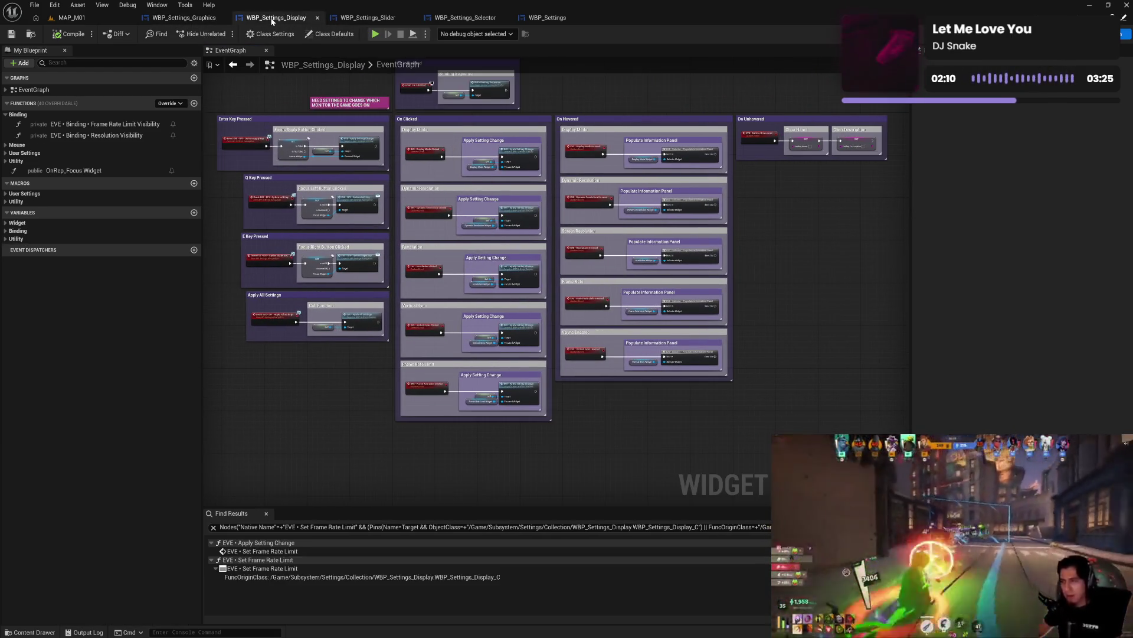
click(8, 115)
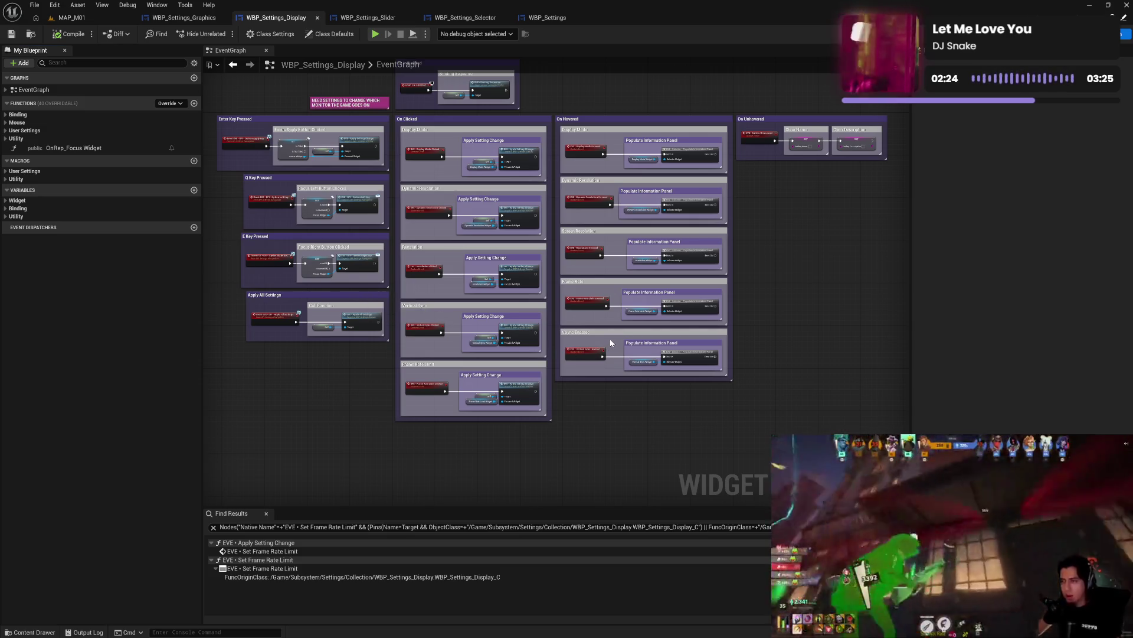
scroll(611, 343, up, 3)
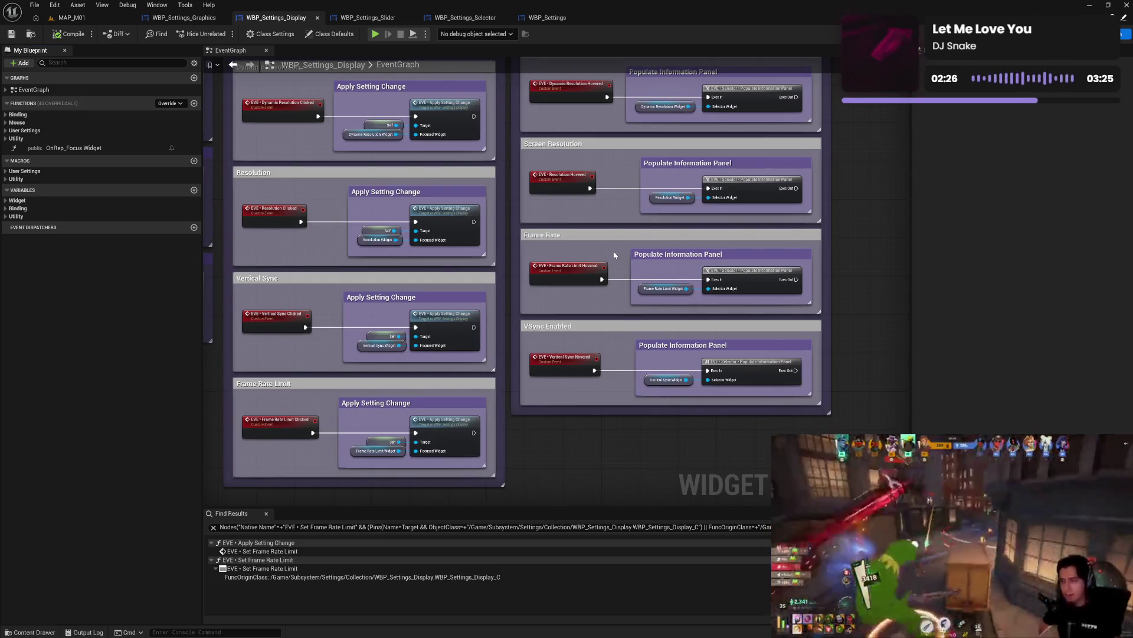
drag(605, 235, 606, 420)
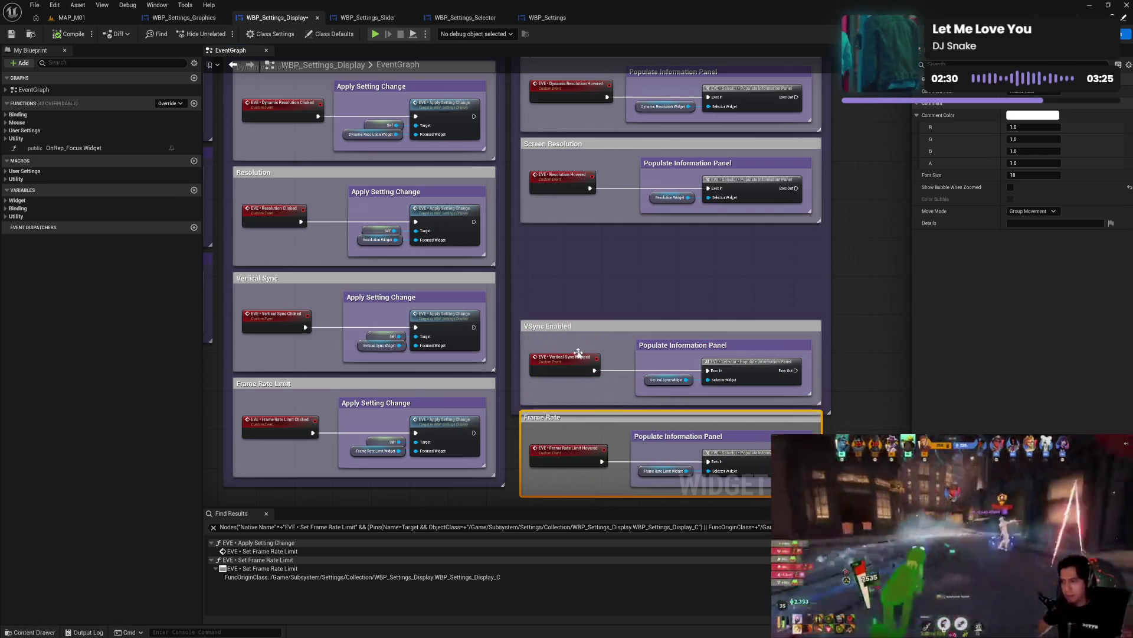
ctrl+click(567, 337)
drag(565, 338, 563, 237)
double_click(561, 328)
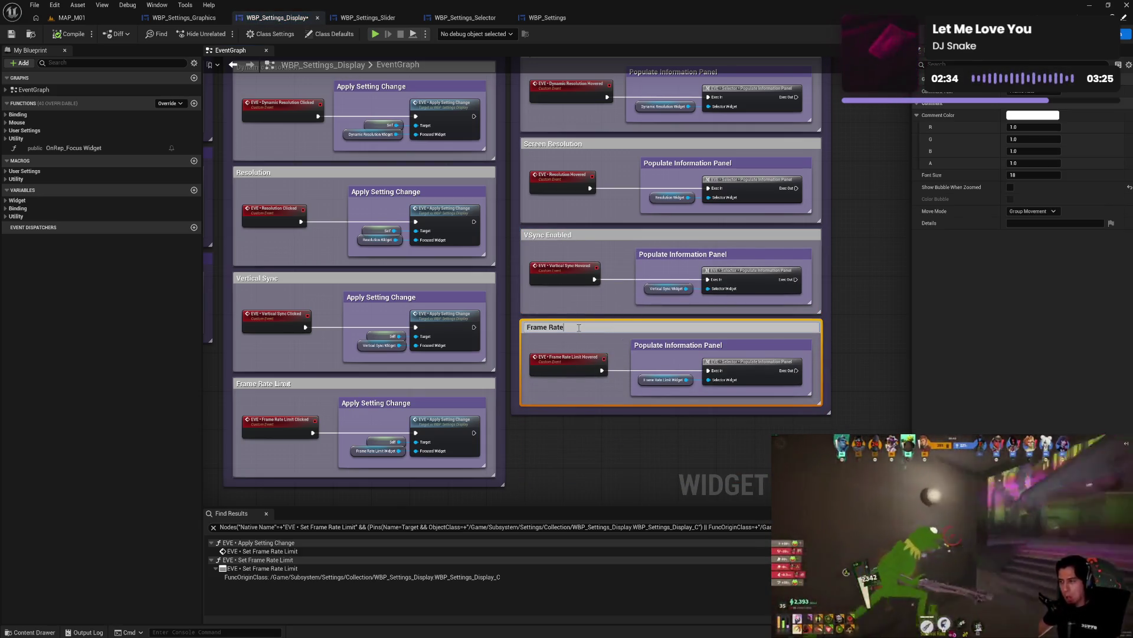
text( Limit)
key(Return)
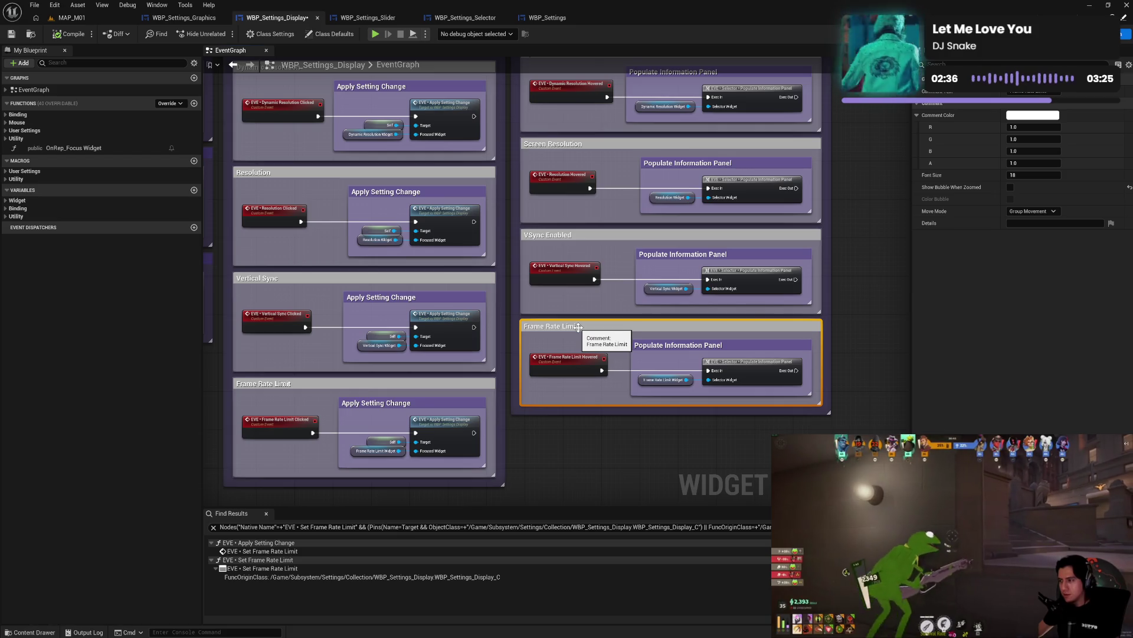
click(11, 33)
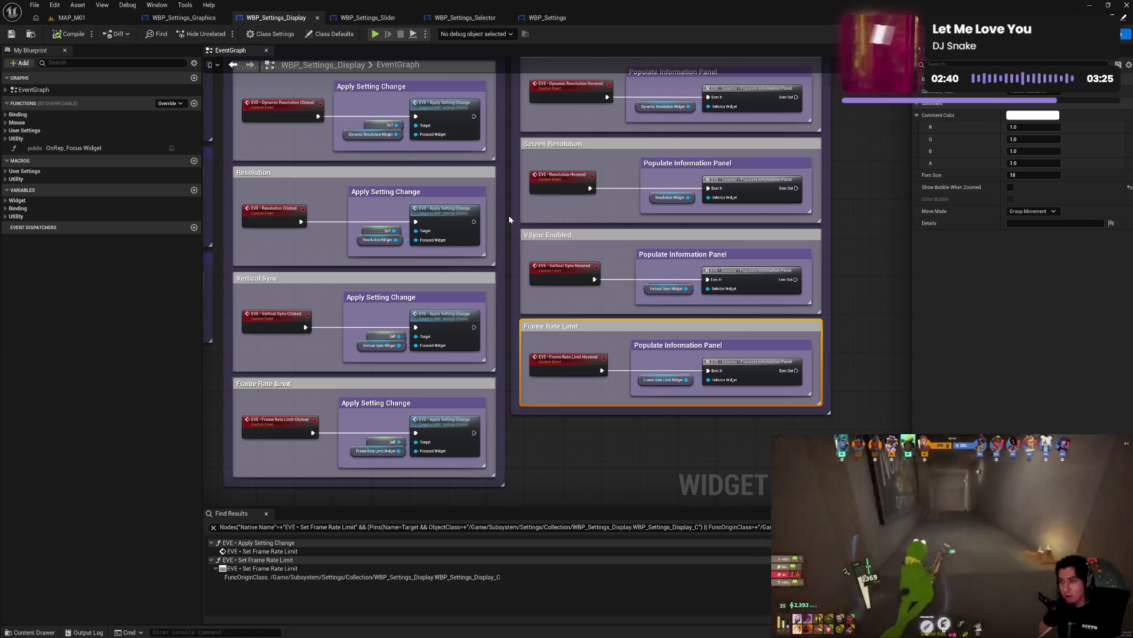
- Shorten the Screen Resolution comment to Resolution, save and compile, then open WBP_Settings
double_click(557, 145)
drag(551, 145, 516, 149)
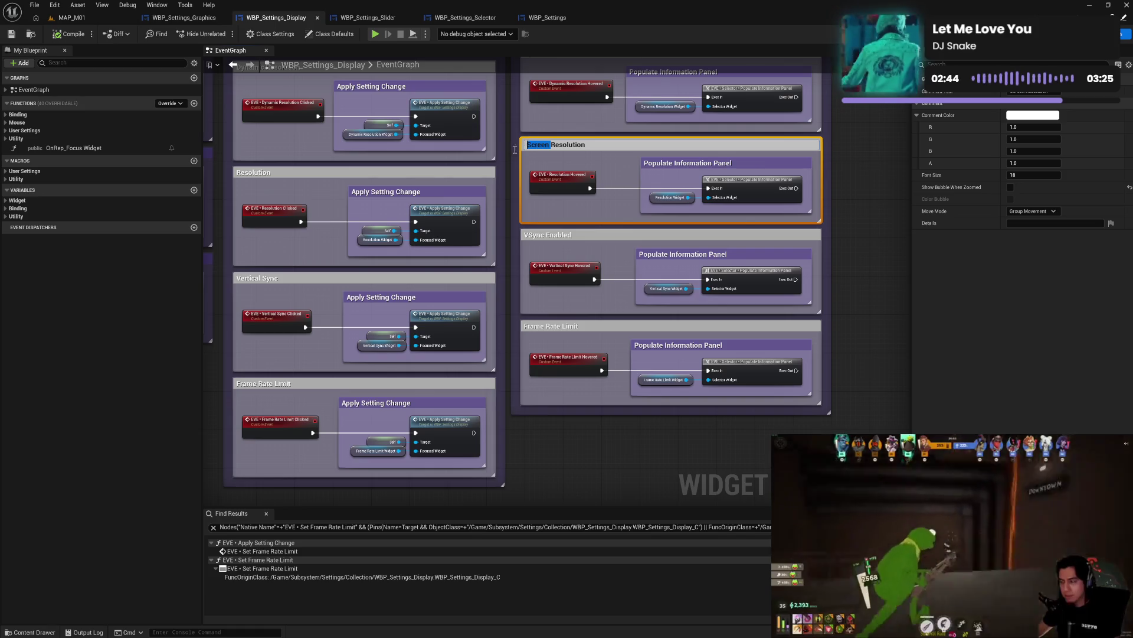
key(Delete)
key(Delete)
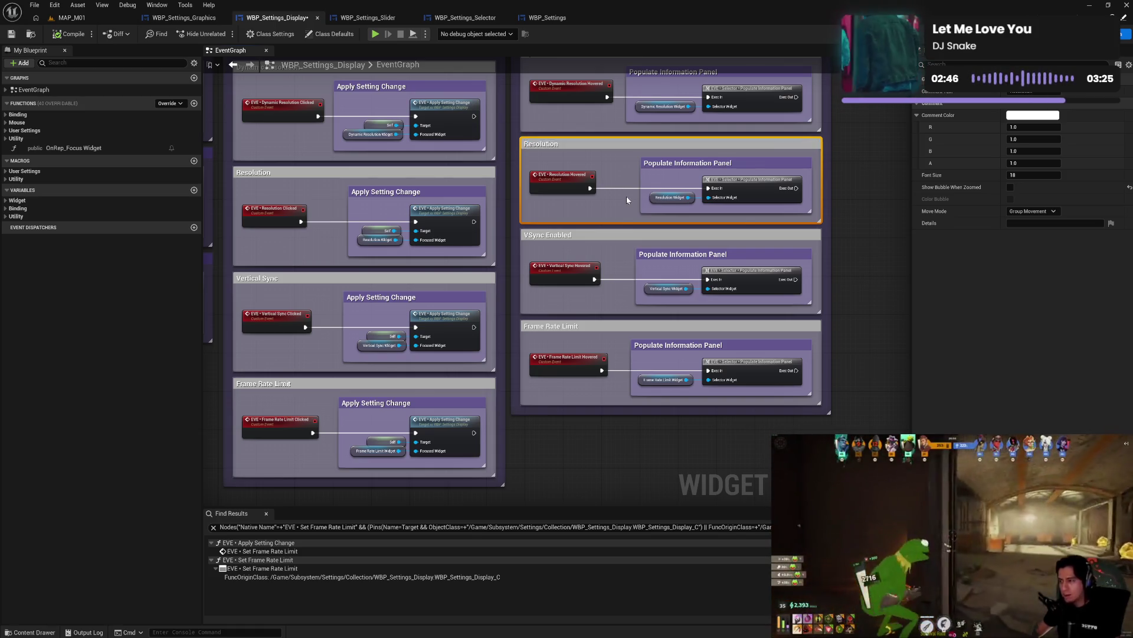
key(Return)
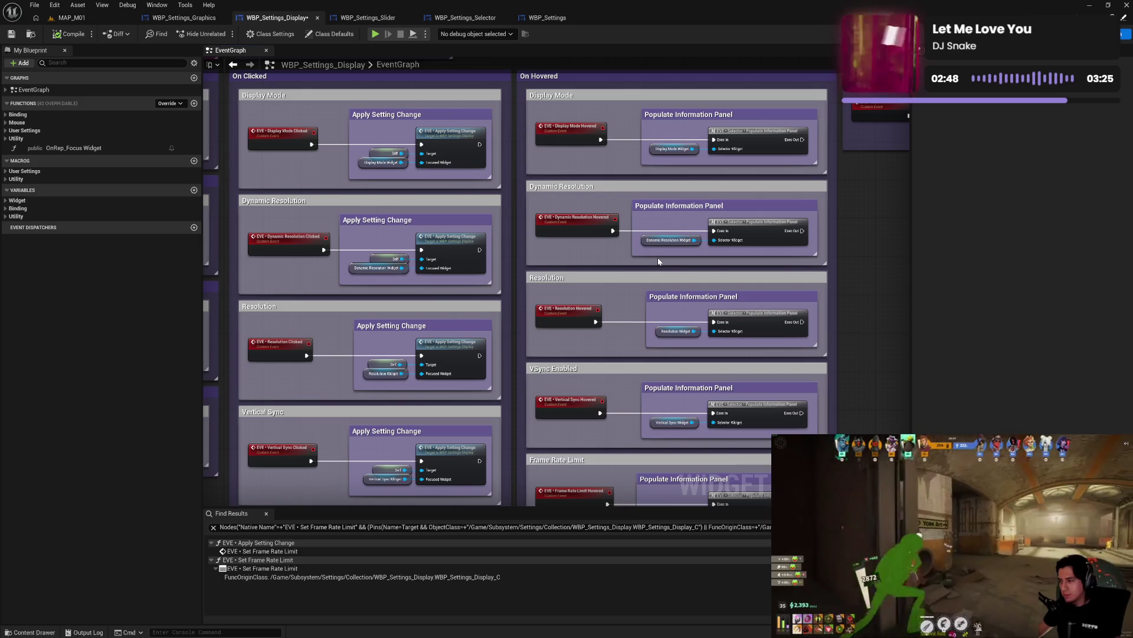
scroll(658, 257, down, 3)
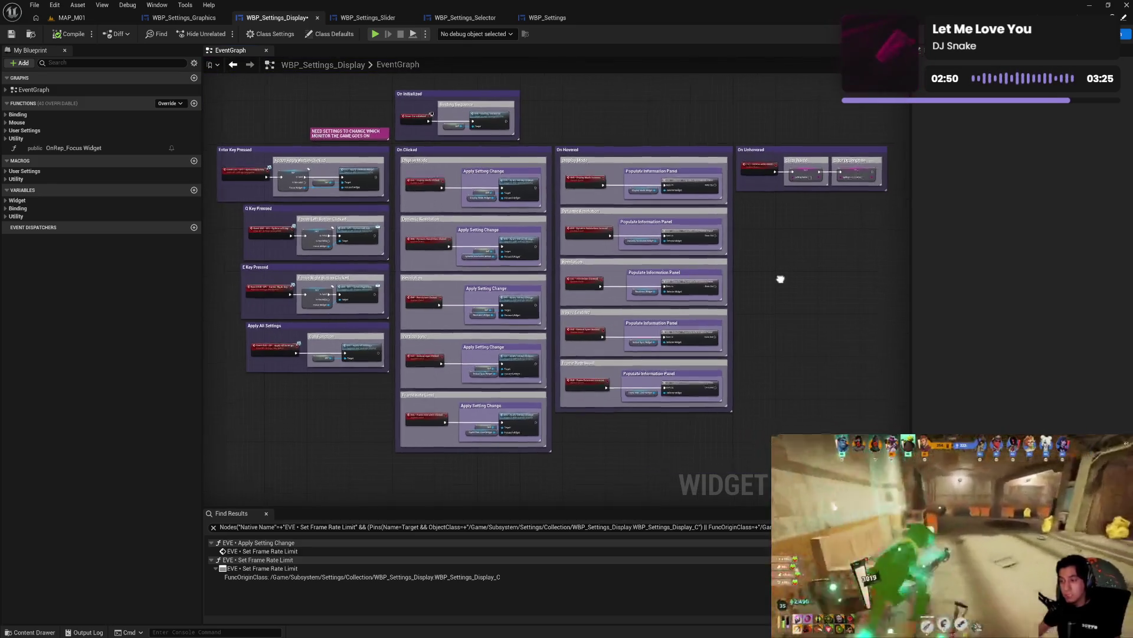
click(11, 34)
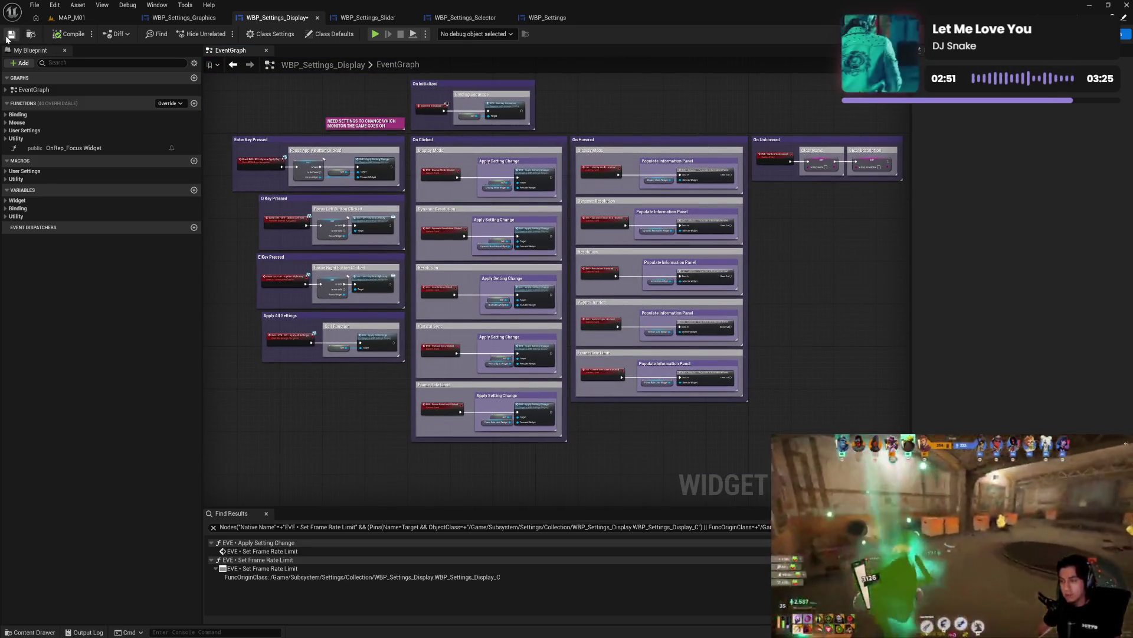
click(61, 35)
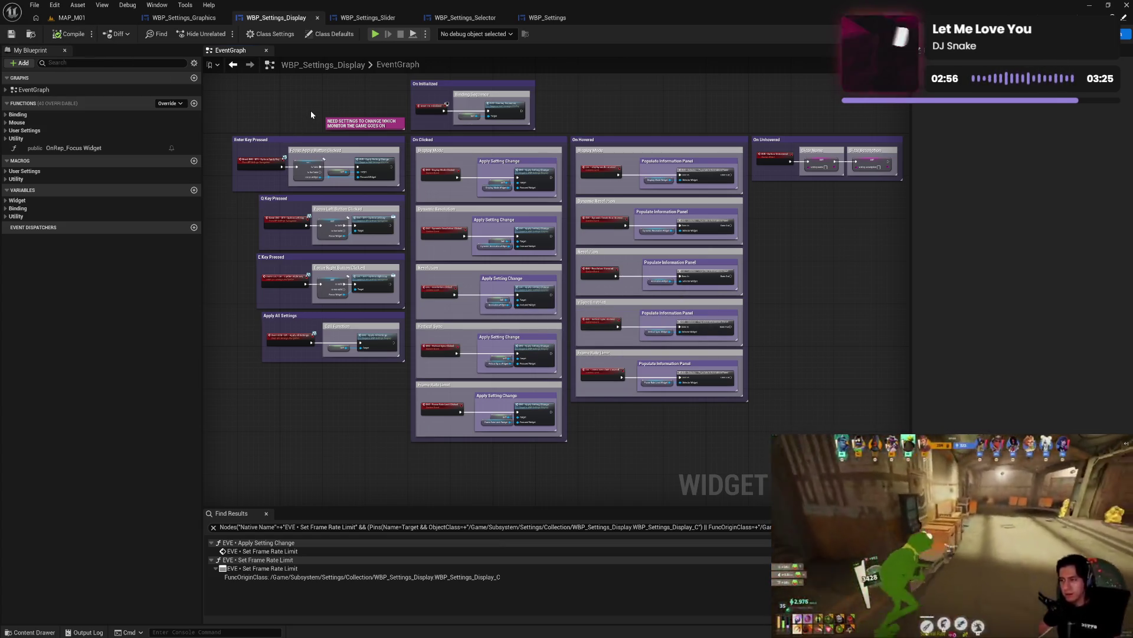
click(458, 20)
click(569, 22)
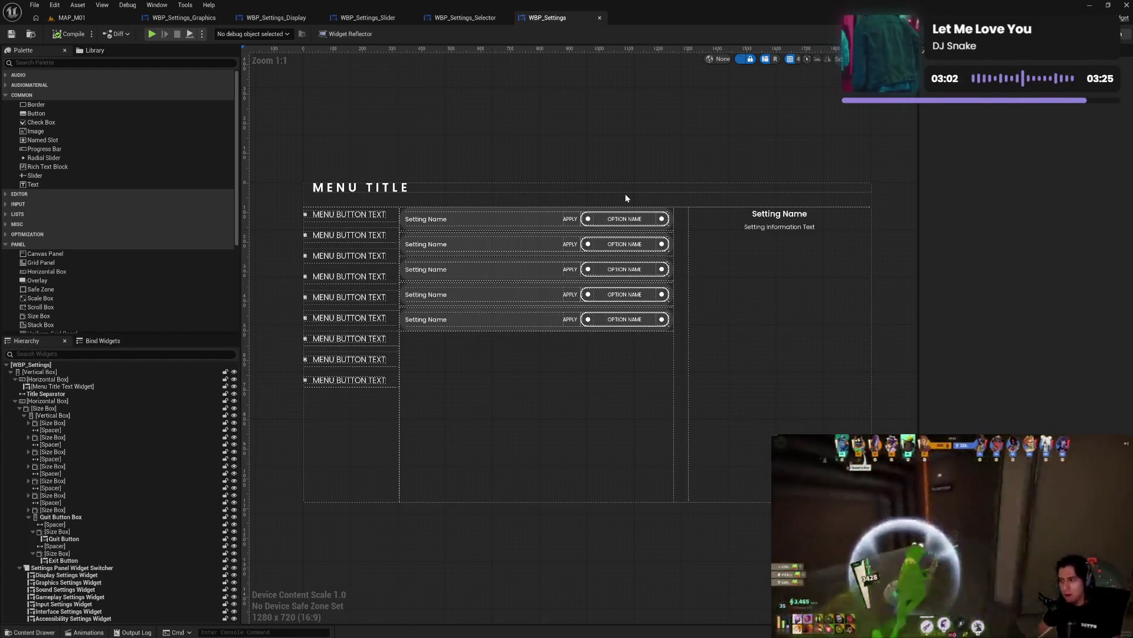
- Show WBP_Settings' graph, then open PD_World from Collection > World > Core > Player
key(shift+F12)
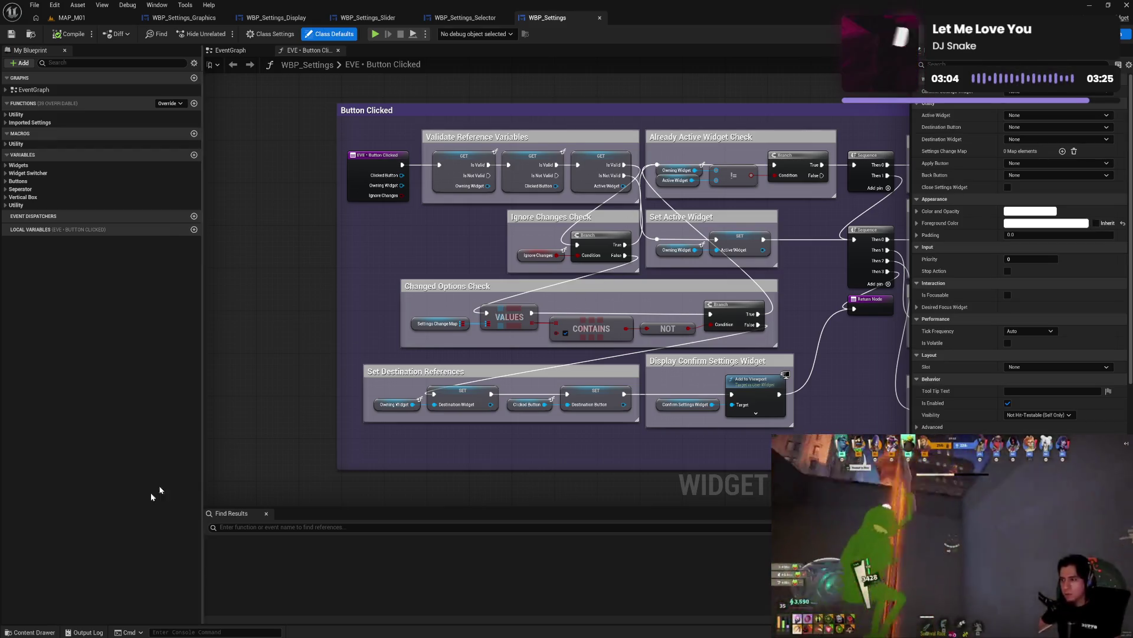
click(30, 631)
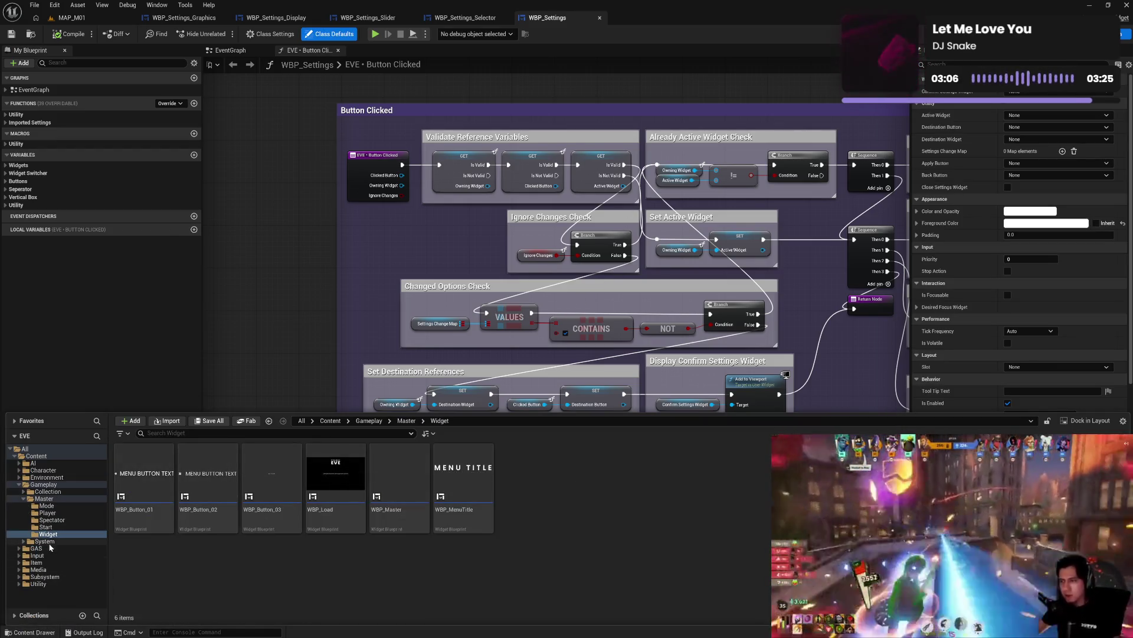
click(23, 491)
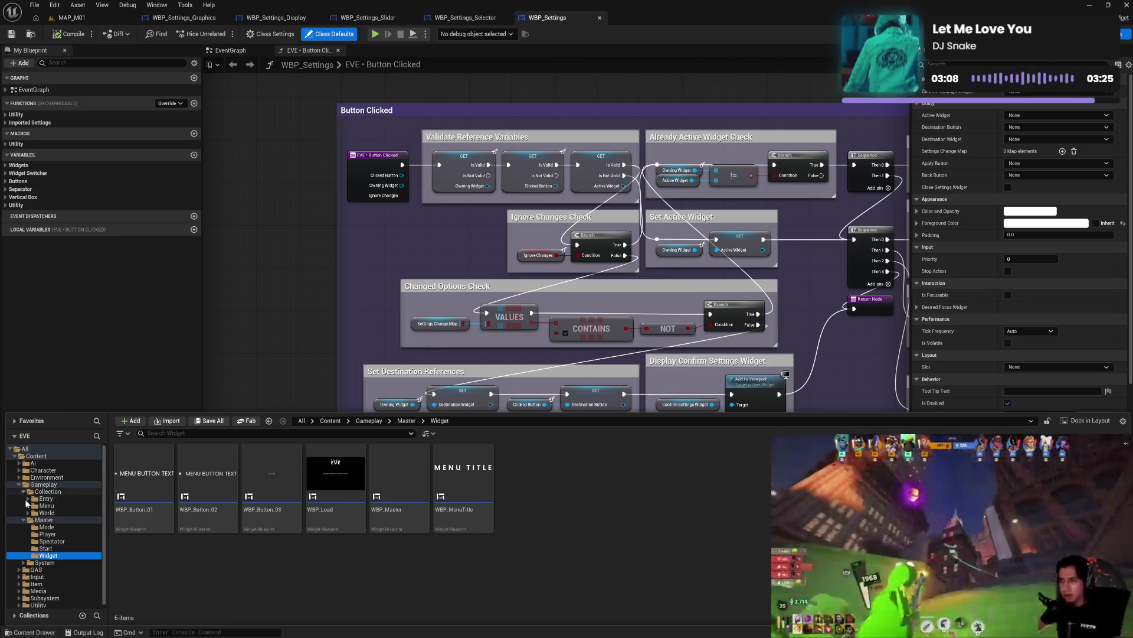
click(28, 512)
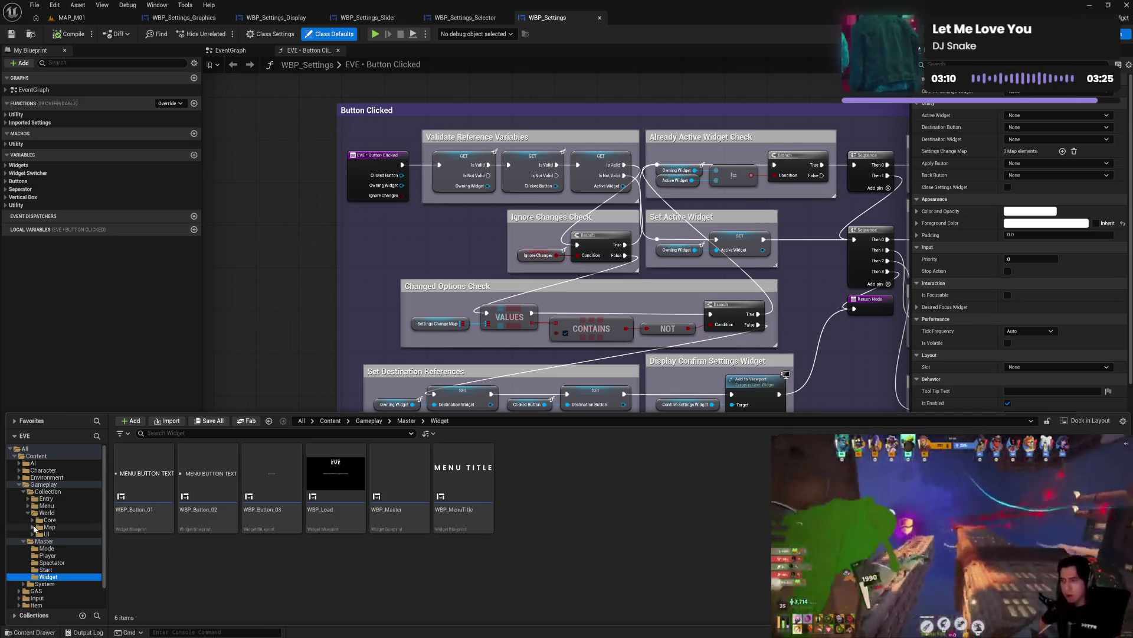
click(33, 520)
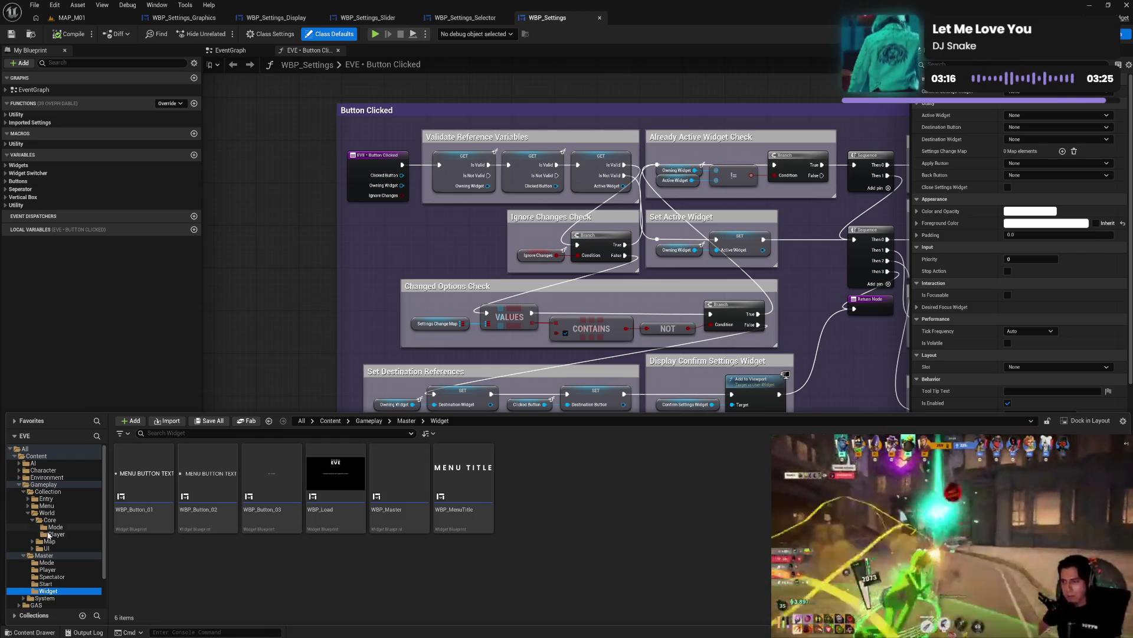
click(56, 533)
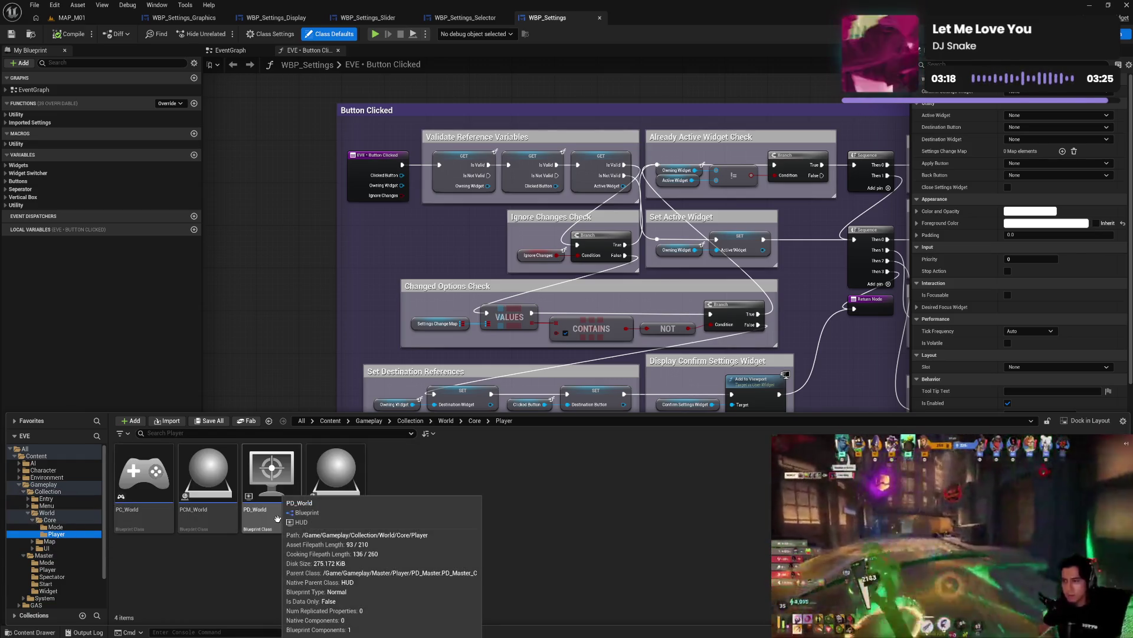
double_click(278, 518)
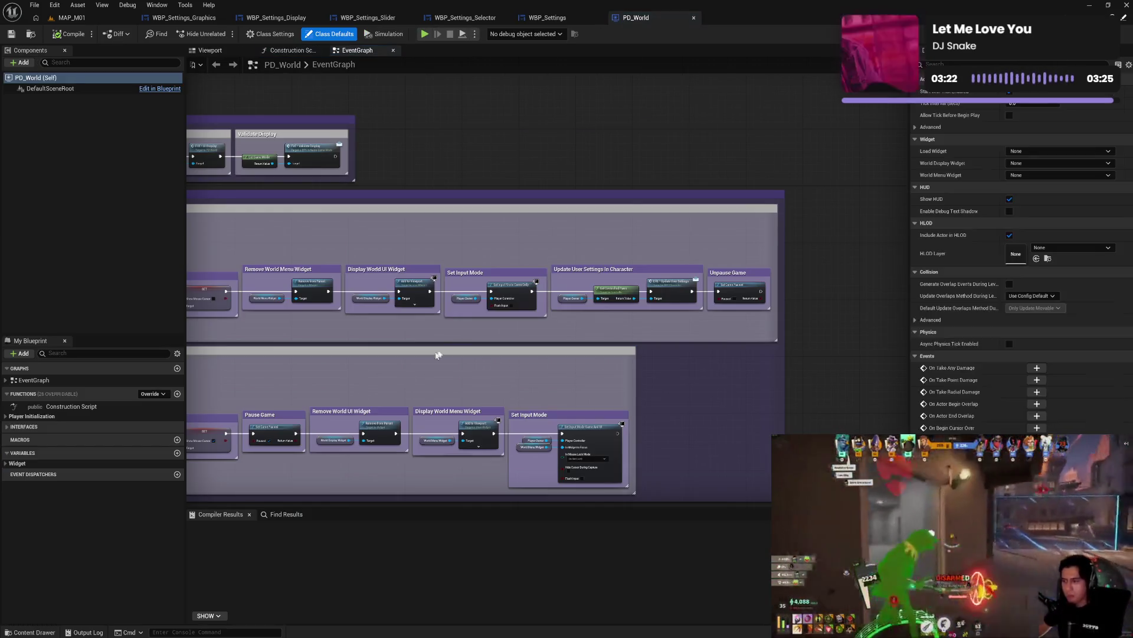
- Zoom and pan around the PD_World event graph
scroll(389, 390, down, 3)
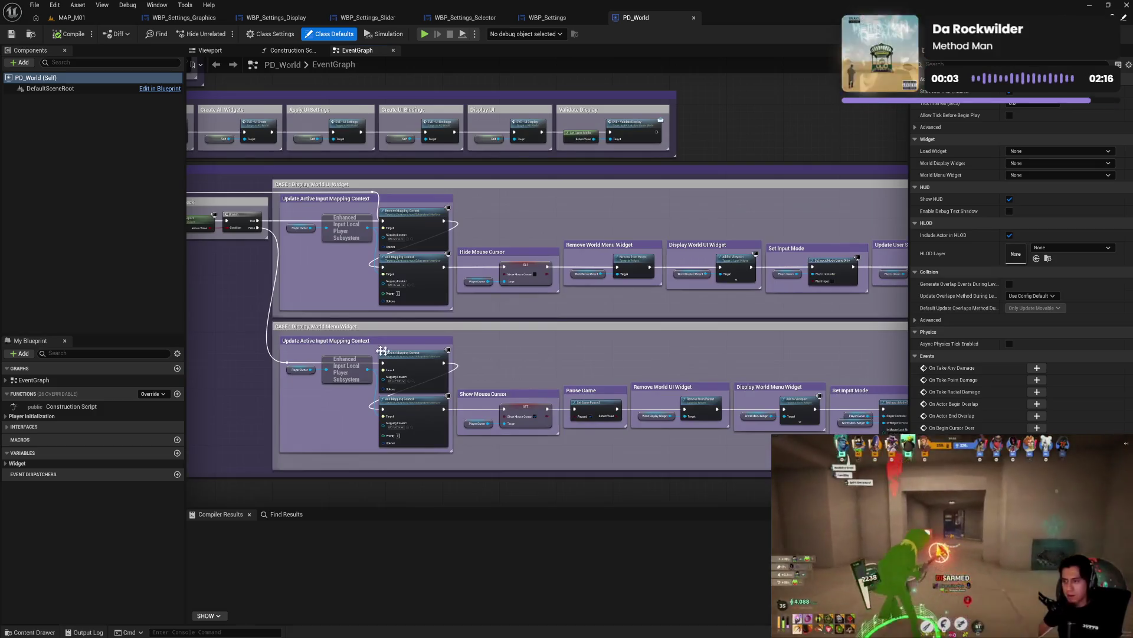
scroll(726, 359, up, 3)
drag(556, 348, 523, 341)
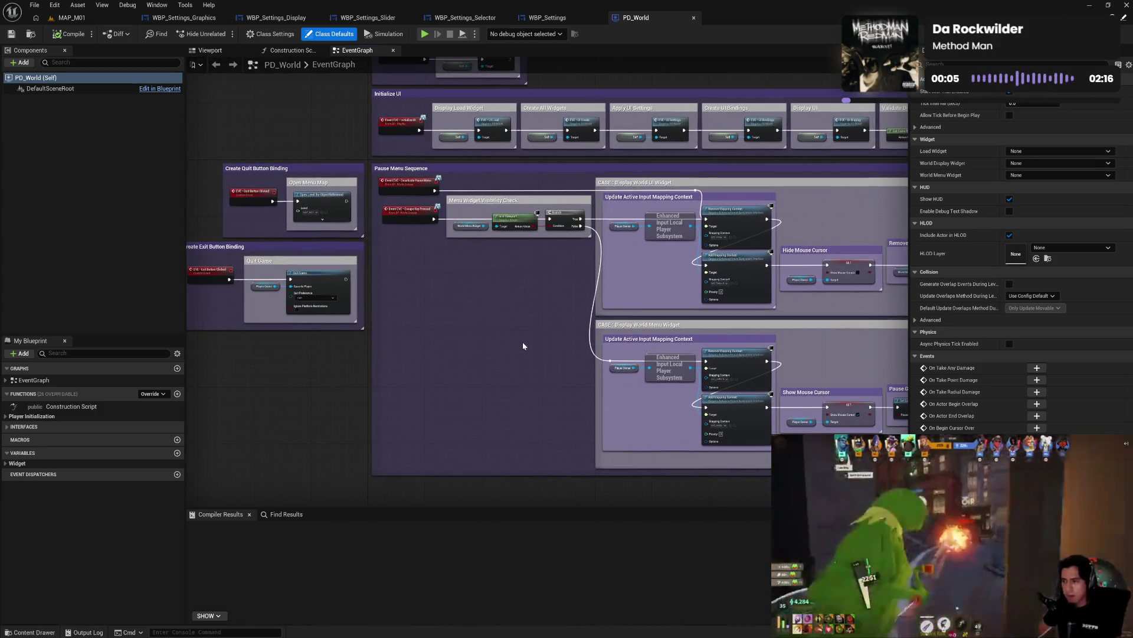
scroll(523, 342, down, 1)
scroll(507, 360, down, 1)
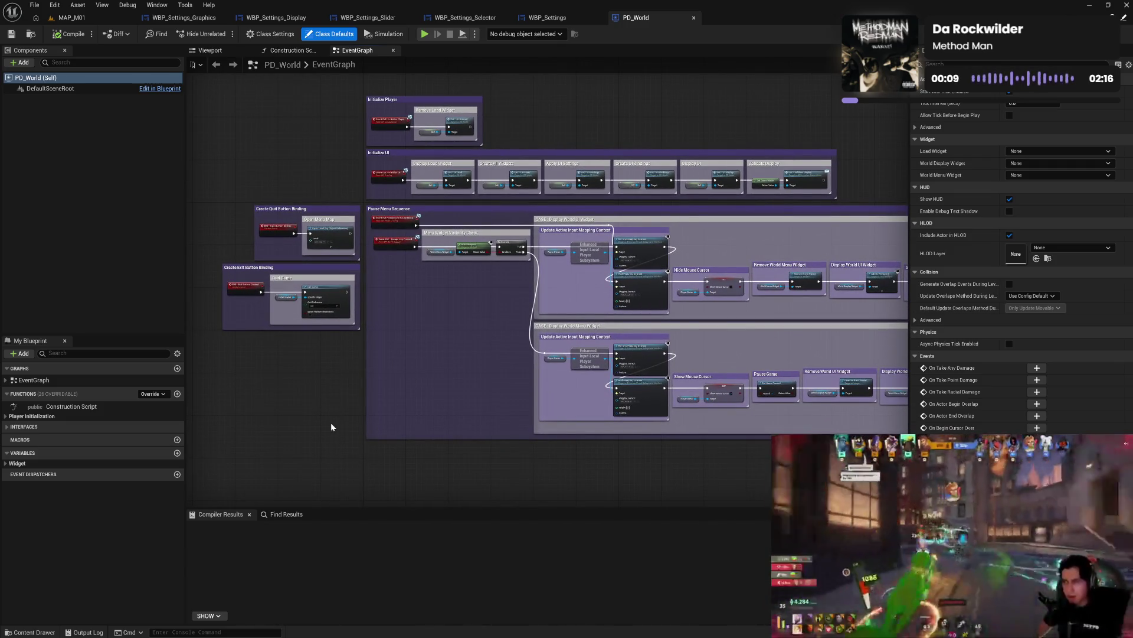
- Browse to the Menu Core Player folder and open the PD_Menu blueprint
click(30, 632)
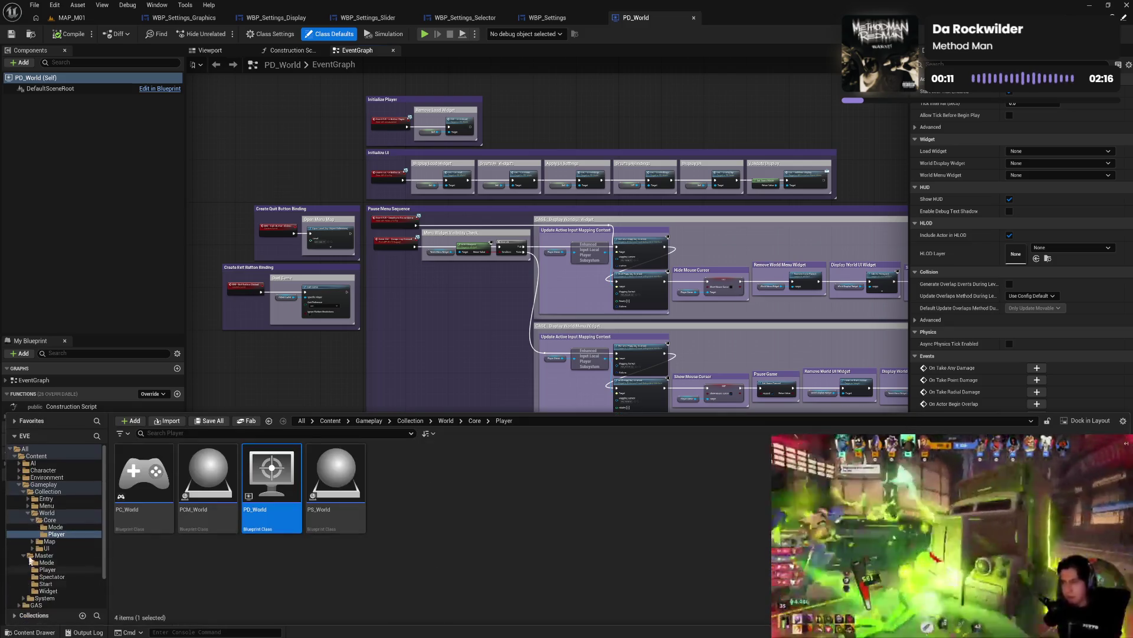
click(28, 506)
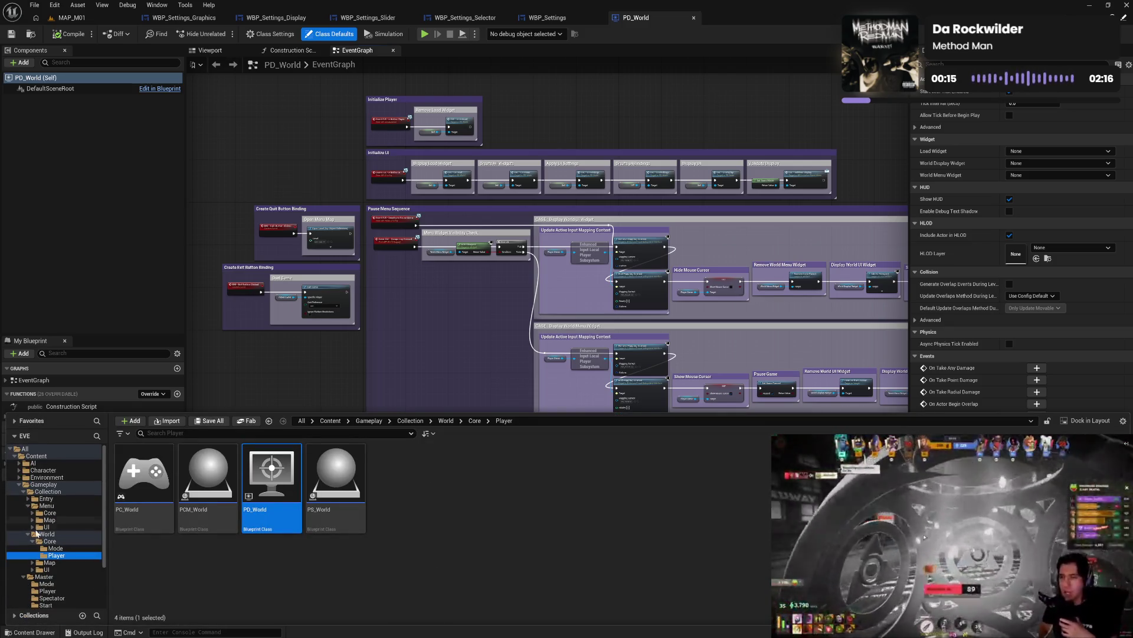
click(32, 527)
click(31, 512)
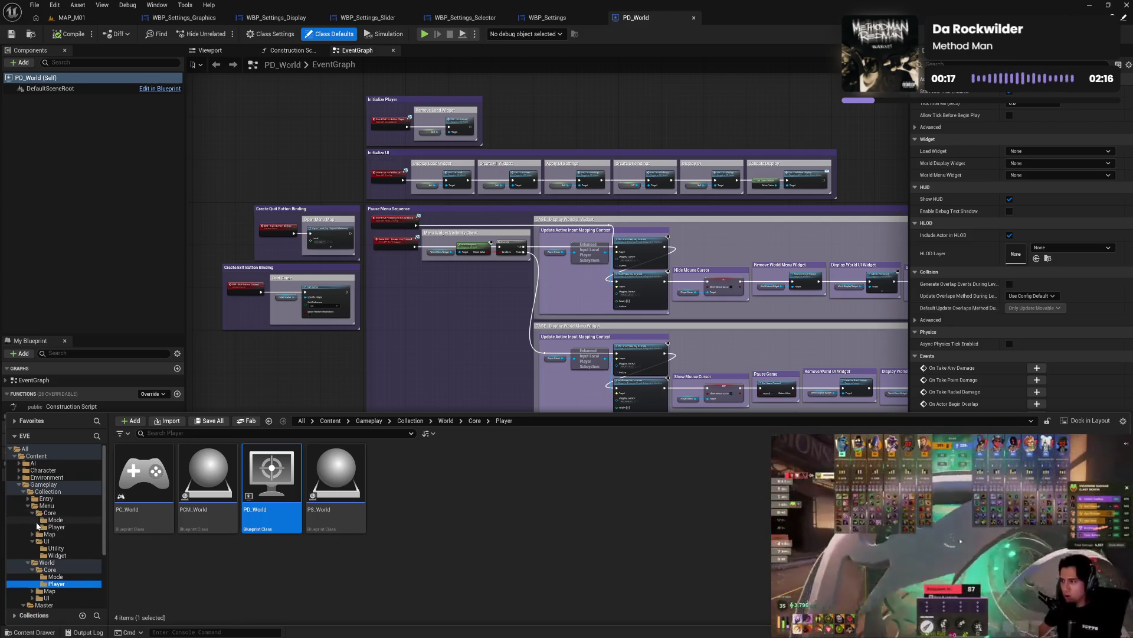
click(56, 526)
double_click(259, 521)
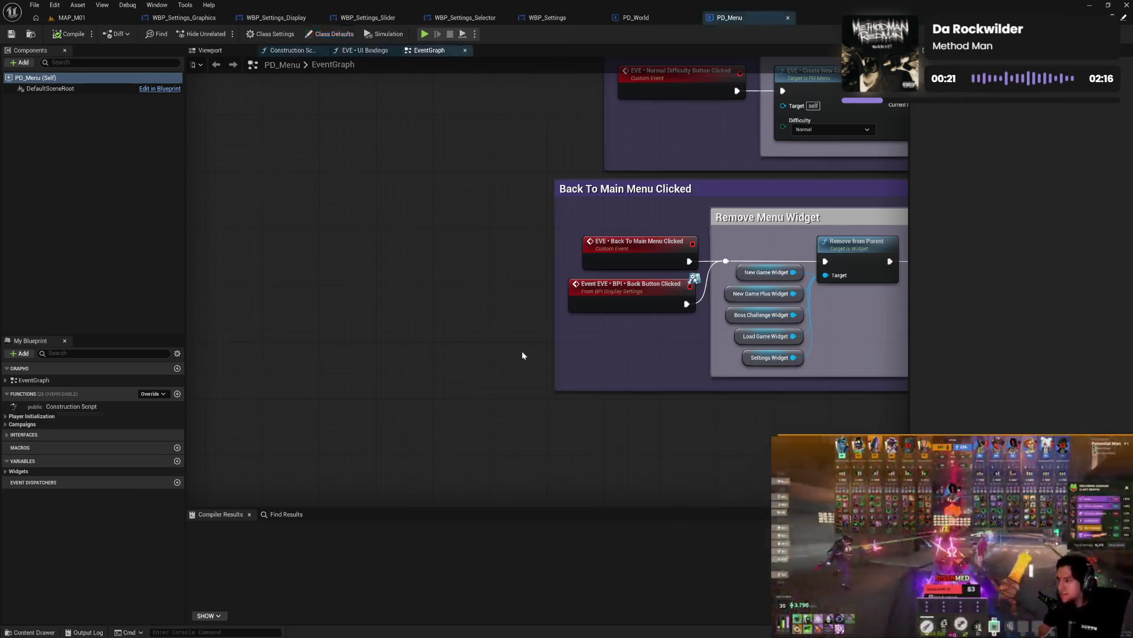
- Pan PD_Menu's graph to view the Activate Campaign and Continue Game groups, then return to PD_World
scroll(650, 353, down, 2)
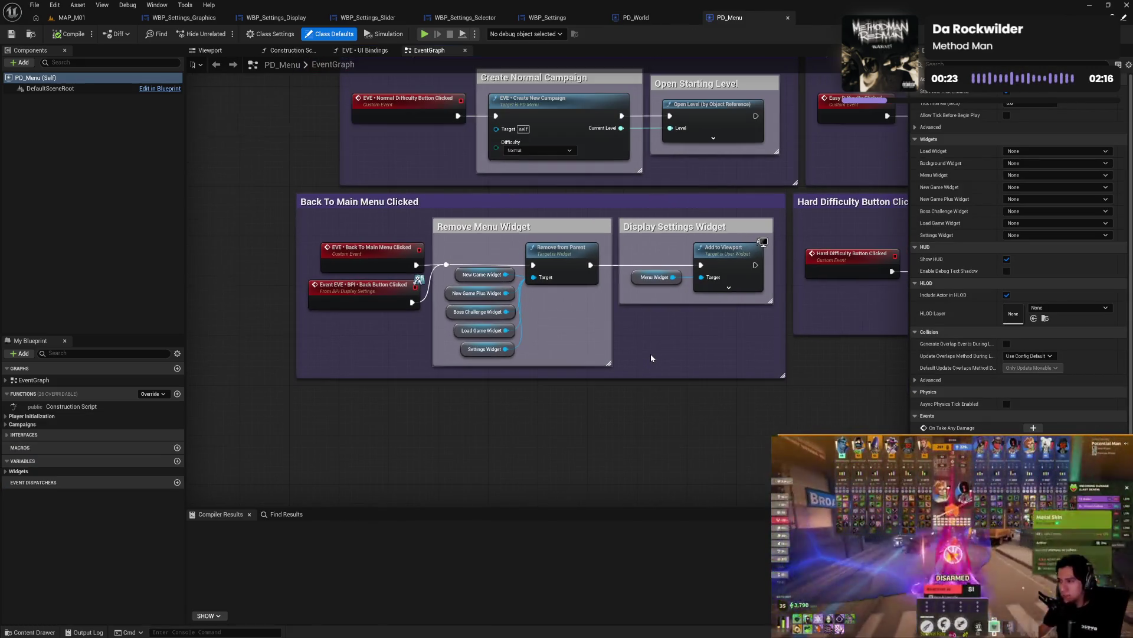
mouse_move(587, 378)
mouse_down()
mouse_move(249, 321)
mouse_move(659, 394)
mouse_move(615, 332)
mouse_move(726, 383)
mouse_up()
scroll(726, 383, down, 4)
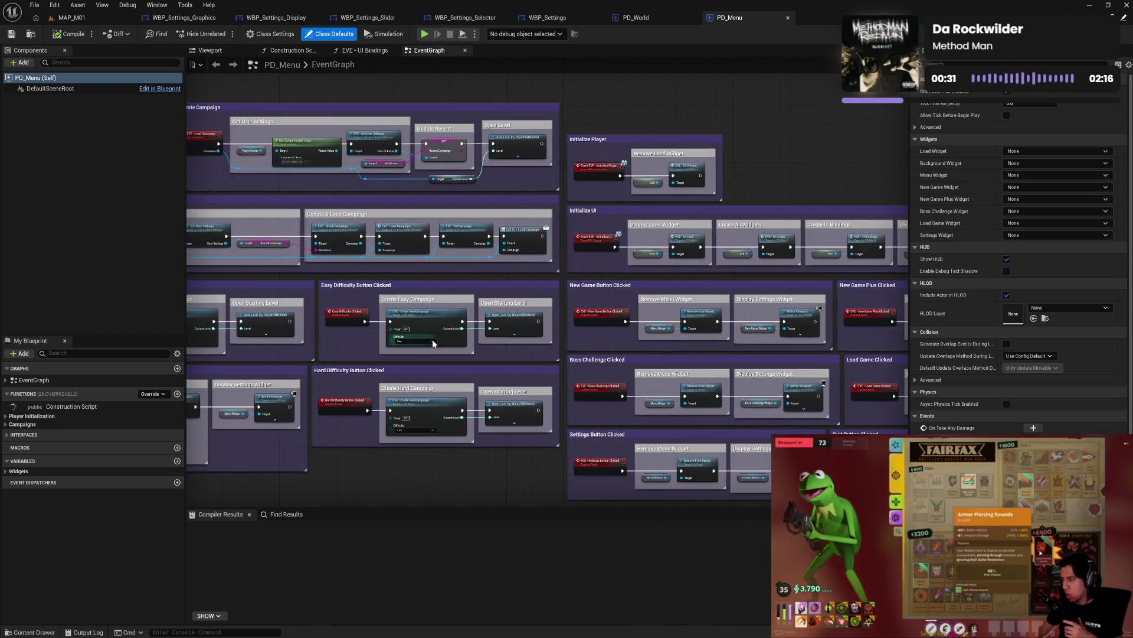
mouse_move(433, 340)
mouse_down()
mouse_move(674, 363)
mouse_move(683, 321)
mouse_move(680, 337)
mouse_move(659, 331)
mouse_up()
click(630, 19)
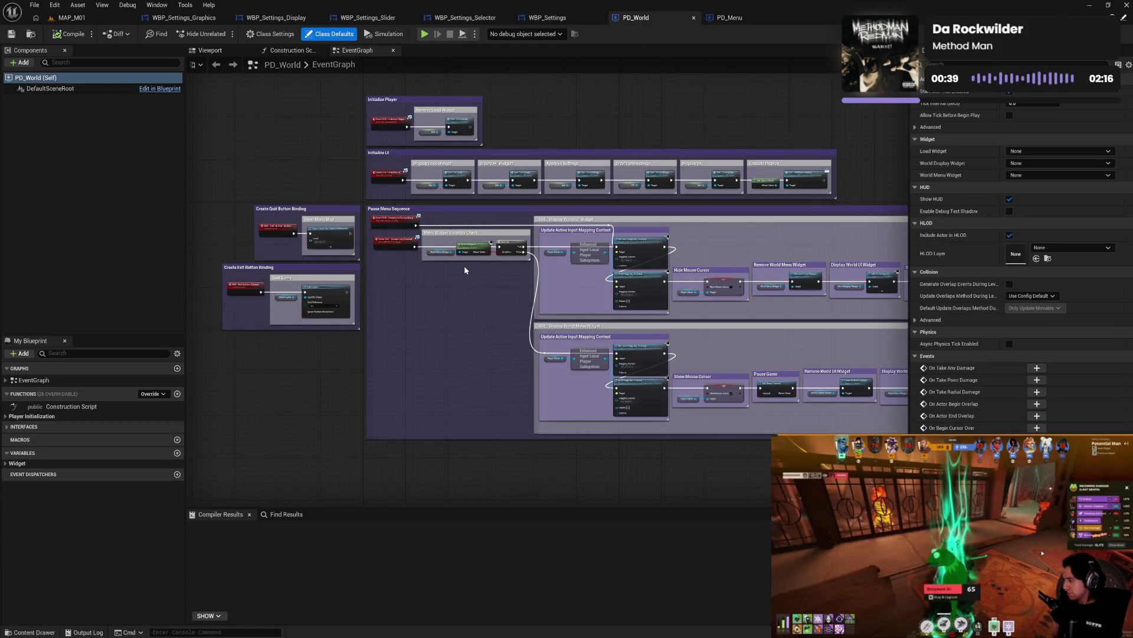
- Rename the Create Quit Button Binding comment to Quit Button Binding
scroll(365, 271, up, 1)
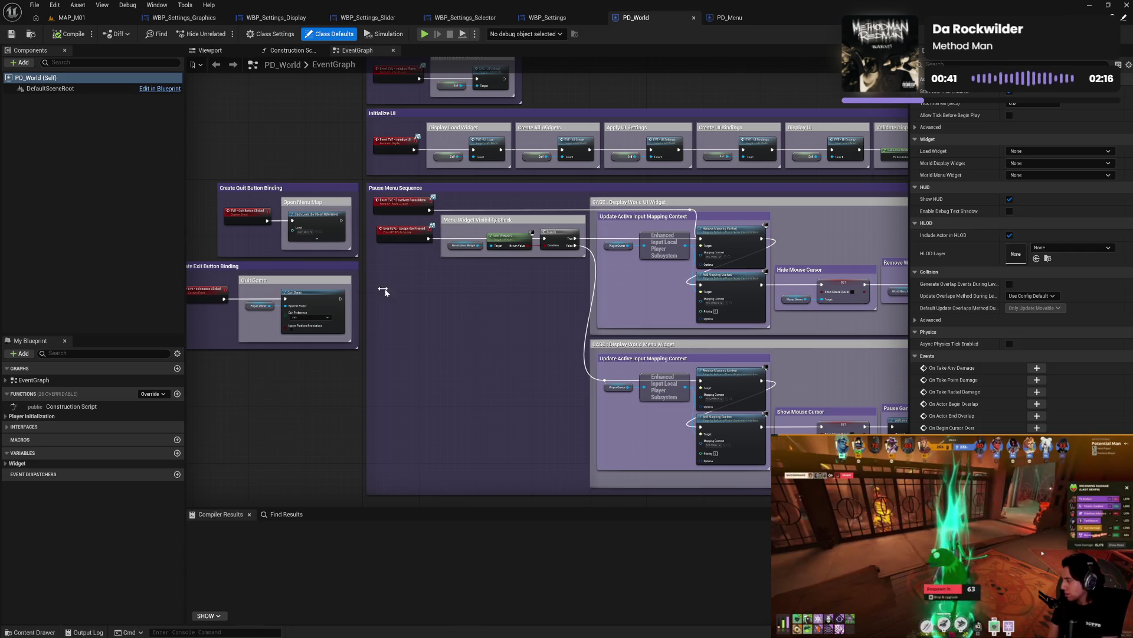
drag(395, 327, 557, 324)
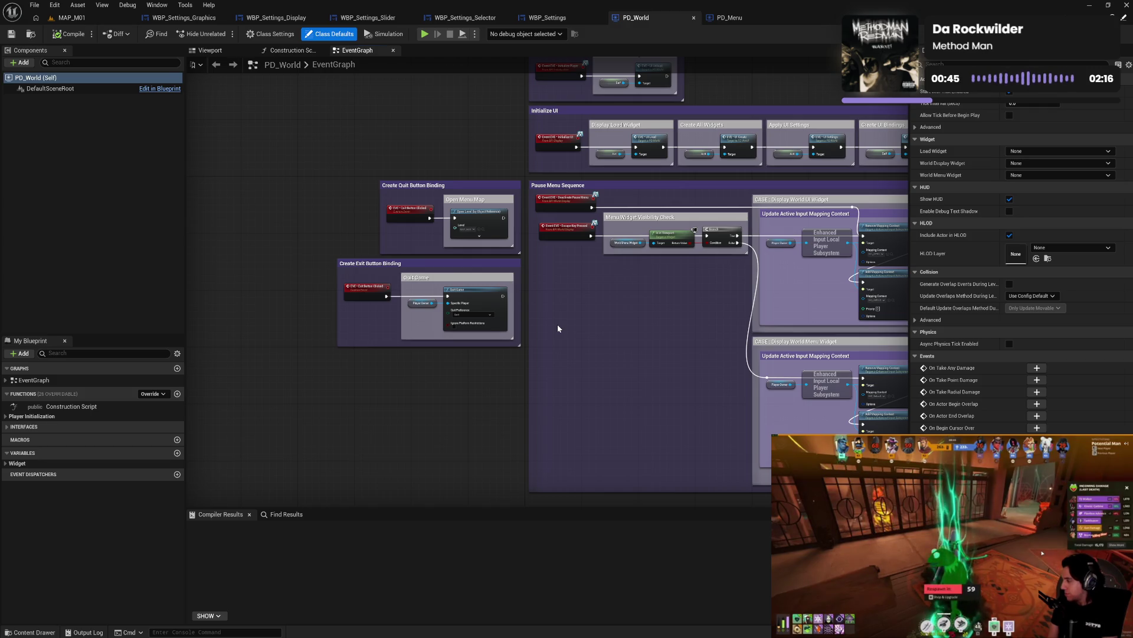
click(411, 186)
click(406, 185)
key(BackSpace)
key(BackSpace)
key(BackSpace)
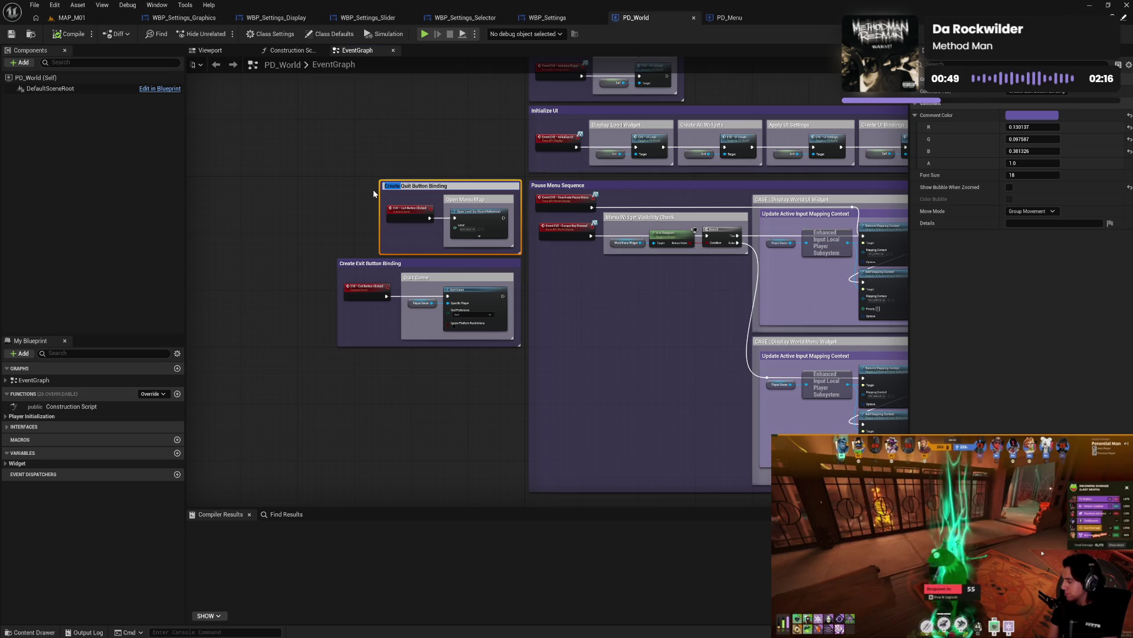
click(351, 228)
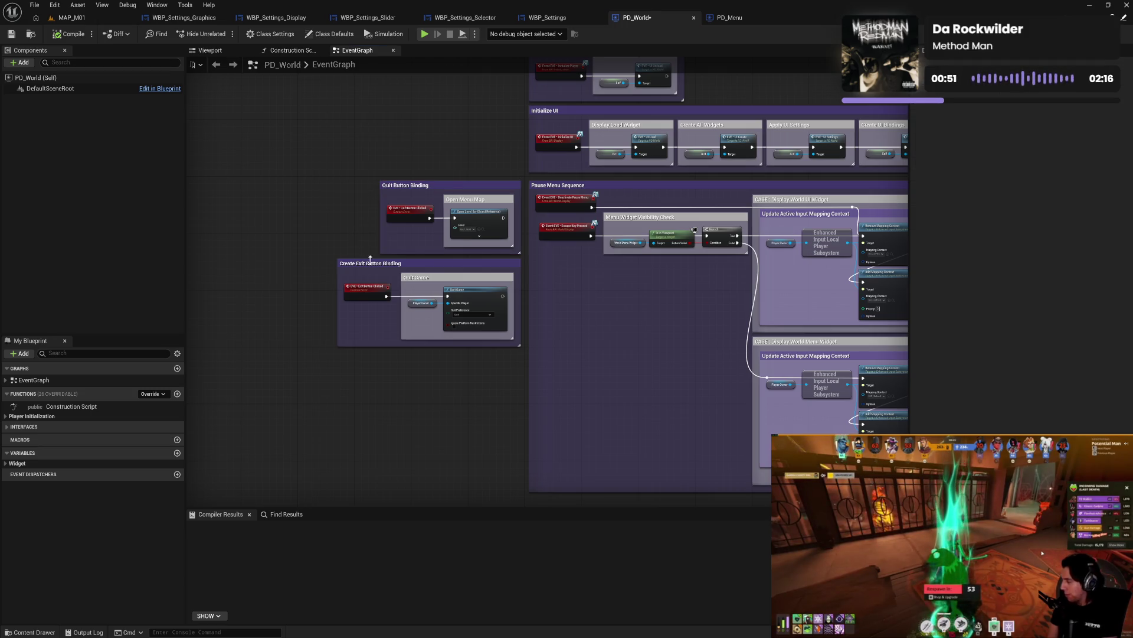
- Rename the Create Exit Button Binding comment to Exit Button Binding
click(392, 281)
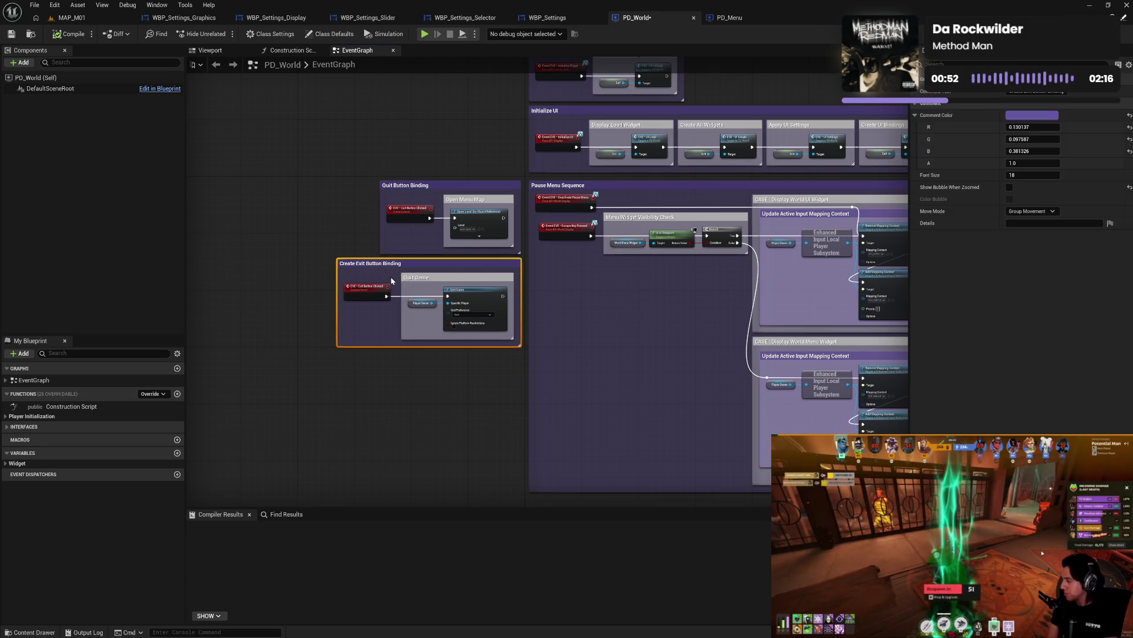
double_click(353, 264)
key(Delete)
key(Delete)
key(Return)
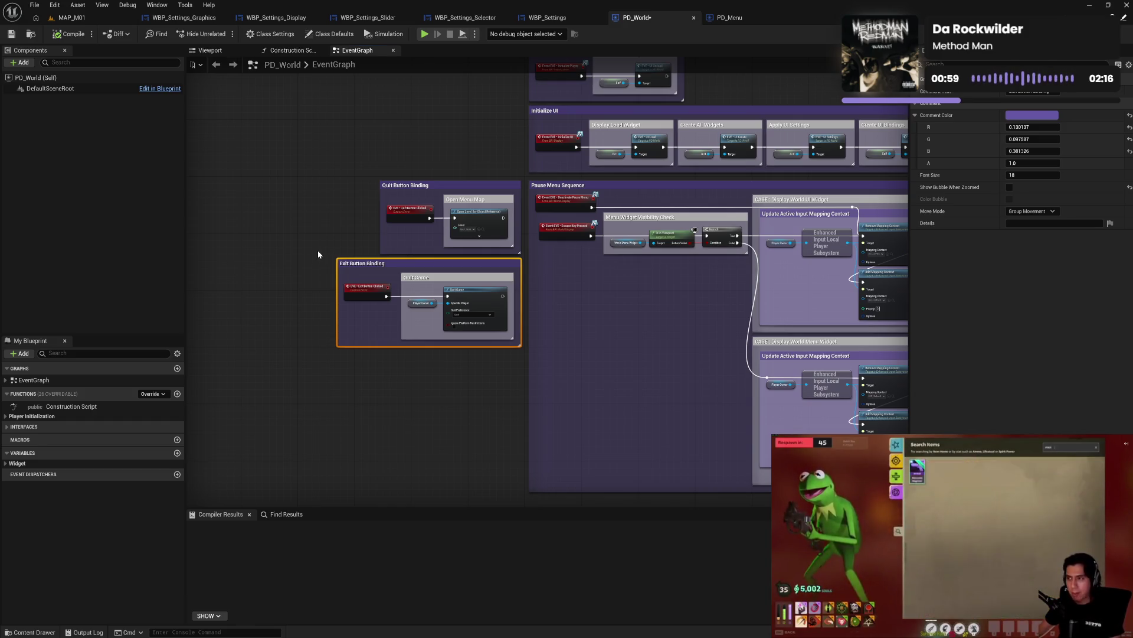
click(607, 357)
- Pan past the CASE widget groups back to the binding comments and compile PD_World
mouse_move(608, 356)
mouse_down()
mouse_move(587, 337)
mouse_move(204, 297)
mouse_up()
scroll(409, 299, down, 3)
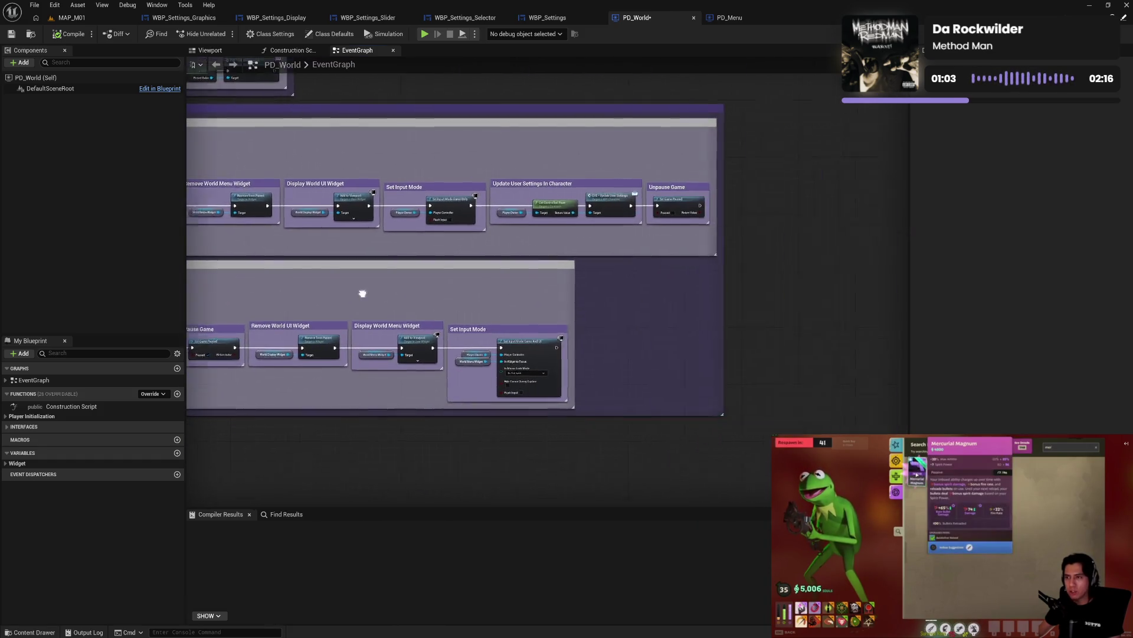
scroll(582, 383, up, 3)
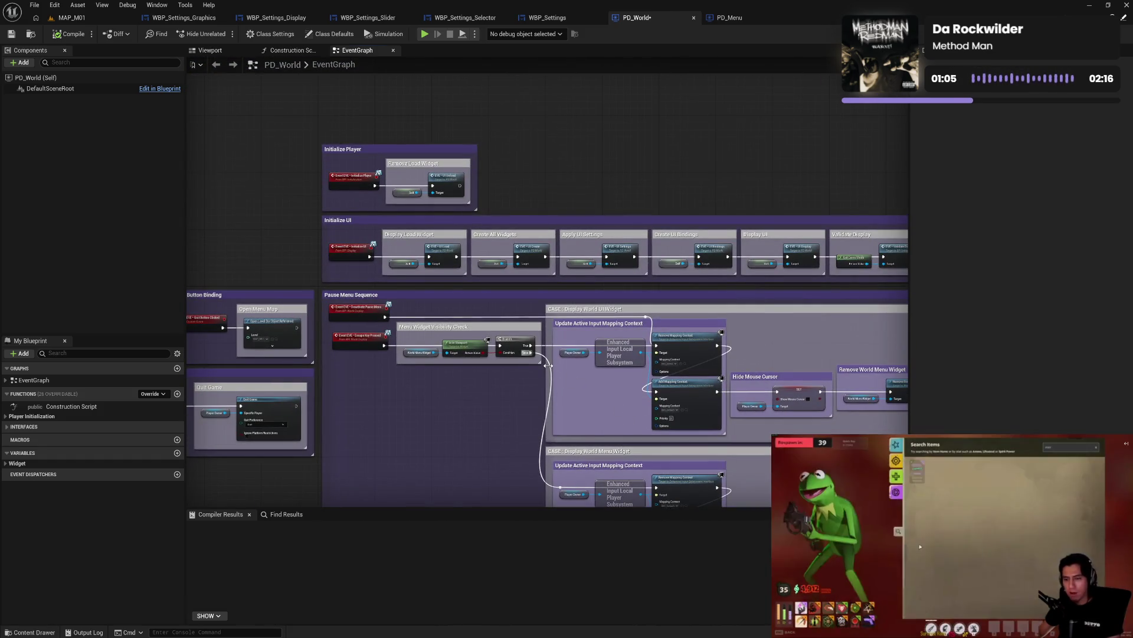
drag(447, 412, 553, 374)
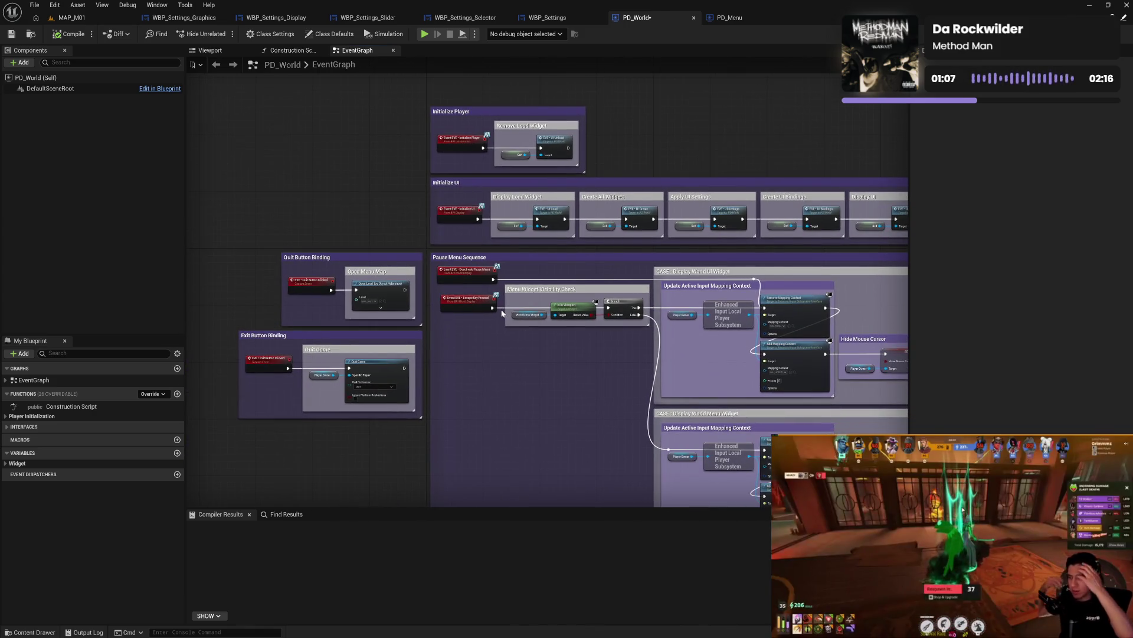
click(68, 41)
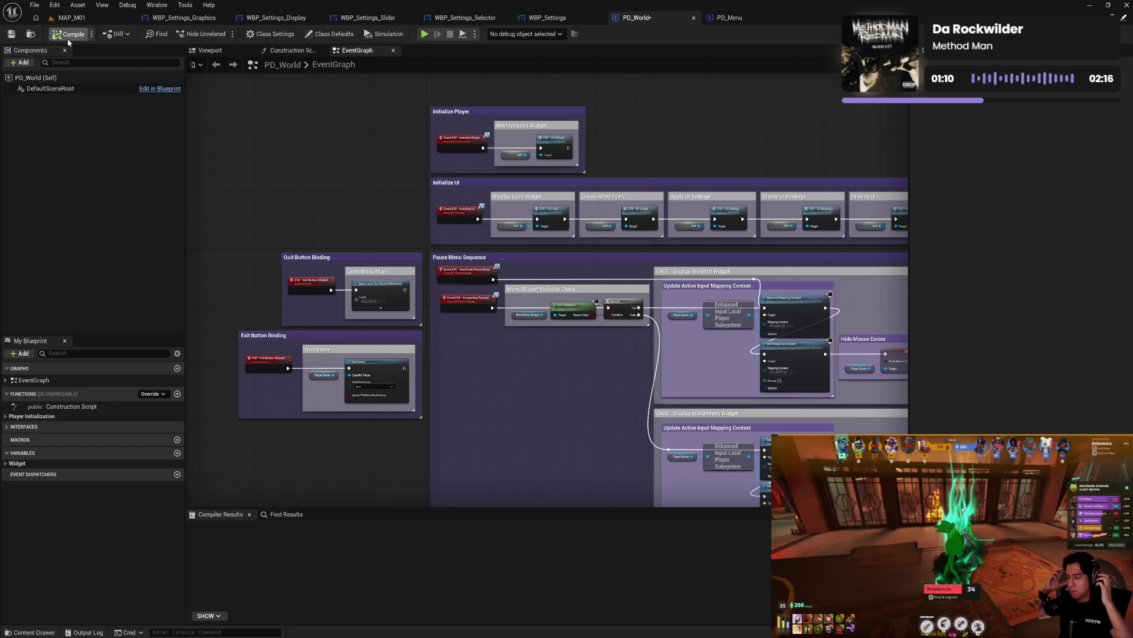
- Save PD_World and review its Player Initialization and World Display interface events, then go to PD_Menu
click(11, 35)
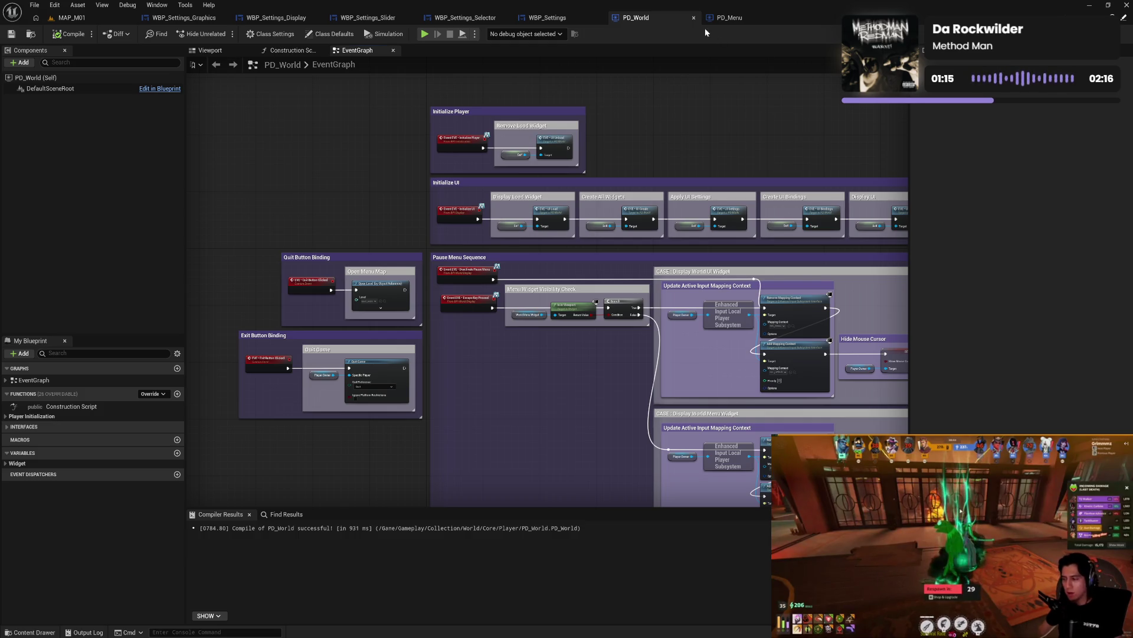
click(6, 417)
click(6, 417)
click(10, 427)
click(7, 437)
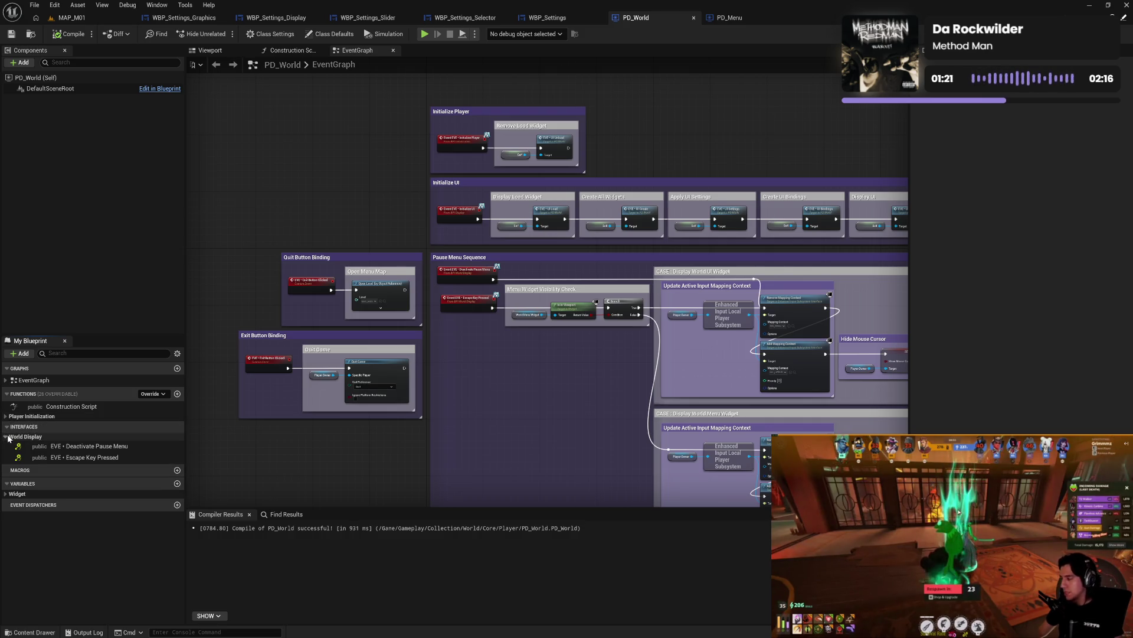
click(8, 437)
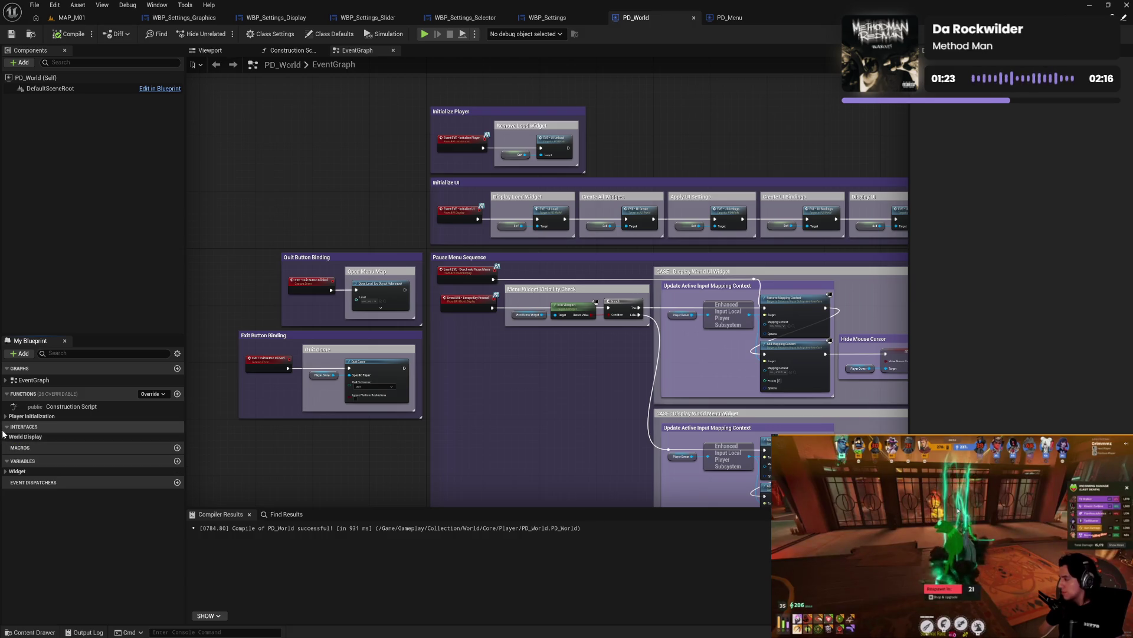
click(7, 427)
click(730, 17)
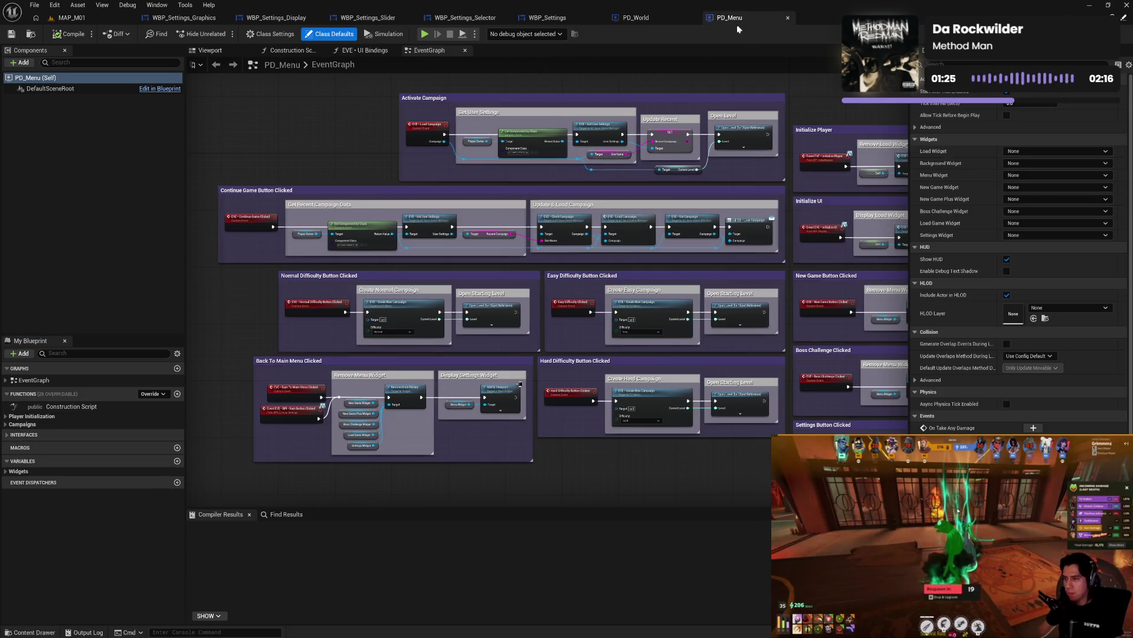
- Locate PD_Menu's BPI Back Button Clicked event from the Interfaces list, then return to PD_World
click(7, 435)
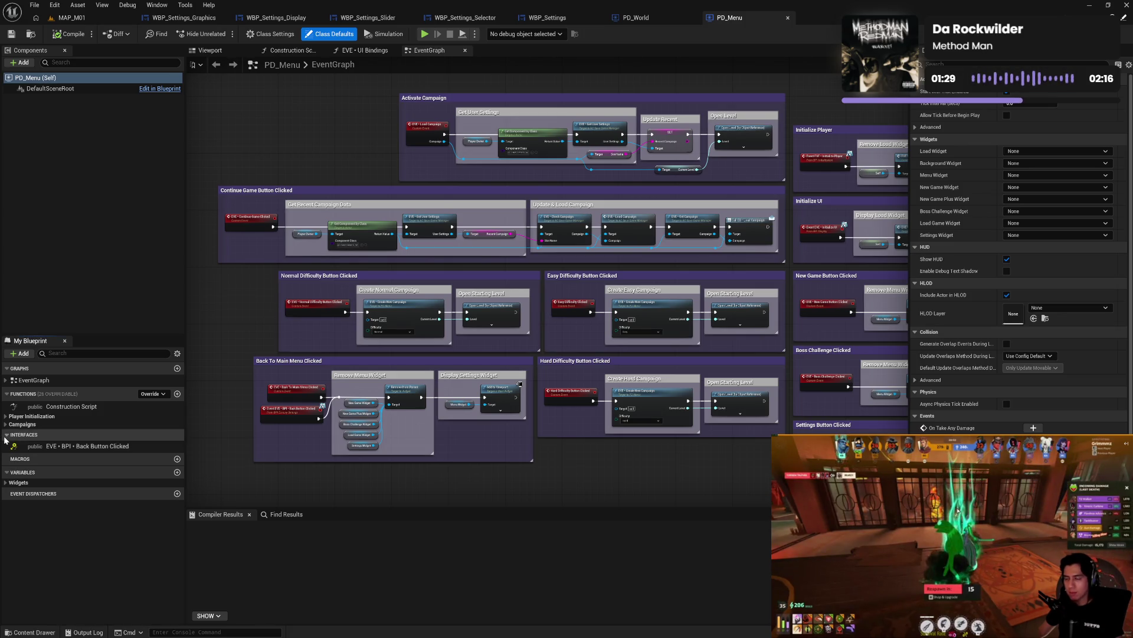
click(5, 439)
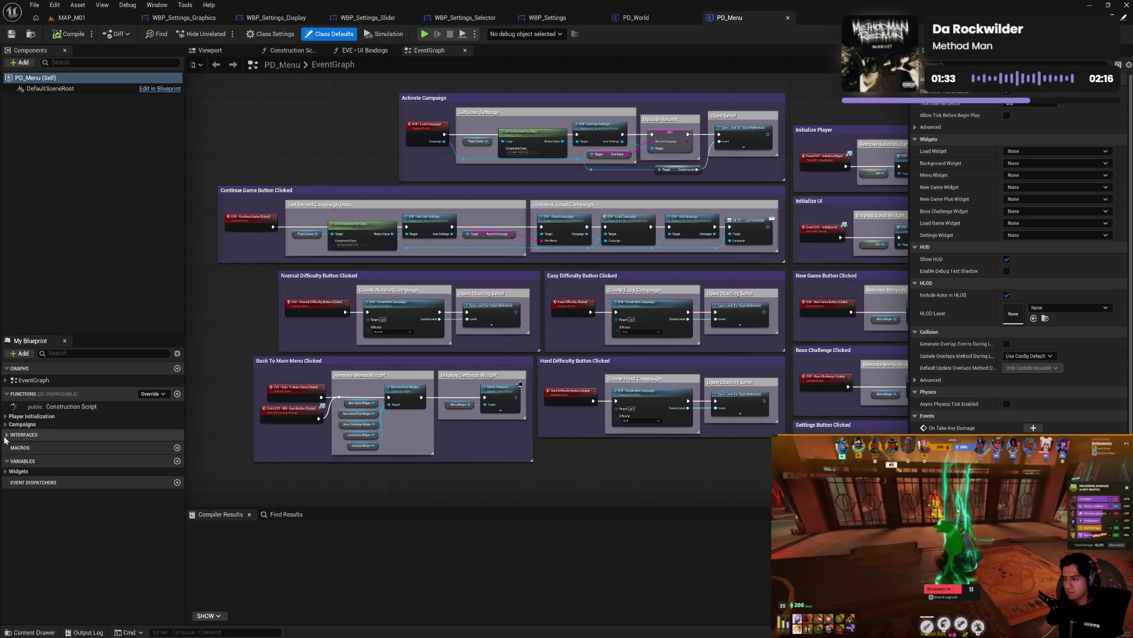
scroll(293, 433, up, 2)
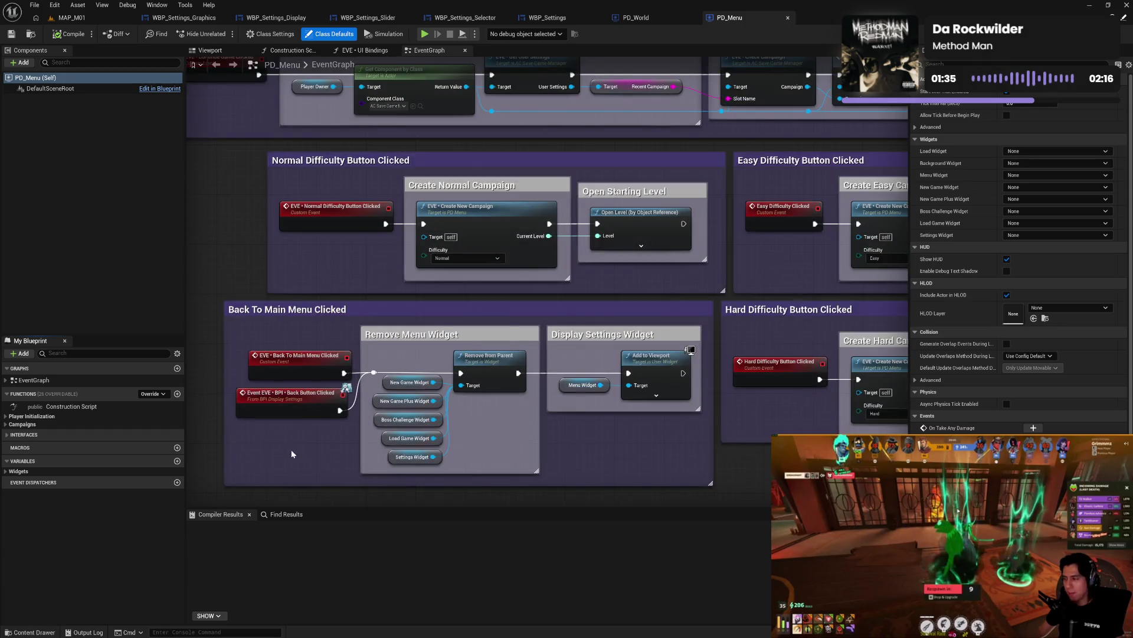
scroll(413, 395, up, 1)
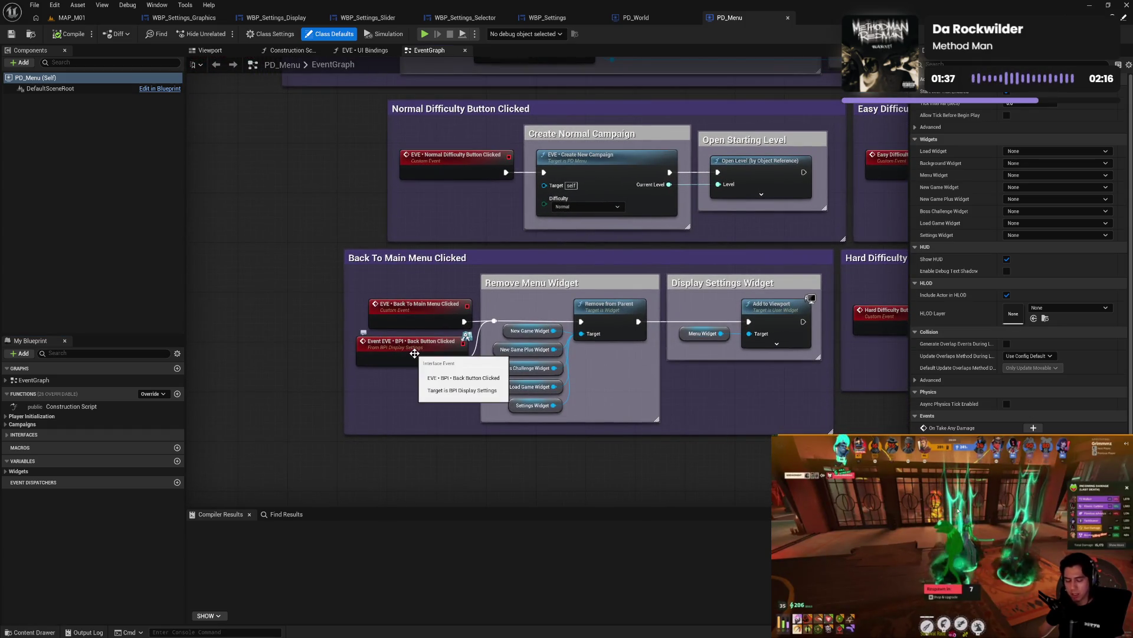
click(12, 434)
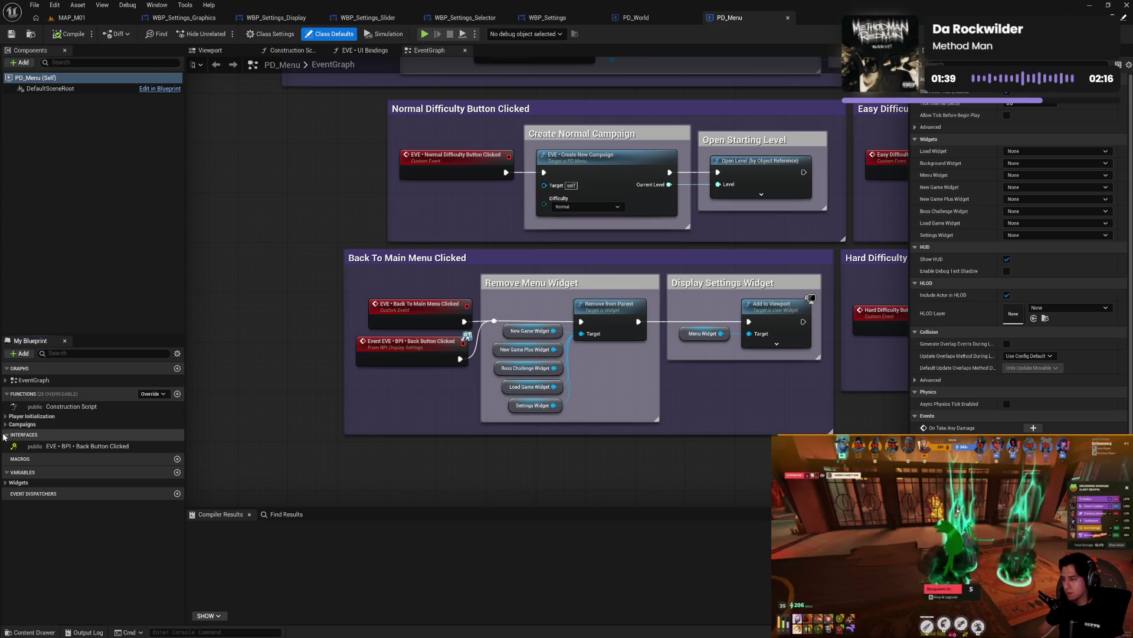
double_click(51, 447)
scroll(562, 342, down, 4)
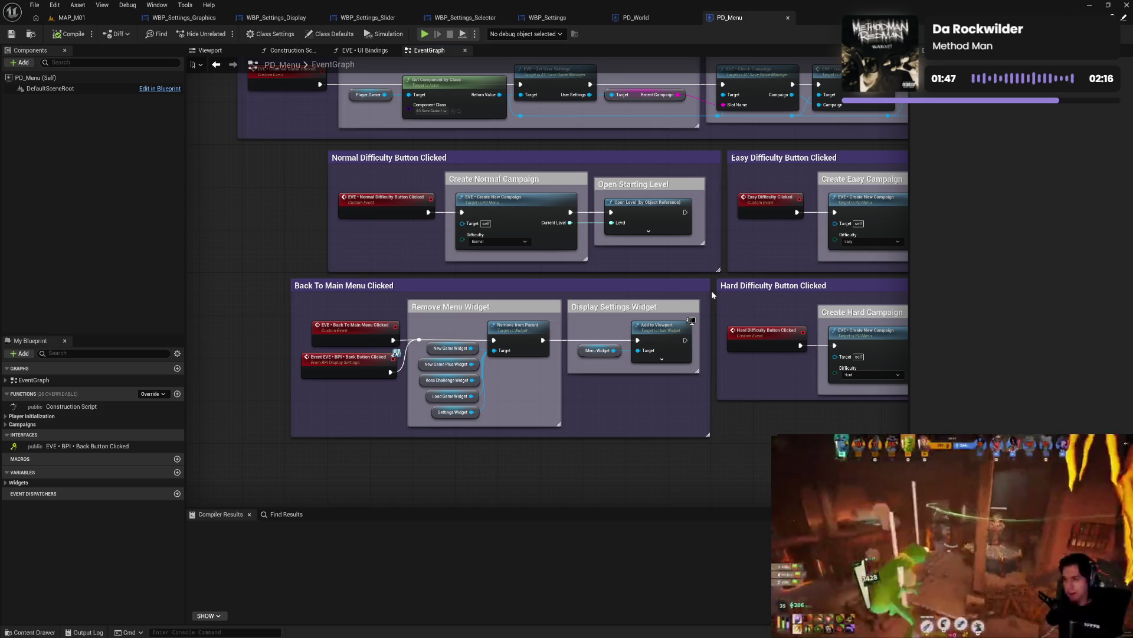
click(632, 18)
scroll(502, 394, up, 2)
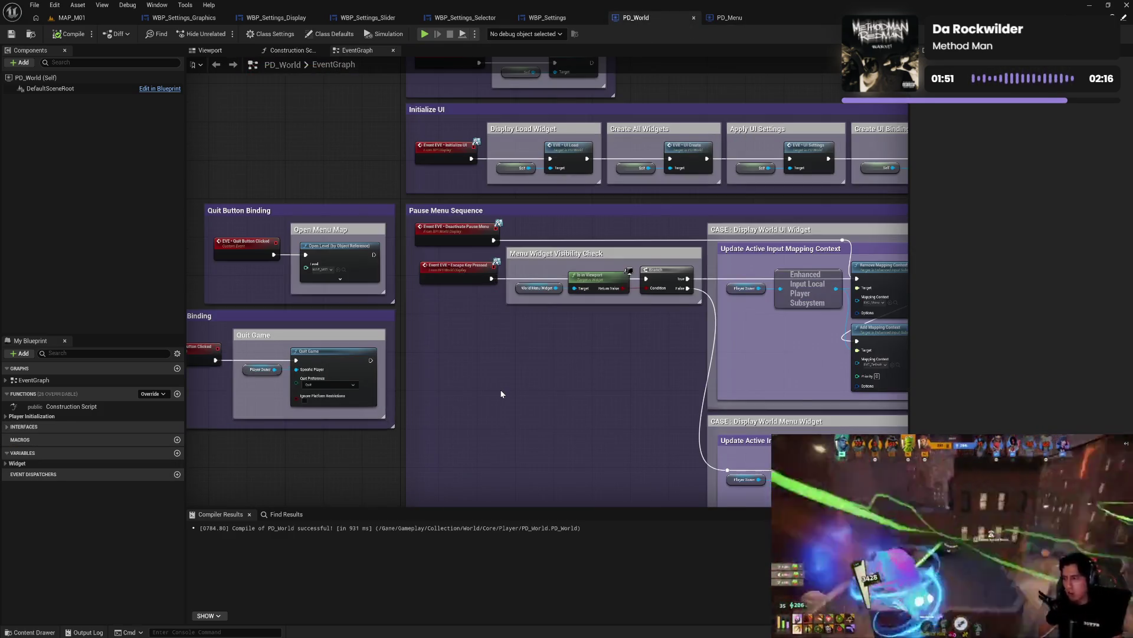
mouse_move(501, 394)
mouse_down()
mouse_move(660, 377)
mouse_move(579, 361)
mouse_up()
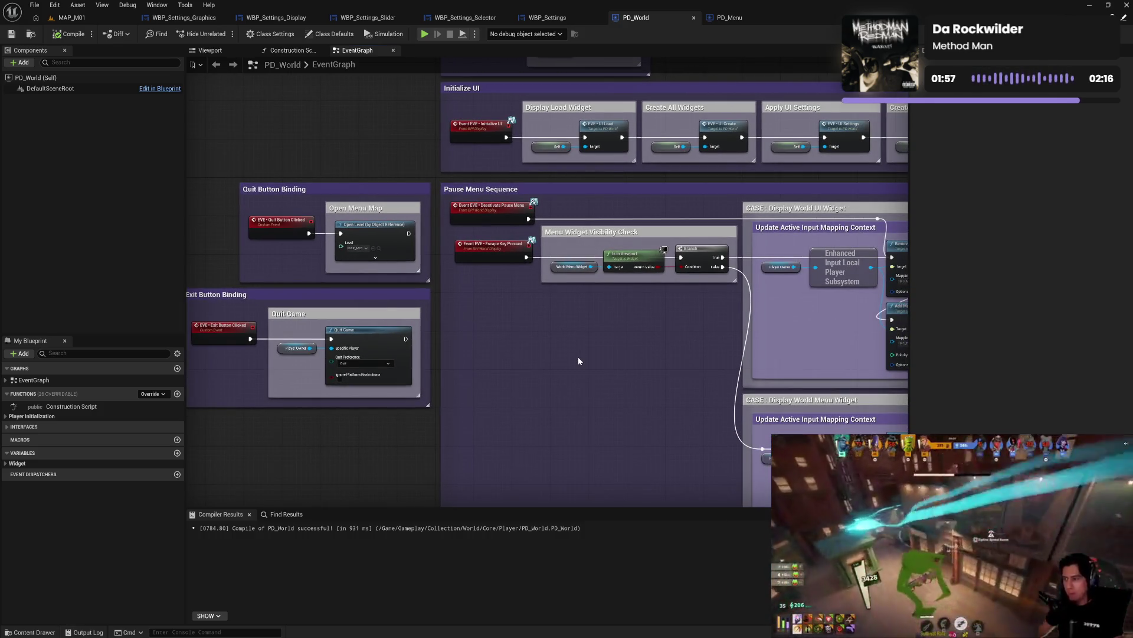
mouse_move(604, 323)
mouse_down()
mouse_move(581, 460)
mouse_move(539, 395)
mouse_up()
mouse_move(570, 445)
mouse_down()
mouse_move(539, 452)
mouse_move(522, 410)
mouse_up()
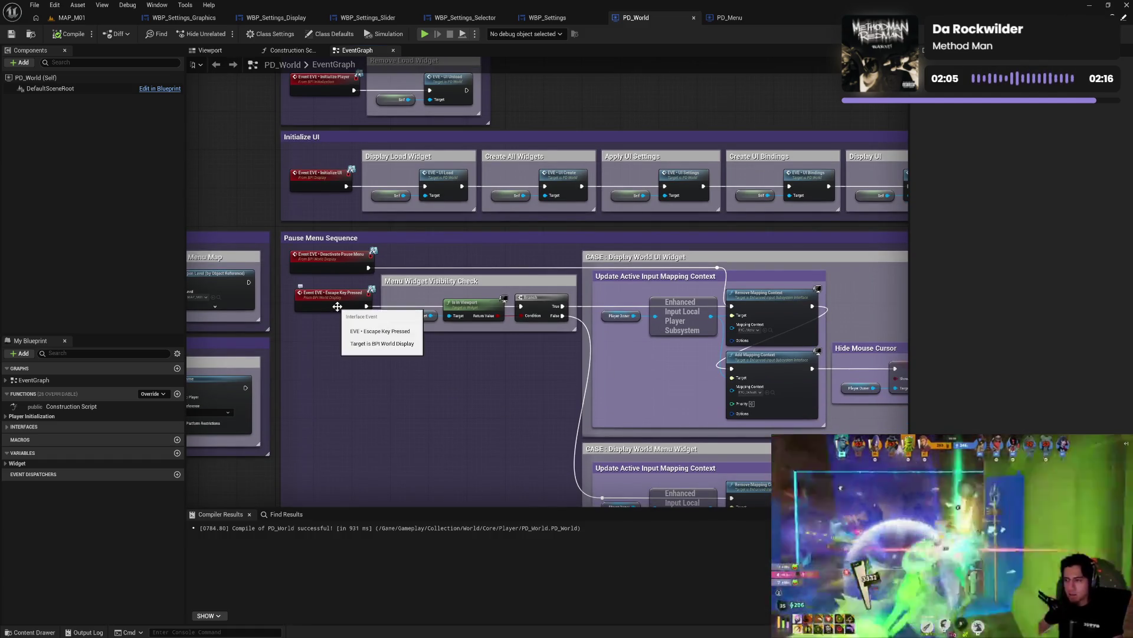